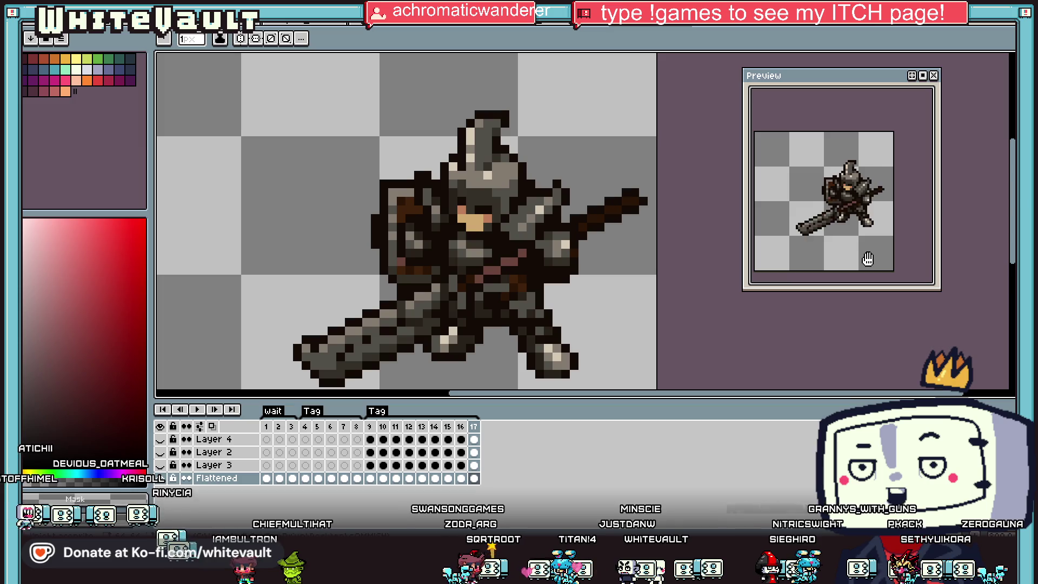
Show frame 14 with the hammer swung low, pick the Rectangular Marquee tool, and zoom out
{"action": "left_click", "coordinate": [867, 260]}
{"action": "key", "text": "m"}
{"action": "scroll", "coordinate": [698, 263], "scroll_direction": "down", "scroll_amount": 2}
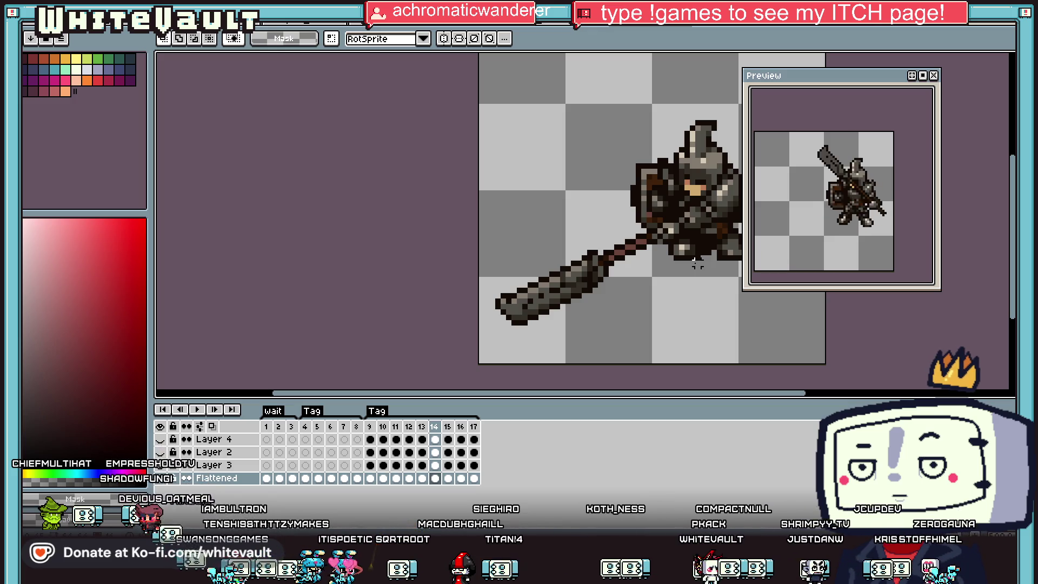
{"action": "scroll", "coordinate": [343, 238], "scroll_direction": "down", "scroll_amount": 3}
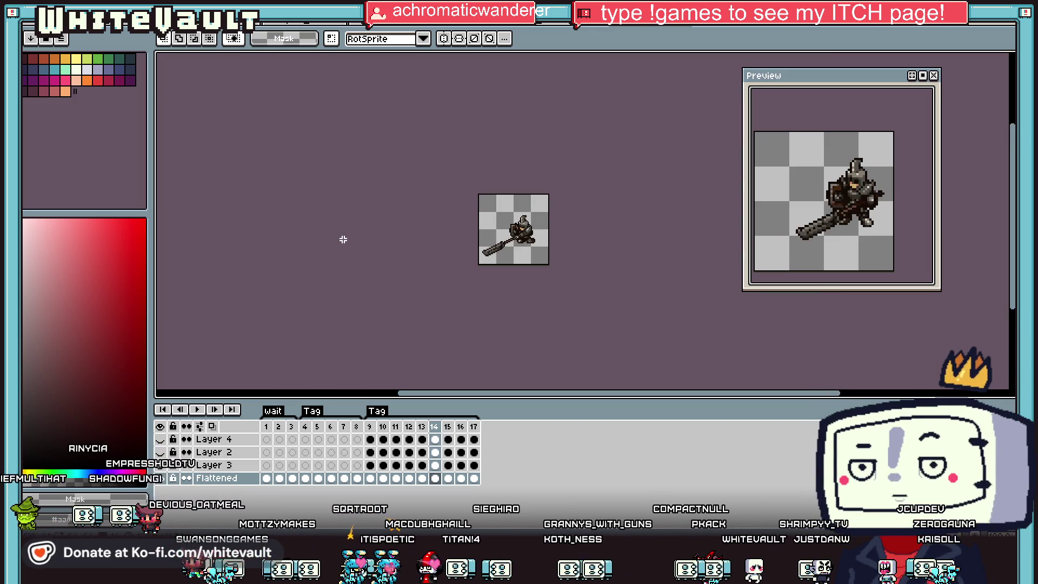
Cycle through the open documents with Ctrl+Tab until the master sprite sheet is displayed
{"action": "left_click", "coordinate": [61, 38]}
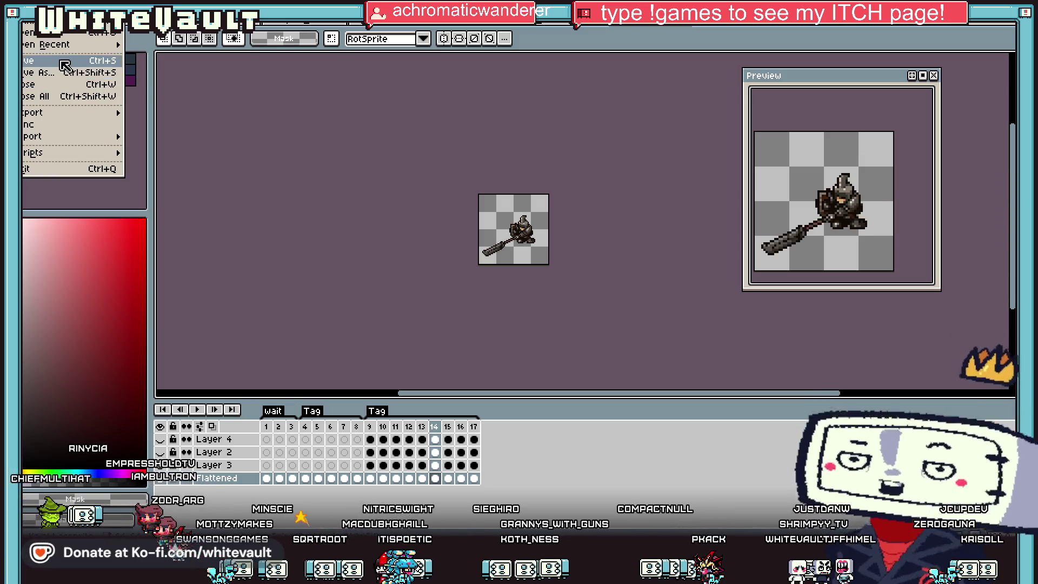
{"action": "key", "text": "ctrl+Tab"}
{"action": "key", "text": "ctrl+Tab"}
{"action": "key", "text": "ctrl+Tab"}
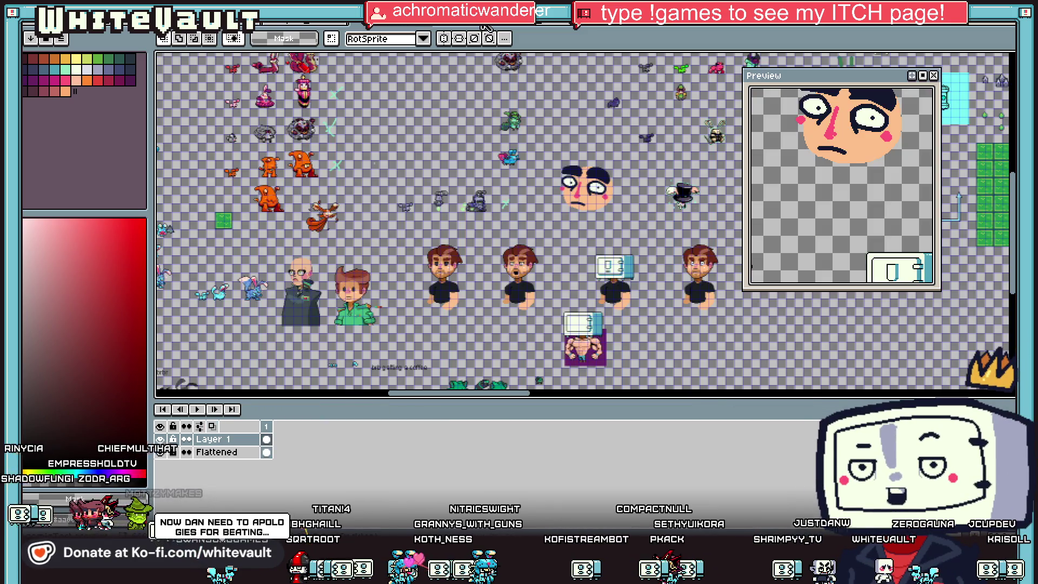
{"action": "key", "text": "ctrl+Tab"}
{"action": "key", "text": "ctrl+Tab"}
{"action": "key", "text": "ctrl+Tab"}
{"action": "scroll", "coordinate": [616, 164], "scroll_direction": "up", "scroll_amount": 2}
{"action": "scroll", "coordinate": [649, 197], "scroll_direction": "down", "scroll_amount": 2}
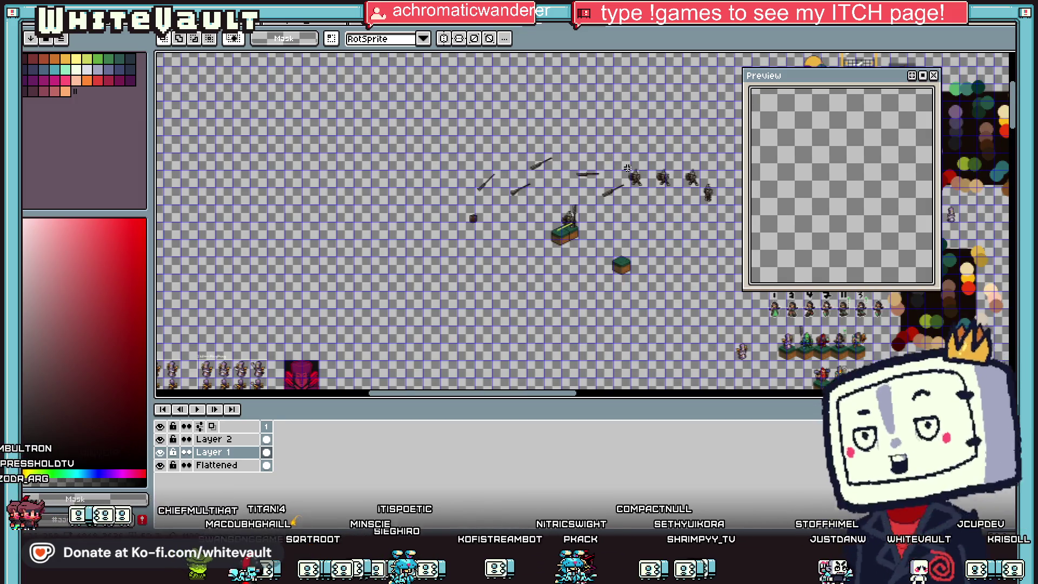
{"action": "key", "text": "ctrl+Tab"}
{"action": "key", "text": "ctrl+Tab"}
{"action": "key", "text": "ctrl+Tab"}
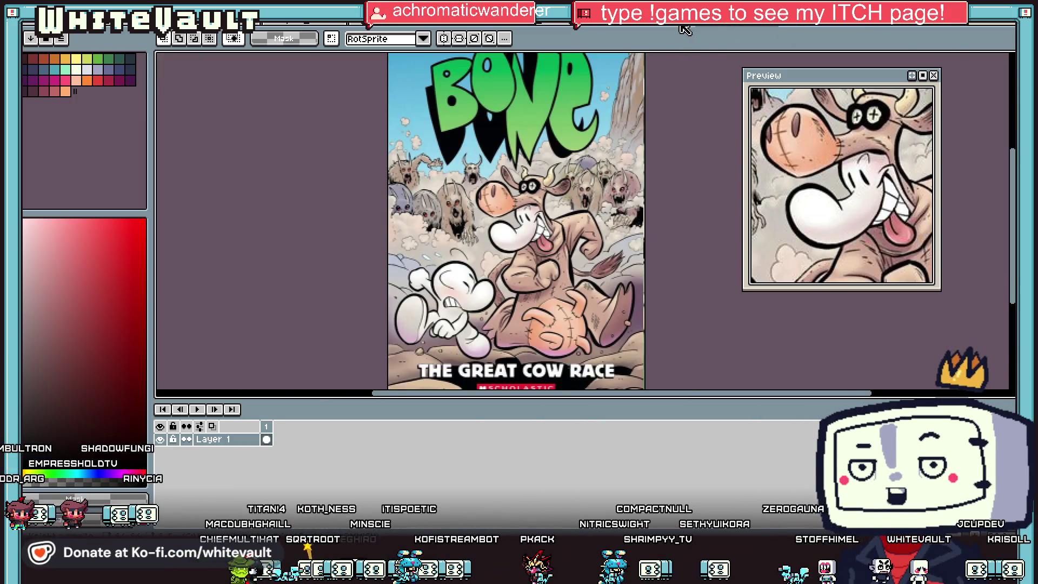
{"action": "key", "text": "ctrl+Tab"}
{"action": "key", "text": "plus"}
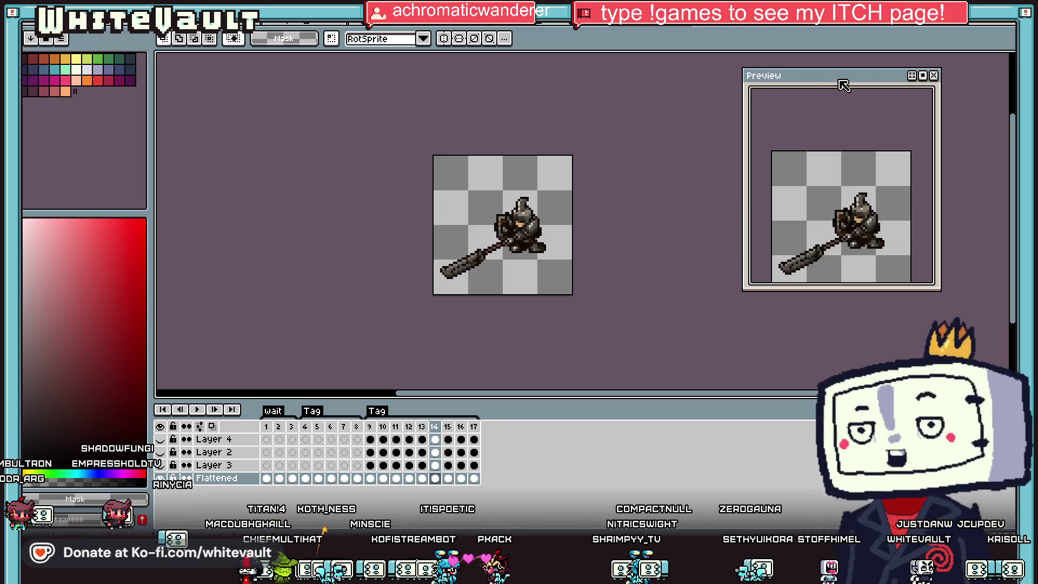
{"action": "key", "text": "ctrl+Tab"}
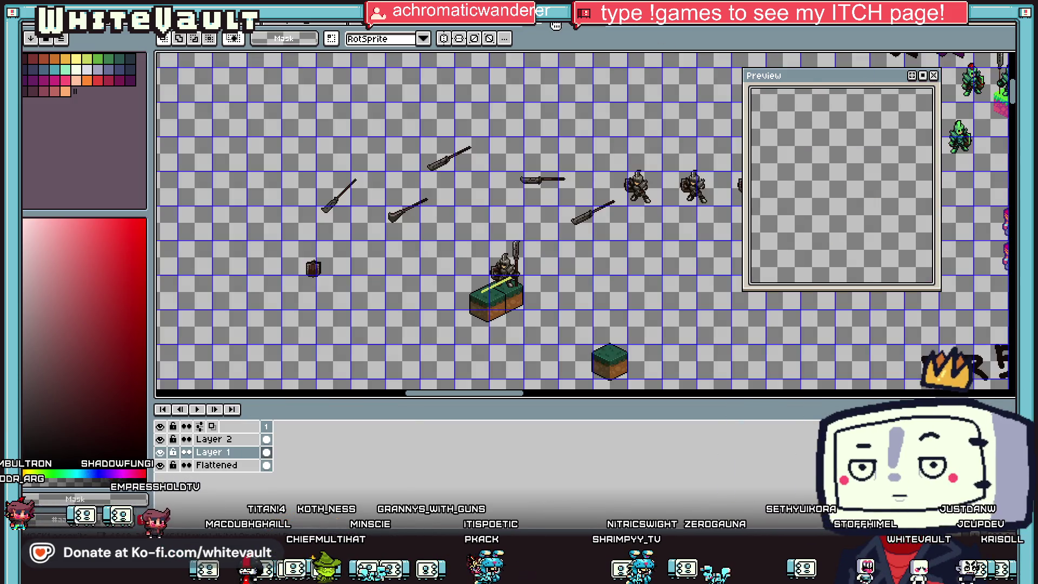
{"action": "key", "text": "ctrl+Tab"}
{"action": "key", "text": "ctrl+Tab"}
{"action": "key", "text": "ctrl+Tab"}
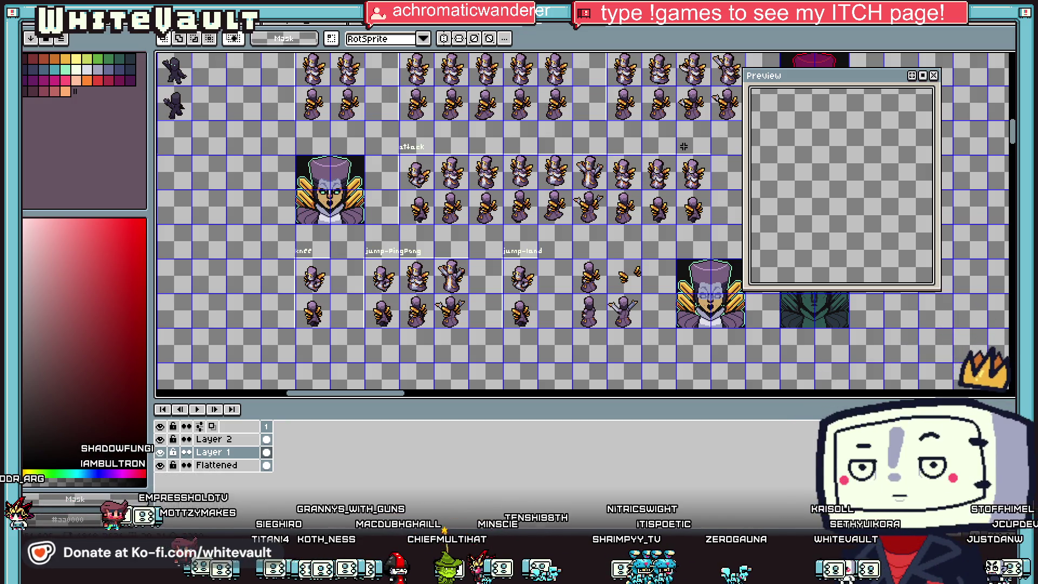
Back on the knight hammer animation, pan the canvas and bring up the File menu
{"action": "scroll", "coordinate": [699, 148], "scroll_direction": "down", "scroll_amount": 2}
{"action": "scroll", "coordinate": [670, 142], "scroll_direction": "up", "scroll_amount": 1}
{"action": "left_click_drag", "start_coordinate": [439, 394], "coordinate": [531, 395]}
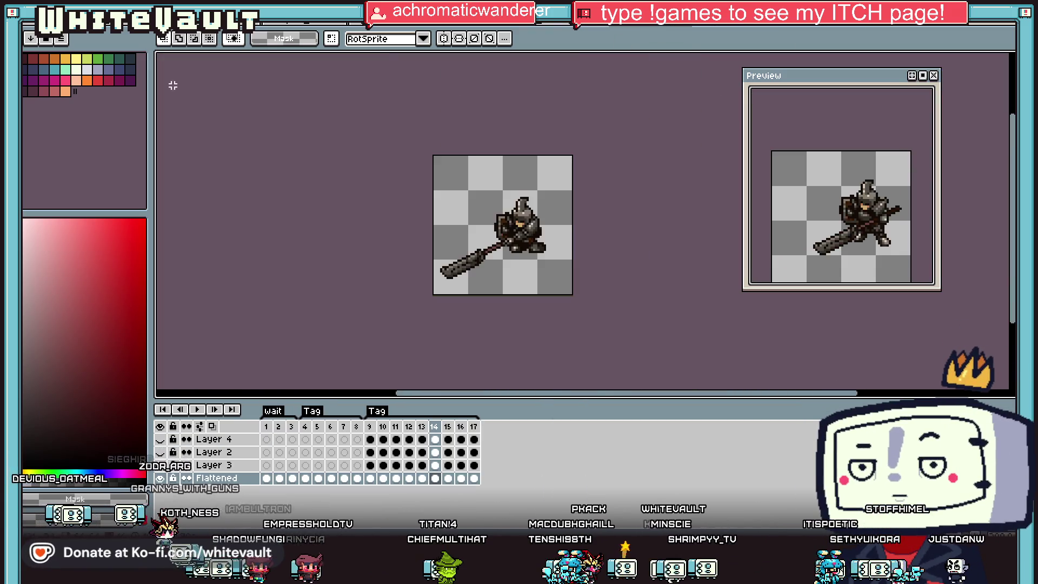
{"action": "left_click", "coordinate": [30, 16]}
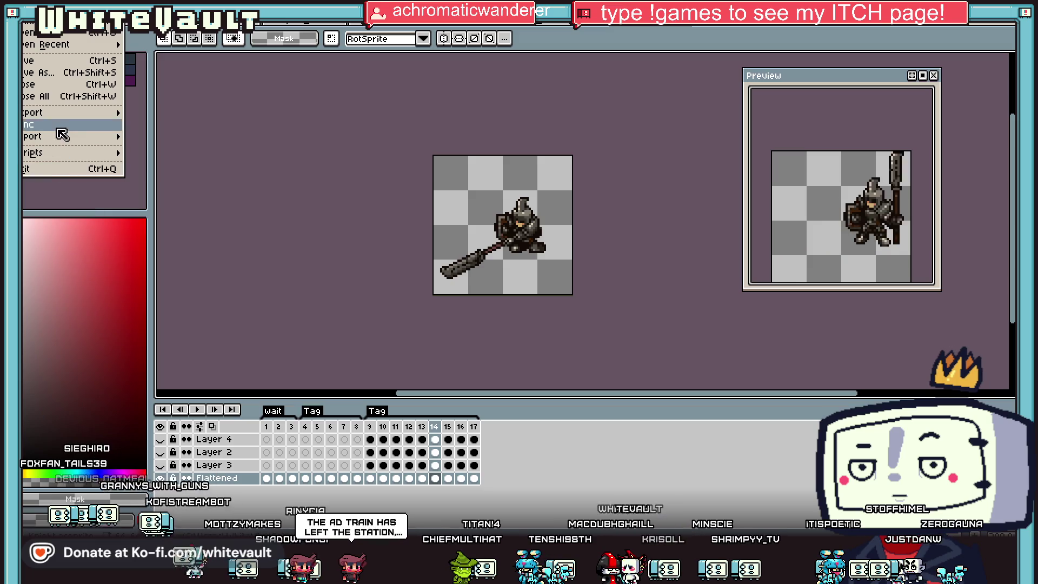
Export the knight animation as a By Rows sprite-sheet strip, open it, and select it all
{"action": "mouse_move", "coordinate": [69, 118]}
{"action": "left_click", "coordinate": [157, 127]}
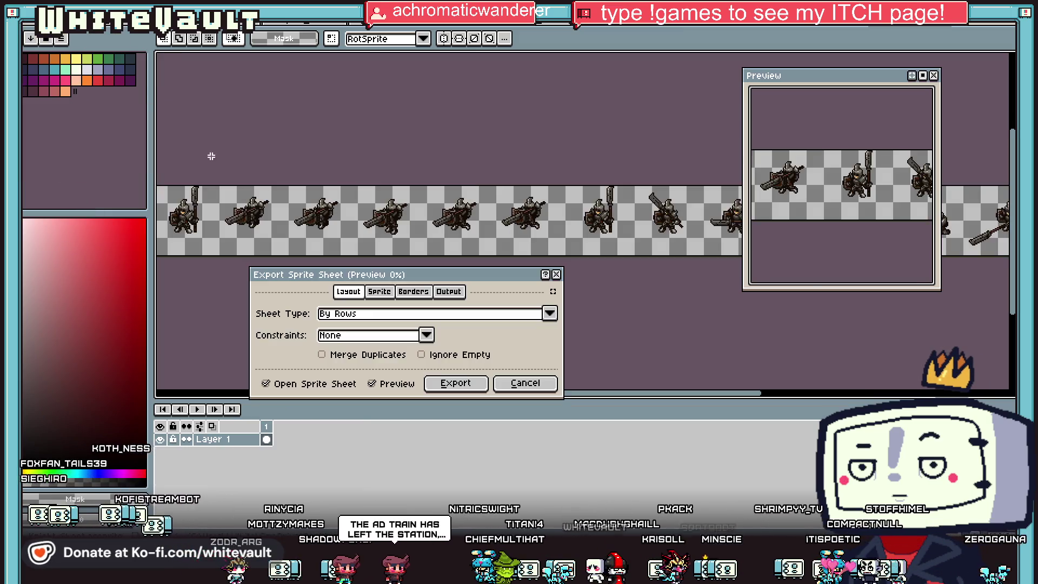
{"action": "left_click", "coordinate": [458, 383]}
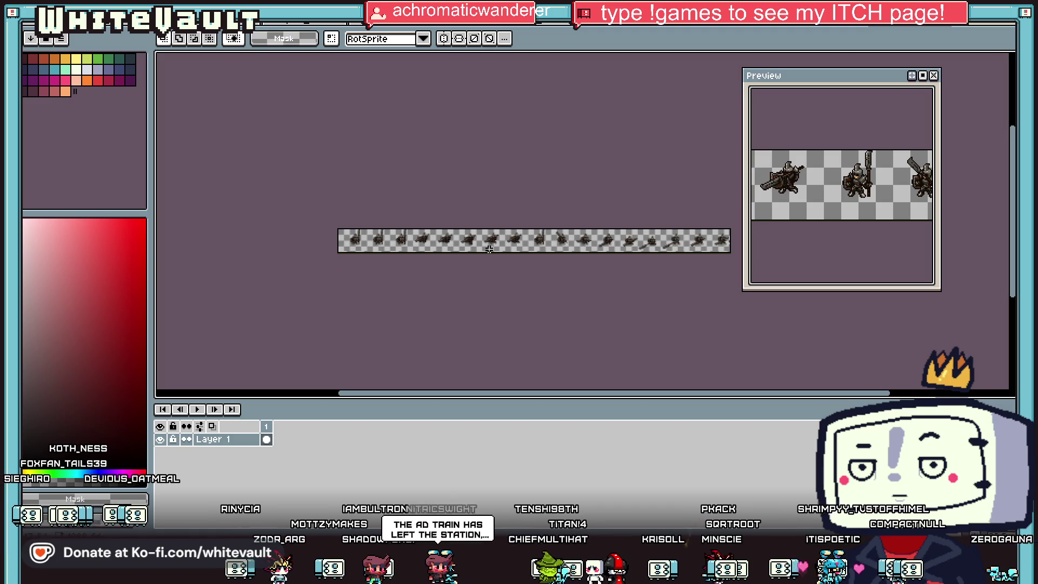
{"action": "key", "text": "ctrl+a"}
Paste the knight strip into the master sheet and commit it at position 240,320
{"action": "key", "text": "ctrl+v"}
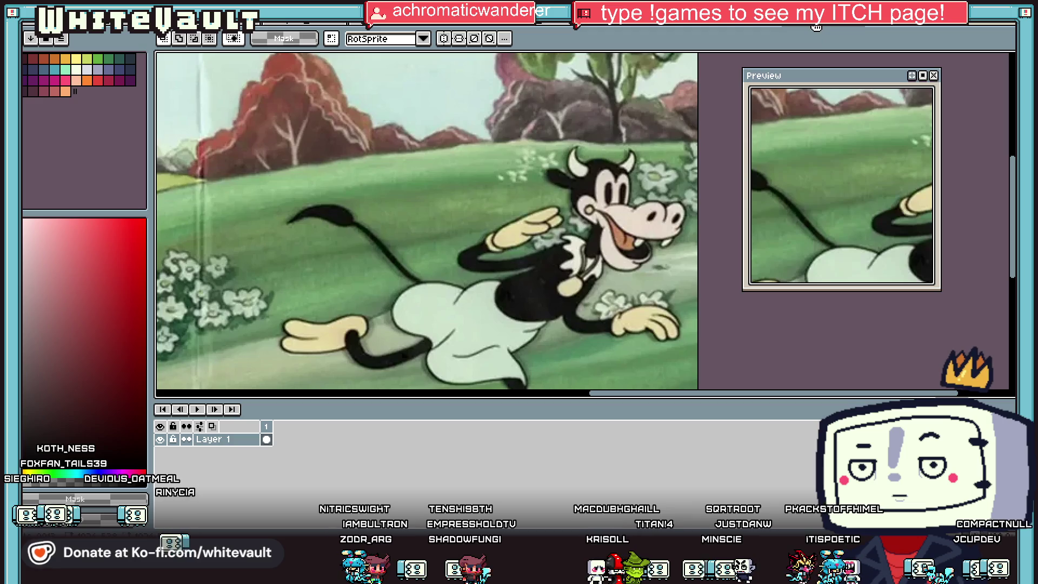
{"action": "left_click", "coordinate": [577, 25]}
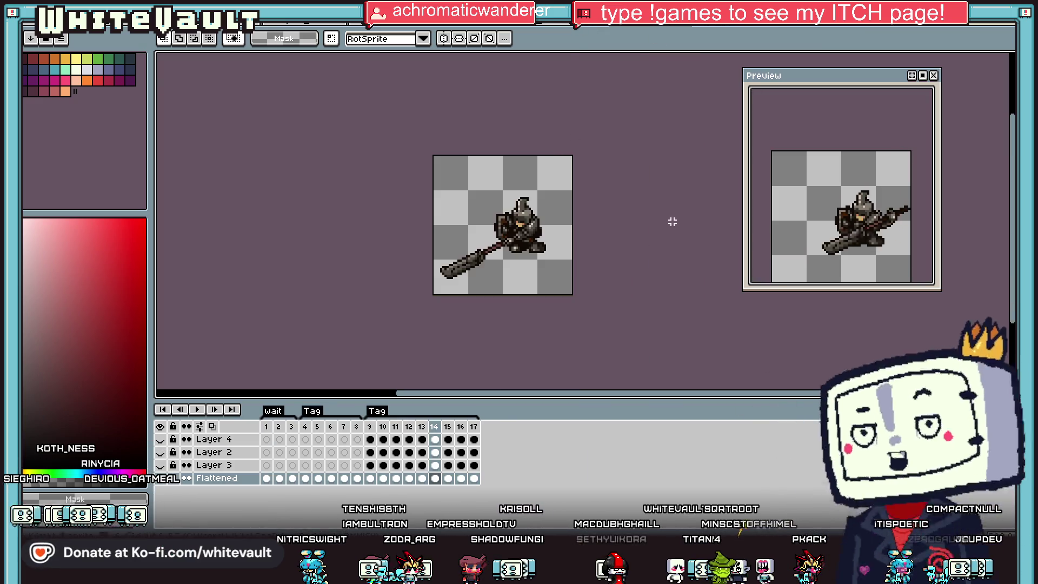
{"action": "left_click", "coordinate": [568, 30]}
{"action": "scroll", "coordinate": [309, 59], "scroll_direction": "up", "scroll_amount": 3}
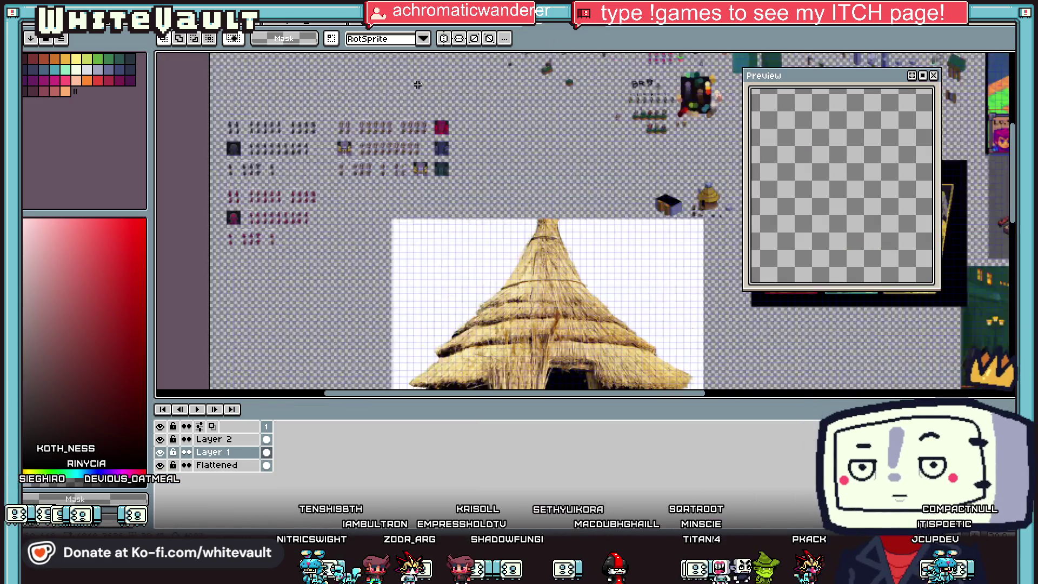
{"action": "key", "text": "ctrl+v"}
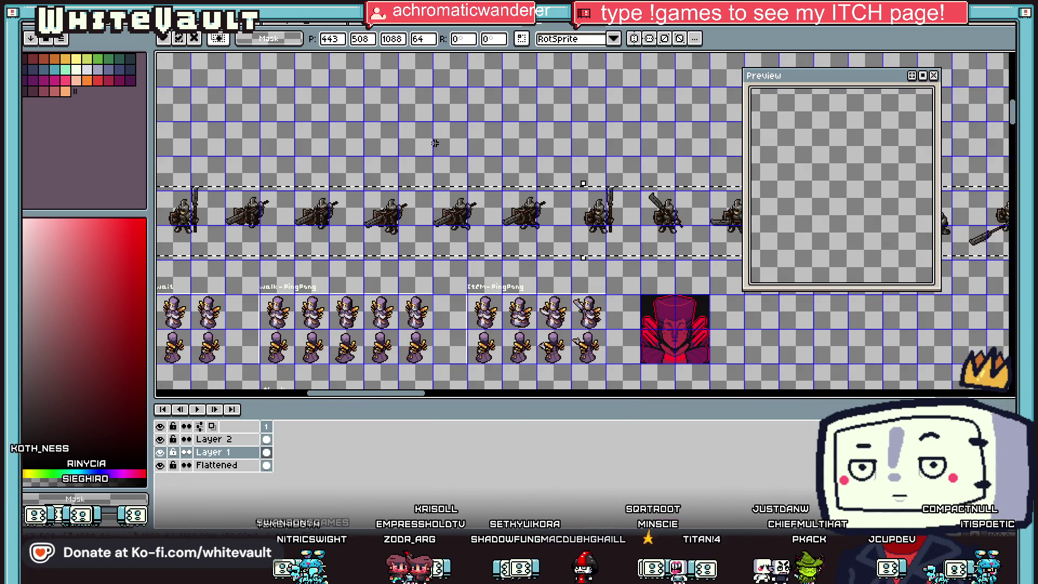
{"action": "scroll", "coordinate": [435, 144], "scroll_direction": "down", "scroll_amount": 3}
{"action": "left_click_drag", "start_coordinate": [381, 184], "coordinate": [345, 182]}
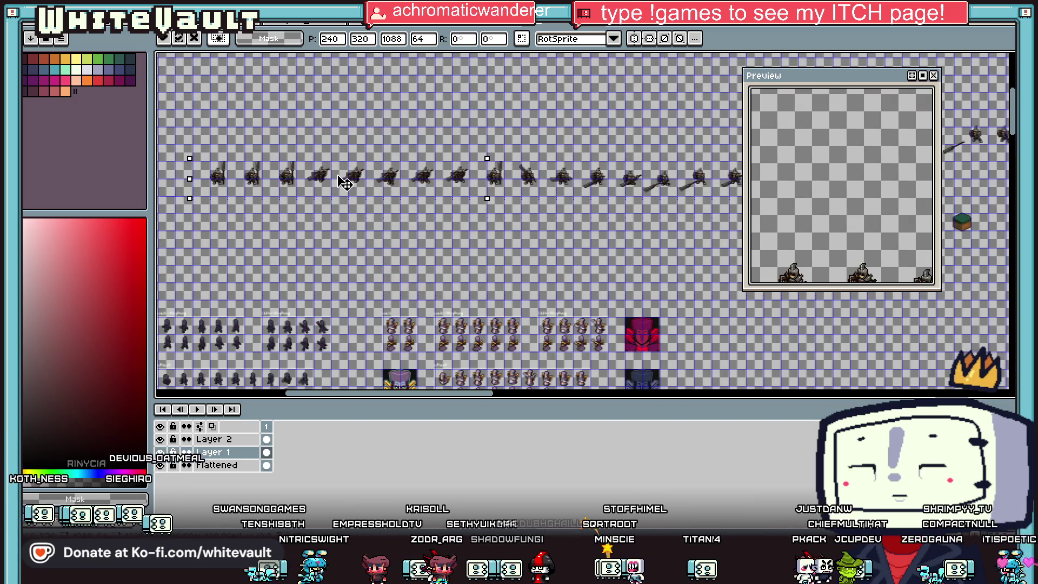
{"action": "key", "text": "Return"}
Deselect the strip, then select and clear the selection around the first three standing knights
{"action": "scroll", "coordinate": [290, 190], "scroll_direction": "down", "scroll_amount": 1}
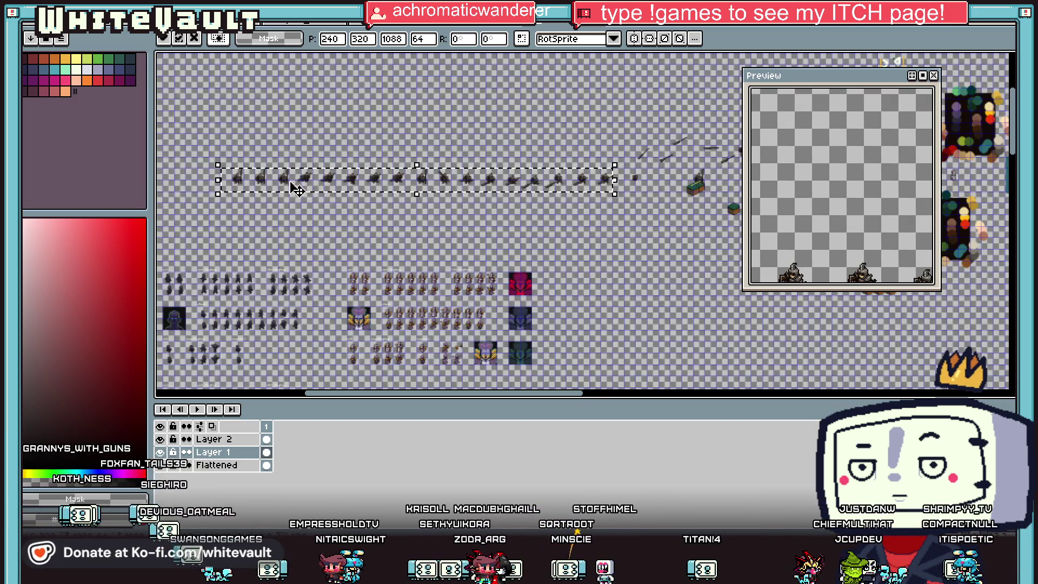
{"action": "key", "text": "ctrl+d"}
{"action": "scroll", "coordinate": [264, 180], "scroll_direction": "up", "scroll_amount": 2}
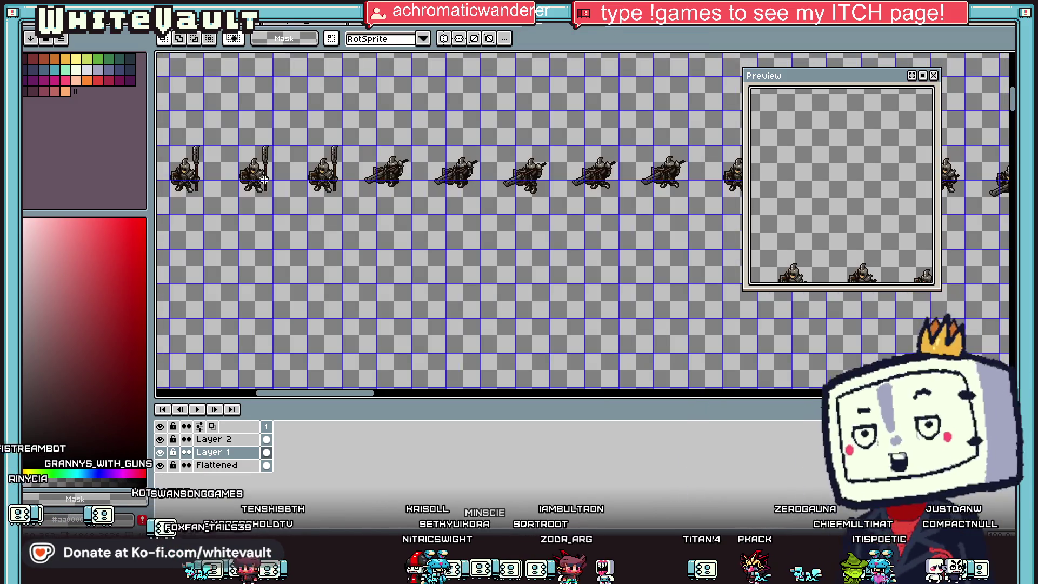
{"action": "scroll", "coordinate": [268, 162], "scroll_direction": "down", "scroll_amount": 2}
{"action": "scroll", "coordinate": [244, 161], "scroll_direction": "up", "scroll_amount": 2}
{"action": "left_click_drag", "start_coordinate": [243, 161], "coordinate": [387, 205]}
{"action": "left_click", "coordinate": [444, 242]}
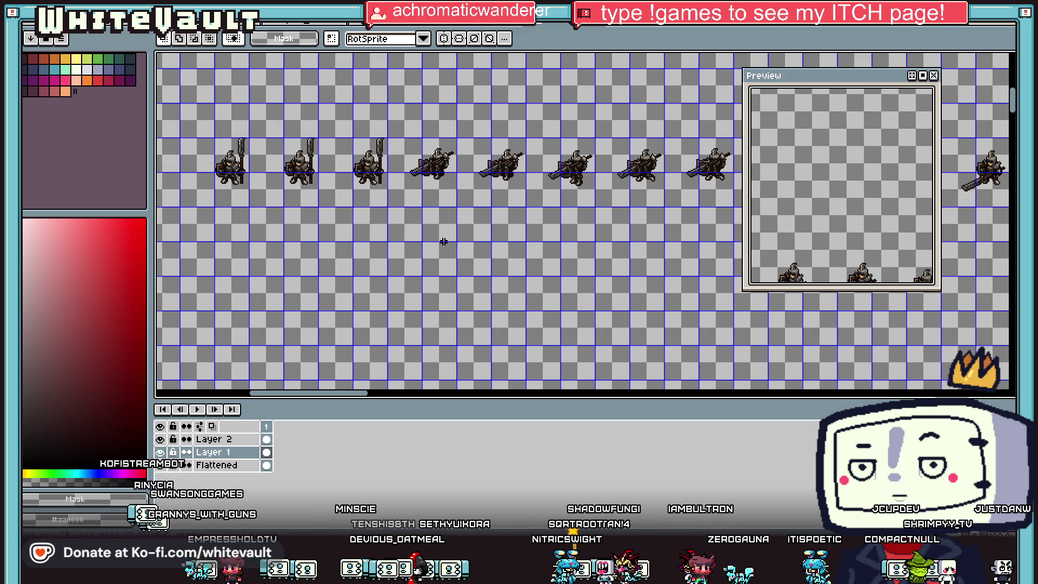
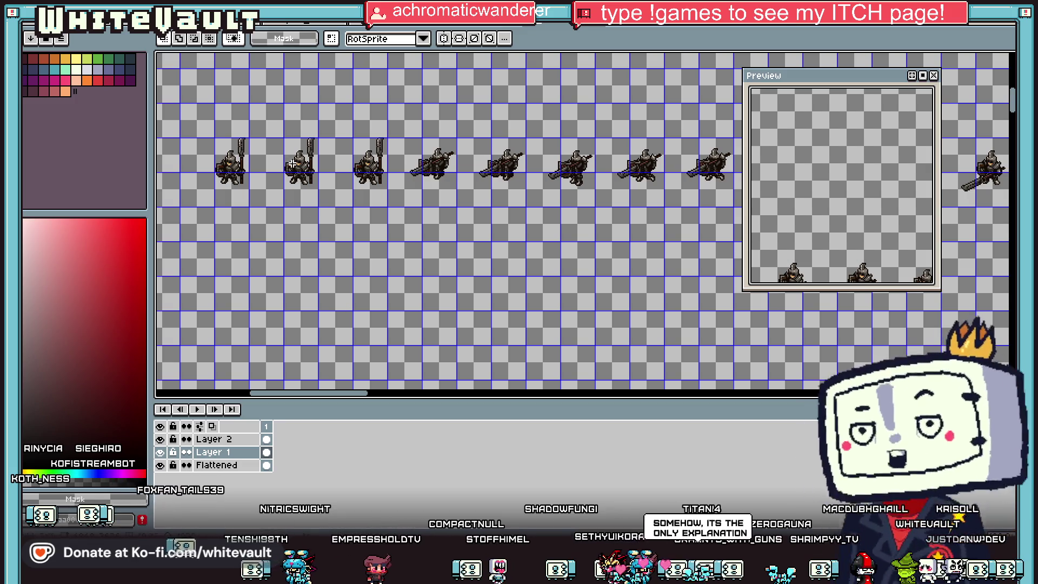
Copy the first knight frame off the sheet and paste it into a new 67×108 sprite
{"action": "mouse_move", "coordinate": [185, 117]}
{"action": "left_mouse_down"}
{"action": "mouse_move", "coordinate": [281, 243]}
{"action": "mouse_move", "coordinate": [261, 236]}
{"action": "left_mouse_up"}
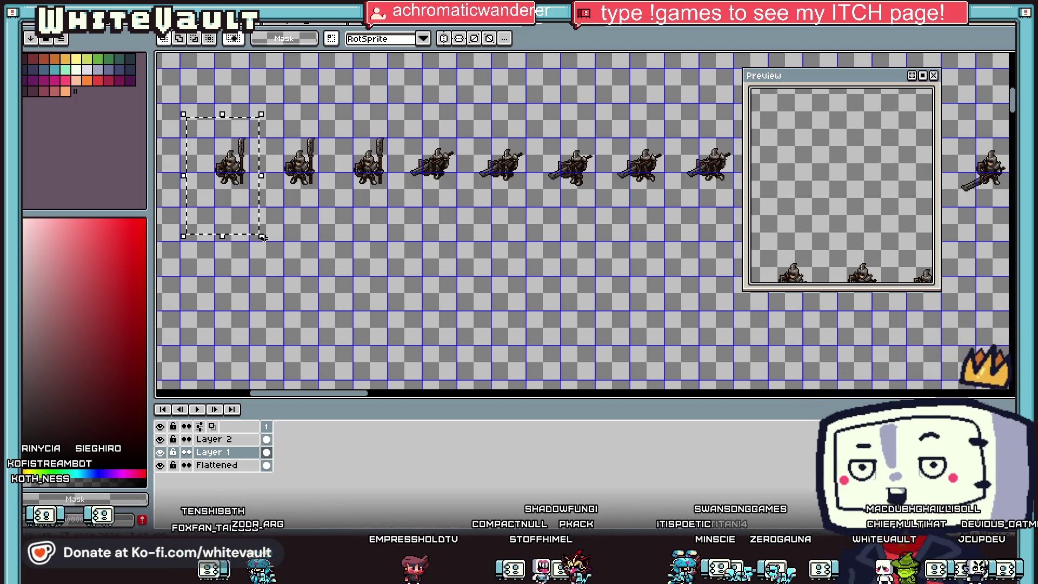
{"action": "left_click", "coordinate": [30, 37]}
{"action": "left_click", "coordinate": [54, 47]}
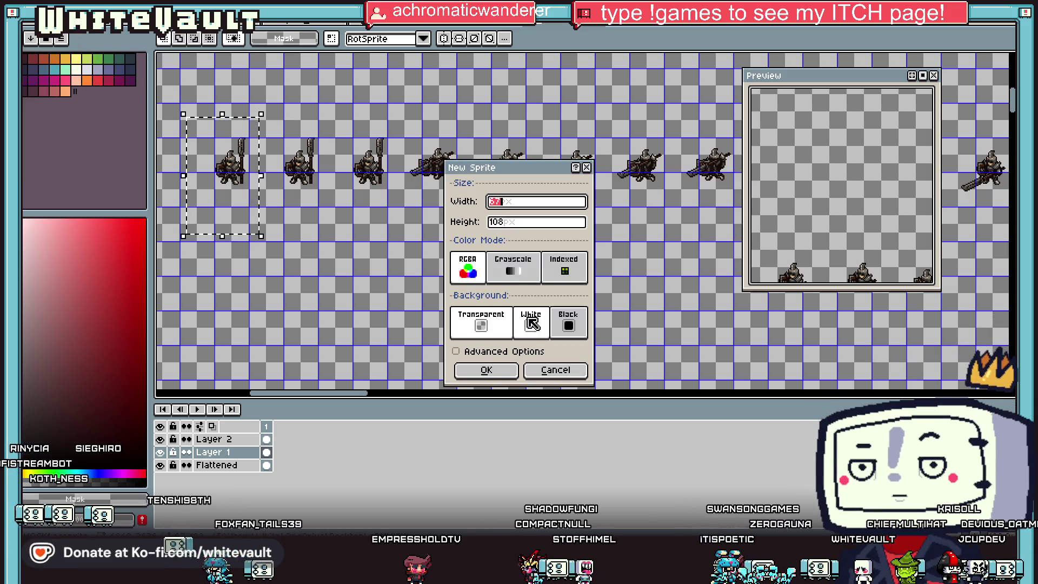
{"action": "left_click", "coordinate": [515, 367]}
{"action": "scroll", "coordinate": [628, 216], "scroll_direction": "up", "scroll_amount": 2}
{"action": "key", "text": "ctrl+v"}
{"action": "key", "text": "Return"}
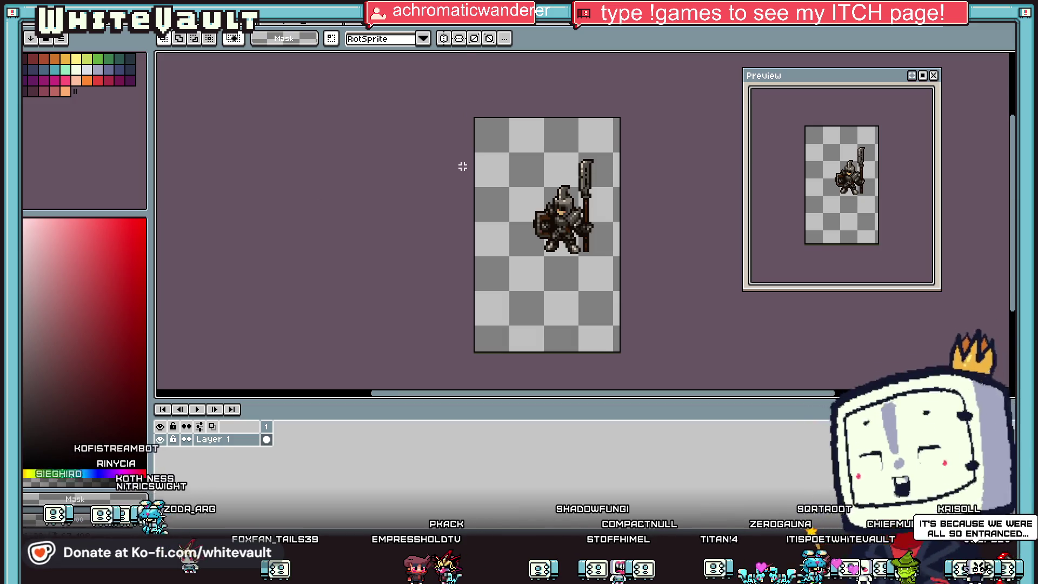
{"action": "left_click", "coordinate": [59, 19]}
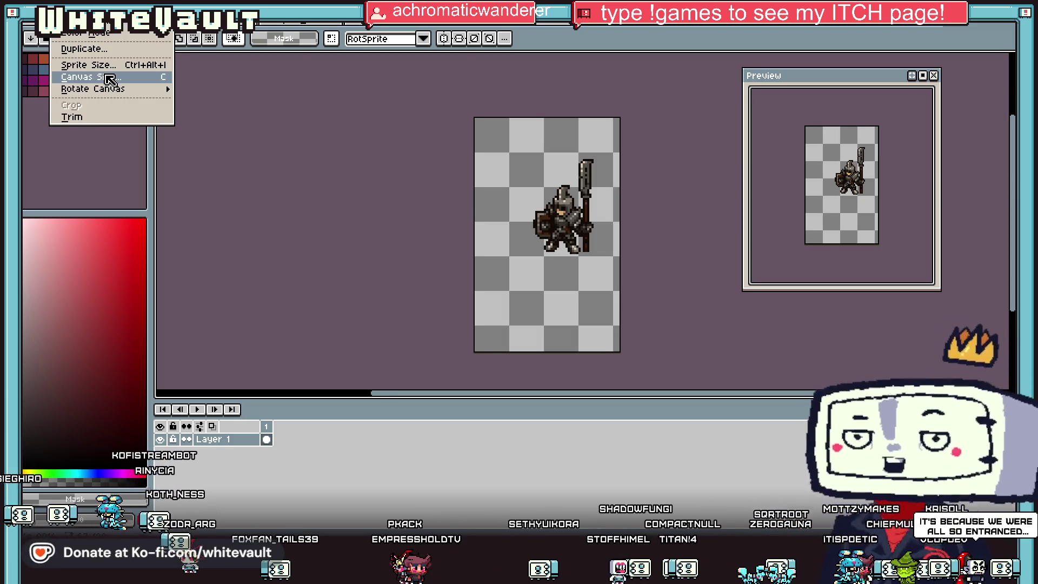
Crop the knight sprite's canvas to 64×64 px, adjusting the borders around the figure
{"action": "left_click", "coordinate": [108, 76]}
{"action": "type", "text": "112"}
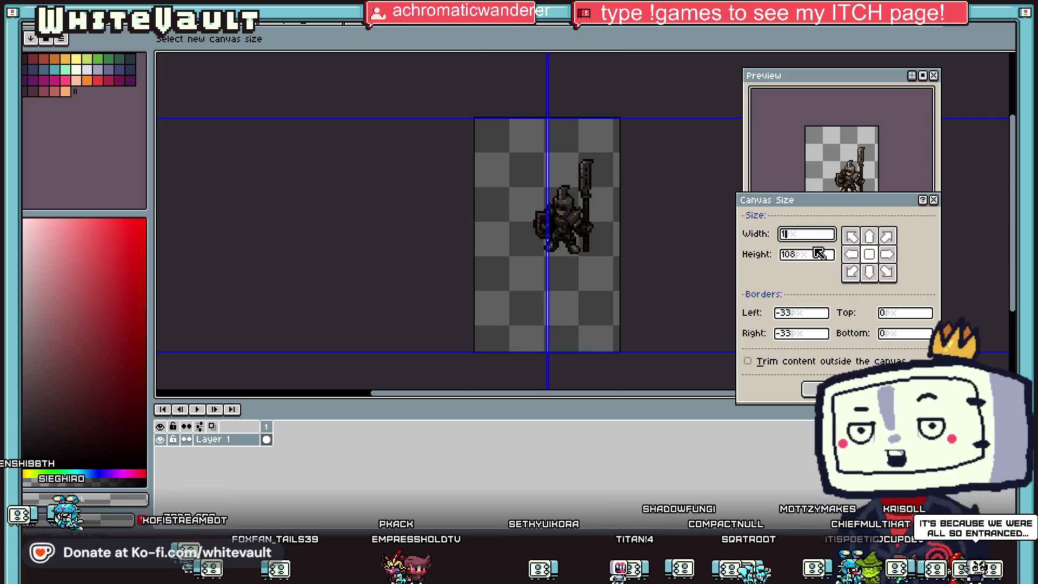
{"action": "left_click", "coordinate": [815, 256]}
{"action": "double_click", "coordinate": [811, 233]}
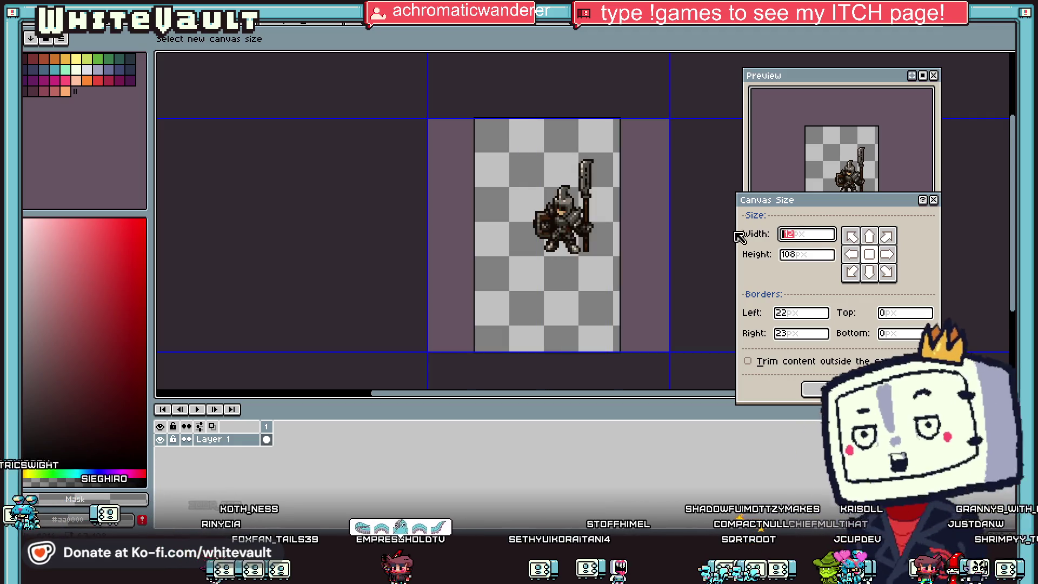
{"action": "type", "text": "64"}
{"action": "double_click", "coordinate": [821, 253]}
{"action": "type", "text": "46"}
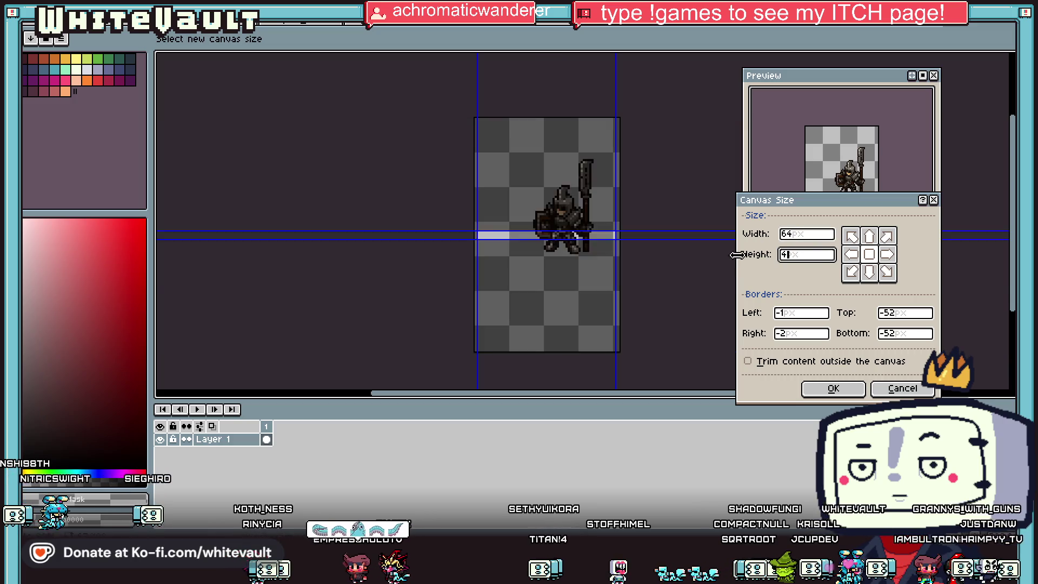
{"action": "mouse_move", "coordinate": [632, 238]}
{"action": "left_mouse_down"}
{"action": "mouse_move", "coordinate": [628, 217]}
{"action": "mouse_move", "coordinate": [649, 256]}
{"action": "left_mouse_up"}
{"action": "double_click", "coordinate": [790, 255]}
{"action": "type", "text": "6"}
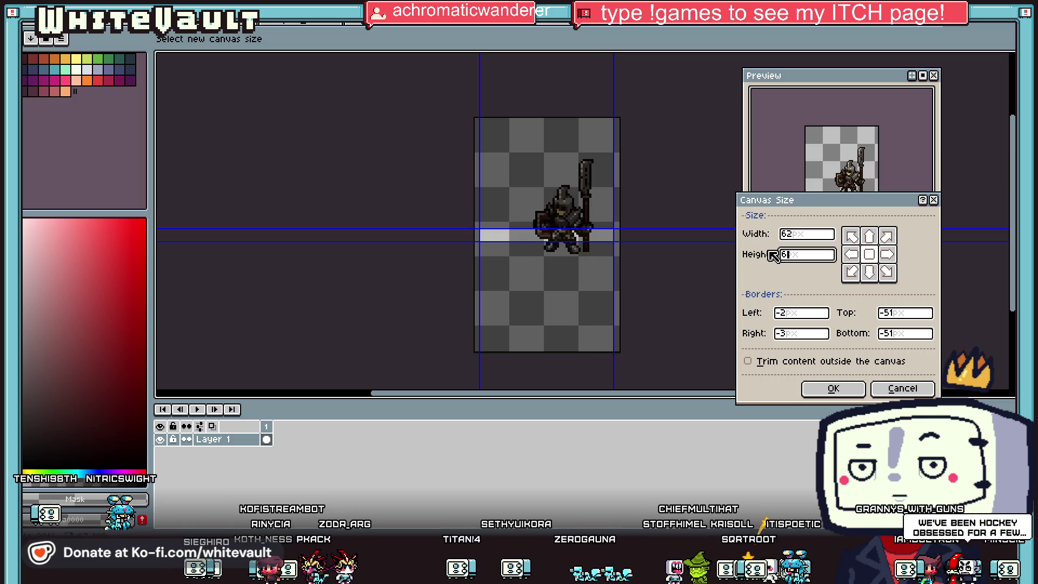
{"action": "type", "text": "4"}
{"action": "double_click", "coordinate": [792, 233]}
{"action": "type", "text": "64"}
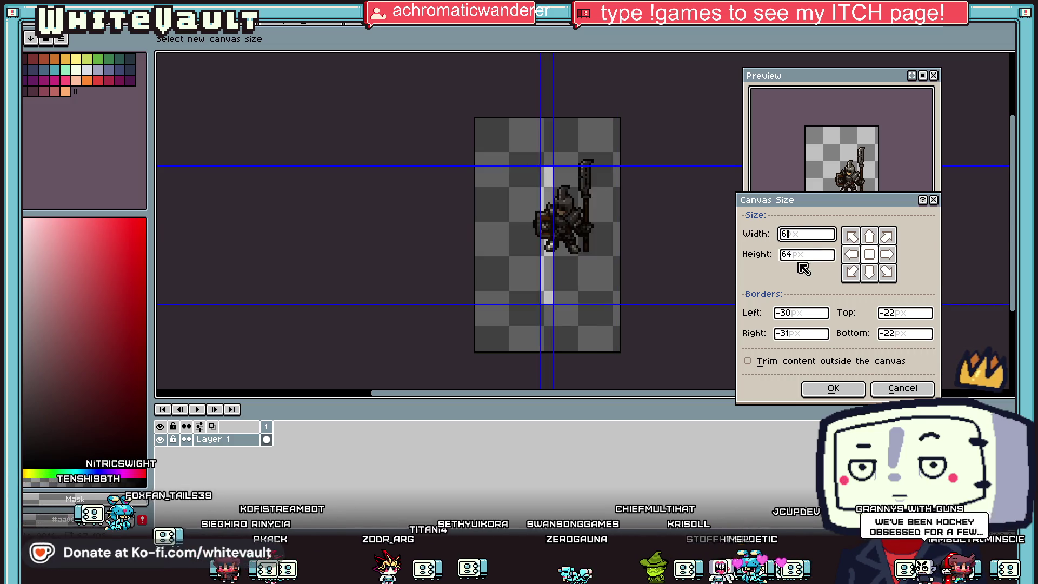
{"action": "mouse_move", "coordinate": [616, 233]}
{"action": "left_mouse_down"}
{"action": "mouse_move", "coordinate": [633, 234]}
{"action": "mouse_move", "coordinate": [587, 237]}
{"action": "mouse_move", "coordinate": [584, 222]}
{"action": "left_mouse_up"}
{"action": "left_click", "coordinate": [830, 389]}
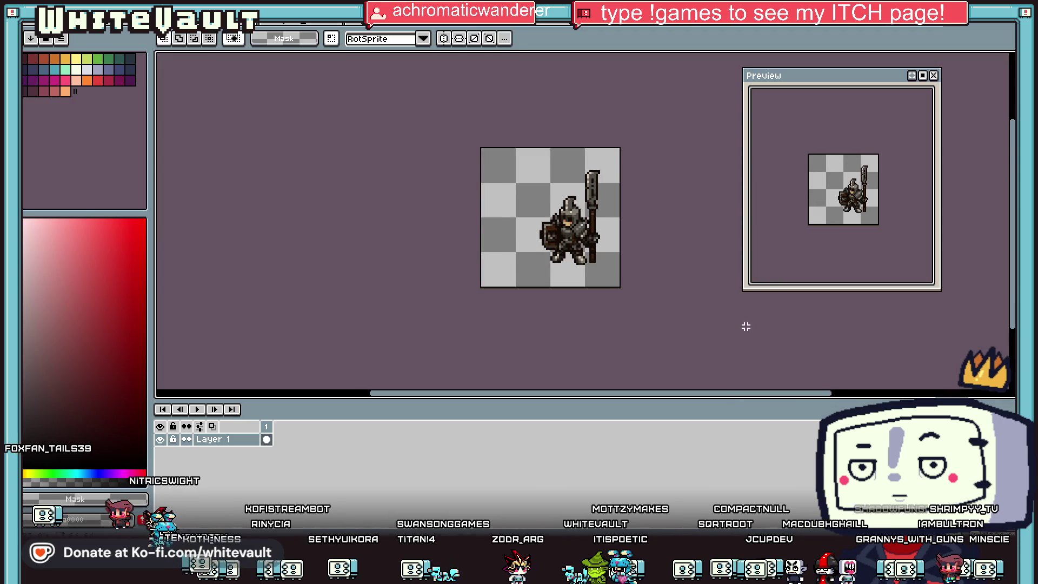
{"action": "left_click", "coordinate": [30, 26]}
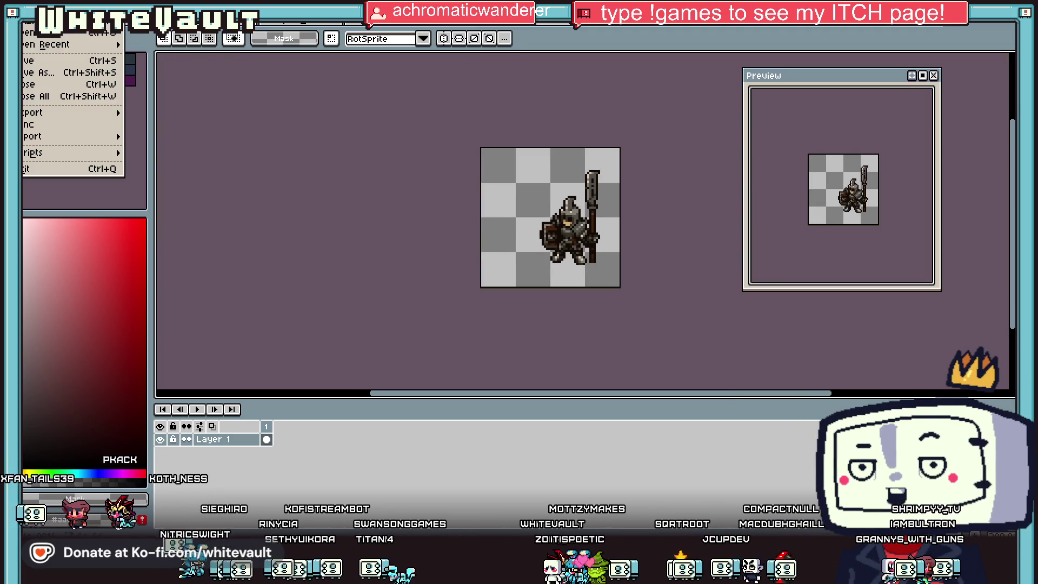
{"action": "mouse_move", "coordinate": [49, 26]}
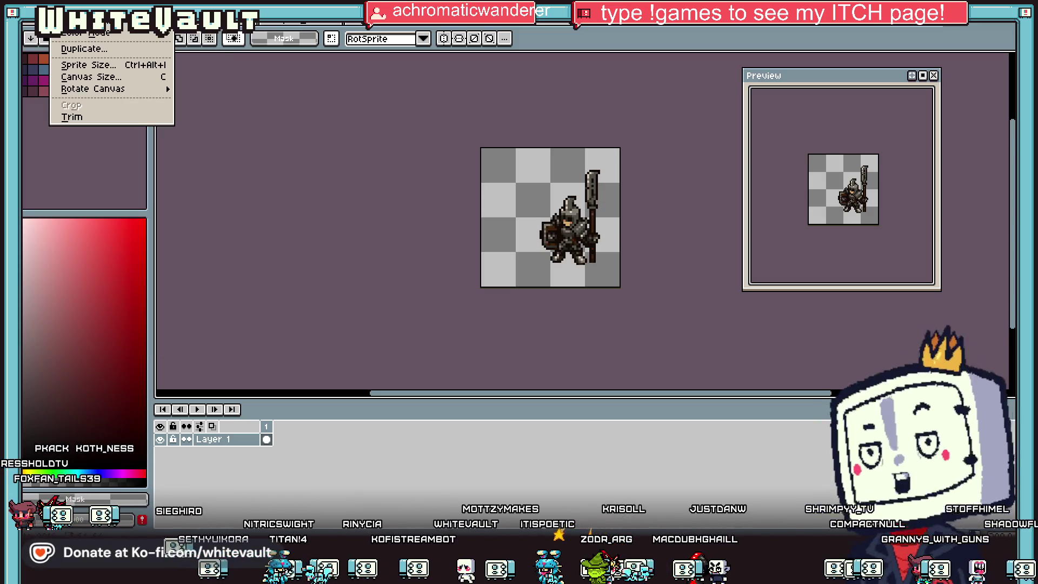
{"action": "left_click", "coordinate": [132, 73]}
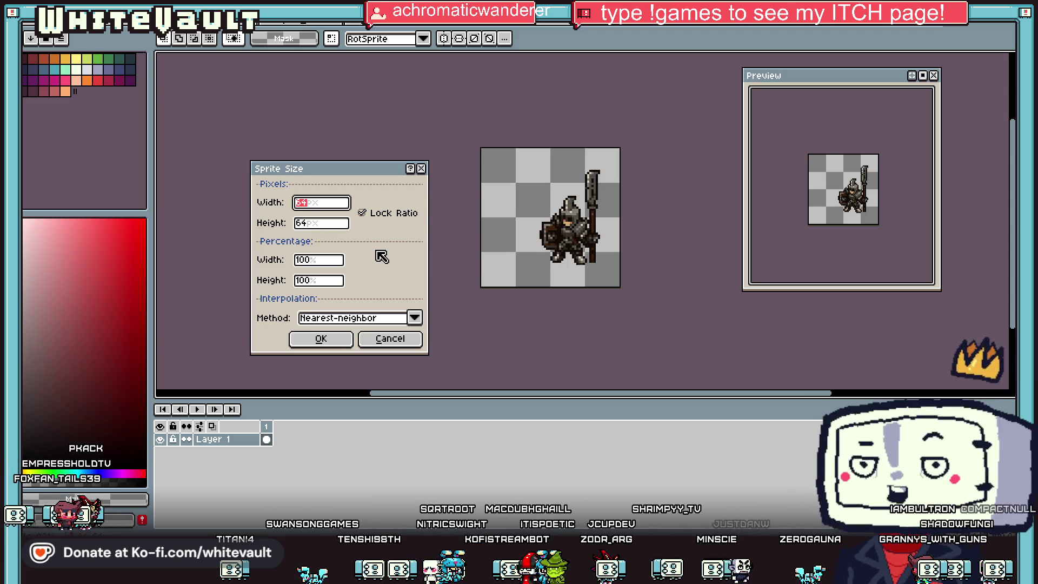
{"action": "left_click", "coordinate": [314, 261]}
{"action": "type", "text": "400"}
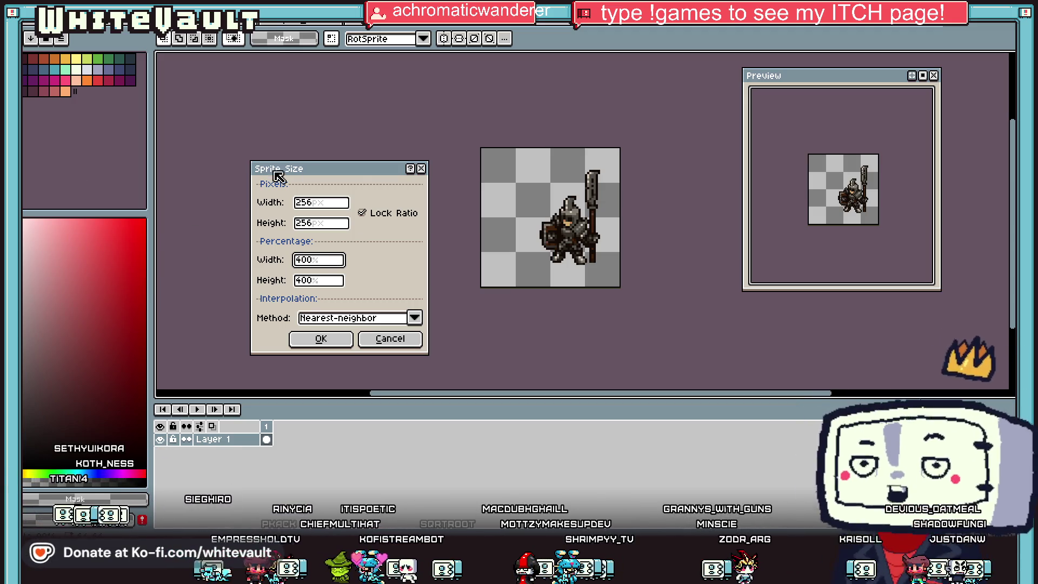
{"action": "double_click", "coordinate": [332, 260]}
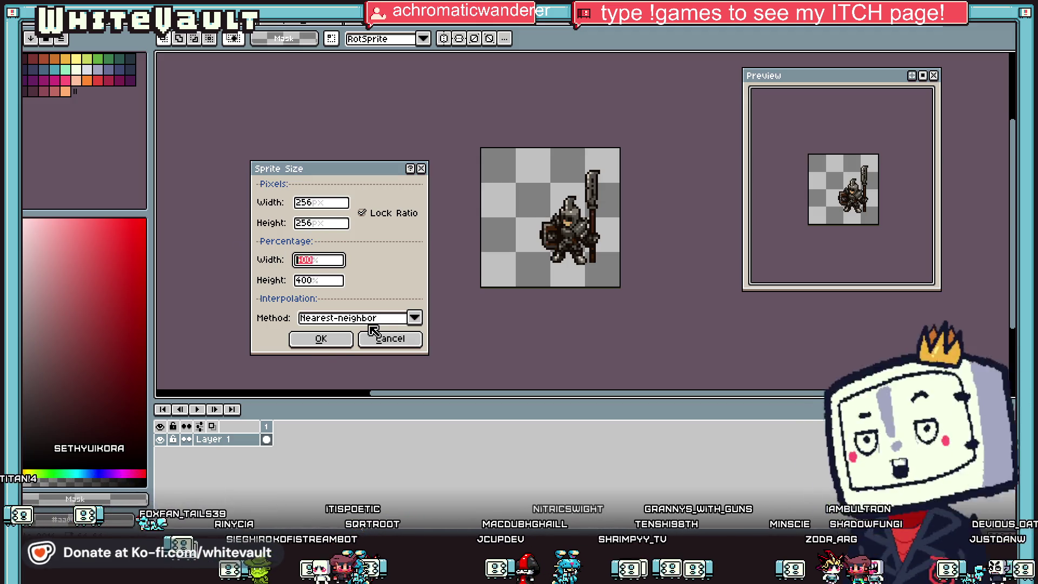
{"action": "left_click", "coordinate": [422, 320]}
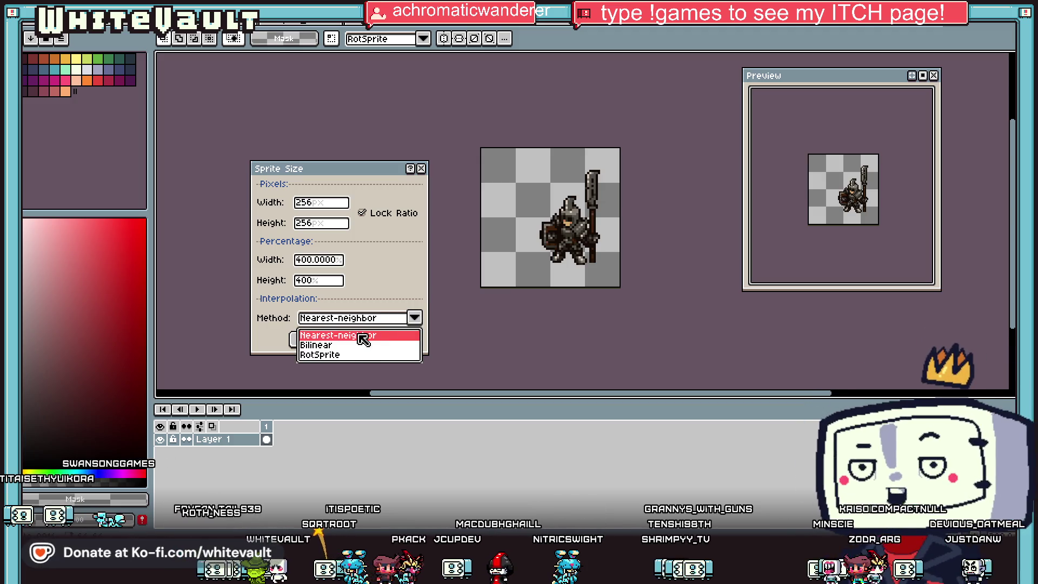
{"action": "left_click", "coordinate": [361, 338]}
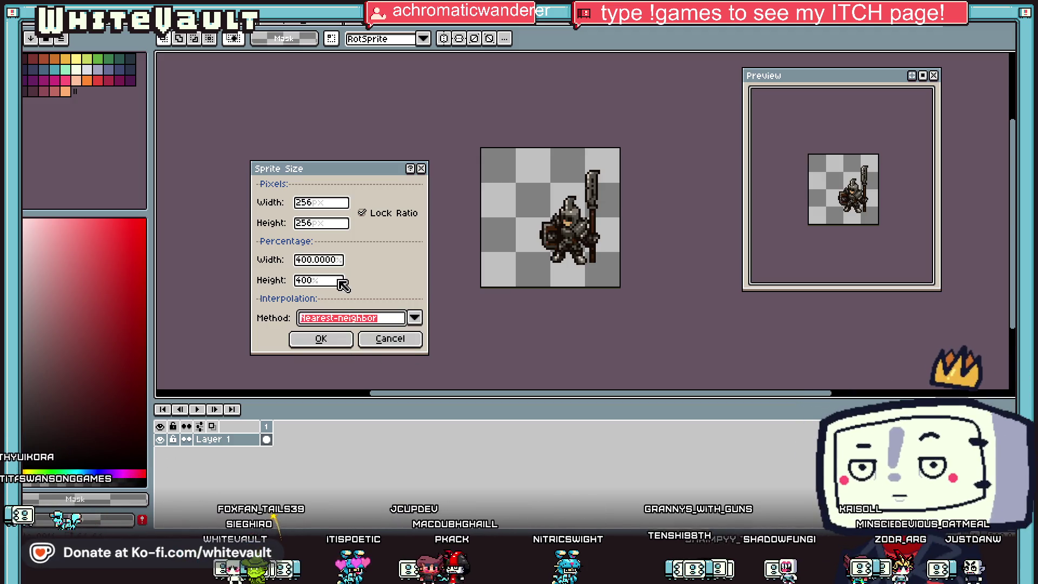
{"action": "left_click", "coordinate": [321, 339]}
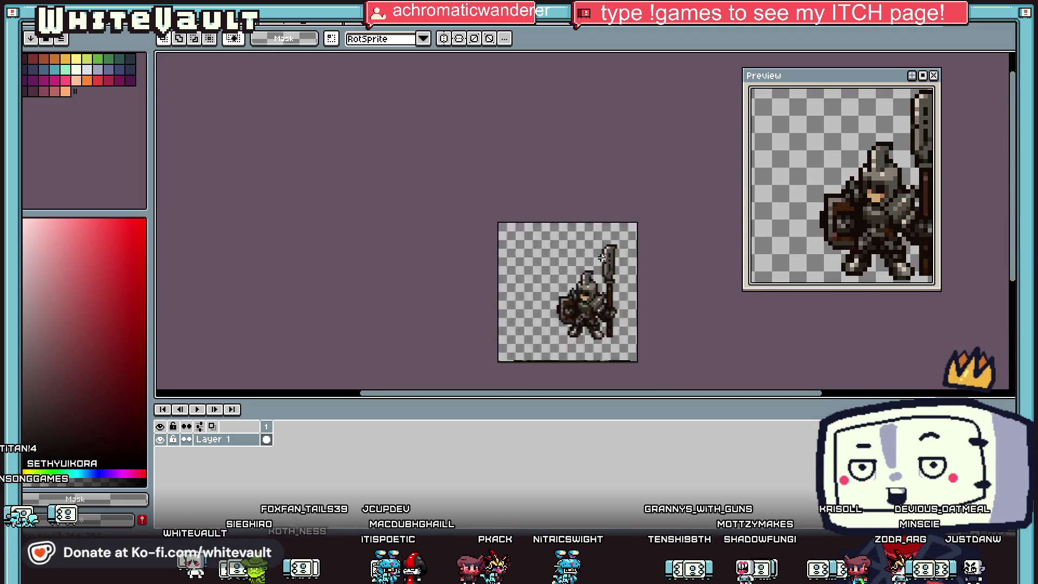
{"action": "scroll", "coordinate": [614, 278], "scroll_direction": "down", "scroll_amount": 1}
{"action": "scroll", "coordinate": [614, 278], "scroll_direction": "up", "scroll_amount": 1}
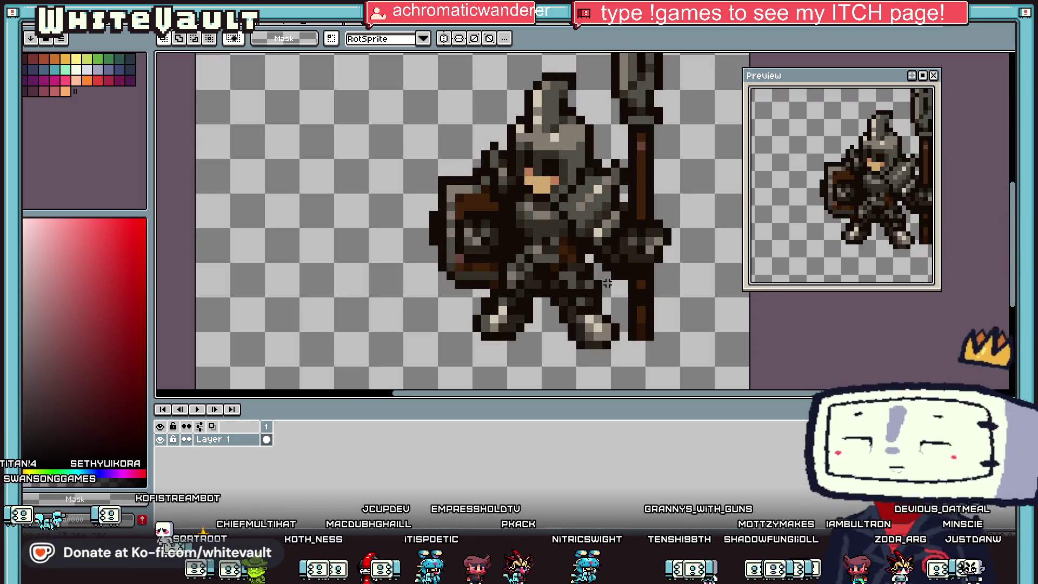
{"action": "key", "text": "ctrl+z"}
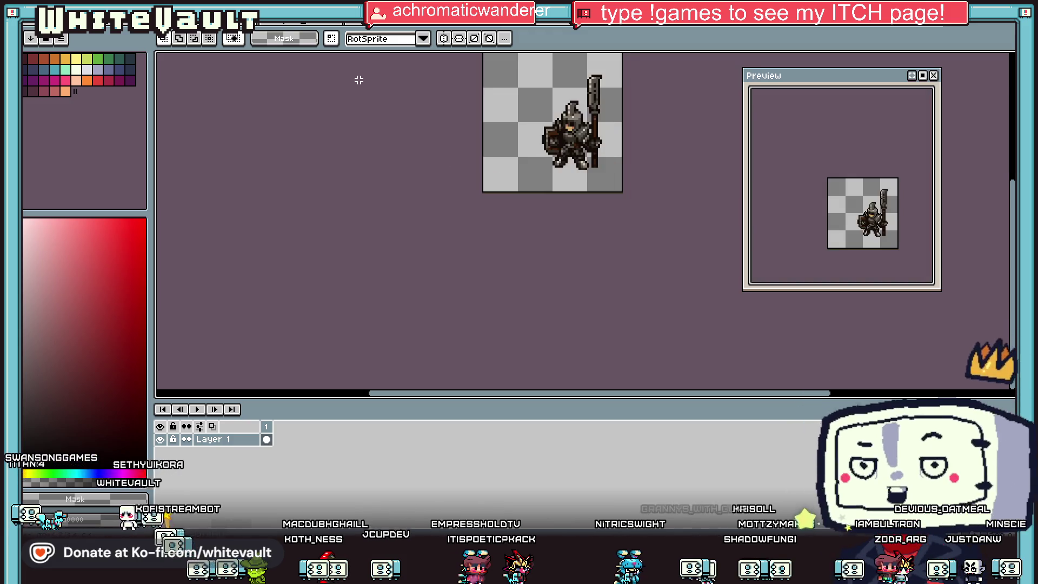
Open the Canvas Size dialog and close it again without changes
{"action": "key", "text": "alt+f"}
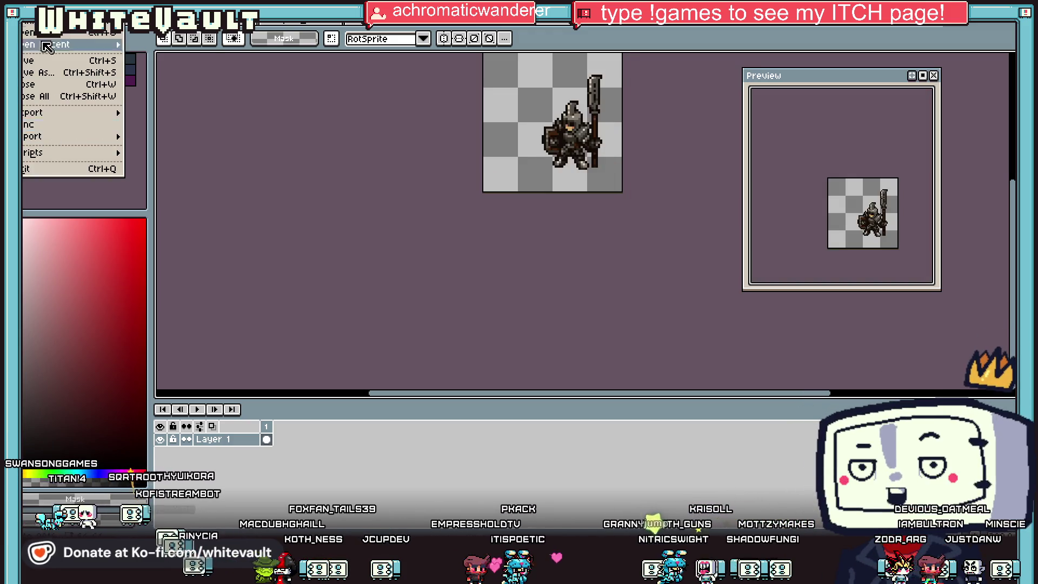
{"action": "key", "text": "Up"}
{"action": "key", "text": "Up"}
{"action": "key", "text": "Up"}
{"action": "key", "text": "Right"}
{"action": "key", "text": "Right"}
{"action": "key", "text": "Right"}
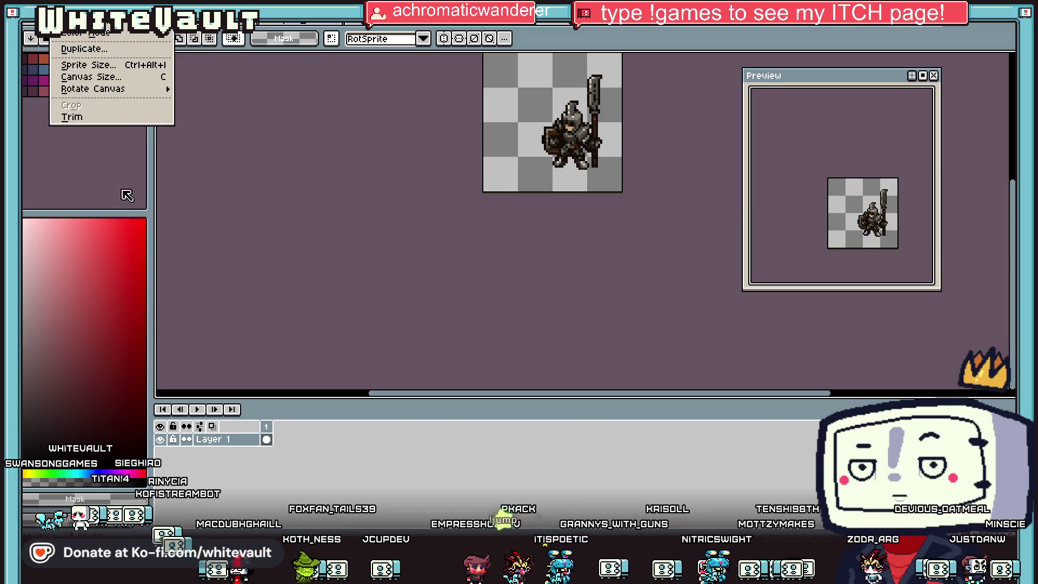
{"action": "left_click", "coordinate": [91, 77]}
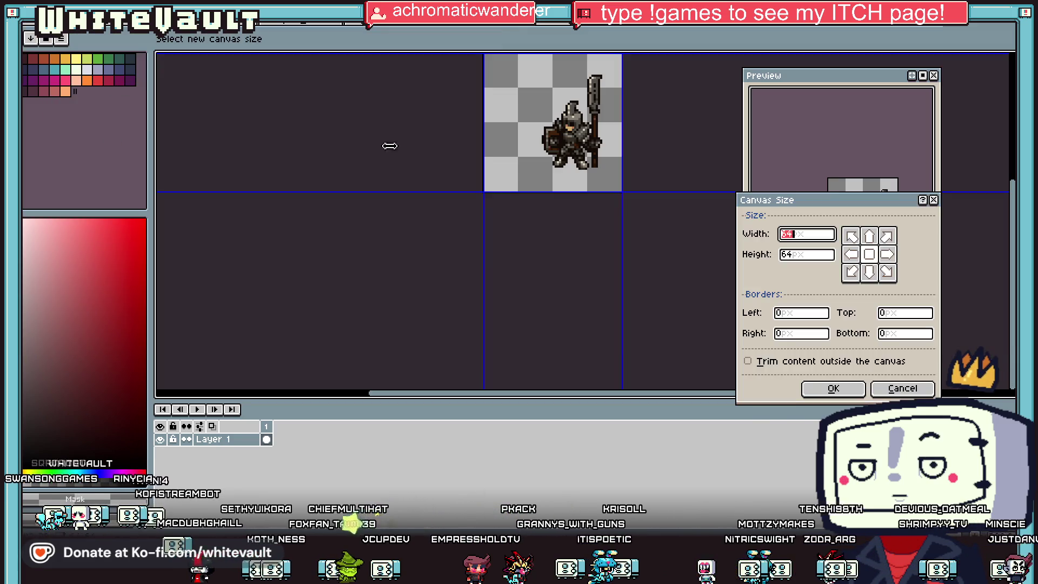
{"action": "left_click", "coordinate": [834, 388]}
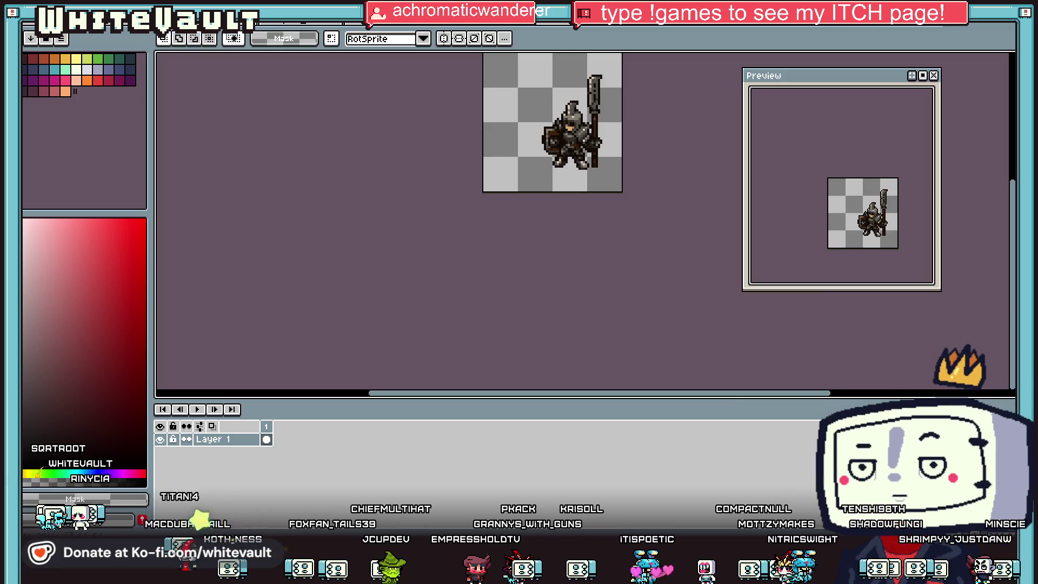
With Lock Ratio off, resize the knight to 112% width and 123% height (71×78 px)
{"action": "left_click", "coordinate": [60, 28]}
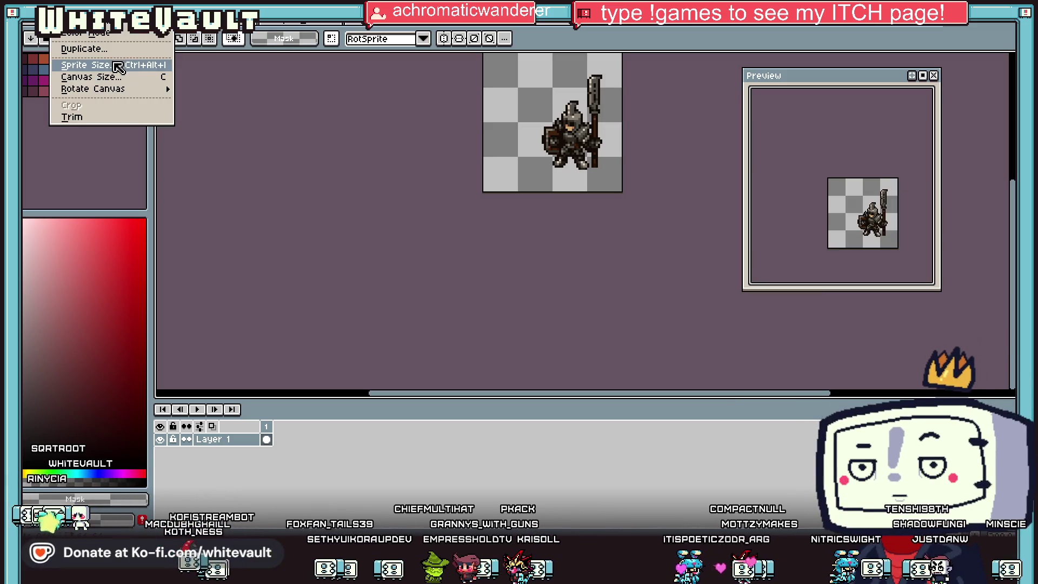
{"action": "left_click", "coordinate": [90, 65]}
{"action": "left_click", "coordinate": [372, 221]}
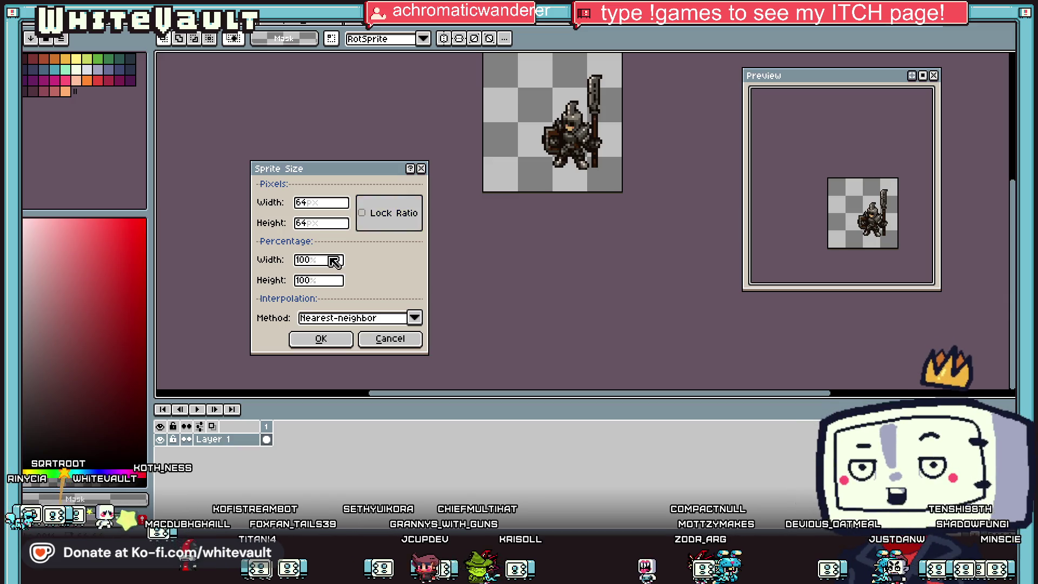
{"action": "left_click", "coordinate": [329, 261]}
{"action": "key", "text": "BackSpace"}
{"action": "key", "text": "BackSpace"}
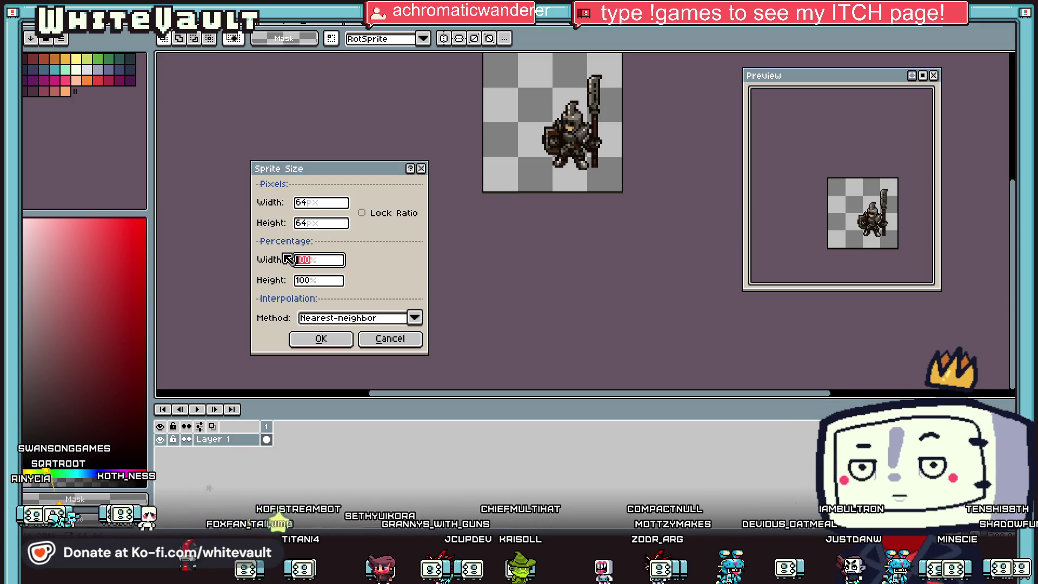
{"action": "type", "text": "12"}
{"action": "left_click", "coordinate": [331, 280]}
{"action": "key", "text": "BackSpace"}
{"action": "key", "text": "BackSpace"}
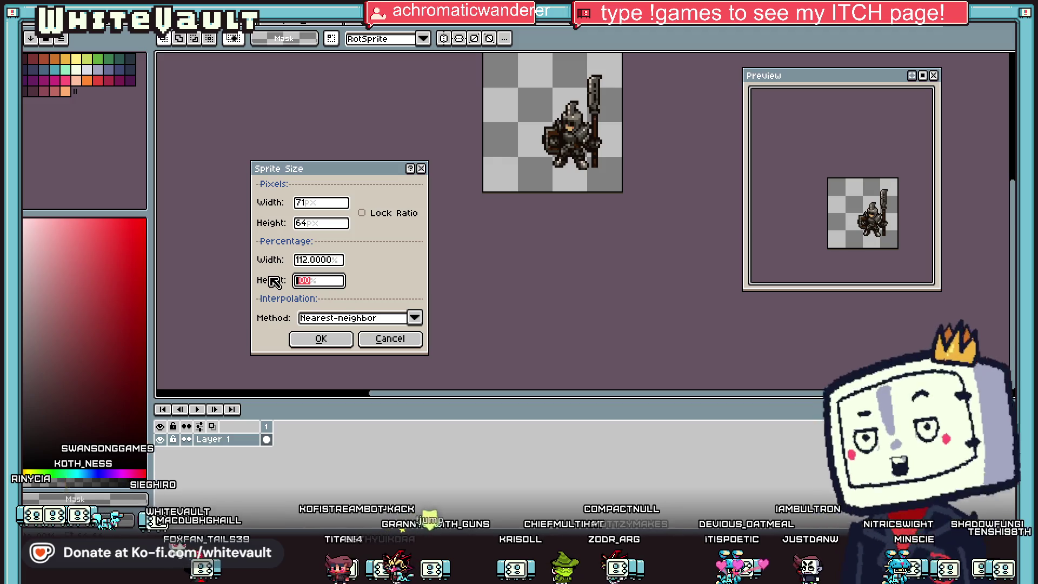
{"action": "type", "text": "23"}
{"action": "left_click", "coordinate": [322, 339]}
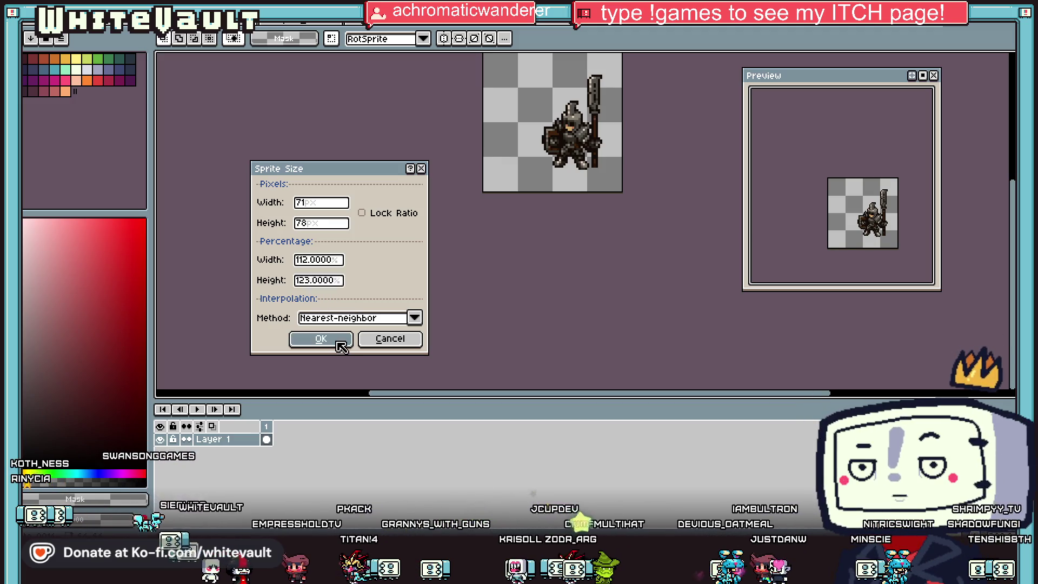
{"action": "scroll", "coordinate": [622, 142], "scroll_direction": "up", "scroll_amount": 1}
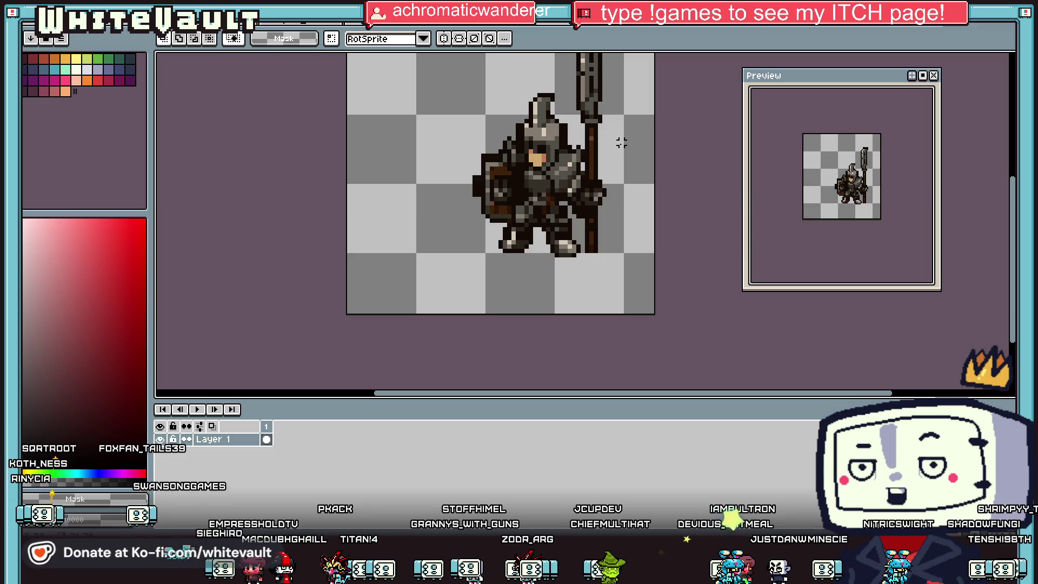
{"action": "scroll", "coordinate": [547, 122], "scroll_direction": "up", "scroll_amount": 1}
{"action": "scroll", "coordinate": [541, 122], "scroll_direction": "down", "scroll_amount": 2}
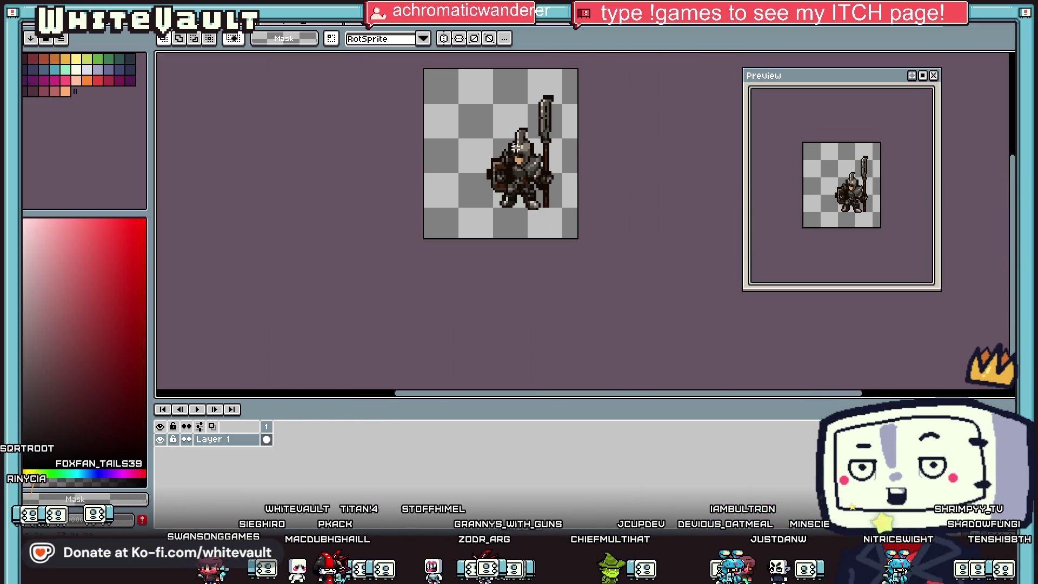
Scale the knight sprite uniformly to 125% in the Sprite Size dialog
{"action": "scroll", "coordinate": [536, 123], "scroll_direction": "up", "scroll_amount": 1}
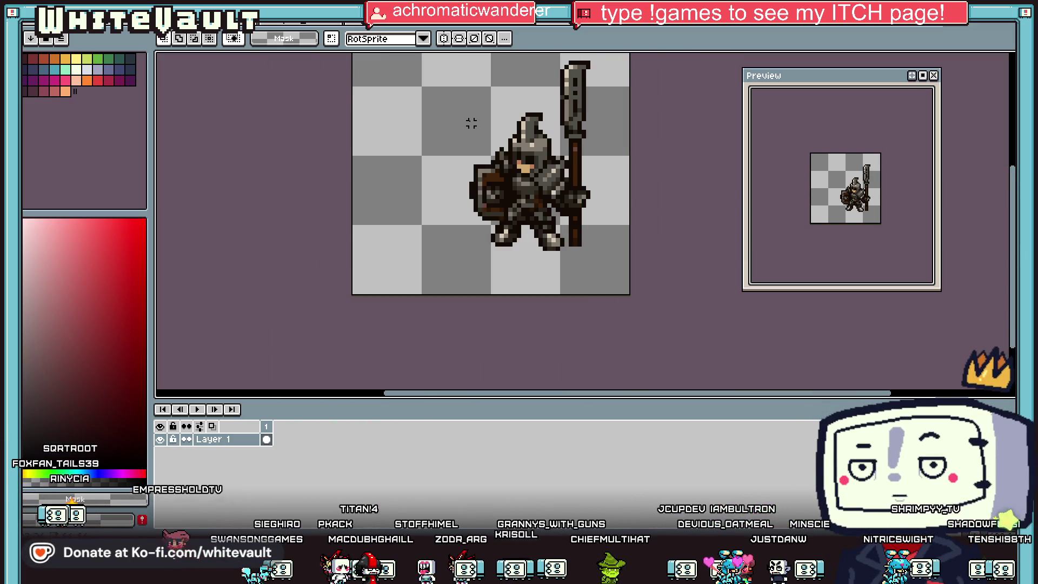
{"action": "left_click", "coordinate": [64, 27]}
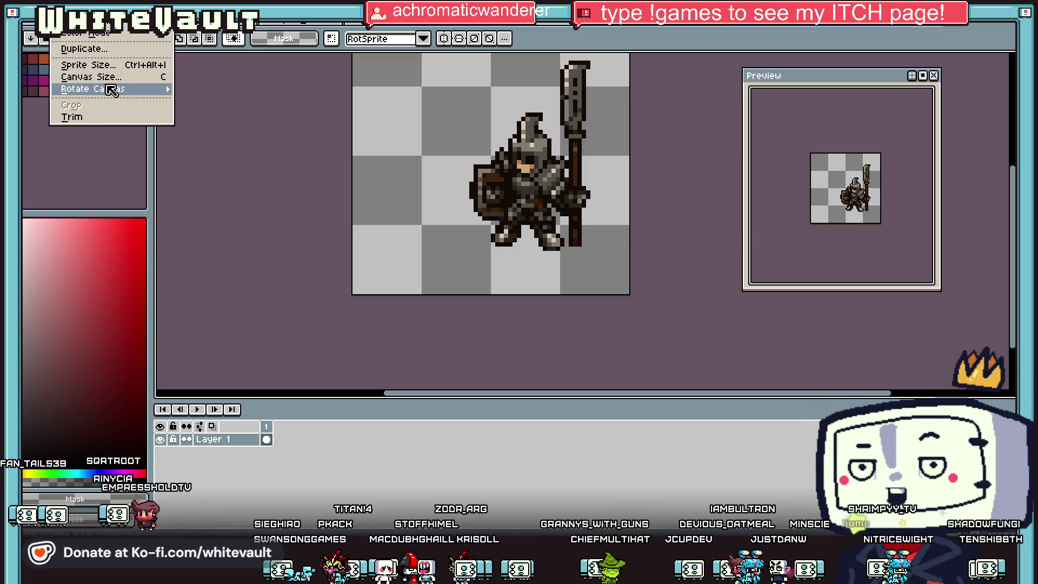
{"action": "left_click", "coordinate": [104, 66]}
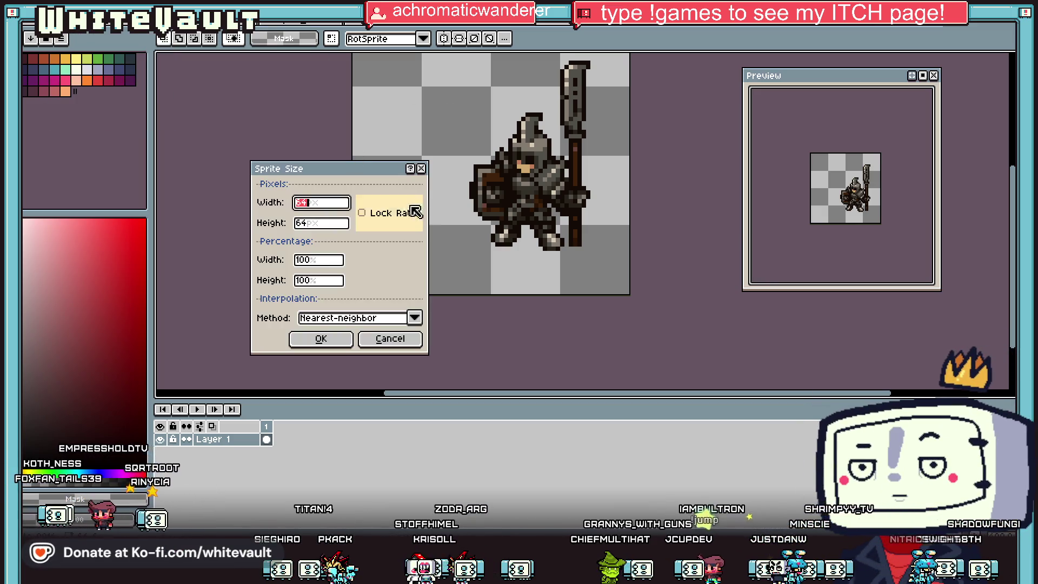
{"action": "left_click", "coordinate": [331, 261]}
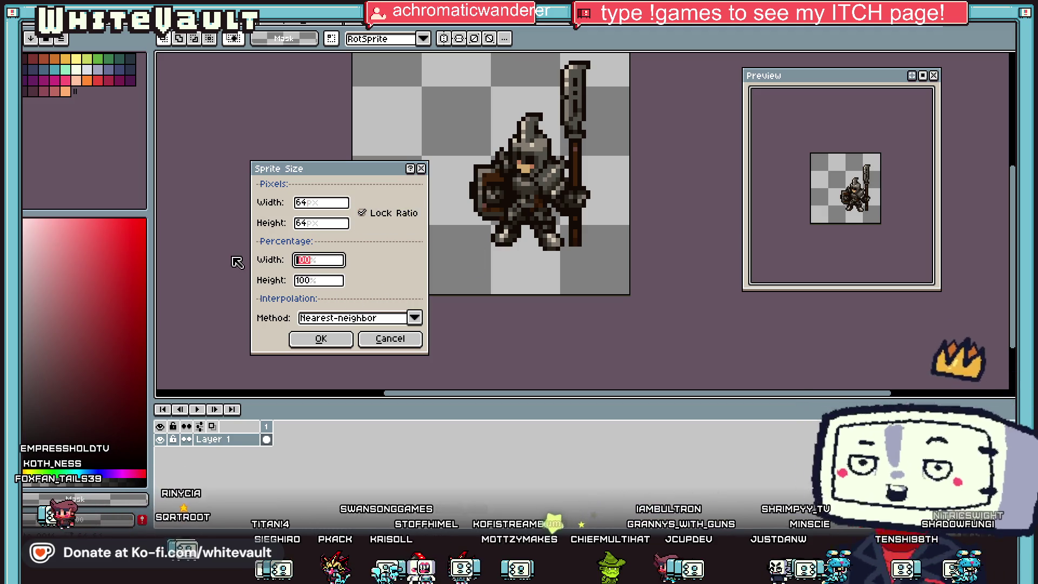
{"action": "type", "text": "12"}
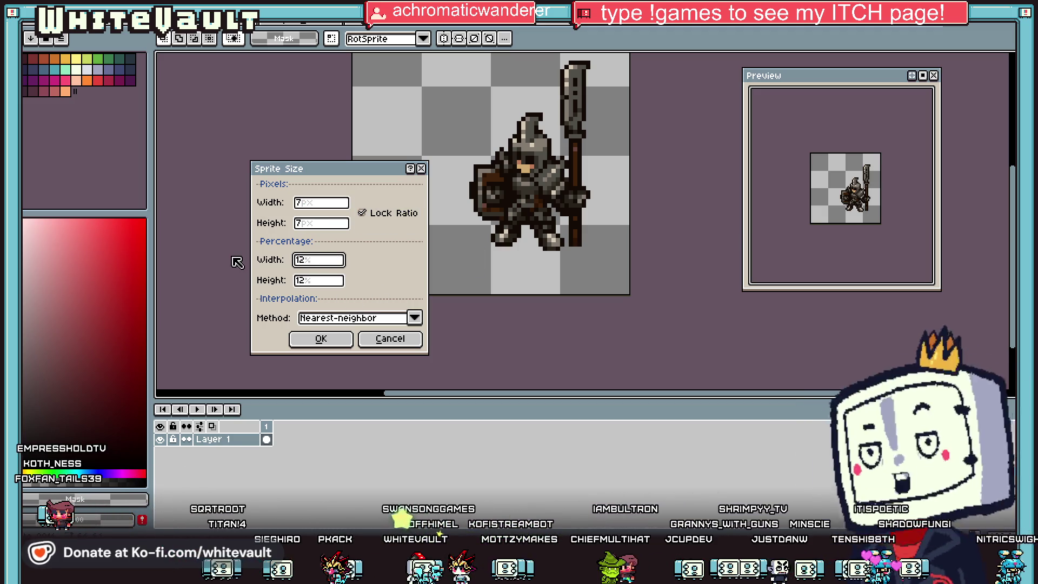
{"action": "type", "text": "25"}
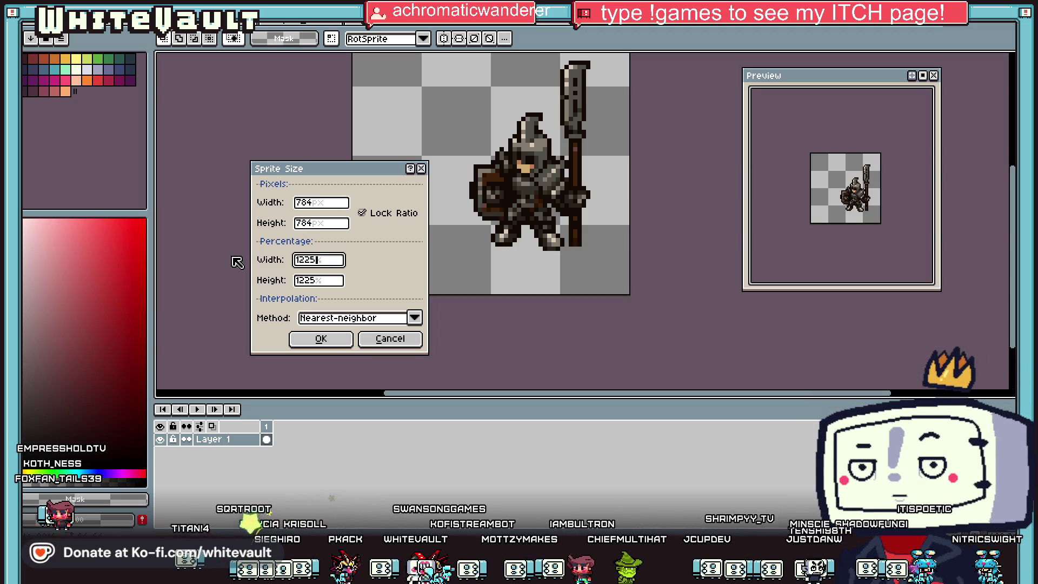
{"action": "key", "text": "Left"}
{"action": "key", "text": "BackSpace"}
{"action": "left_click", "coordinate": [325, 339]}
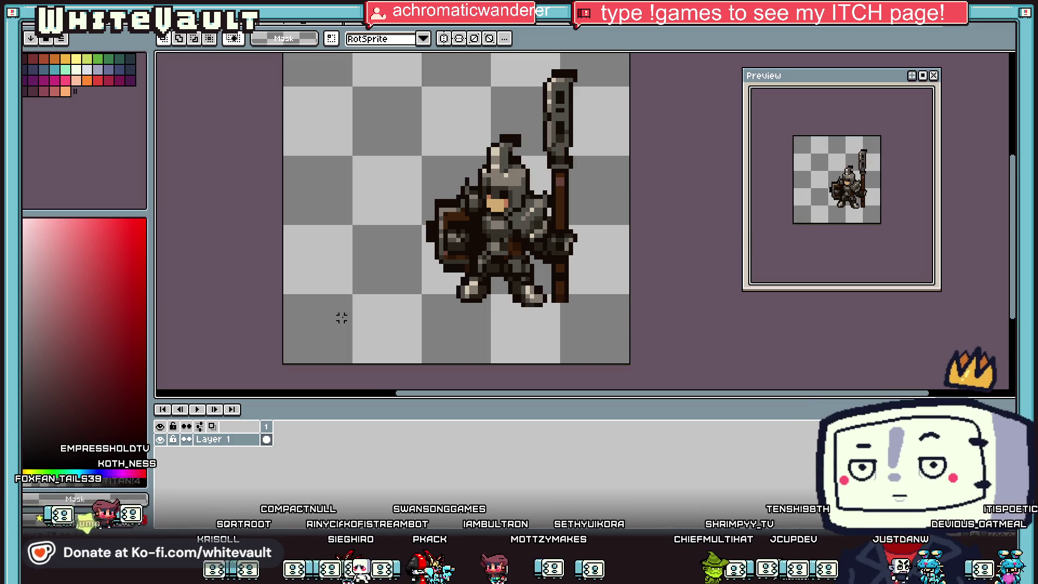
{"action": "scroll", "coordinate": [518, 161], "scroll_direction": "up", "scroll_amount": 1}
{"action": "scroll", "coordinate": [517, 160], "scroll_direction": "up", "scroll_amount": 1}
{"action": "left_click_drag", "start_coordinate": [523, 86], "coordinate": [506, 165]}
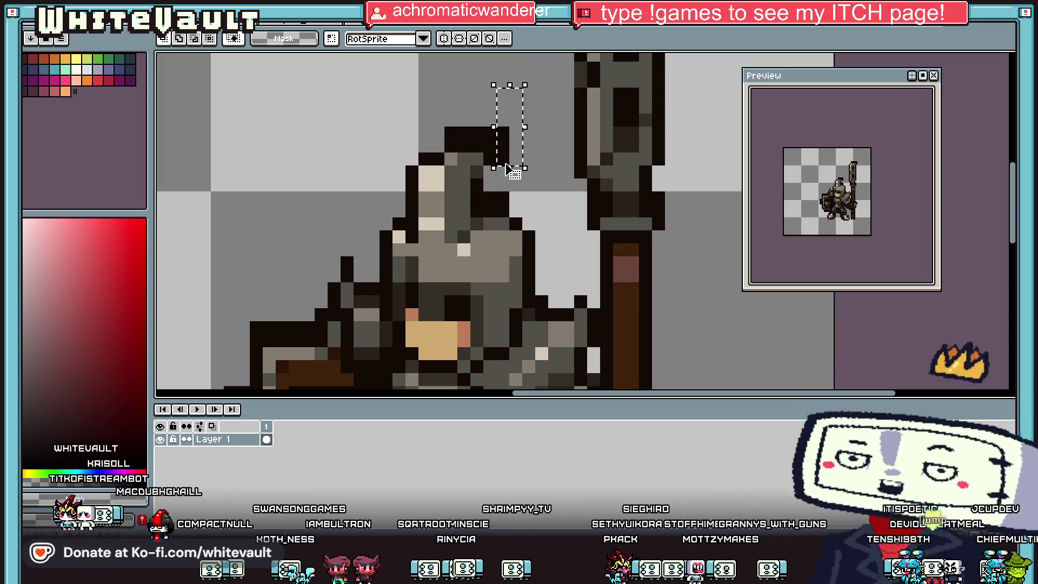
{"action": "key", "text": "ctrl+d"}
{"action": "scroll", "coordinate": [502, 159], "scroll_direction": "down", "scroll_amount": 1}
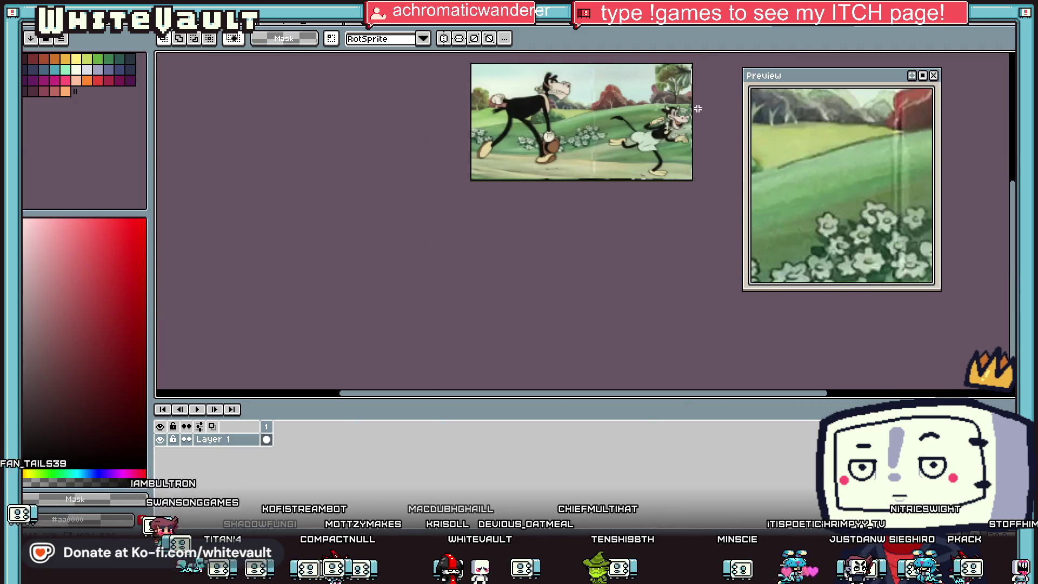
On the sprite sheet's Flattened layer, copy a character portrait to just below the knight frames
{"action": "key", "text": "ctrl+Tab"}
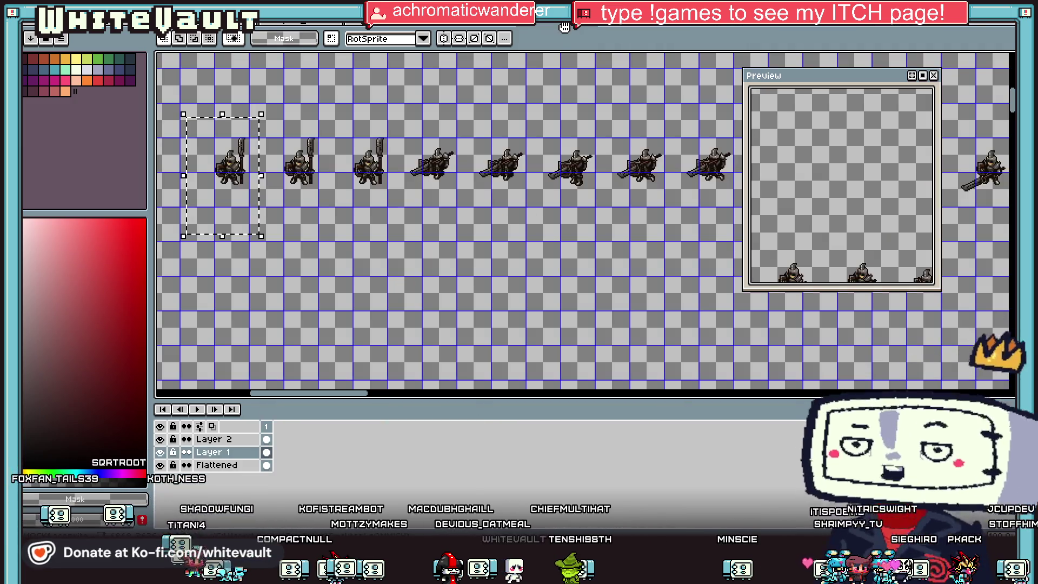
{"action": "scroll", "coordinate": [426, 201], "scroll_direction": "down", "scroll_amount": 2}
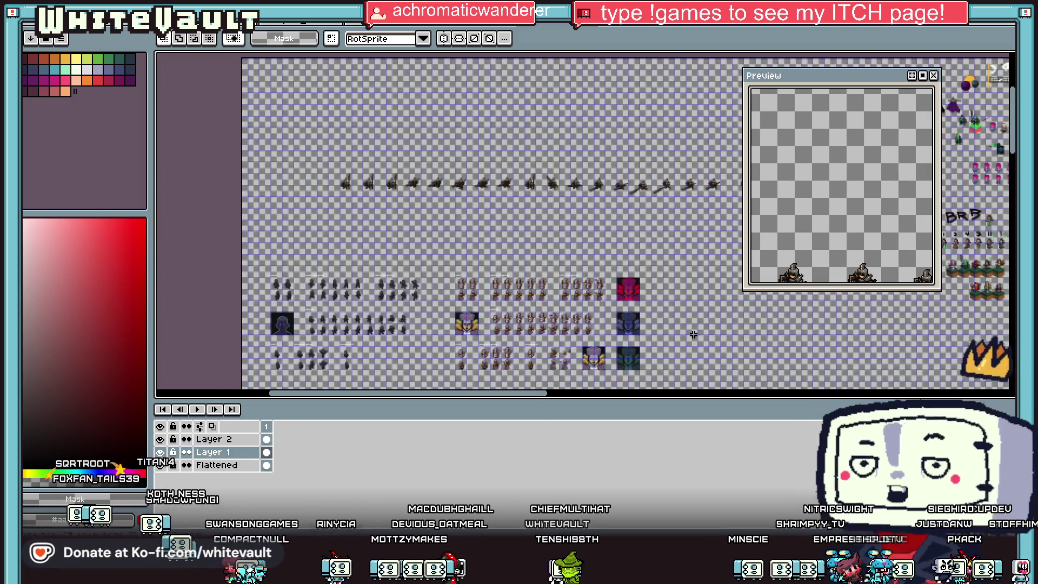
{"action": "scroll", "coordinate": [694, 334], "scroll_direction": "up", "scroll_amount": 1}
{"action": "scroll", "coordinate": [350, 326], "scroll_direction": "up", "scroll_amount": 1}
{"action": "left_click_drag", "start_coordinate": [293, 261], "coordinate": [406, 357]}
{"action": "scroll", "coordinate": [262, 318], "scroll_direction": "up", "scroll_amount": 2}
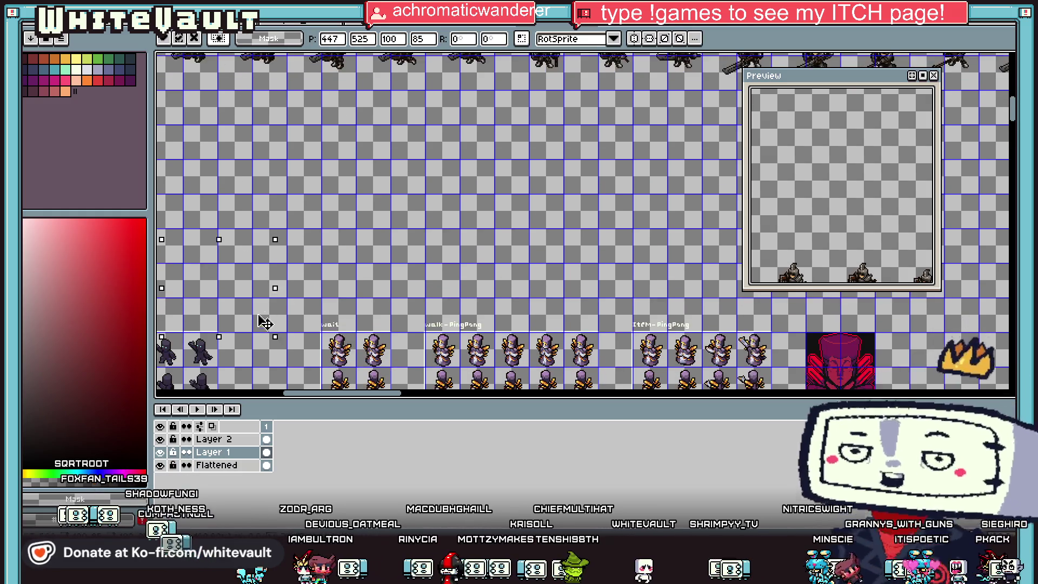
{"action": "left_click", "coordinate": [254, 466]}
{"action": "scroll", "coordinate": [379, 357], "scroll_direction": "down", "scroll_amount": 2}
{"action": "scroll", "coordinate": [394, 371], "scroll_direction": "up", "scroll_amount": 2}
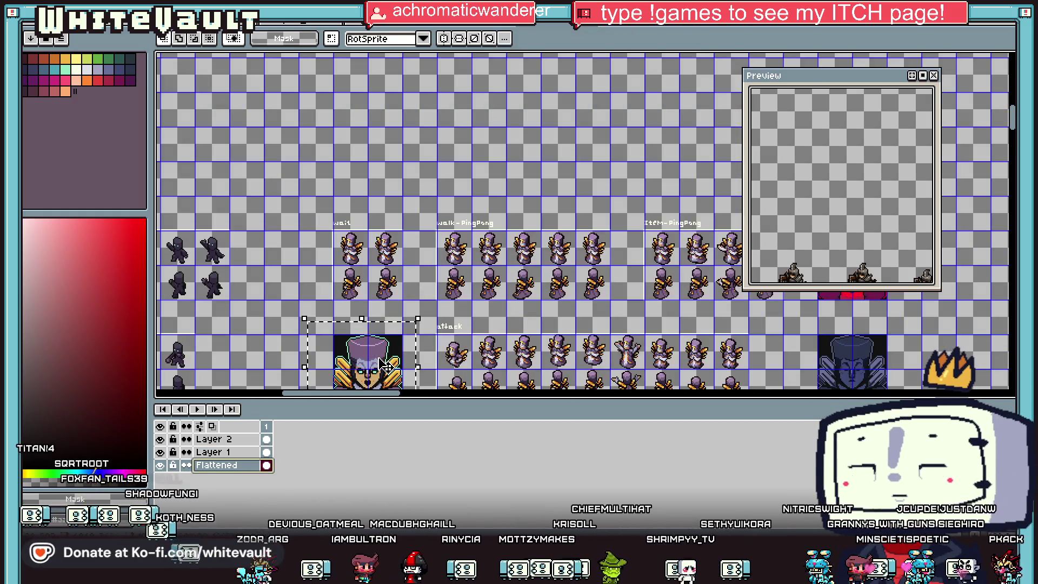
{"action": "mouse_move", "coordinate": [395, 370]}
{"action": "left_mouse_down"}
{"action": "mouse_move", "coordinate": [335, 162]}
{"action": "mouse_move", "coordinate": [329, 333]}
{"action": "mouse_move", "coordinate": [307, 241]}
{"action": "left_mouse_up"}
{"action": "scroll", "coordinate": [262, 166], "scroll_direction": "up", "scroll_amount": 2}
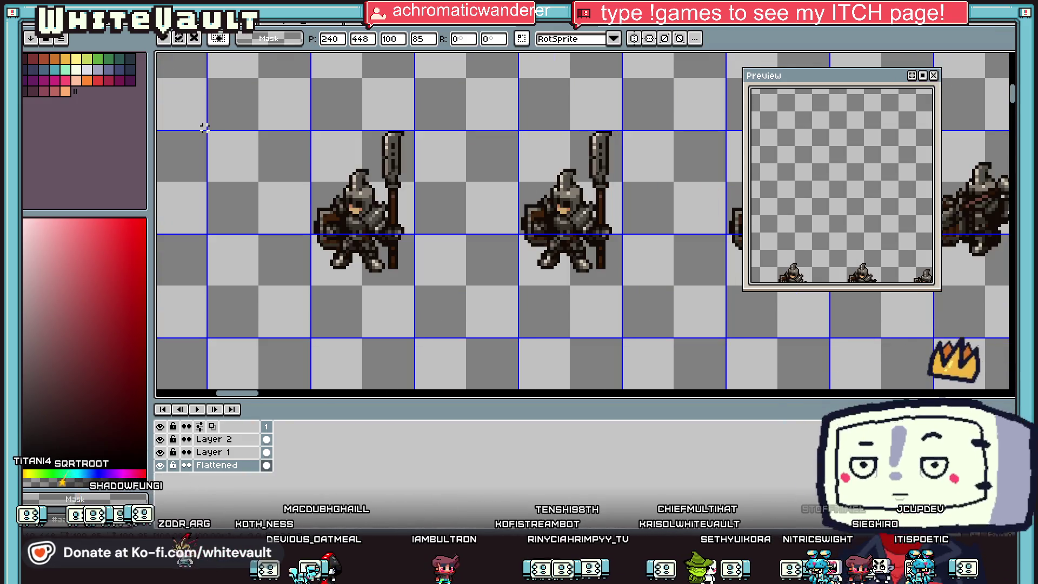
{"action": "scroll", "coordinate": [265, 274], "scroll_direction": "down", "scroll_amount": 2}
{"action": "key", "text": "Return"}
Pick a pale green drawing colour and switch to the rectangle tool
{"action": "scroll", "coordinate": [276, 360], "scroll_direction": "up", "scroll_amount": 1}
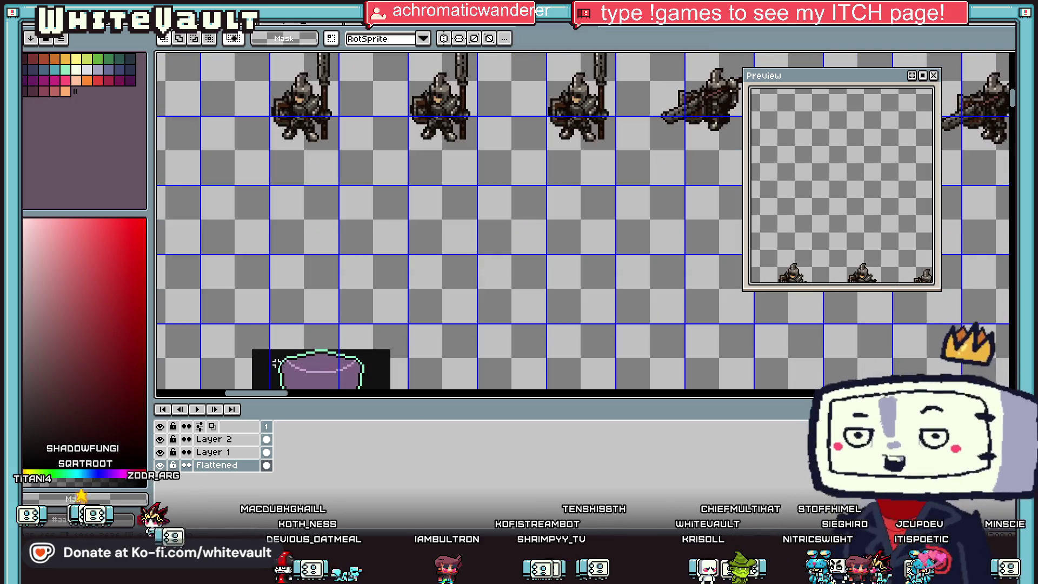
{"action": "left_click", "coordinate": [76, 69]}
{"action": "scroll", "coordinate": [487, 243], "scroll_direction": "down", "scroll_amount": 2}
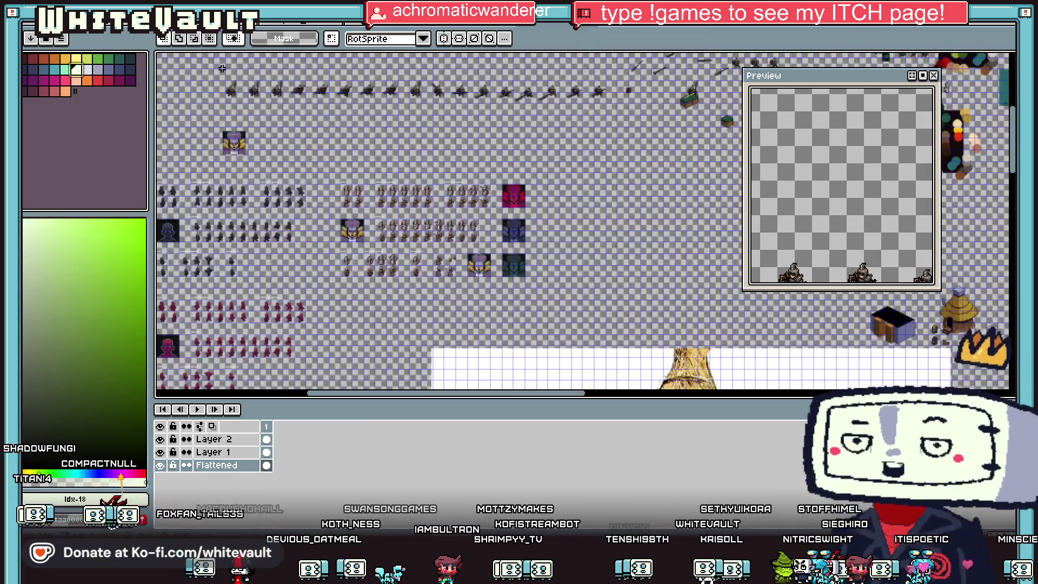
{"action": "scroll", "coordinate": [492, 190], "scroll_direction": "up", "scroll_amount": 2}
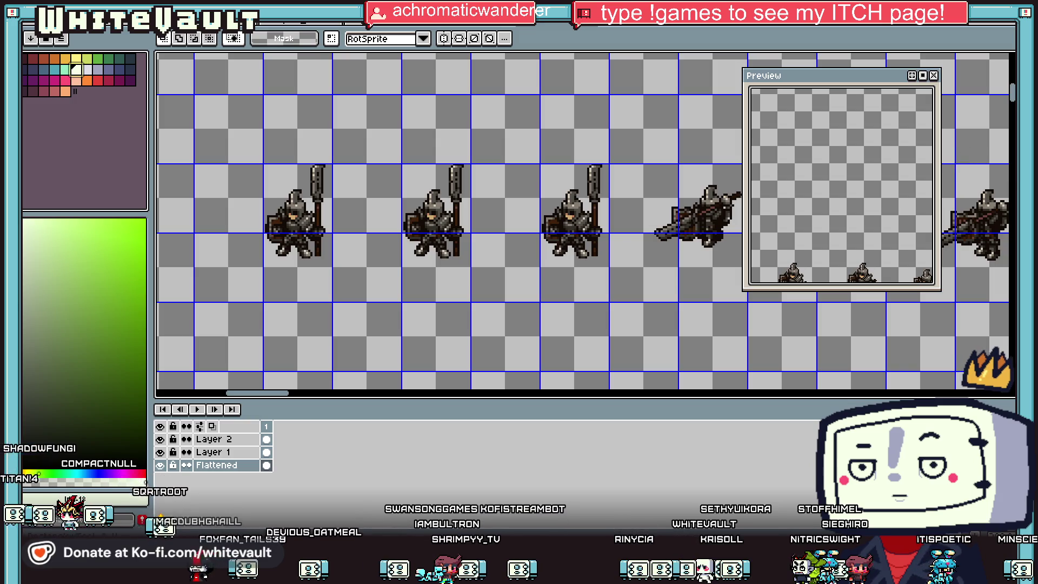
{"action": "key", "text": "u"}
{"action": "scroll", "coordinate": [259, 168], "scroll_direction": "up", "scroll_amount": 1}
{"action": "scroll", "coordinate": [162, 173], "scroll_direction": "down", "scroll_amount": 1}
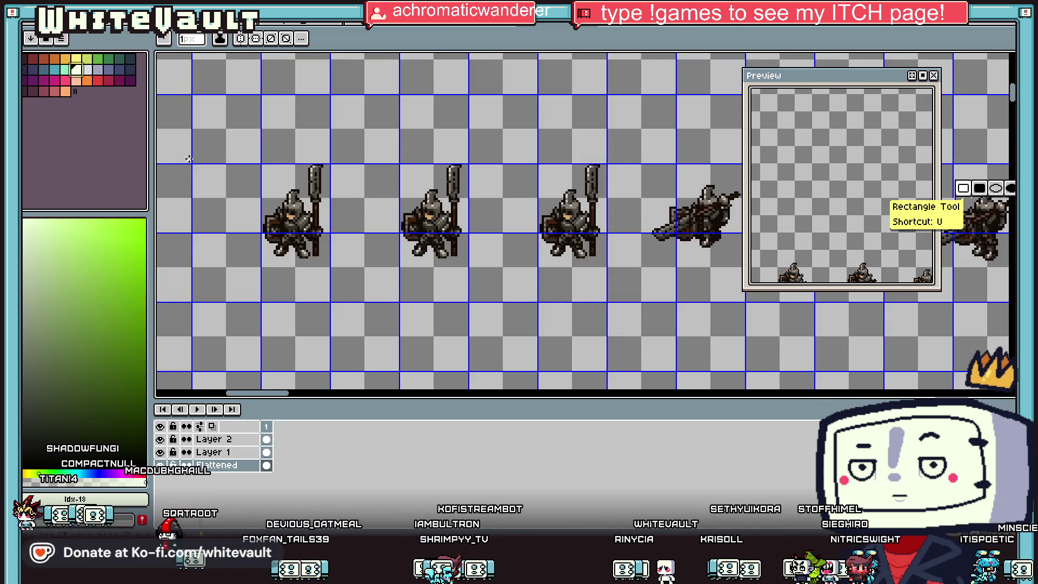
Draw a pale rectangle frame and pencil the digits 64 in pale green
{"action": "scroll", "coordinate": [187, 159], "scroll_direction": "up", "scroll_amount": 1}
{"action": "mouse_move", "coordinate": [187, 159]}
{"action": "left_mouse_down"}
{"action": "mouse_move", "coordinate": [406, 361]}
{"action": "mouse_move", "coordinate": [401, 348]}
{"action": "left_mouse_up"}
{"action": "scroll", "coordinate": [216, 116], "scroll_direction": "up", "scroll_amount": 3}
{"action": "mouse_move", "coordinate": [232, 133]}
{"action": "left_mouse_down"}
{"action": "mouse_move", "coordinate": [262, 150]}
{"action": "mouse_move", "coordinate": [254, 169]}
{"action": "mouse_move", "coordinate": [271, 148]}
{"action": "mouse_move", "coordinate": [229, 116]}
{"action": "mouse_move", "coordinate": [268, 94]}
{"action": "mouse_move", "coordinate": [307, 107]}
{"action": "mouse_move", "coordinate": [301, 157]}
{"action": "mouse_move", "coordinate": [358, 149]}
{"action": "left_mouse_up"}
{"action": "key", "text": "e"}
{"action": "key", "text": "b"}
{"action": "left_click", "coordinate": [251, 168]}
{"action": "key", "text": "ctrl+z"}
{"action": "left_click_drag", "start_coordinate": [336, 98], "coordinate": [336, 167]}
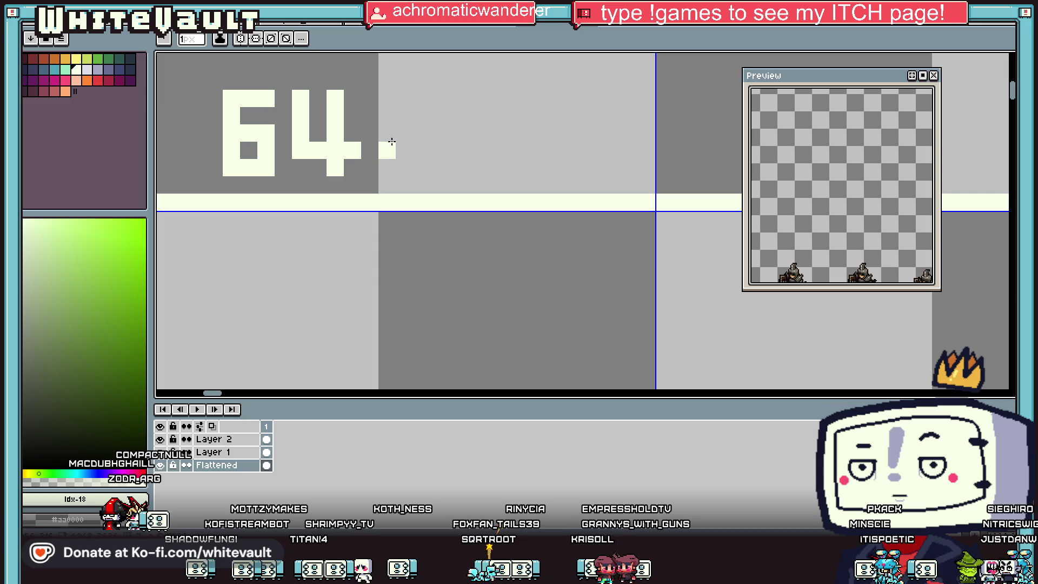
Duplicate the 64 to the right and draw a pixel x between the two
{"action": "key", "text": "m"}
{"action": "left_click_drag", "start_coordinate": [205, 69], "coordinate": [366, 180]}
{"action": "left_click_drag", "start_coordinate": [304, 159], "coordinate": [514, 156]}
{"action": "key", "text": "ctrl+d"}
{"action": "key", "text": "i"}
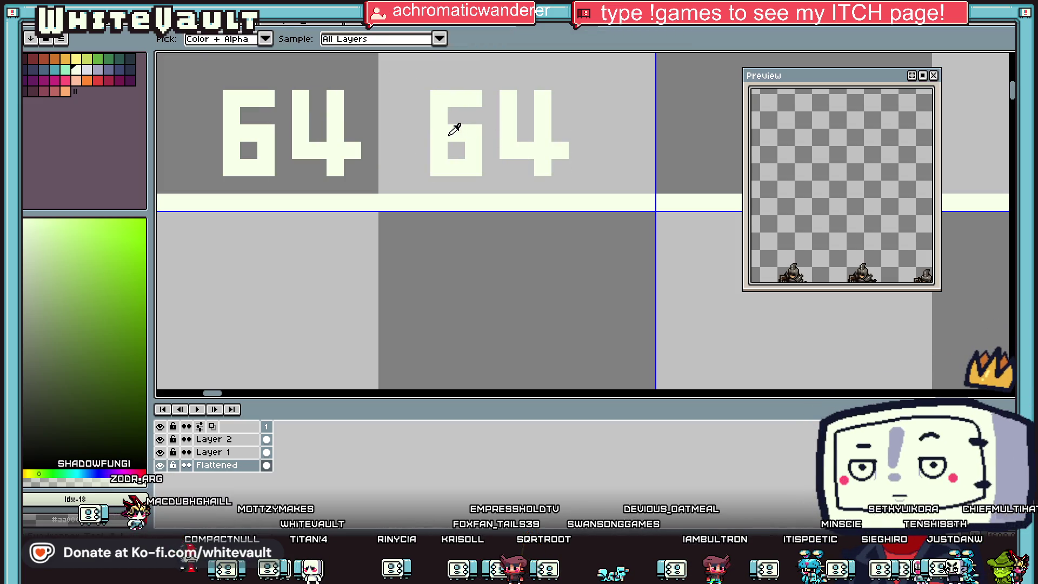
{"action": "left_click", "coordinate": [456, 129]}
{"action": "key", "text": "b"}
{"action": "left_click", "coordinate": [387, 133]}
{"action": "left_click", "coordinate": [370, 116]}
{"action": "left_click", "coordinate": [404, 116]}
{"action": "left_click", "coordinate": [404, 151]}
{"action": "left_click", "coordinate": [367, 153]}
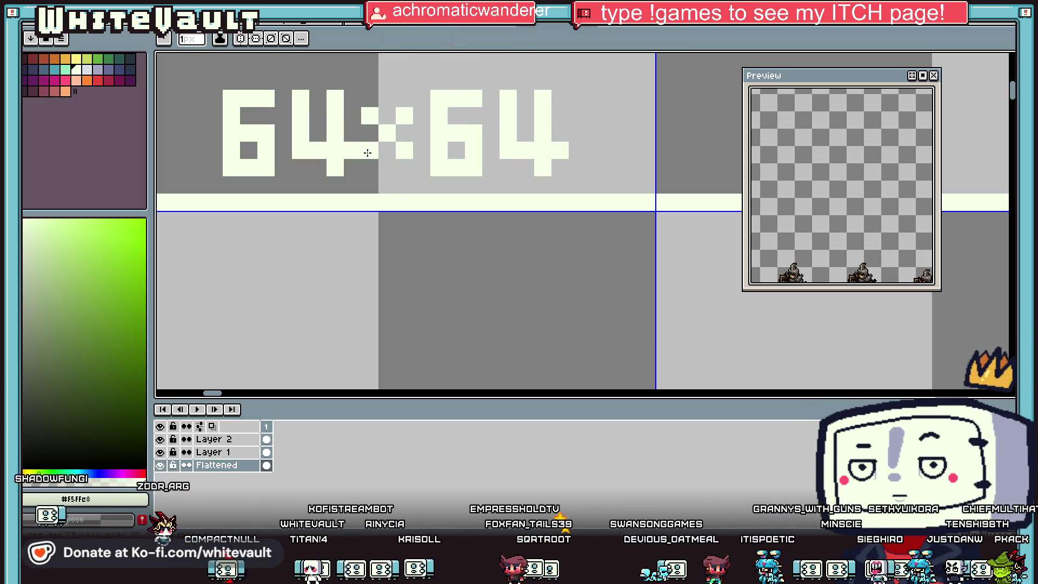
Nudge the x and second 64 one pixel right, then deselect the finished label
{"action": "key", "text": "m"}
{"action": "mouse_move", "coordinate": [621, 73]}
{"action": "left_mouse_down"}
{"action": "mouse_move", "coordinate": [331, 187]}
{"action": "mouse_move", "coordinate": [375, 194]}
{"action": "left_mouse_up"}
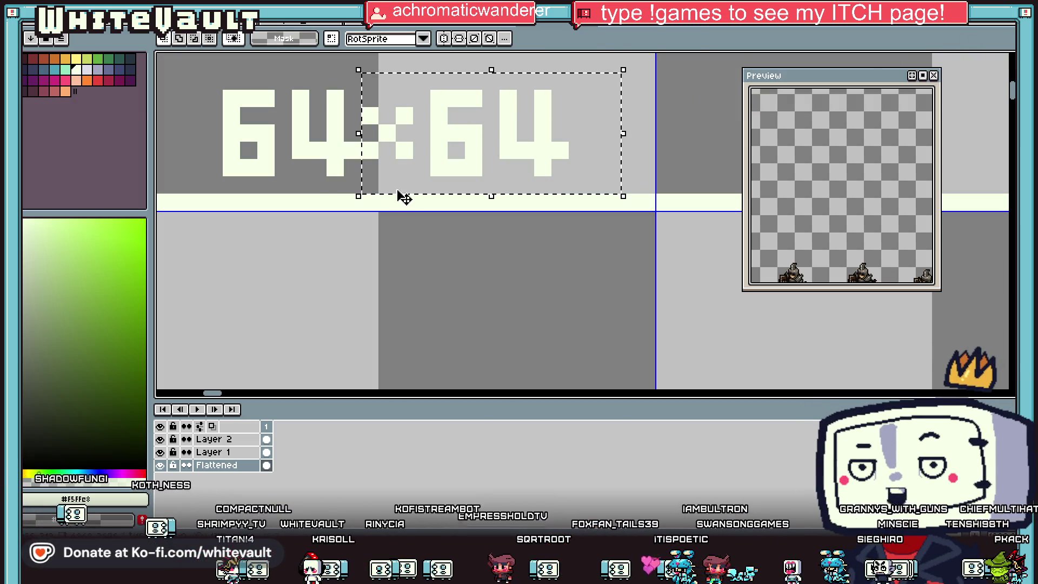
{"action": "key", "text": "Right"}
{"action": "left_click", "coordinate": [699, 219]}
{"action": "scroll", "coordinate": [671, 246], "scroll_direction": "down", "scroll_amount": 5}
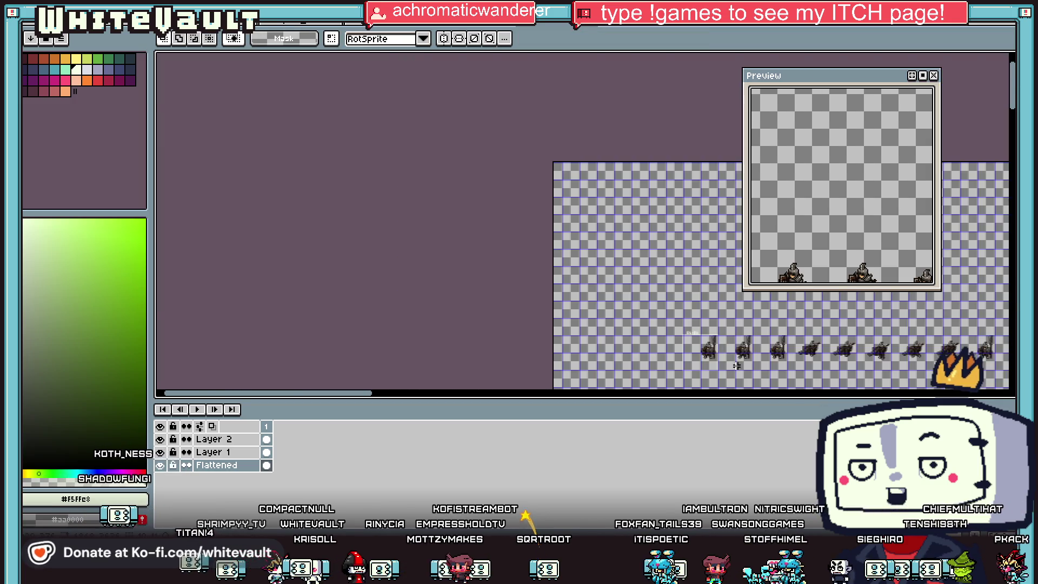
{"action": "scroll", "coordinate": [703, 270], "scroll_direction": "up", "scroll_amount": 2}
{"action": "right_click", "coordinate": [73, 68]}
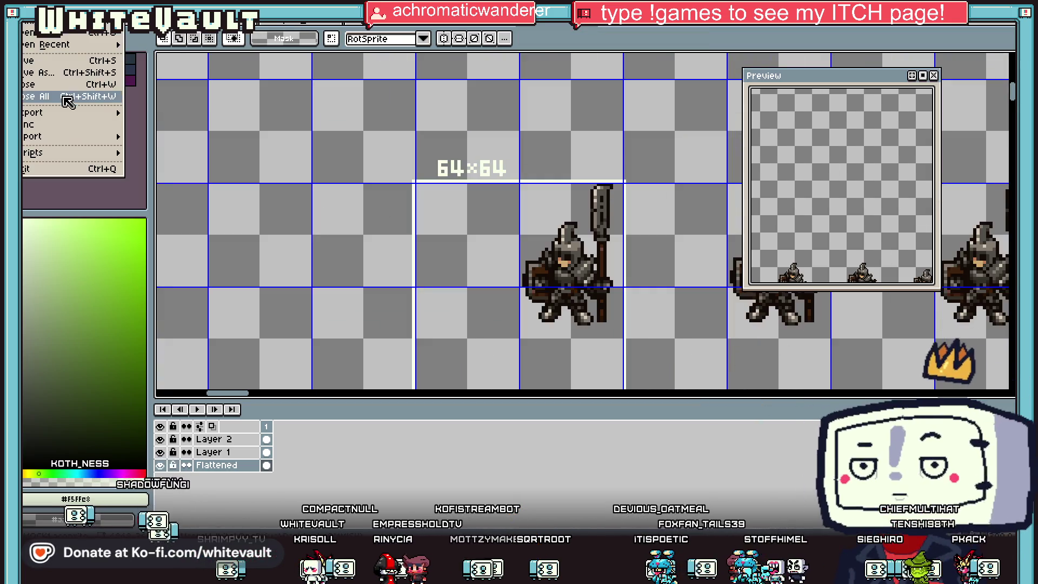
{"action": "key", "text": "Escape"}
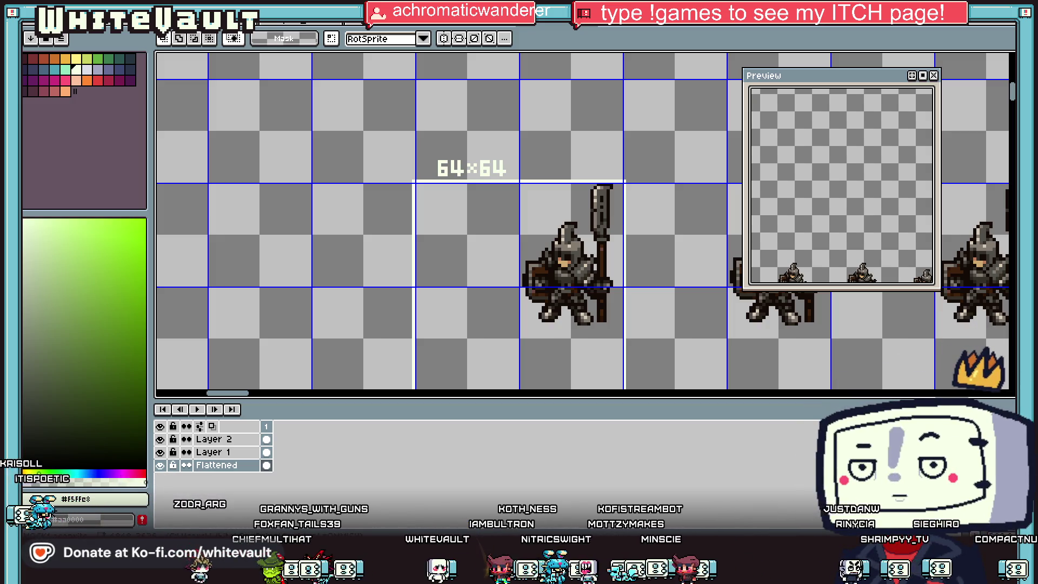
{"action": "scroll", "coordinate": [684, 265], "scroll_direction": "down", "scroll_amount": 5}
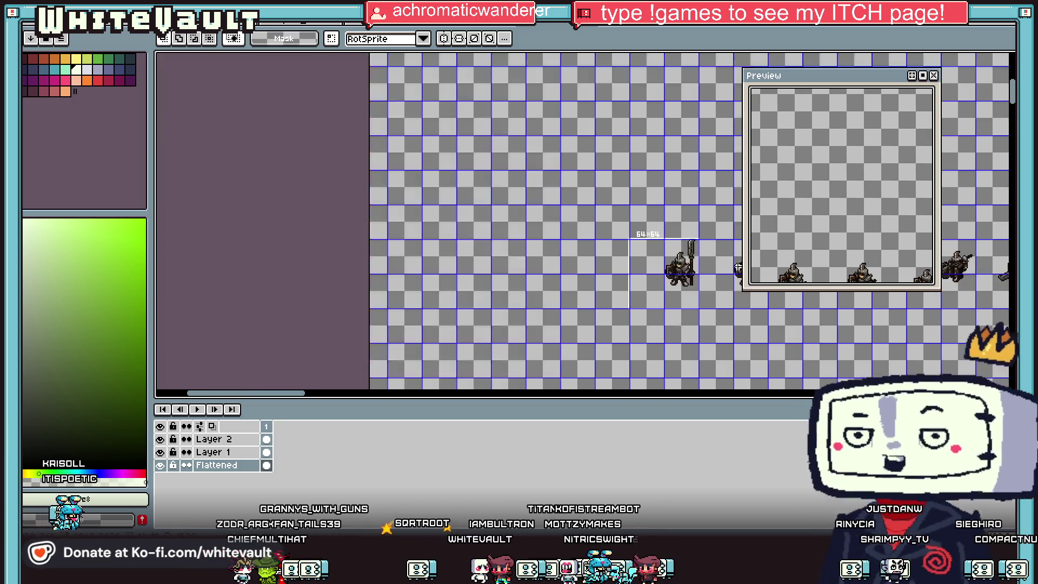
Cycle past the knight sprite to the large sprite sheet and scroll to the BRB sketch
{"action": "left_click_drag", "start_coordinate": [928, 398], "coordinate": [739, 397]}
{"action": "key", "text": "ctrl+Tab"}
{"action": "key", "text": "ctrl+Tab"}
{"action": "key", "text": "ctrl+Tab"}
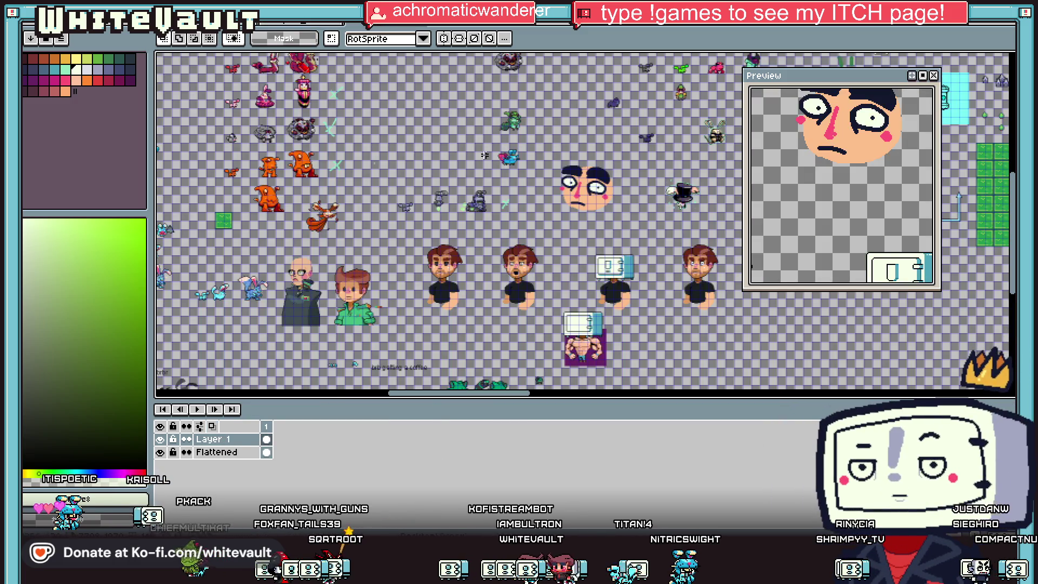
{"action": "left_click_drag", "start_coordinate": [491, 395], "coordinate": [946, 392]}
{"action": "key", "text": "ctrl+Tab"}
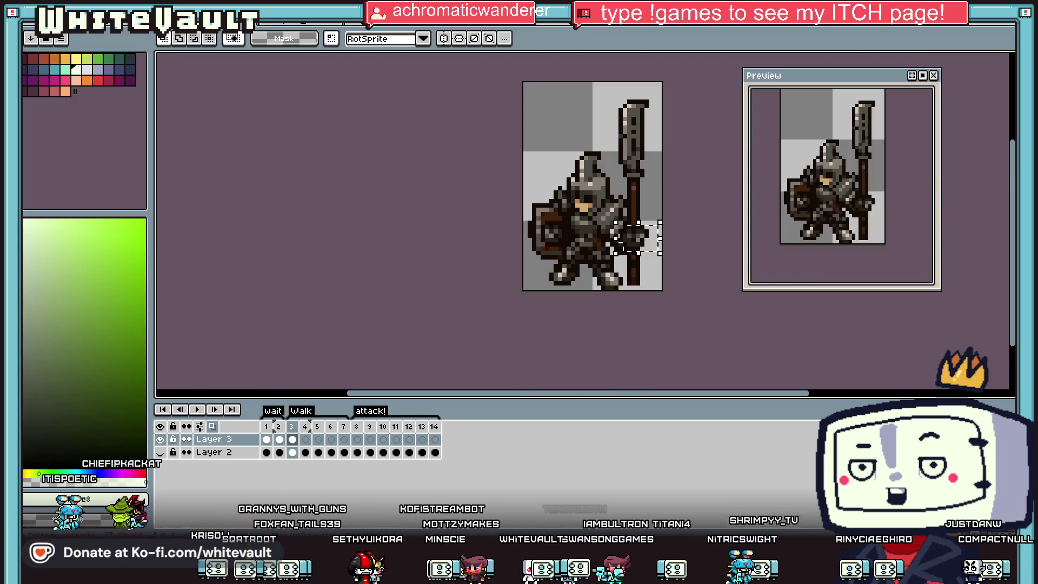
{"action": "key", "text": "ctrl+Tab"}
{"action": "key", "text": "ctrl+Tab"}
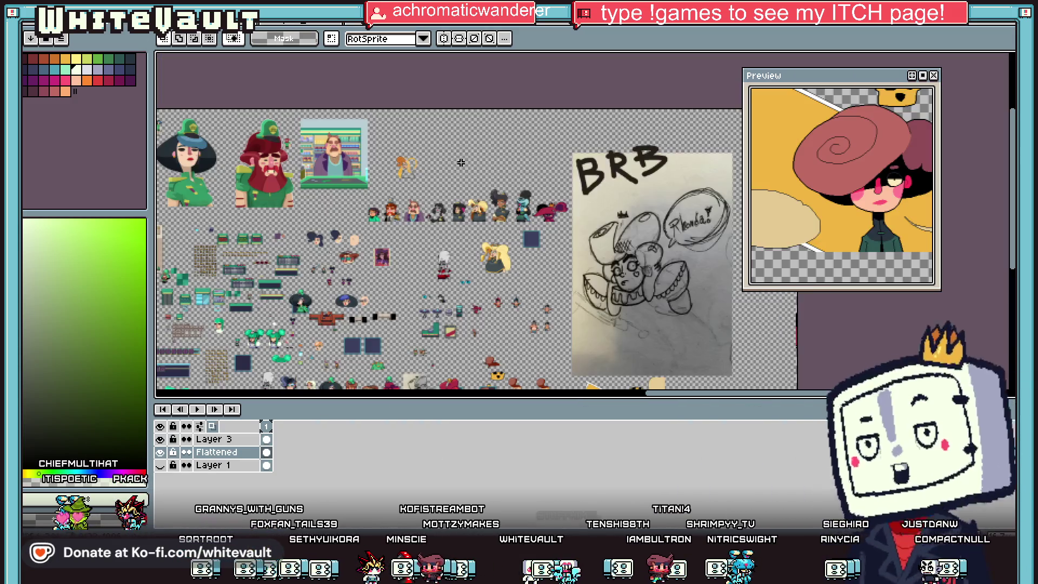
{"action": "scroll", "coordinate": [721, 226], "scroll_direction": "up", "scroll_amount": 1}
{"action": "left_click_drag", "start_coordinate": [701, 390], "coordinate": [751, 392]}
{"action": "scroll", "coordinate": [517, 268], "scroll_direction": "up", "scroll_amount": 1}
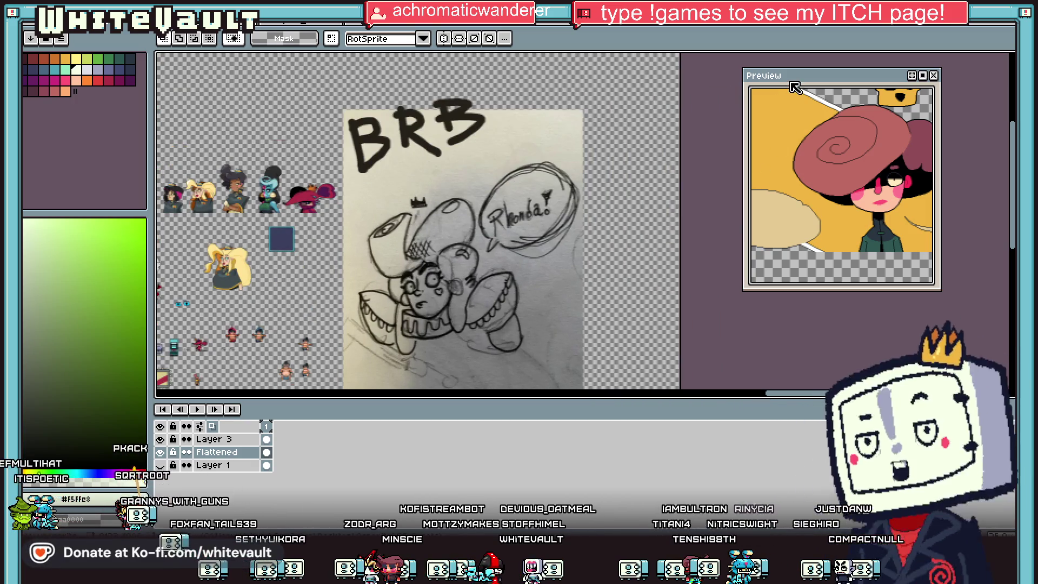
{"action": "scroll", "coordinate": [579, 128], "scroll_direction": "down", "scroll_amount": 1}
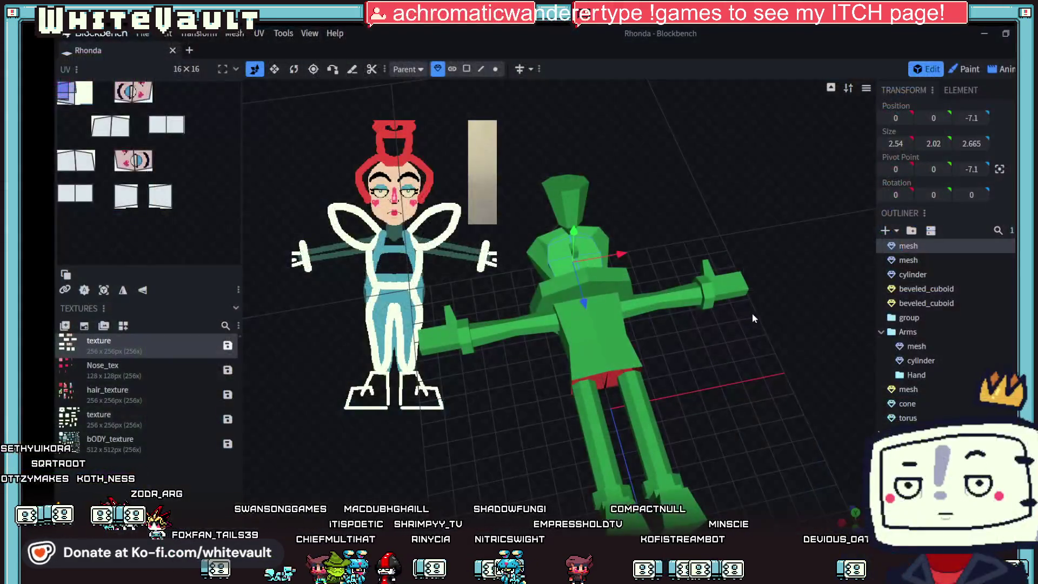
Orbit and zoom the Blockbench view to face the Rhonda model front-on
{"action": "mouse_move", "coordinate": [742, 349]}
{"action": "left_mouse_down"}
{"action": "mouse_move", "coordinate": [743, 402]}
{"action": "mouse_move", "coordinate": [719, 264]}
{"action": "mouse_move", "coordinate": [752, 375]}
{"action": "mouse_move", "coordinate": [689, 331]}
{"action": "left_mouse_up"}
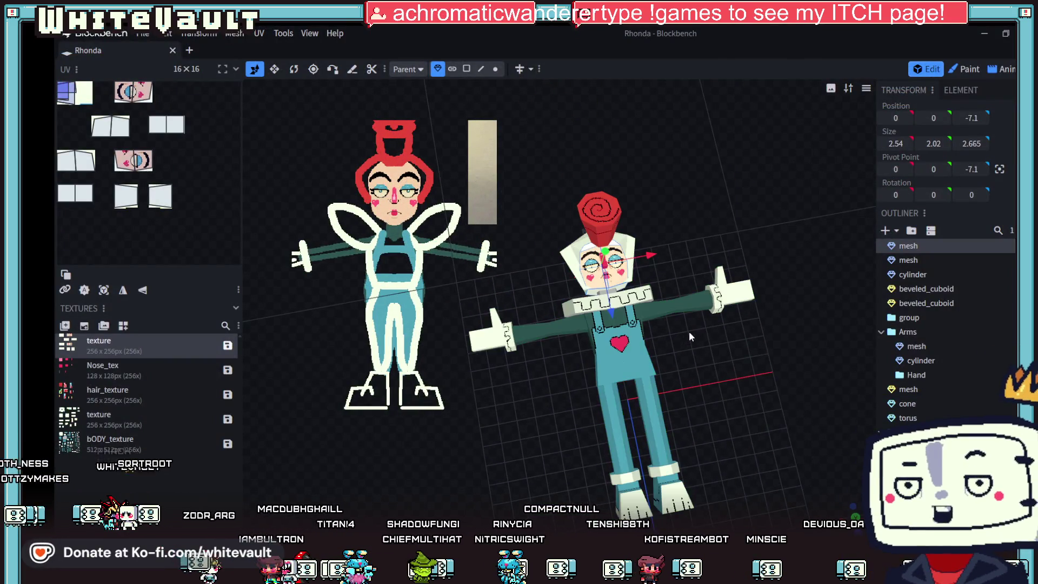
{"action": "scroll", "coordinate": [689, 331], "scroll_direction": "up", "scroll_amount": 5}
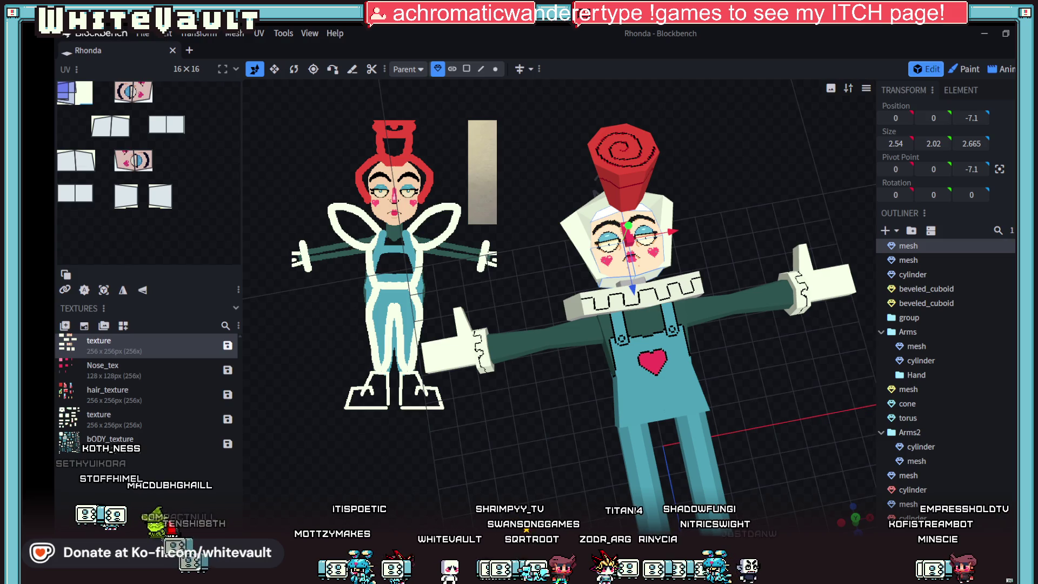
Alt+Tab from Blockbench back to the Aseprite window
{"action": "key", "text": "alt+Tab"}
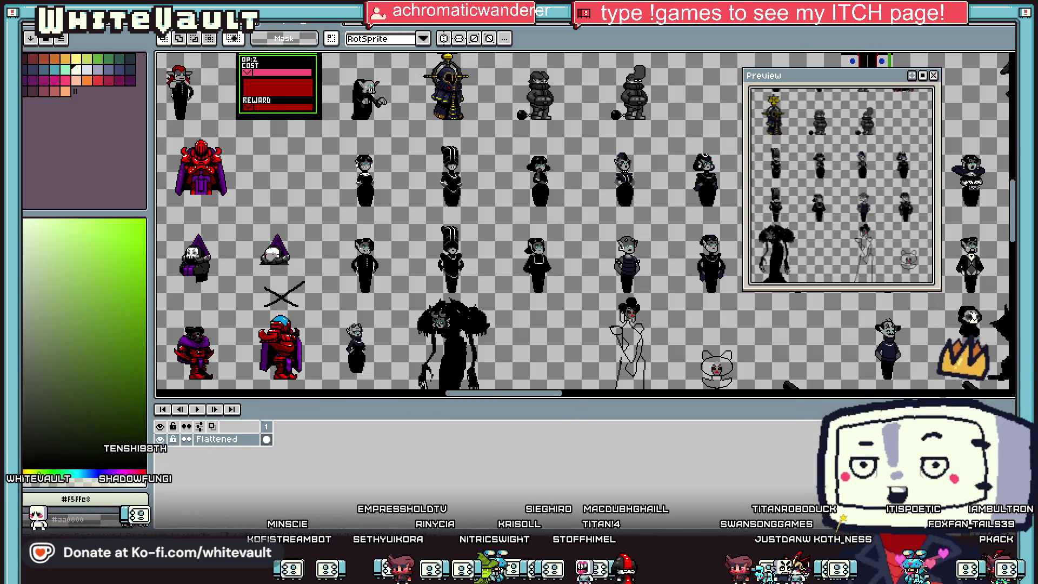
Close the Sprite-0012 and Sprite-0013 reference images, discarding their changes
{"action": "left_click", "coordinate": [767, 28]}
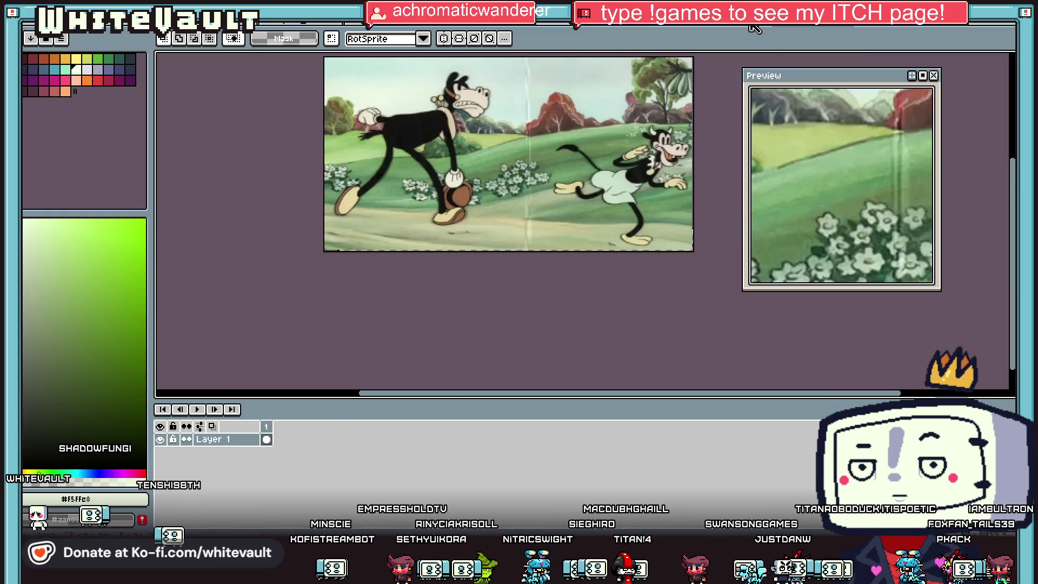
{"action": "key", "text": "ctrl+w"}
{"action": "key", "text": "ctrl+w"}
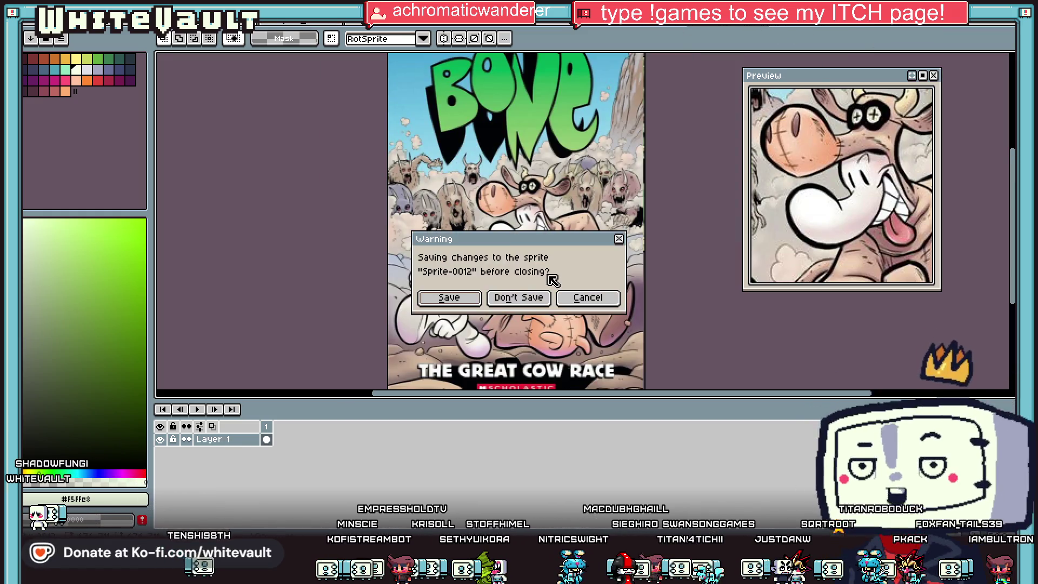
{"action": "left_click", "coordinate": [532, 297]}
{"action": "key", "text": "ctrl+w"}
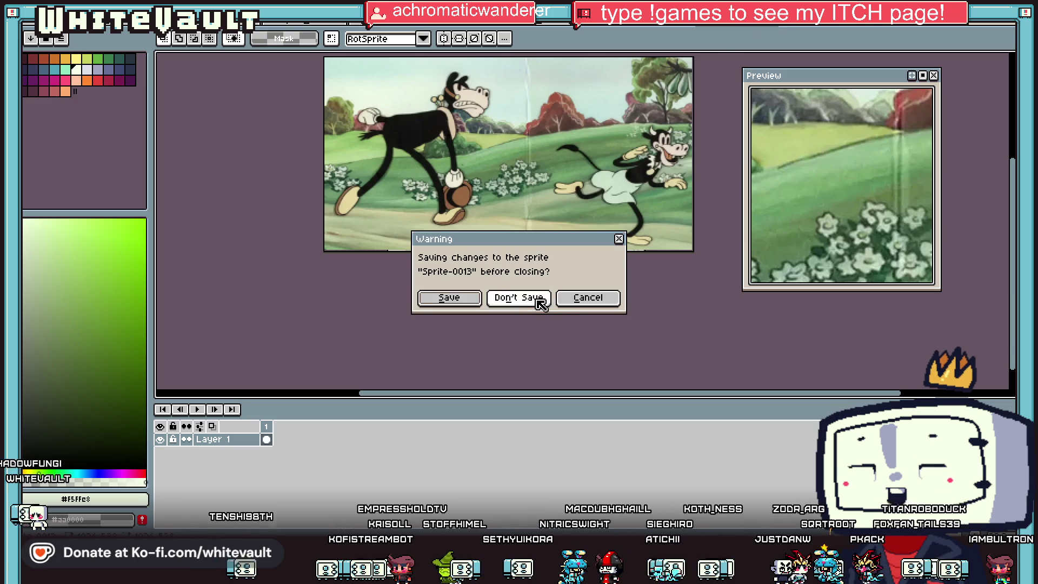
{"action": "left_click", "coordinate": [539, 298]}
{"action": "key", "text": "ctrl+w"}
{"action": "key", "text": "ctrl+w"}
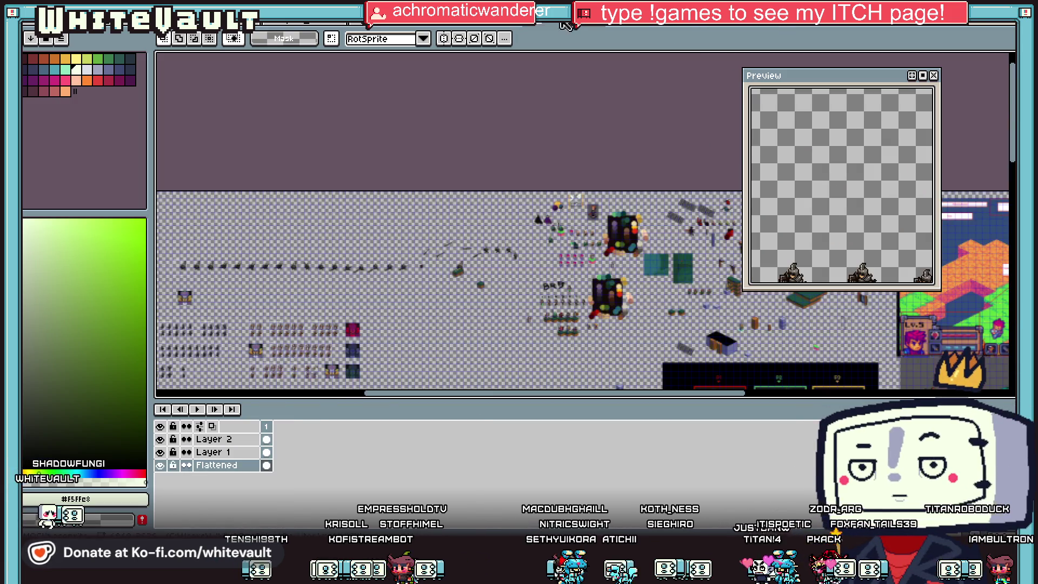
Zoom the Preview onto the armoured knight at x64 and pan the canvas to the purple-haired portrait
{"action": "scroll", "coordinate": [550, 328], "scroll_direction": "up", "scroll_amount": 2}
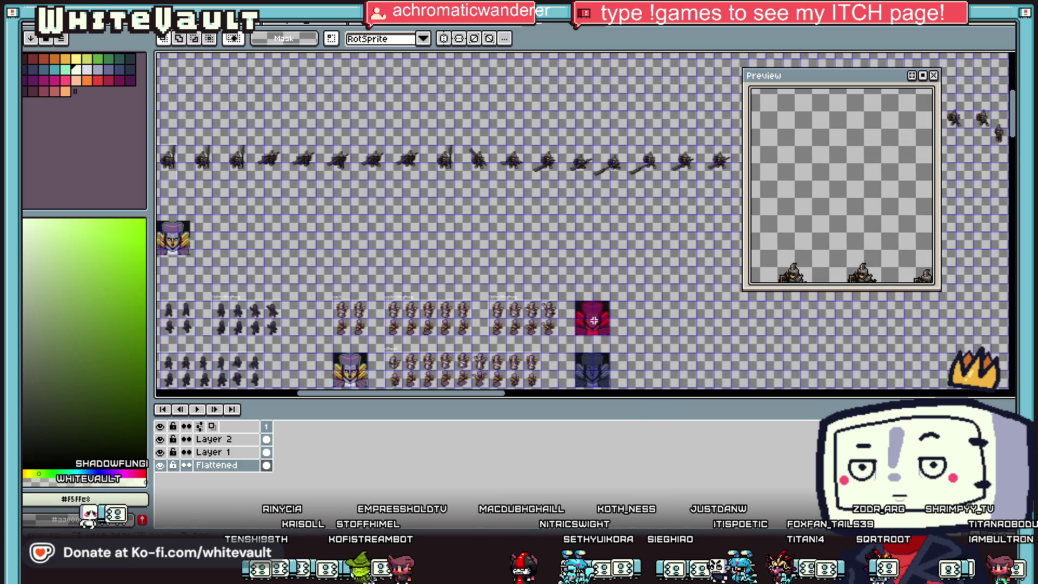
{"action": "scroll", "coordinate": [811, 205], "scroll_direction": "down", "scroll_amount": 4}
{"action": "scroll", "coordinate": [830, 239], "scroll_direction": "up", "scroll_amount": 4}
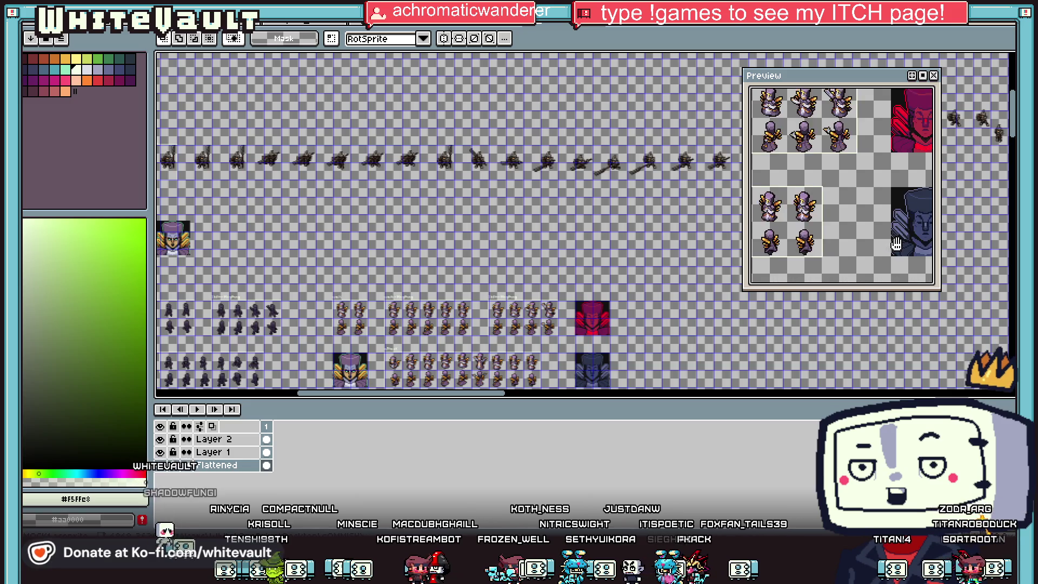
{"action": "scroll", "coordinate": [896, 244], "scroll_direction": "up", "scroll_amount": 1}
{"action": "scroll", "coordinate": [842, 214], "scroll_direction": "down", "scroll_amount": 5}
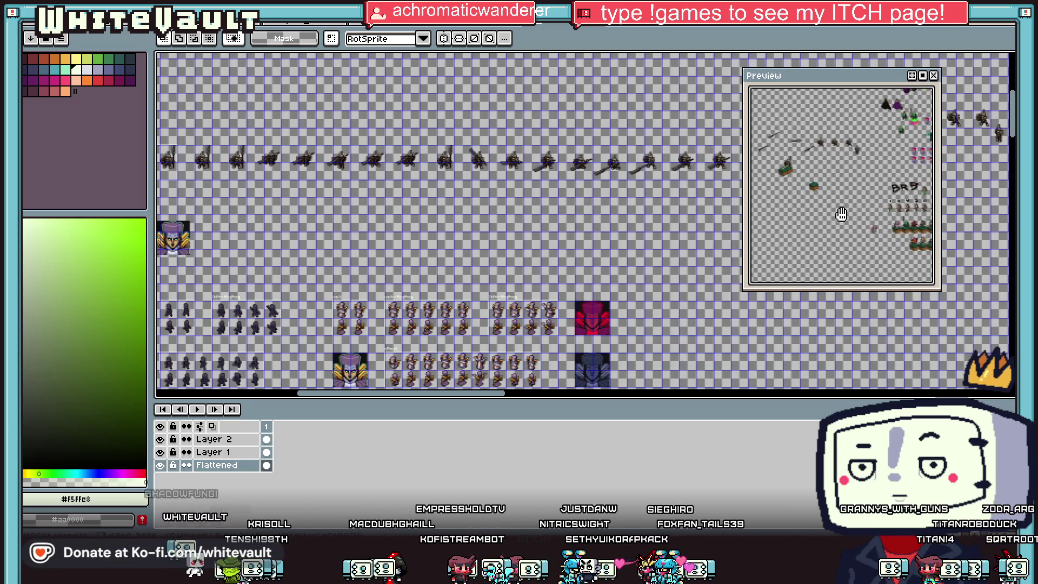
{"action": "scroll", "coordinate": [820, 177], "scroll_direction": "up", "scroll_amount": 3}
{"action": "scroll", "coordinate": [839, 197], "scroll_direction": "down", "scroll_amount": 2}
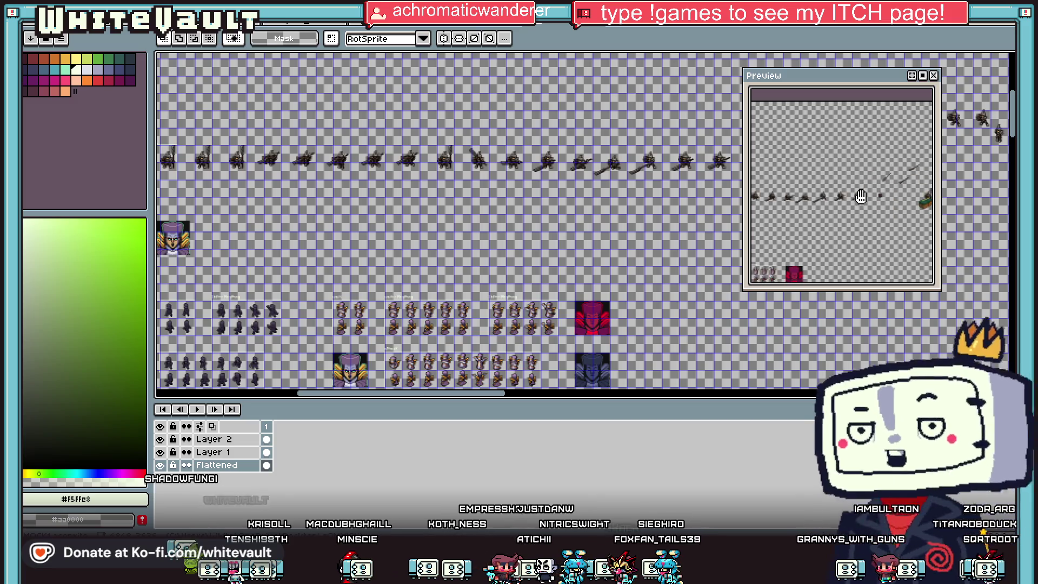
{"action": "scroll", "coordinate": [840, 197], "scroll_direction": "up", "scroll_amount": 3}
{"action": "scroll", "coordinate": [914, 208], "scroll_direction": "down", "scroll_amount": 3}
{"action": "scroll", "coordinate": [914, 208], "scroll_direction": "up", "scroll_amount": 4}
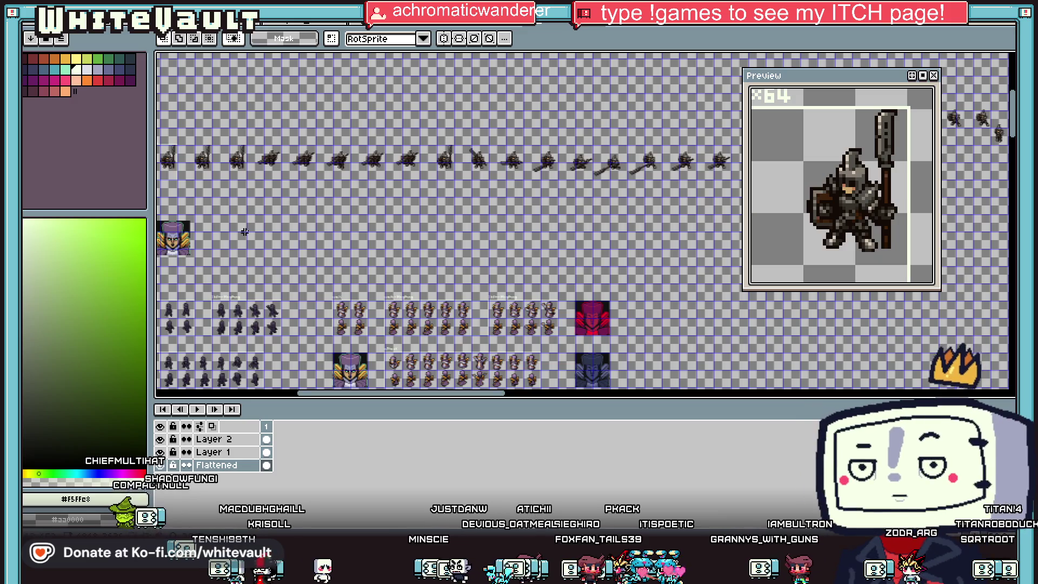
{"action": "scroll", "coordinate": [176, 259], "scroll_direction": "up", "scroll_amount": 2}
{"action": "left_click_drag", "start_coordinate": [287, 394], "coordinate": [272, 394]}
{"action": "scroll", "coordinate": [514, 201], "scroll_direction": "up", "scroll_amount": 3}
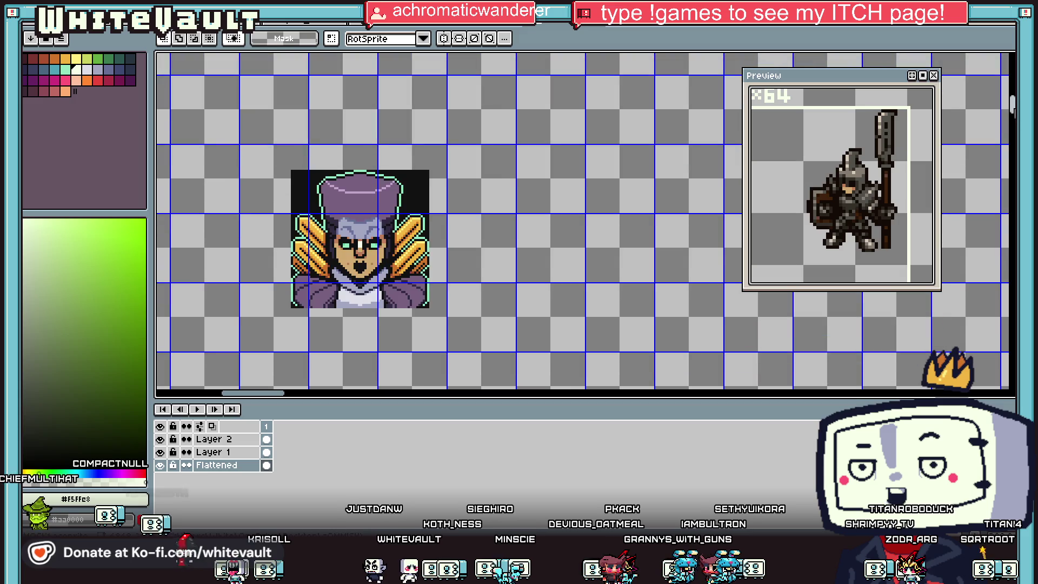
Move the portrait up and right, then try and undo a #111111 fill on the hat top
{"action": "mouse_move", "coordinate": [313, 210]}
{"action": "left_mouse_down"}
{"action": "mouse_move", "coordinate": [493, 343]}
{"action": "mouse_move", "coordinate": [505, 325]}
{"action": "left_mouse_up"}
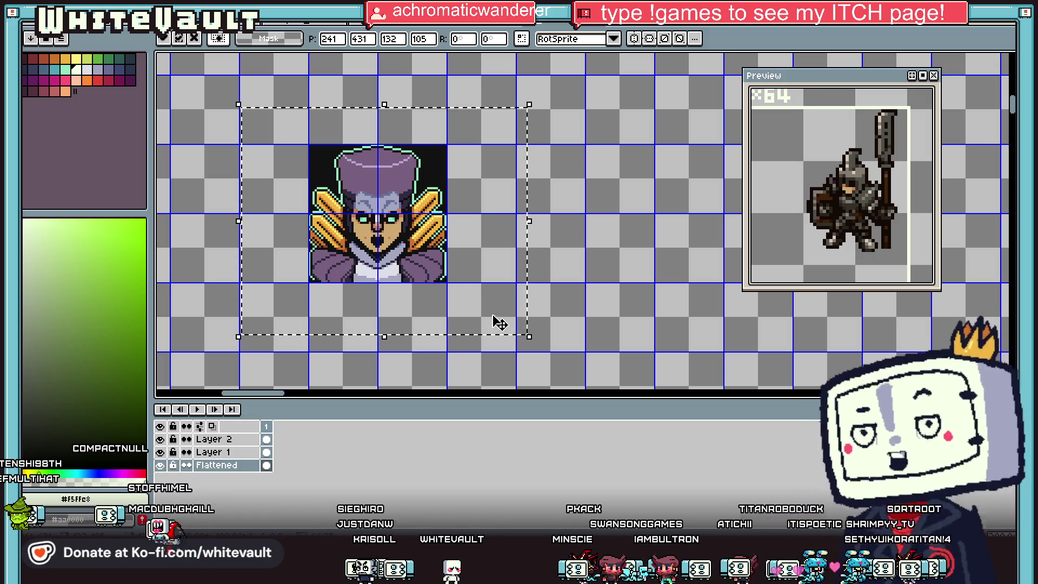
{"action": "left_click", "coordinate": [436, 165], "text": "alt"}
{"action": "key", "text": "g"}
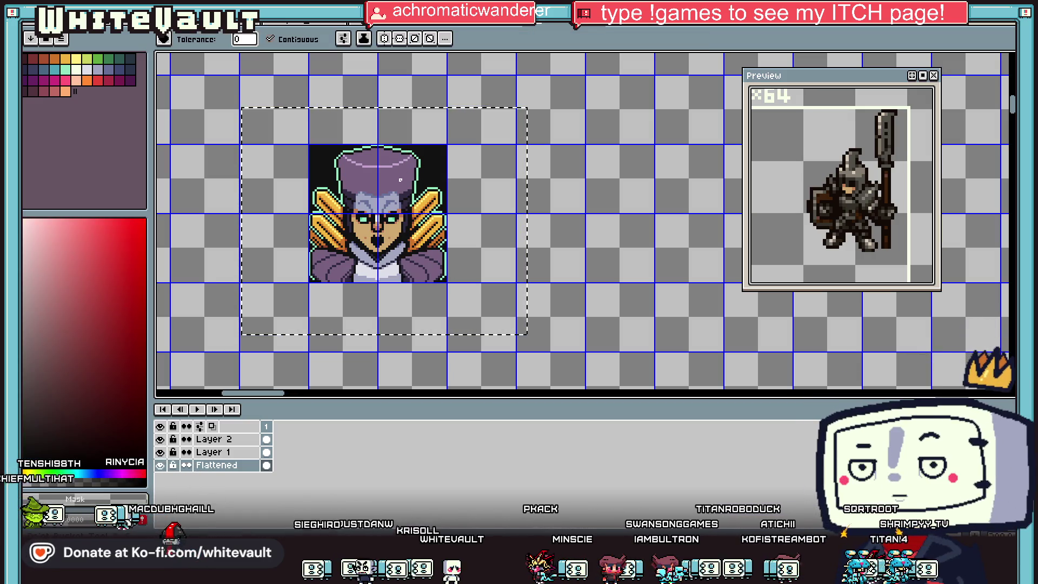
{"action": "left_click", "coordinate": [406, 173]}
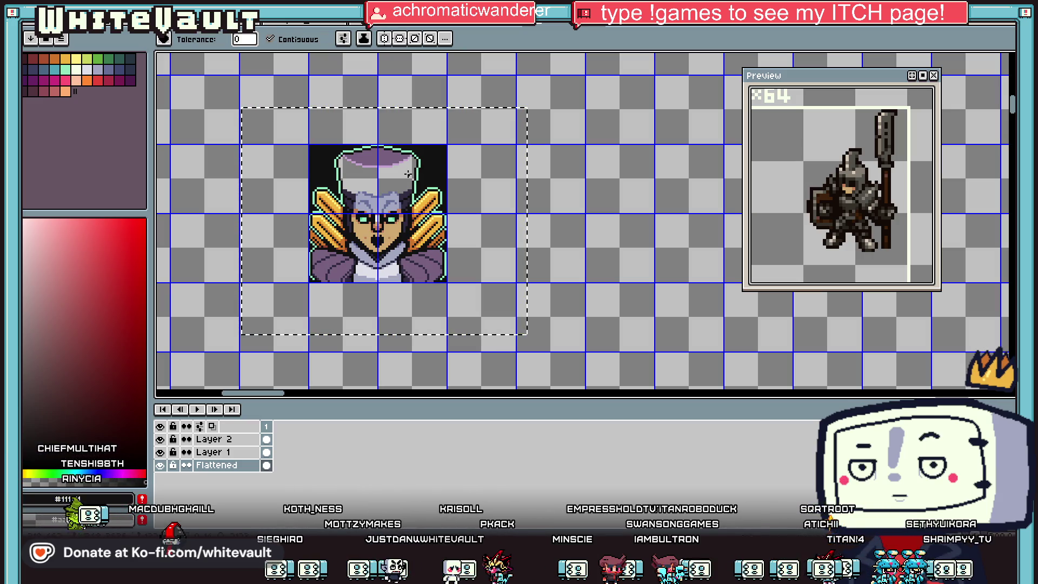
{"action": "key", "text": "ctrl+z"}
With Contiguous unticked, recolour every mint outline pixel to dark #111111 in one fill
{"action": "left_click", "coordinate": [292, 39]}
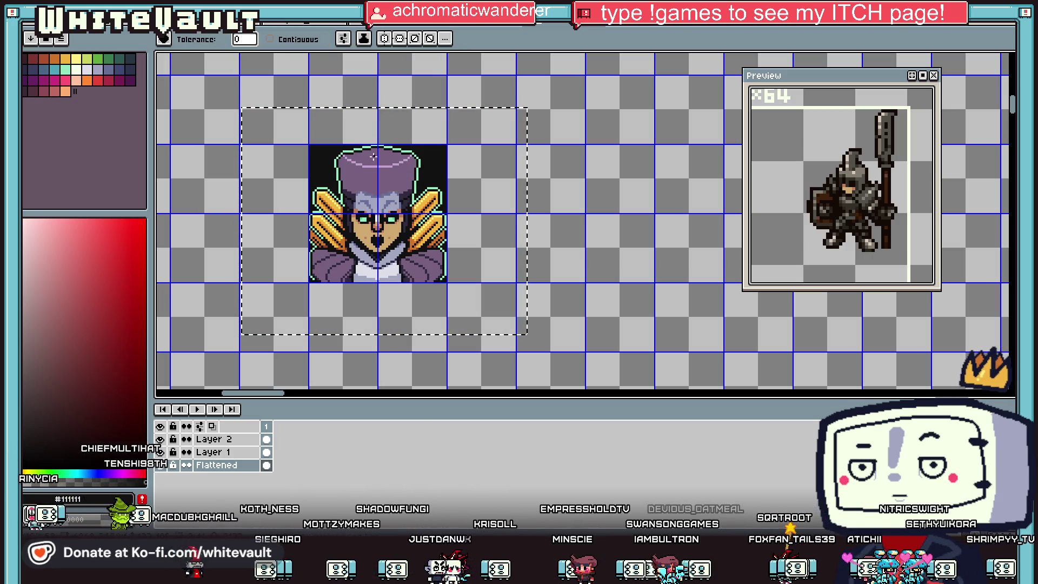
{"action": "left_click", "coordinate": [385, 163]}
{"action": "scroll", "coordinate": [385, 163], "scroll_direction": "up", "scroll_amount": 1}
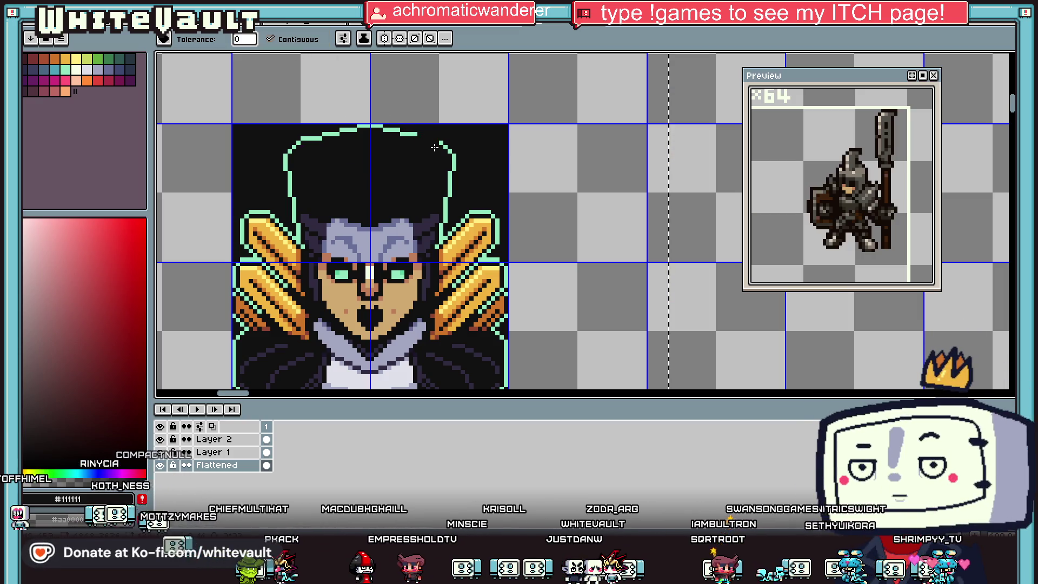
{"action": "left_click", "coordinate": [270, 39]}
{"action": "left_click", "coordinate": [346, 132]}
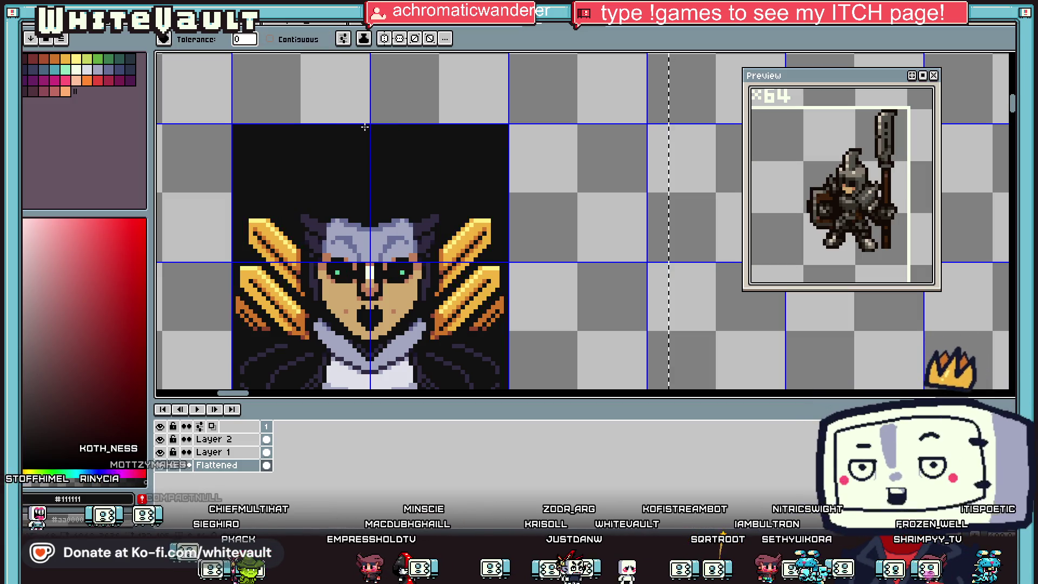
{"action": "scroll", "coordinate": [369, 270], "scroll_direction": "down", "scroll_amount": 5}
{"action": "scroll", "coordinate": [323, 222], "scroll_direction": "up", "scroll_amount": 4}
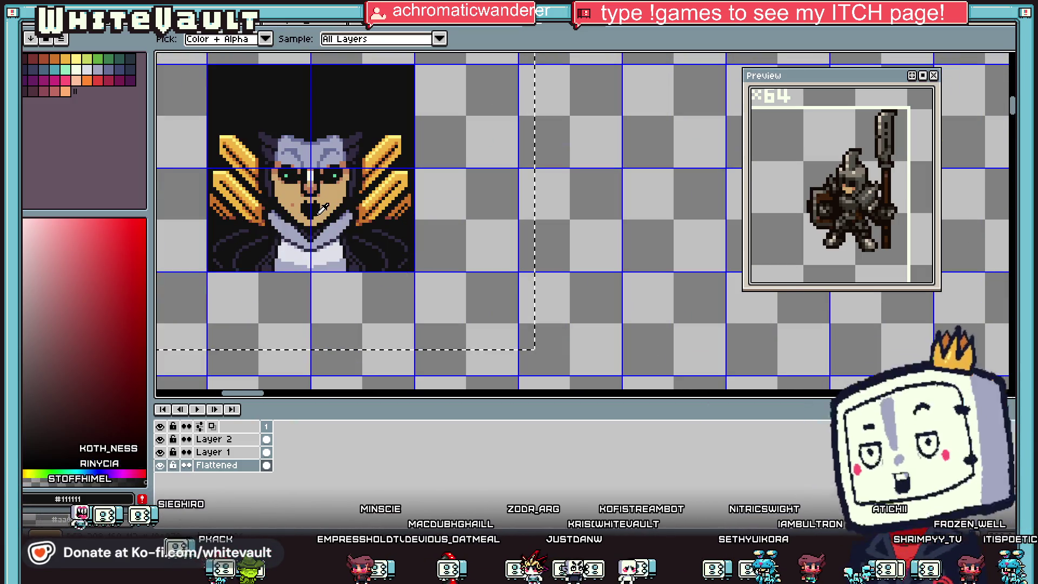
{"action": "key", "text": "v"}
{"action": "key", "text": "i"}
{"action": "scroll", "coordinate": [314, 189], "scroll_direction": "down", "scroll_amount": 3}
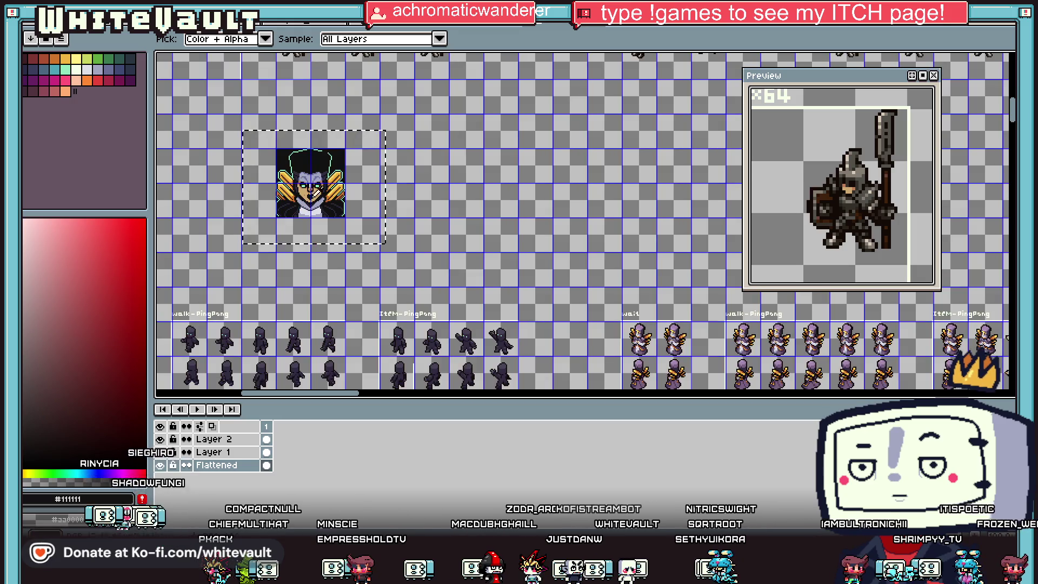
Marquee-select the purple bald bust and drop a copy into the top portrait slot
{"action": "scroll", "coordinate": [276, 179], "scroll_direction": "up", "scroll_amount": 3}
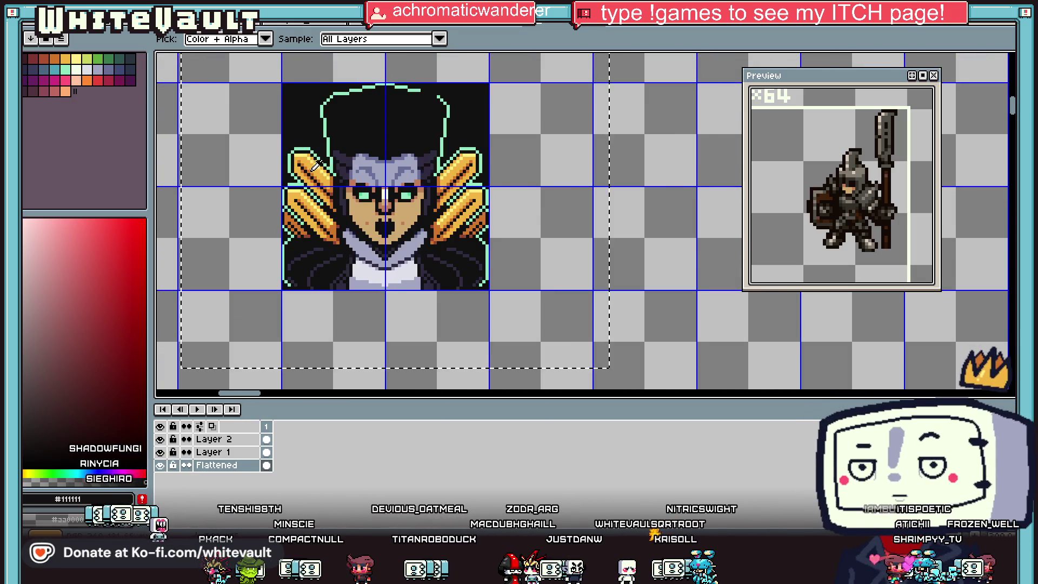
{"action": "scroll", "coordinate": [315, 165], "scroll_direction": "up", "scroll_amount": 1}
{"action": "scroll", "coordinate": [346, 176], "scroll_direction": "down", "scroll_amount": 6}
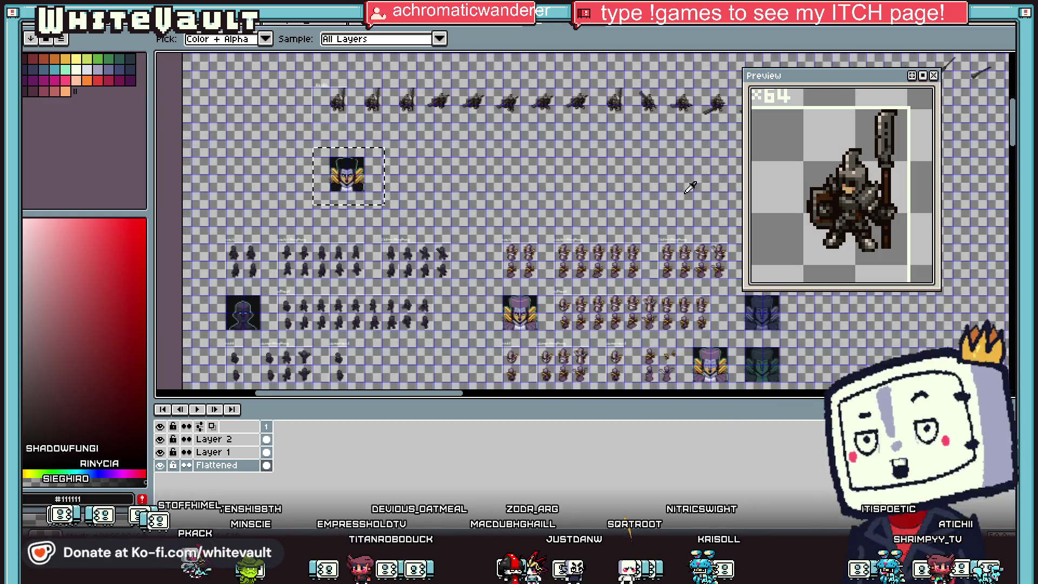
{"action": "key", "text": "m"}
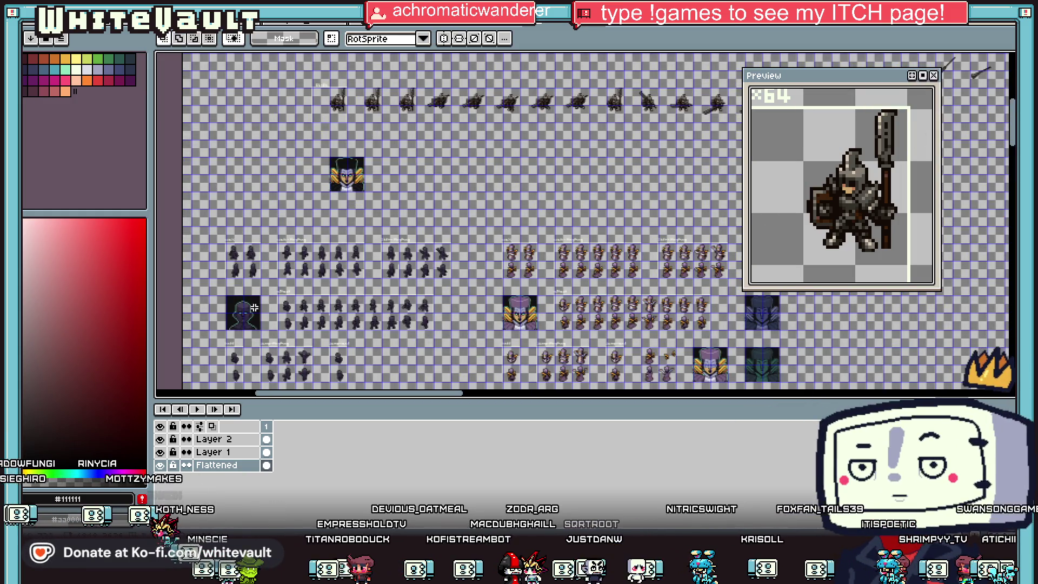
{"action": "scroll", "coordinate": [217, 296], "scroll_direction": "up", "scroll_amount": 1}
{"action": "mouse_move", "coordinate": [331, 372]}
{"action": "left_mouse_down"}
{"action": "mouse_move", "coordinate": [432, 233]}
{"action": "mouse_move", "coordinate": [568, 95]}
{"action": "mouse_move", "coordinate": [487, 168]}
{"action": "mouse_move", "coordinate": [519, 200]}
{"action": "left_mouse_up"}
{"action": "scroll", "coordinate": [519, 107], "scroll_direction": "up", "scroll_amount": 2}
{"action": "scroll", "coordinate": [505, 190], "scroll_direction": "down", "scroll_amount": 2}
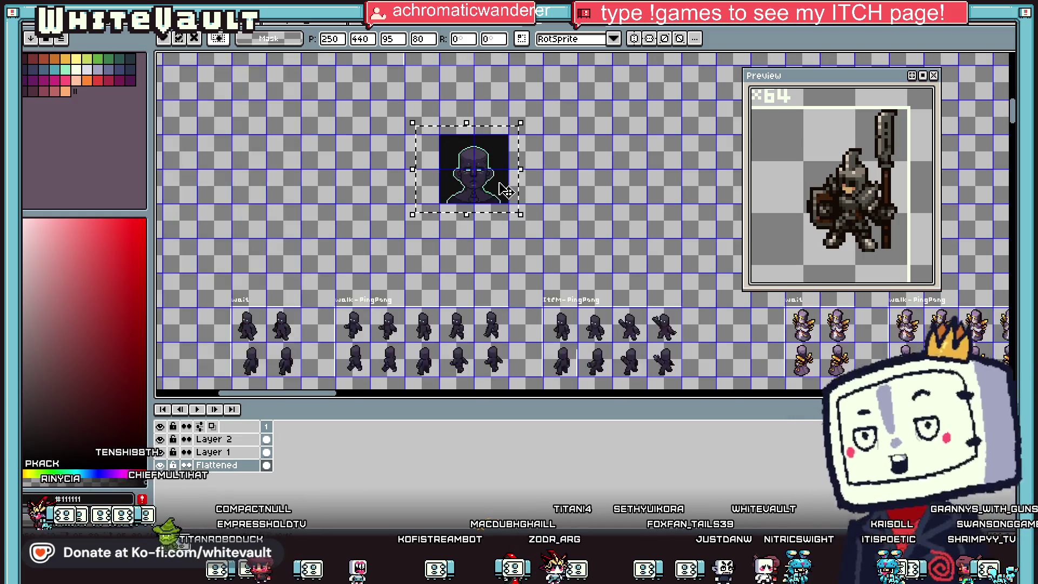
{"action": "scroll", "coordinate": [506, 190], "scroll_direction": "down", "scroll_amount": 1}
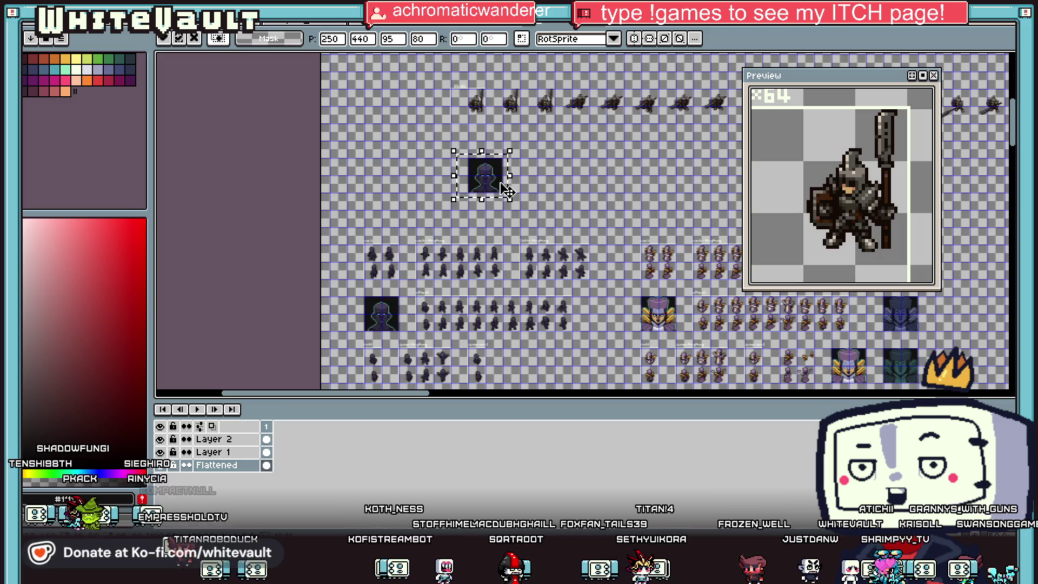
{"action": "scroll", "coordinate": [501, 184], "scroll_direction": "up", "scroll_amount": 3}
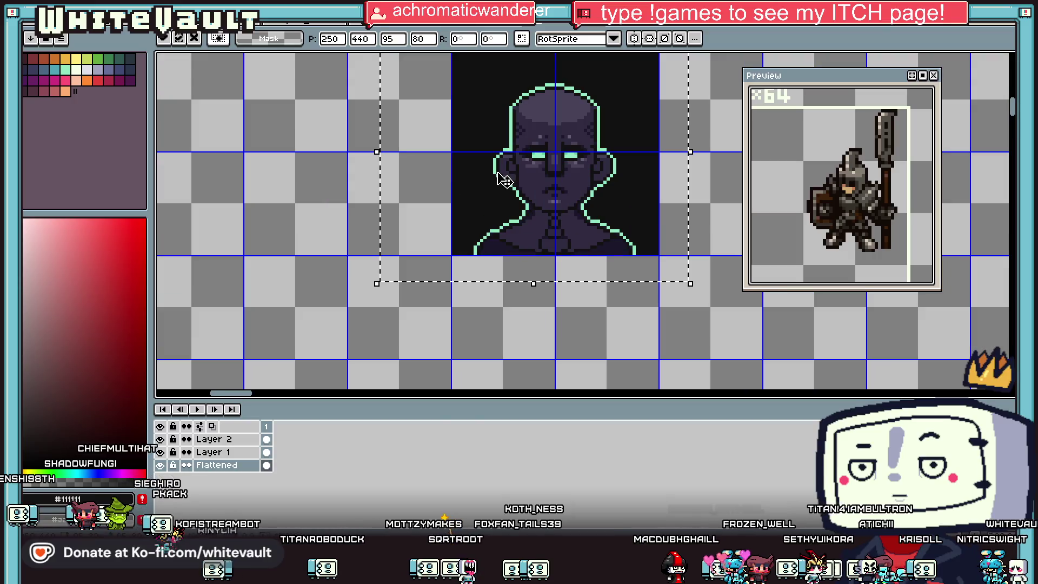
Sample grey #524f4a and drag the vertical symmetry line to the bust's centre
{"action": "scroll", "coordinate": [622, 138], "scroll_direction": "down", "scroll_amount": 2}
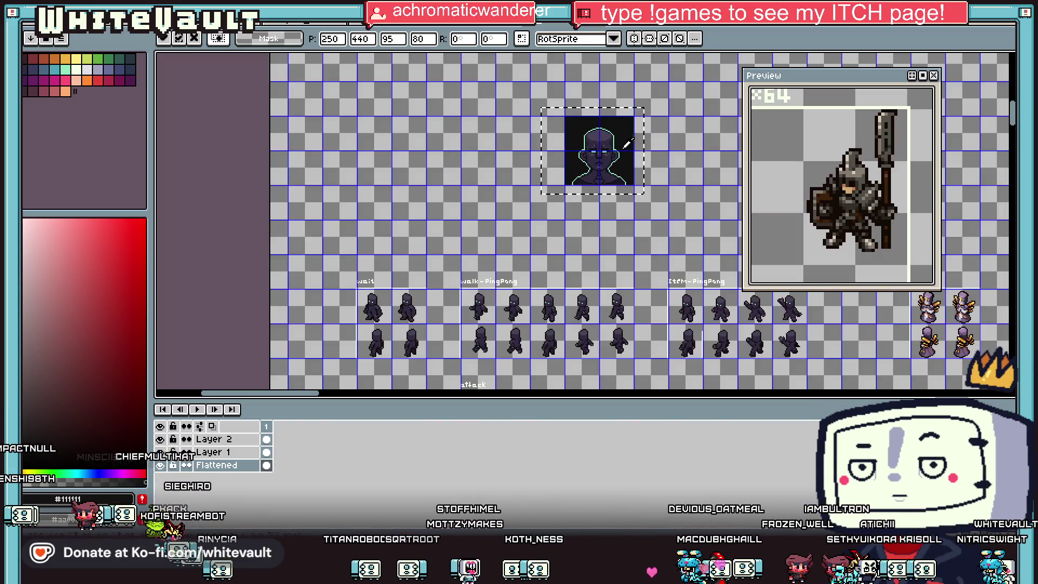
{"action": "scroll", "coordinate": [615, 145], "scroll_direction": "up", "scroll_amount": 3}
{"action": "scroll", "coordinate": [602, 145], "scroll_direction": "down", "scroll_amount": 4}
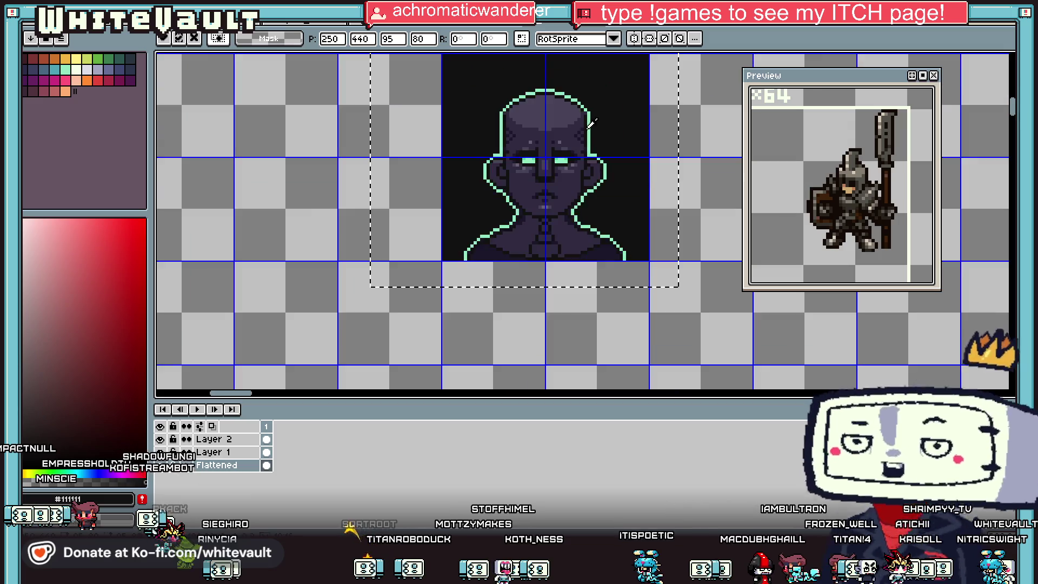
{"action": "scroll", "coordinate": [482, 60], "scroll_direction": "up", "scroll_amount": 2}
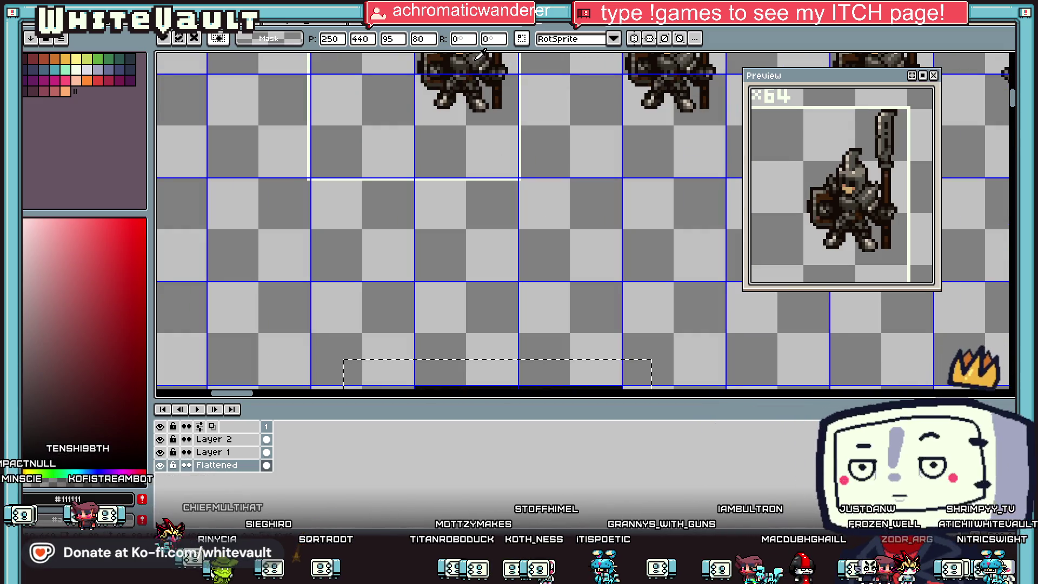
{"action": "left_click", "coordinate": [482, 60], "text": "alt"}
{"action": "scroll", "coordinate": [490, 108], "scroll_direction": "down", "scroll_amount": 3}
{"action": "scroll", "coordinate": [498, 153], "scroll_direction": "up", "scroll_amount": 3}
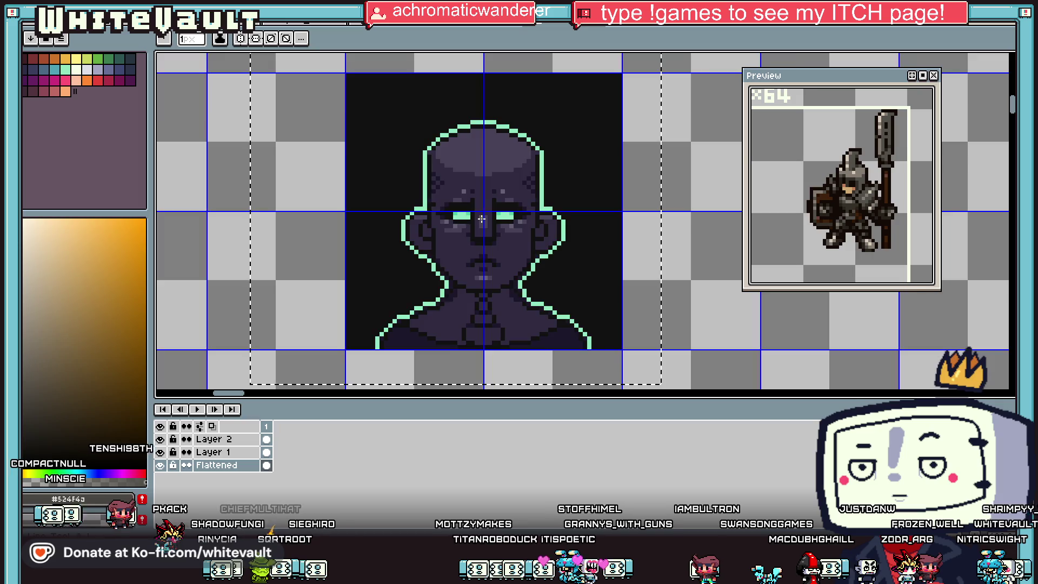
{"action": "scroll", "coordinate": [481, 222], "scroll_direction": "up", "scroll_amount": 1}
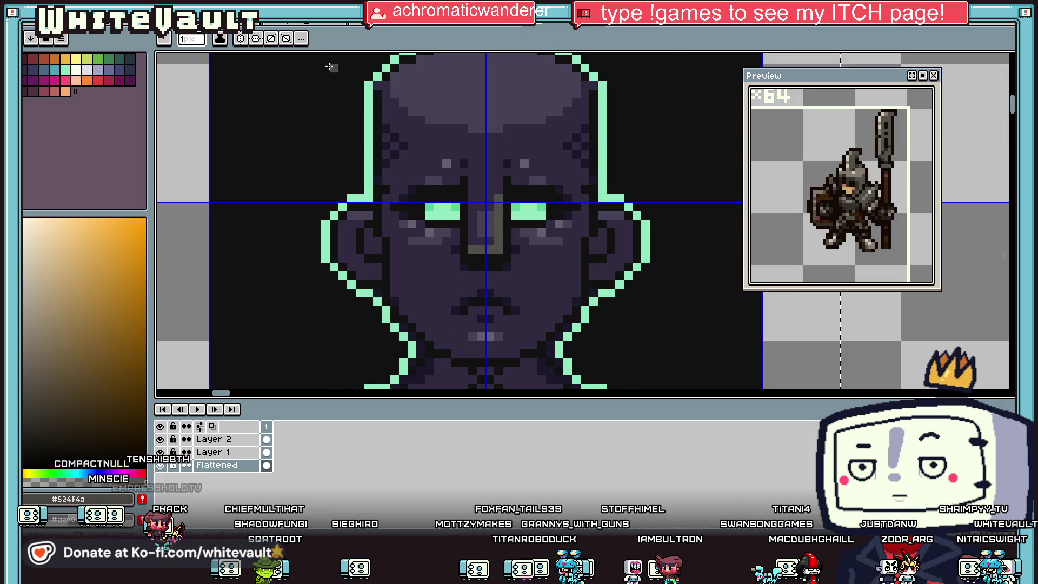
{"action": "scroll", "coordinate": [588, 88], "scroll_direction": "down", "scroll_amount": 4}
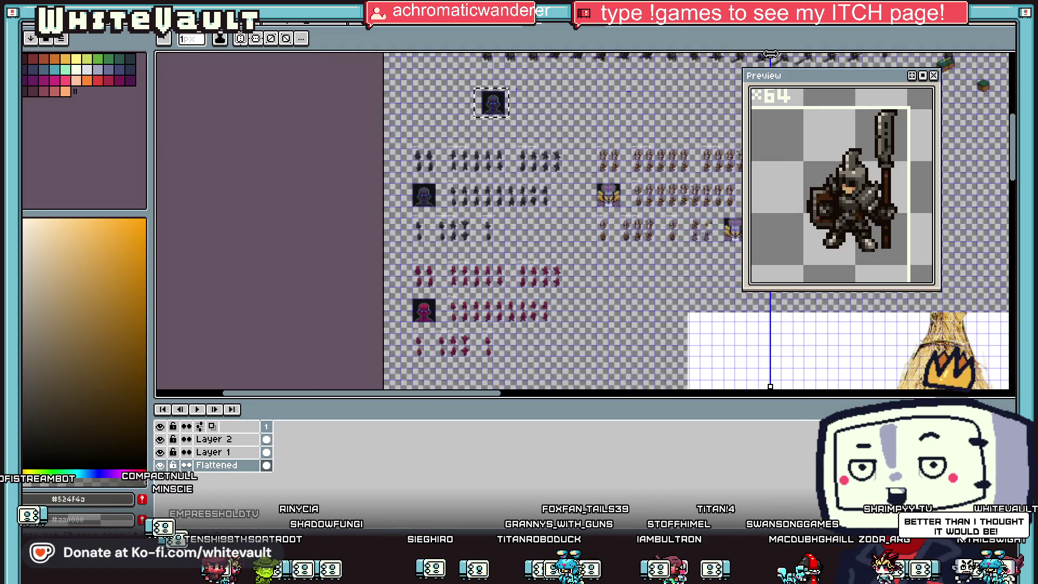
{"action": "left_click_drag", "start_coordinate": [771, 56], "coordinate": [503, 85]}
{"action": "scroll", "coordinate": [493, 94], "scroll_direction": "up", "scroll_amount": 4}
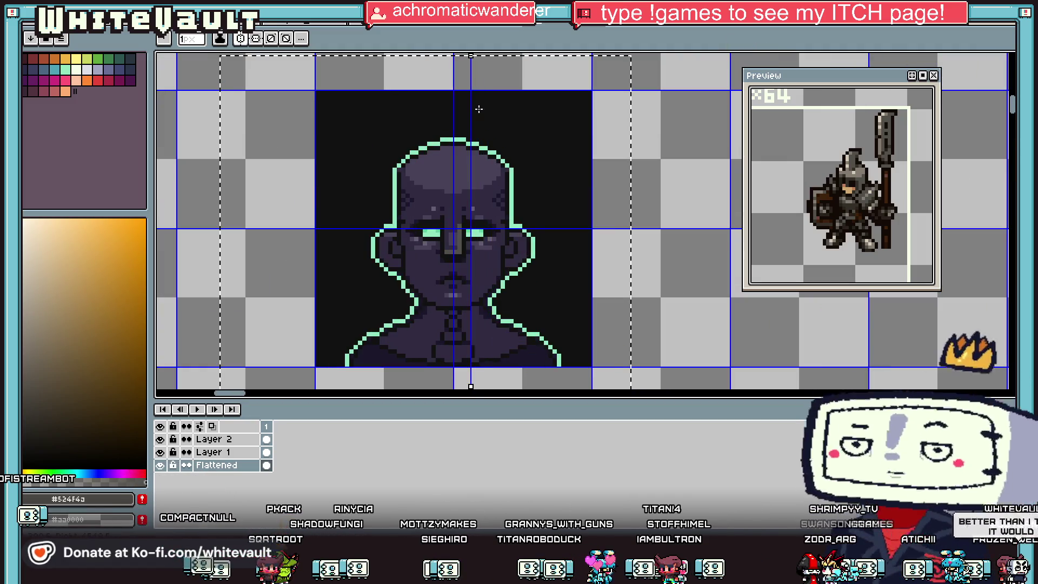
{"action": "scroll", "coordinate": [454, 237], "scroll_direction": "up", "scroll_amount": 1}
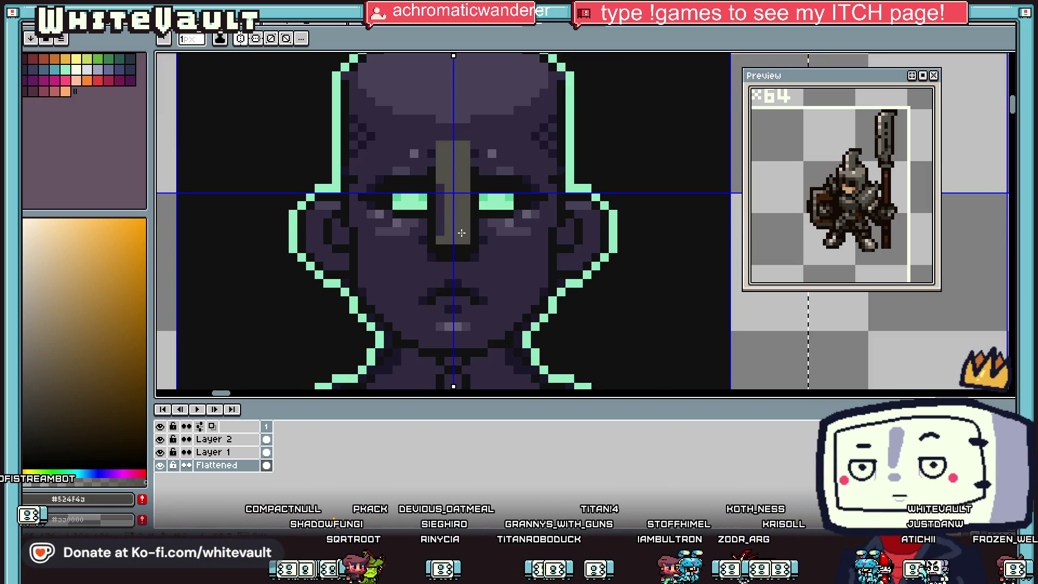
{"action": "scroll", "coordinate": [461, 233], "scroll_direction": "down", "scroll_amount": 4}
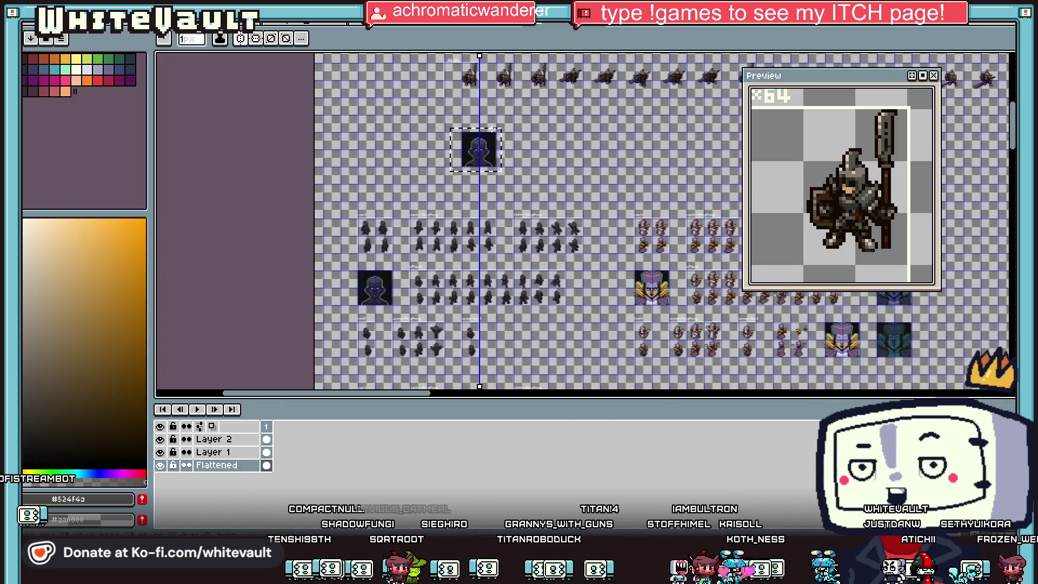
Pick light grey #847c70 from the knight sprite as the pencil colour
{"action": "key", "text": "i"}
{"action": "scroll", "coordinate": [474, 65], "scroll_direction": "up", "scroll_amount": 3}
{"action": "left_click", "coordinate": [476, 163]}
{"action": "scroll", "coordinate": [487, 227], "scroll_direction": "down", "scroll_amount": 2}
{"action": "key", "text": "b"}
{"action": "scroll", "coordinate": [497, 277], "scroll_direction": "up", "scroll_amount": 5}
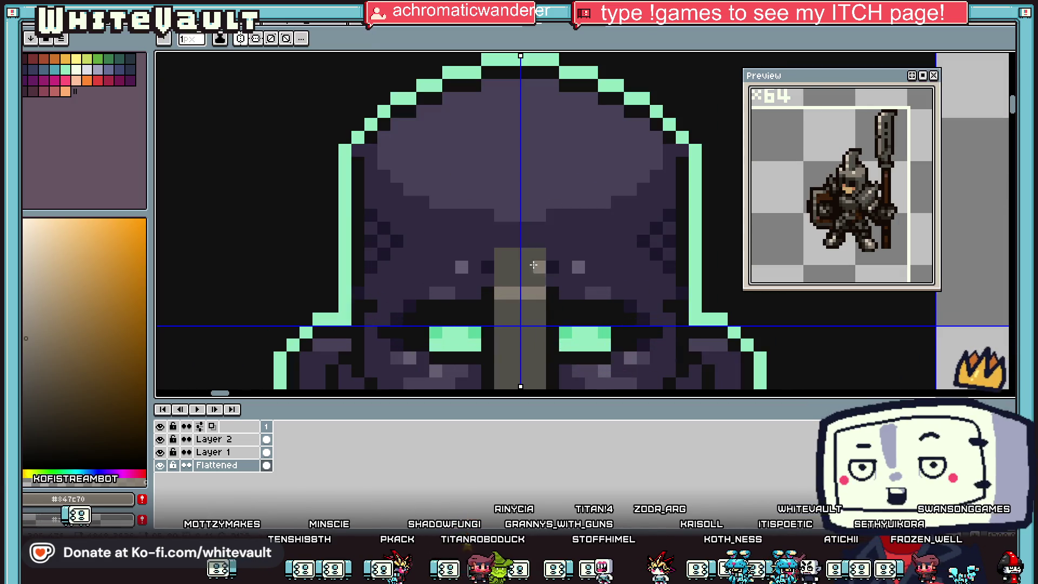
{"action": "scroll", "coordinate": [526, 165], "scroll_direction": "down", "scroll_amount": 3}
{"action": "scroll", "coordinate": [526, 165], "scroll_direction": "down", "scroll_amount": 2}
{"action": "scroll", "coordinate": [468, 139], "scroll_direction": "up", "scroll_amount": 5}
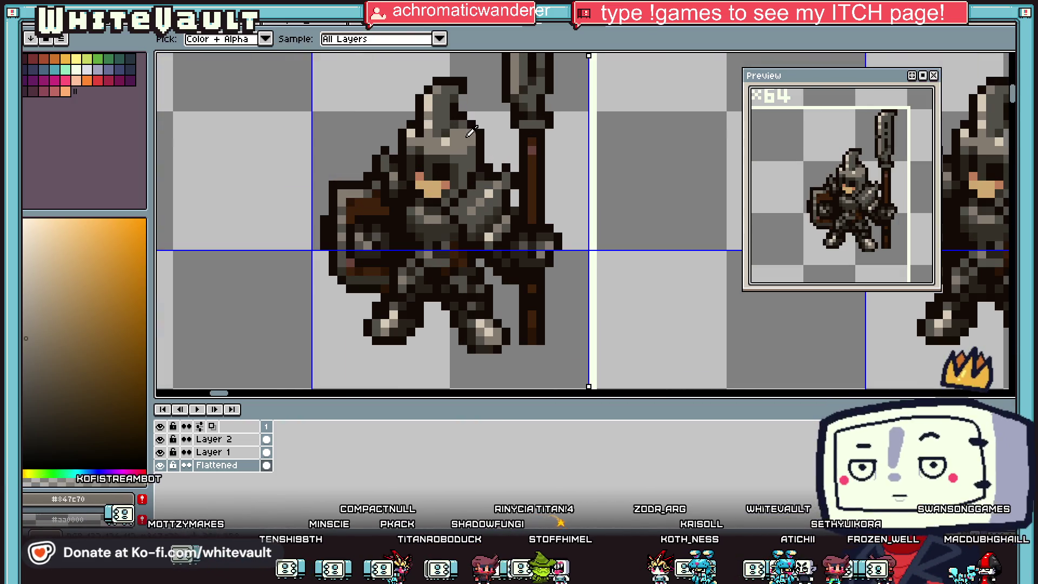
Sample the dark helmet grey from the knight and the nose guard
{"action": "left_click", "coordinate": [461, 135], "text": "alt"}
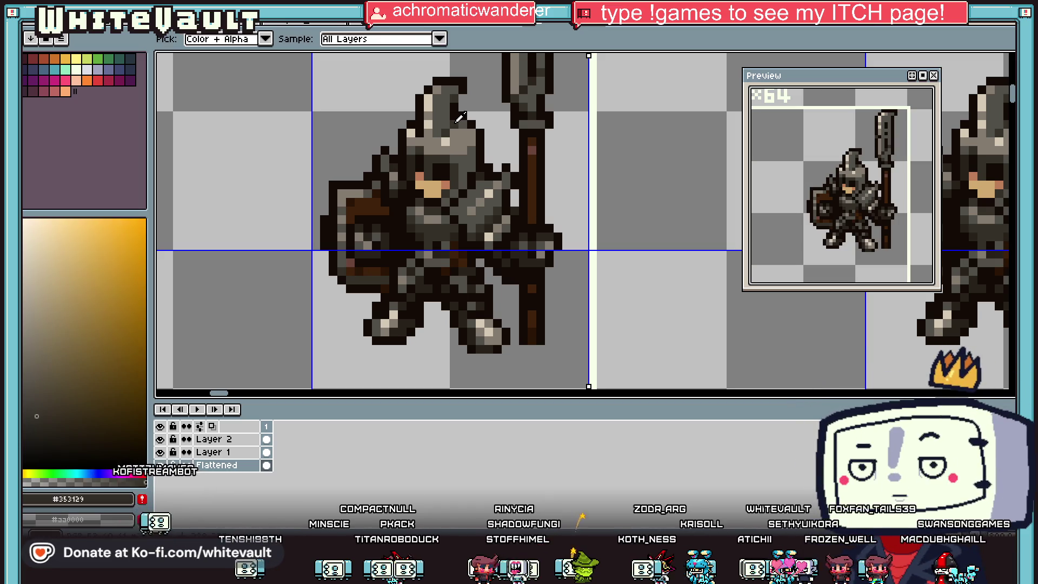
{"action": "scroll", "coordinate": [460, 135], "scroll_direction": "down", "scroll_amount": 3}
{"action": "scroll", "coordinate": [493, 308], "scroll_direction": "up", "scroll_amount": 4}
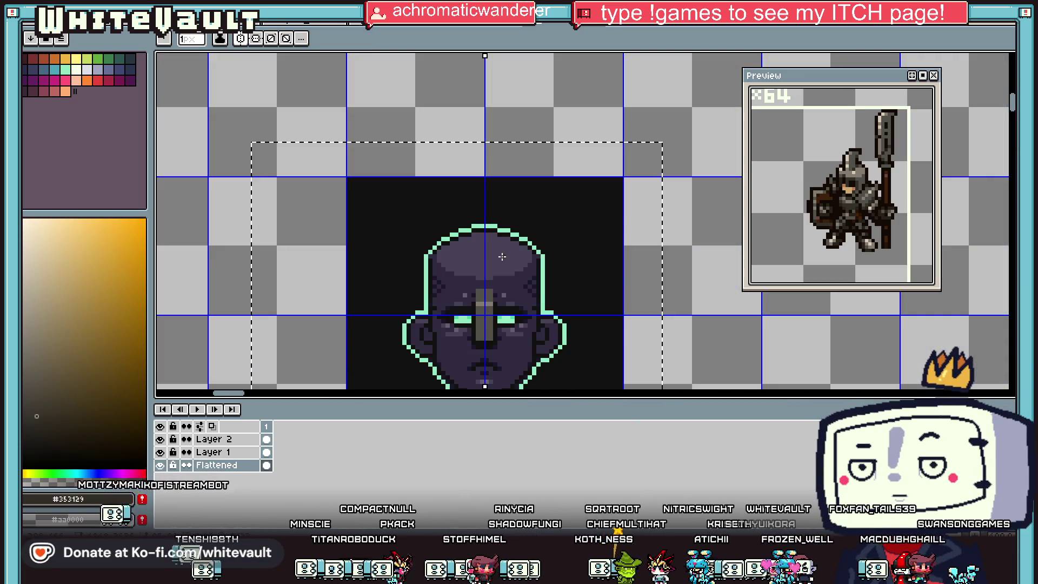
{"action": "scroll", "coordinate": [493, 308], "scroll_direction": "up", "scroll_amount": 3}
{"action": "scroll", "coordinate": [497, 304], "scroll_direction": "down", "scroll_amount": 2}
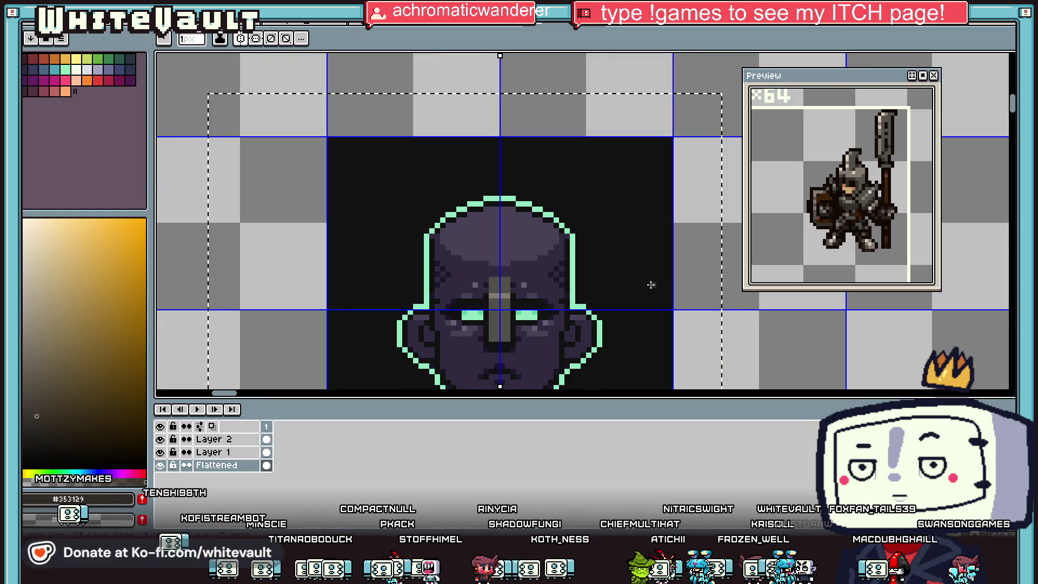
{"action": "scroll", "coordinate": [501, 286], "scroll_direction": "up", "scroll_amount": 1}
{"action": "left_click", "coordinate": [503, 282], "text": "alt"}
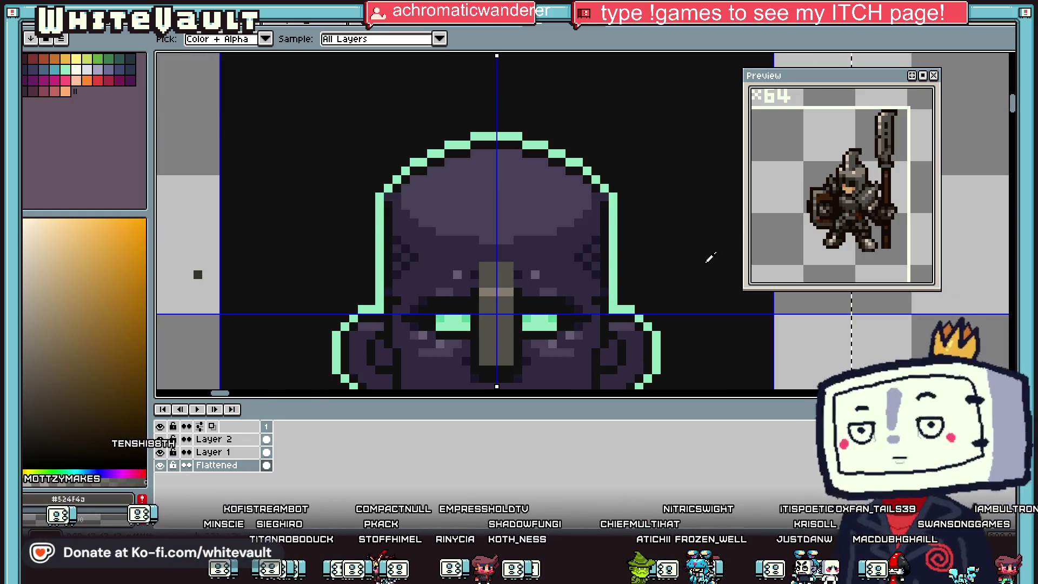
{"action": "scroll", "coordinate": [503, 282], "scroll_direction": "up", "scroll_amount": 1}
Paint the mirrored grey brow band and helmet side edges, fixing a stray pixel by the nose
{"action": "left_click_drag", "start_coordinate": [518, 260], "coordinate": [544, 255]}
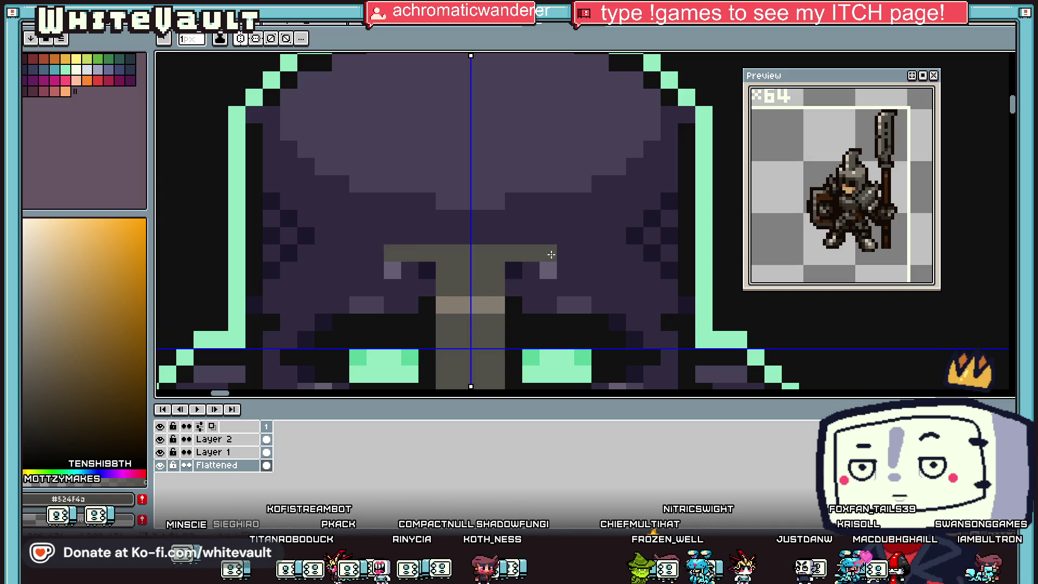
{"action": "left_click_drag", "start_coordinate": [603, 237], "coordinate": [636, 235]}
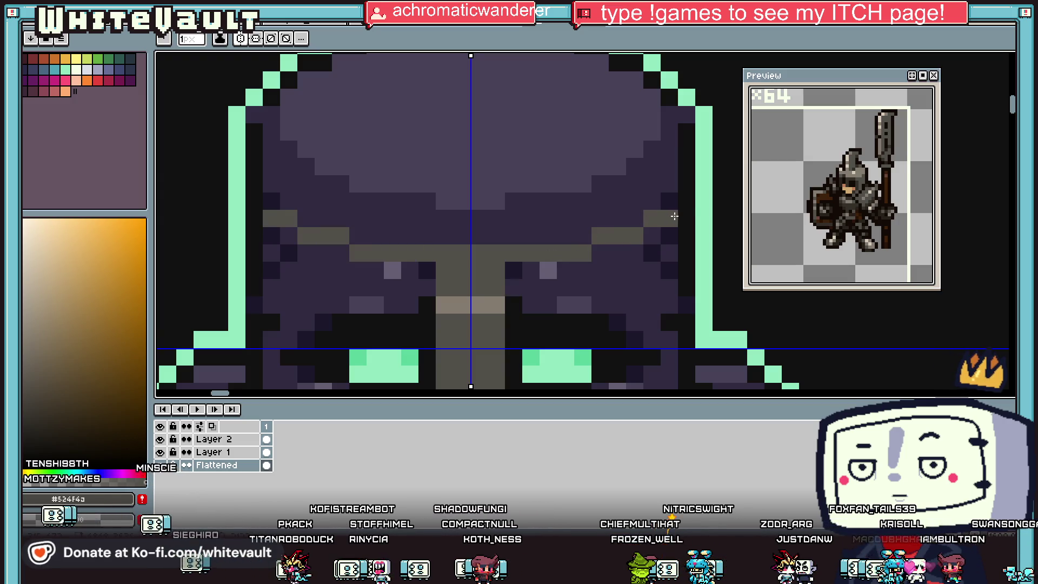
{"action": "left_click_drag", "start_coordinate": [702, 183], "coordinate": [706, 232]}
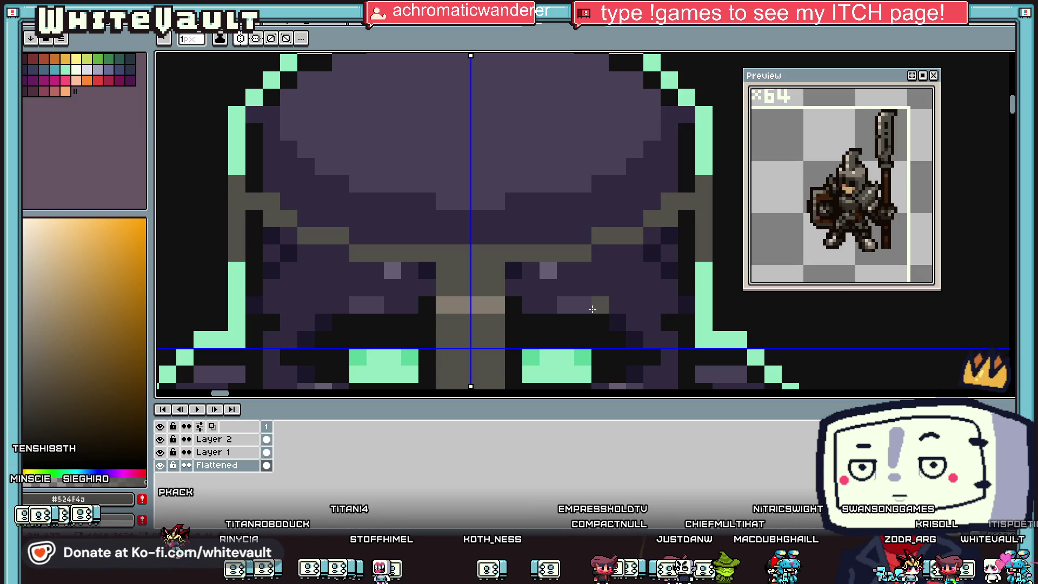
{"action": "key", "text": "ctrl+z"}
{"action": "scroll", "coordinate": [534, 276], "scroll_direction": "down", "scroll_amount": 1}
{"action": "left_click", "coordinate": [534, 276]}
{"action": "scroll", "coordinate": [505, 276], "scroll_direction": "up", "scroll_amount": 1}
Draw near-black #111111 brow shading outward from the nose guard
{"action": "left_click", "coordinate": [501, 266], "text": "alt"}
{"action": "mouse_move", "coordinate": [503, 237]}
{"action": "left_mouse_down"}
{"action": "mouse_move", "coordinate": [579, 232]}
{"action": "mouse_move", "coordinate": [630, 204]}
{"action": "left_mouse_up"}
{"action": "scroll", "coordinate": [665, 203], "scroll_direction": "down", "scroll_amount": 3}
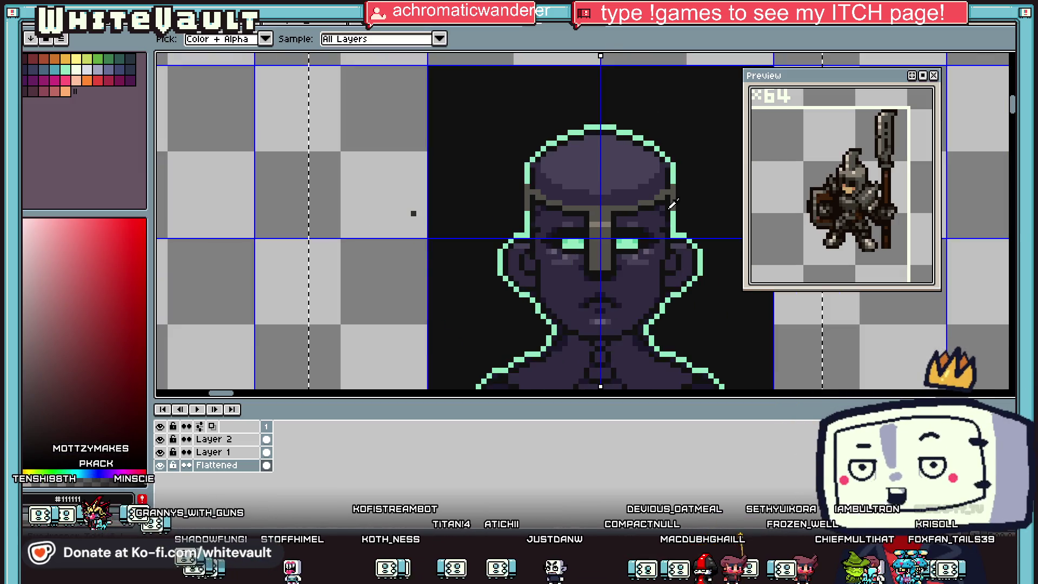
{"action": "scroll", "coordinate": [621, 192], "scroll_direction": "up", "scroll_amount": 2}
{"action": "left_click", "coordinate": [593, 166], "text": "alt"}
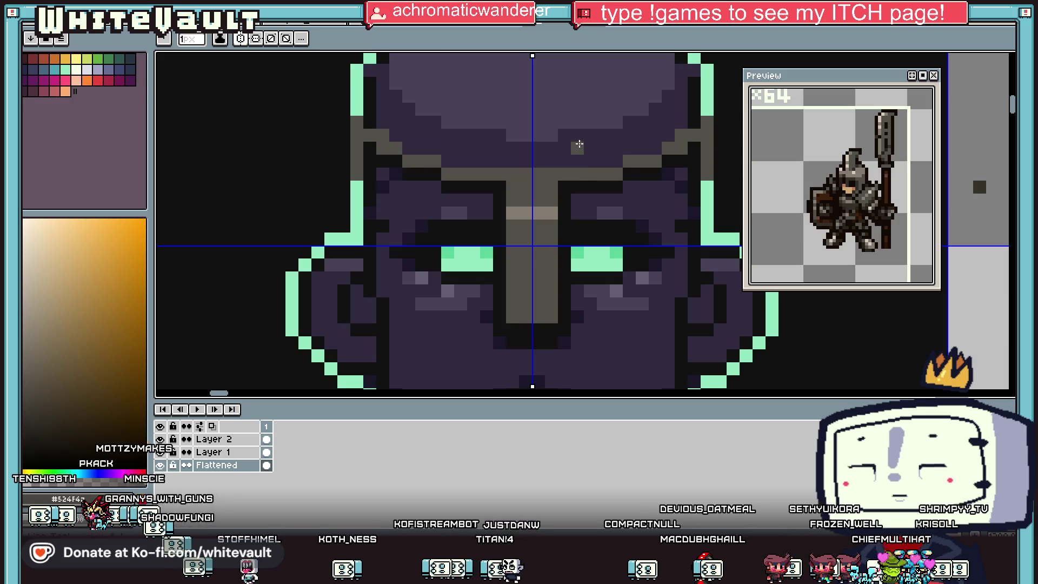
Extend the grey brow outward and bucket-fill just the forehead band grey
{"action": "left_click_drag", "start_coordinate": [579, 134], "coordinate": [622, 136]}
{"action": "scroll", "coordinate": [621, 136], "scroll_direction": "down", "scroll_amount": 2}
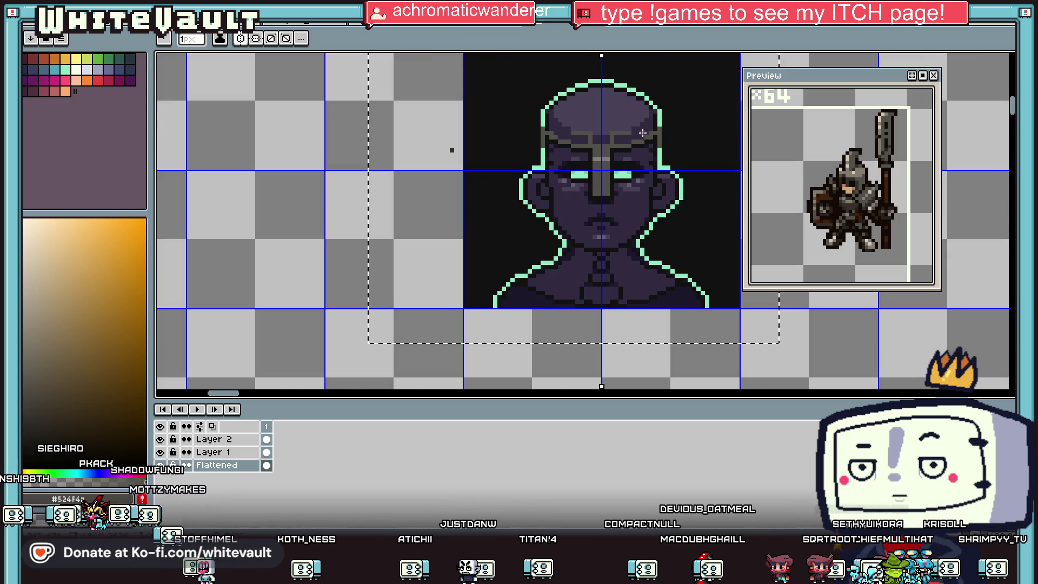
{"action": "scroll", "coordinate": [636, 137], "scroll_direction": "up", "scroll_amount": 1}
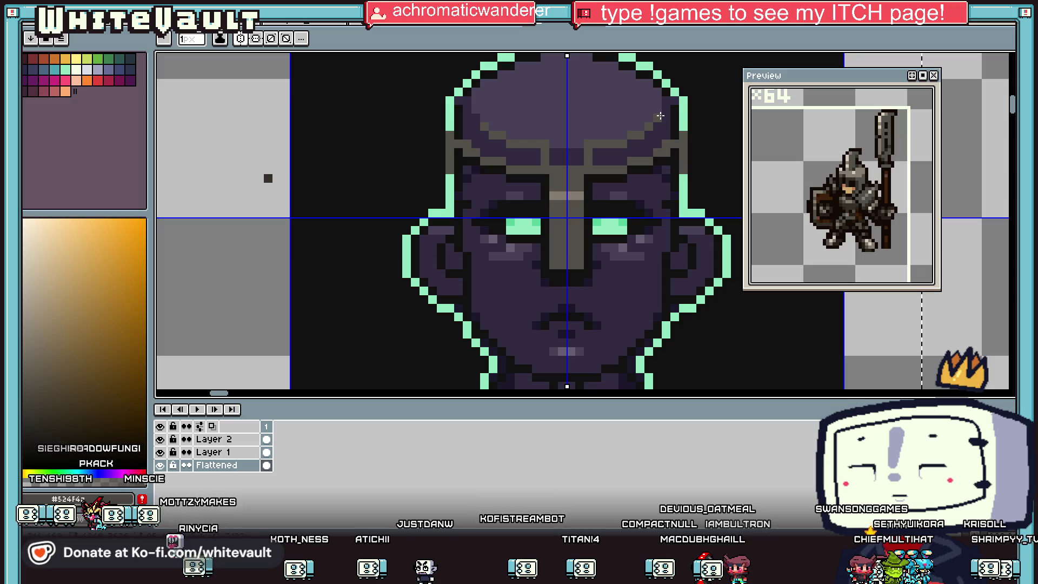
{"action": "key", "text": "g"}
{"action": "left_click", "coordinate": [639, 146]}
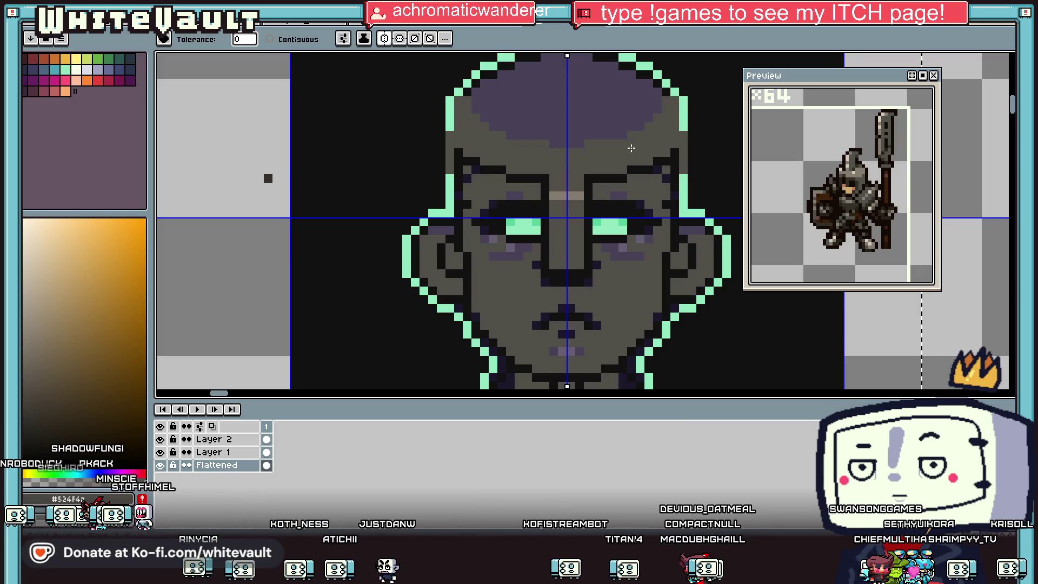
{"action": "key", "text": "ctrl+z"}
{"action": "left_click", "coordinate": [633, 146]}
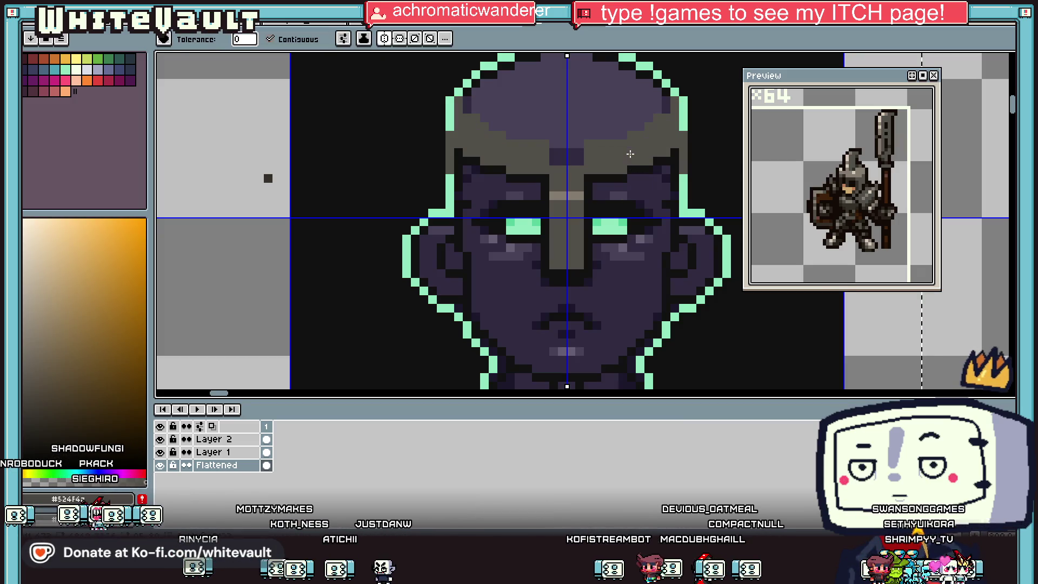
{"action": "scroll", "coordinate": [647, 164], "scroll_direction": "down", "scroll_amount": 2}
{"action": "scroll", "coordinate": [647, 164], "scroll_direction": "up", "scroll_amount": 1}
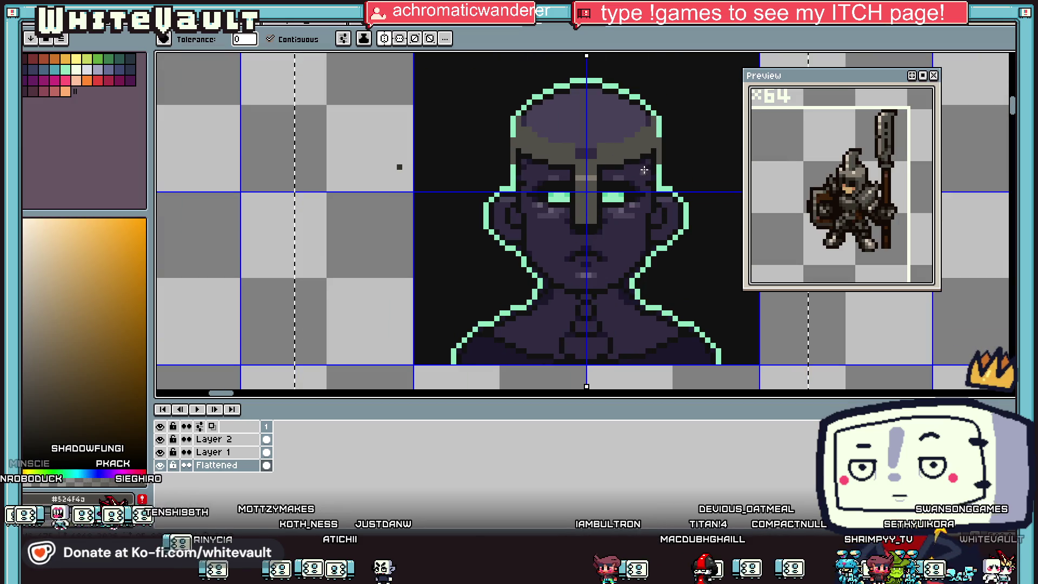
Fill the areas above both eyes with near-black #111111
{"action": "key", "text": "i"}
{"action": "scroll", "coordinate": [633, 187], "scroll_direction": "up", "scroll_amount": 1}
{"action": "left_click", "coordinate": [646, 196]}
{"action": "key", "text": "b"}
{"action": "scroll", "coordinate": [643, 193], "scroll_direction": "up", "scroll_amount": 1}
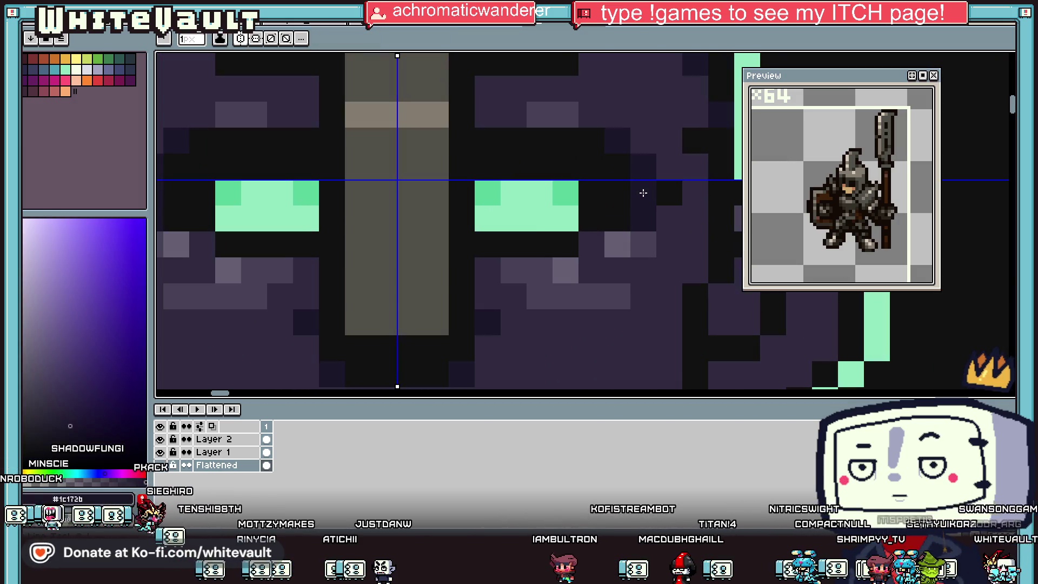
{"action": "key", "text": "i"}
{"action": "scroll", "coordinate": [481, 146], "scroll_direction": "down", "scroll_amount": 2}
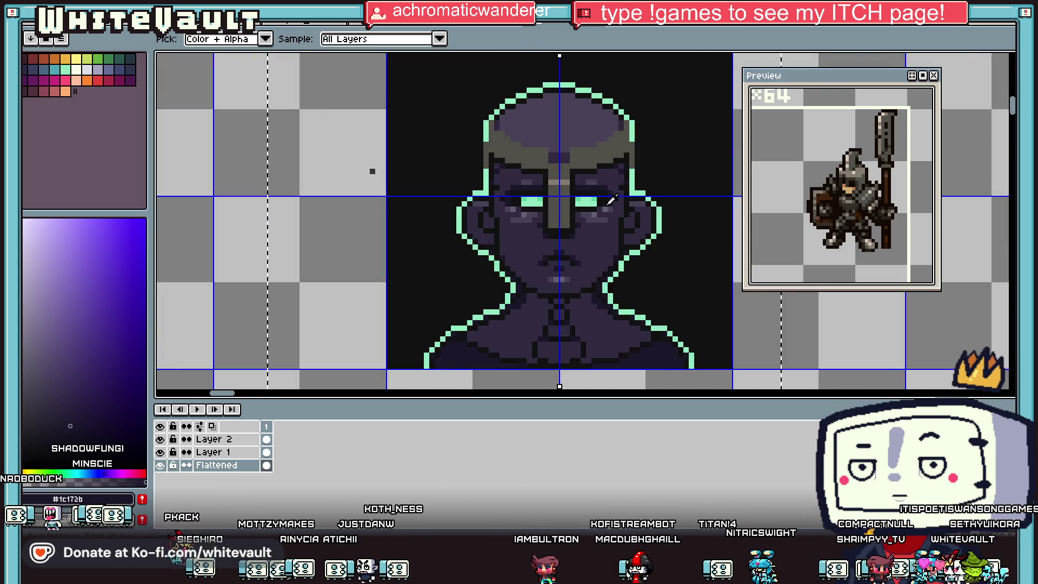
{"action": "scroll", "coordinate": [600, 210], "scroll_direction": "up", "scroll_amount": 2}
{"action": "scroll", "coordinate": [609, 236], "scroll_direction": "down", "scroll_amount": 3}
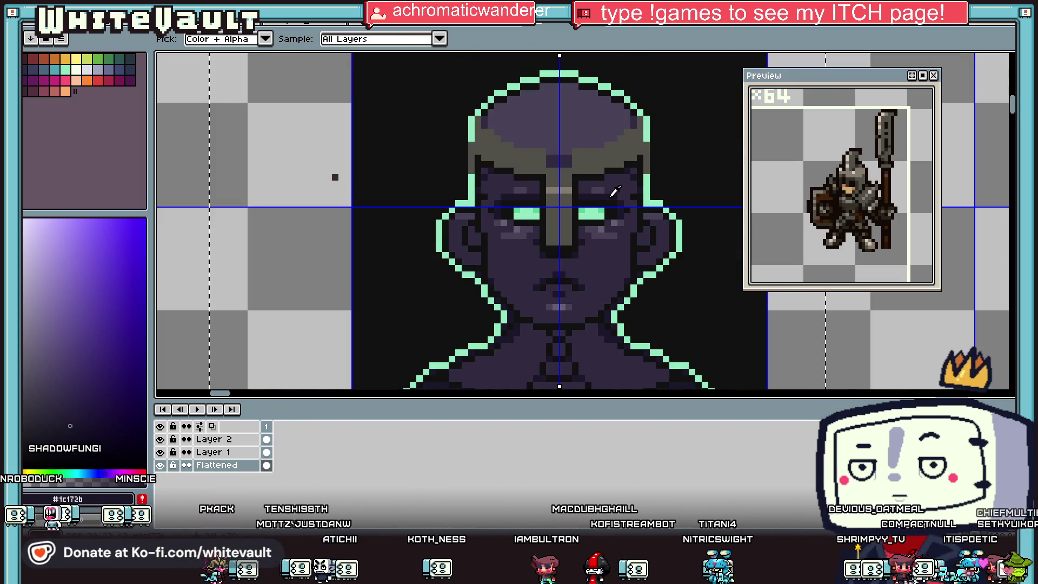
{"action": "scroll", "coordinate": [557, 236], "scroll_direction": "up", "scroll_amount": 1}
{"action": "left_click", "coordinate": [606, 240]}
{"action": "key", "text": "b"}
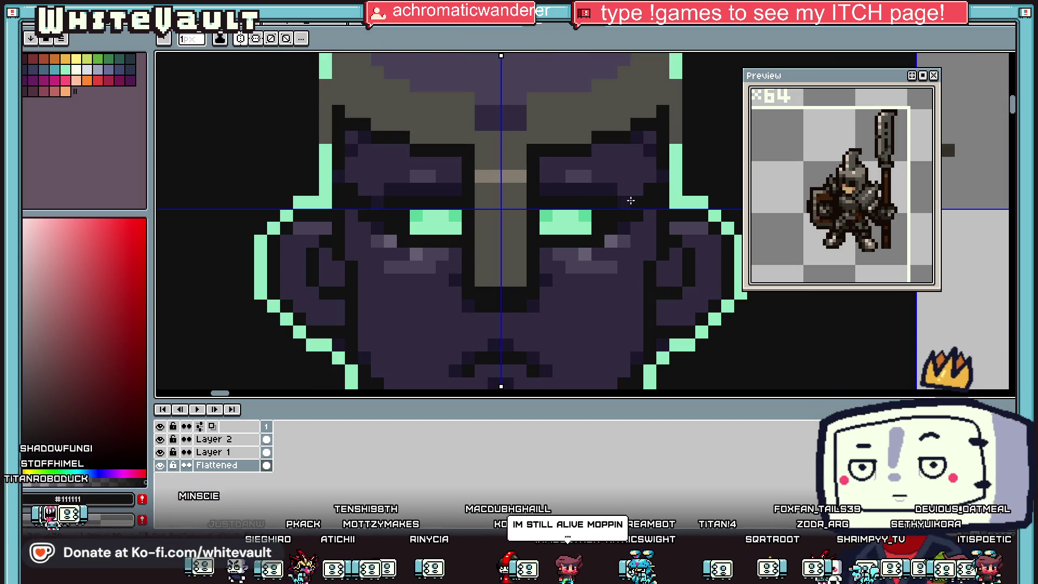
{"action": "key", "text": "g"}
{"action": "left_click", "coordinate": [631, 200]}
Darken the lighter pixels above each eye and the top row of mint eye pixels
{"action": "key", "text": "i"}
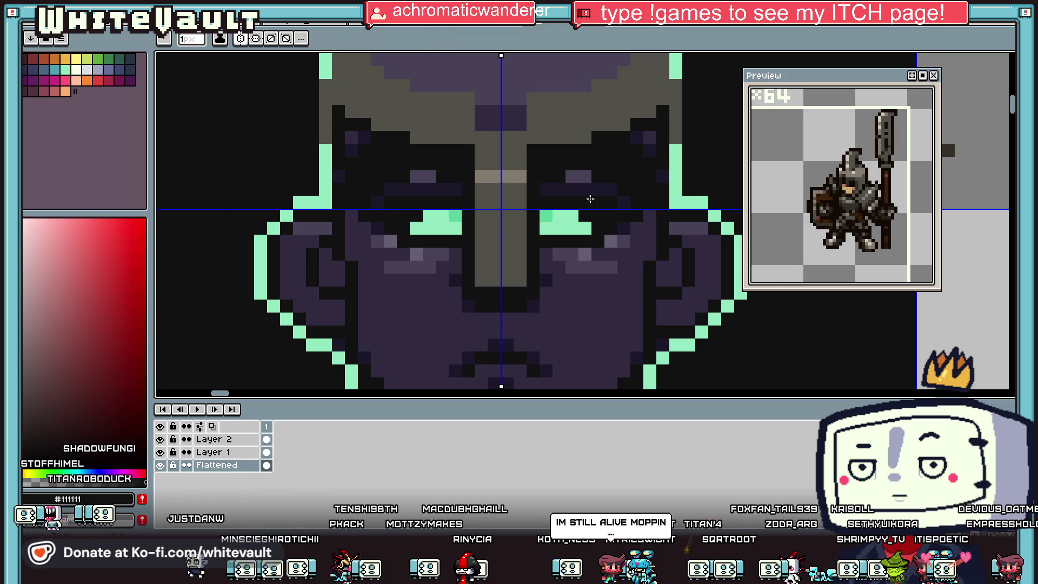
{"action": "key", "text": "b"}
{"action": "left_click_drag", "start_coordinate": [572, 176], "coordinate": [585, 176]}
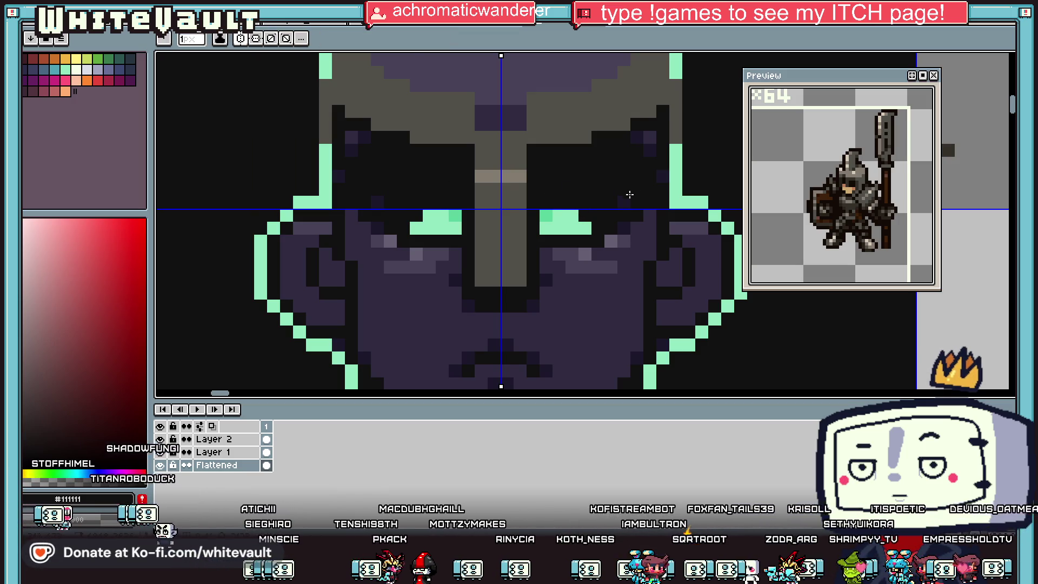
{"action": "key", "text": "i"}
{"action": "key", "text": "b"}
{"action": "left_click_drag", "start_coordinate": [546, 216], "coordinate": [586, 224]}
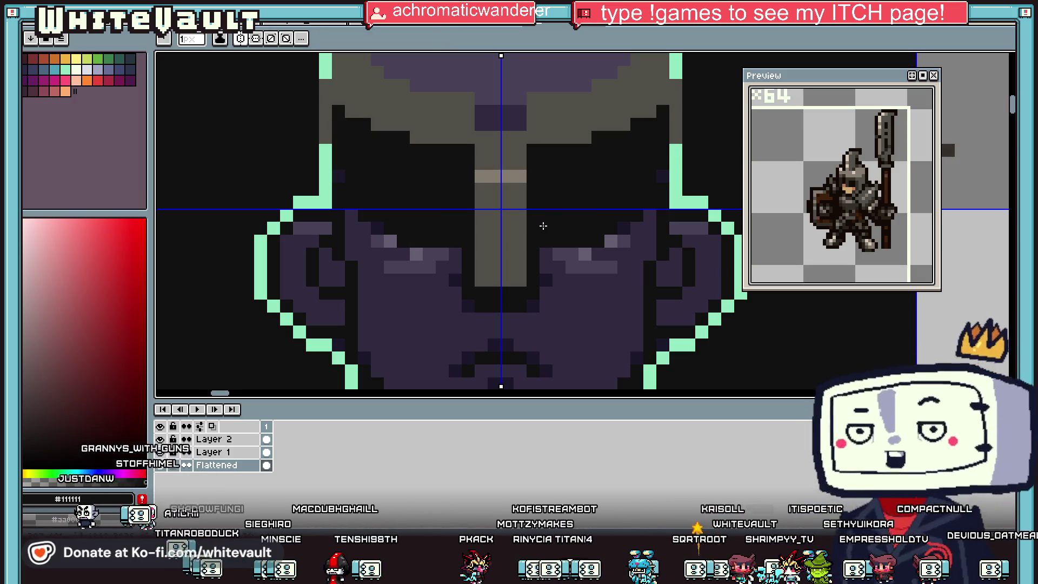
Shade the brow and helmet sides with mirrored rows of dark brown #353129
{"action": "scroll", "coordinate": [587, 223], "scroll_direction": "down", "scroll_amount": 3}
{"action": "key", "text": "i"}
{"action": "scroll", "coordinate": [566, 216], "scroll_direction": "up", "scroll_amount": 2}
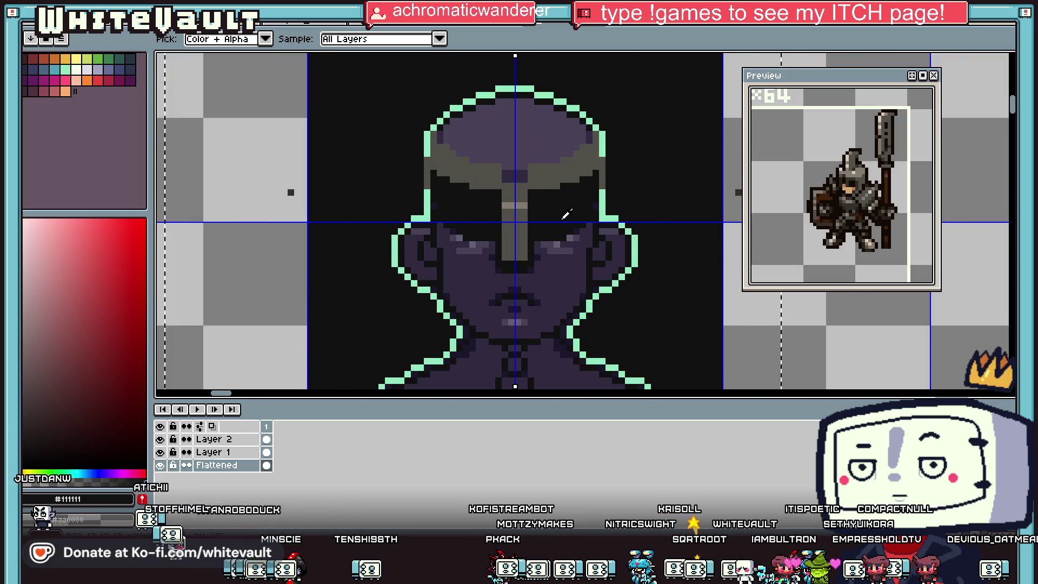
{"action": "left_click", "coordinate": [597, 173]}
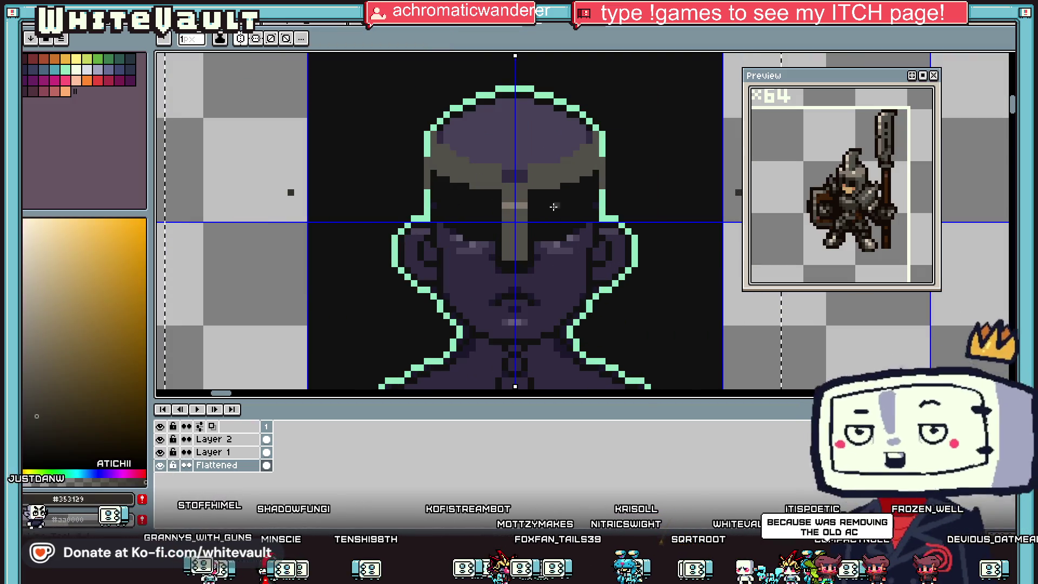
{"action": "key", "text": "b"}
{"action": "scroll", "coordinate": [536, 206], "scroll_direction": "up", "scroll_amount": 2}
{"action": "left_click_drag", "start_coordinate": [537, 205], "coordinate": [585, 204]}
{"action": "mouse_move", "coordinate": [658, 173]}
{"action": "left_mouse_down"}
{"action": "mouse_move", "coordinate": [691, 170]}
{"action": "mouse_move", "coordinate": [669, 154]}
{"action": "left_mouse_up"}
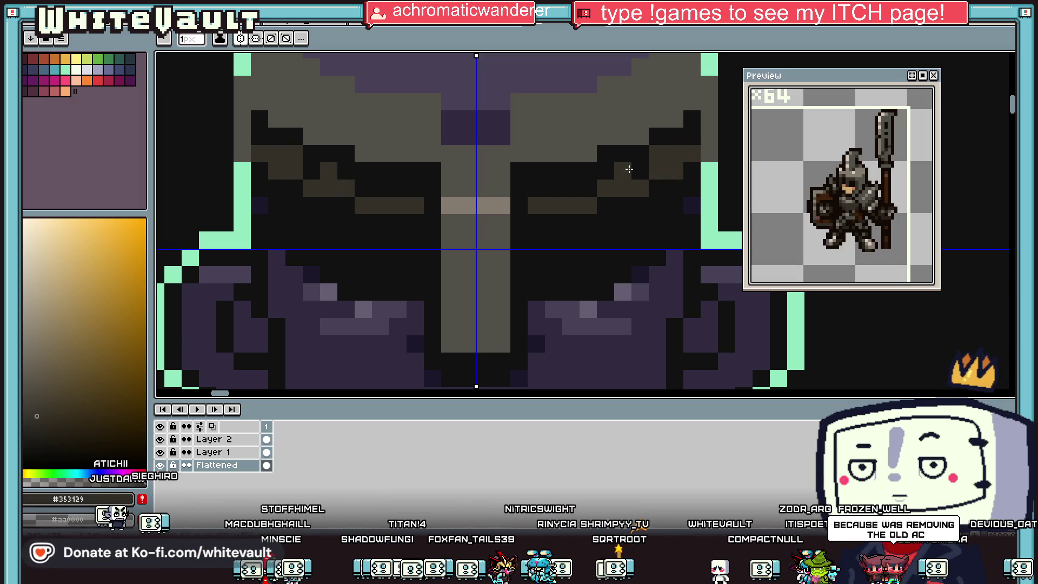
{"action": "left_click_drag", "start_coordinate": [585, 186], "coordinate": [533, 190]}
{"action": "scroll", "coordinate": [553, 196], "scroll_direction": "down", "scroll_amount": 3}
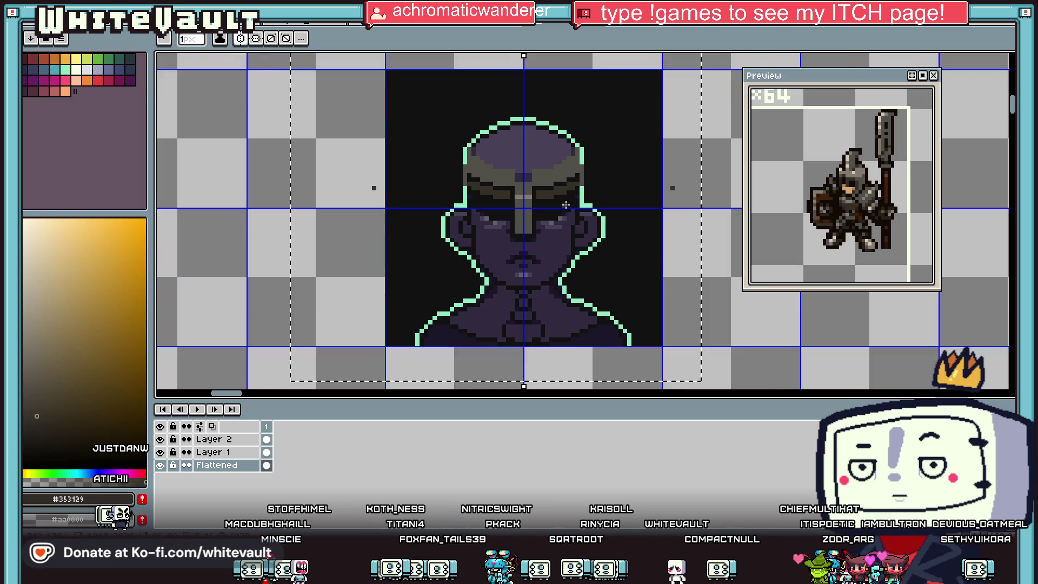
Turn the black eye pixels on both eyes to helmet grey #524f4a
{"action": "key", "text": "i"}
{"action": "scroll", "coordinate": [553, 196], "scroll_direction": "up", "scroll_amount": 4}
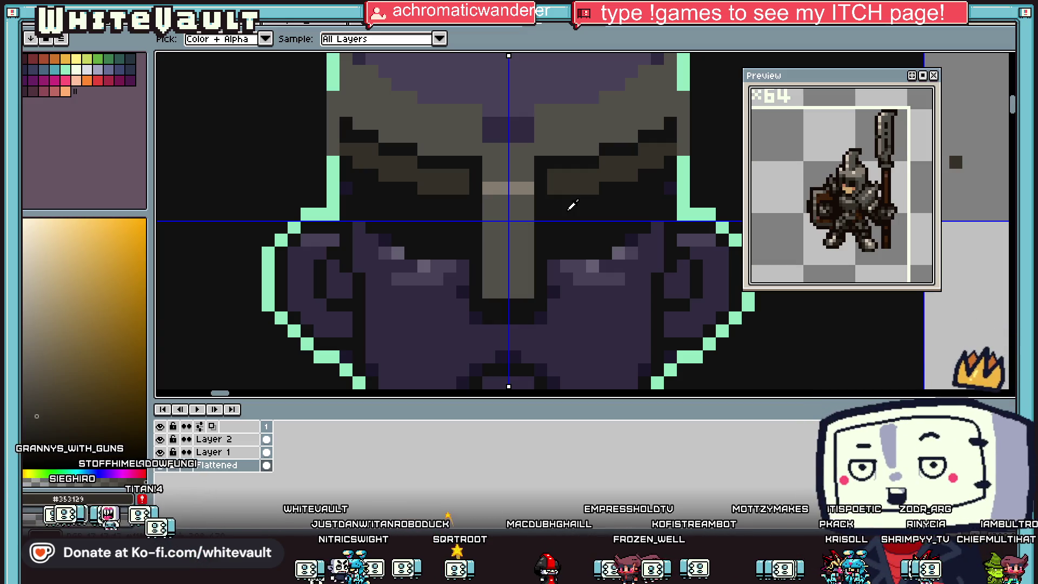
{"action": "scroll", "coordinate": [538, 195], "scroll_direction": "down", "scroll_amount": 4}
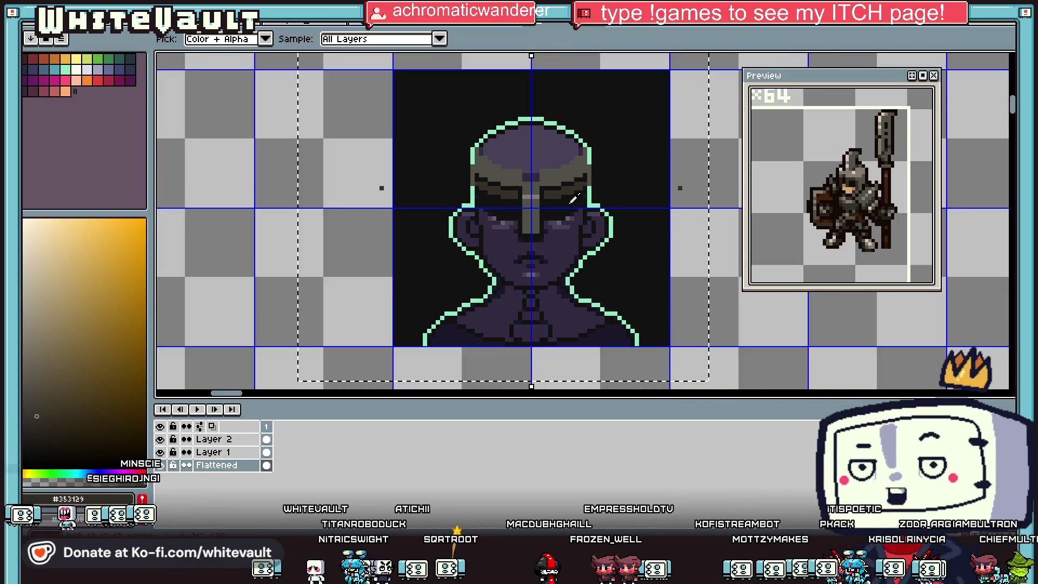
{"action": "scroll", "coordinate": [573, 199], "scroll_direction": "up", "scroll_amount": 3}
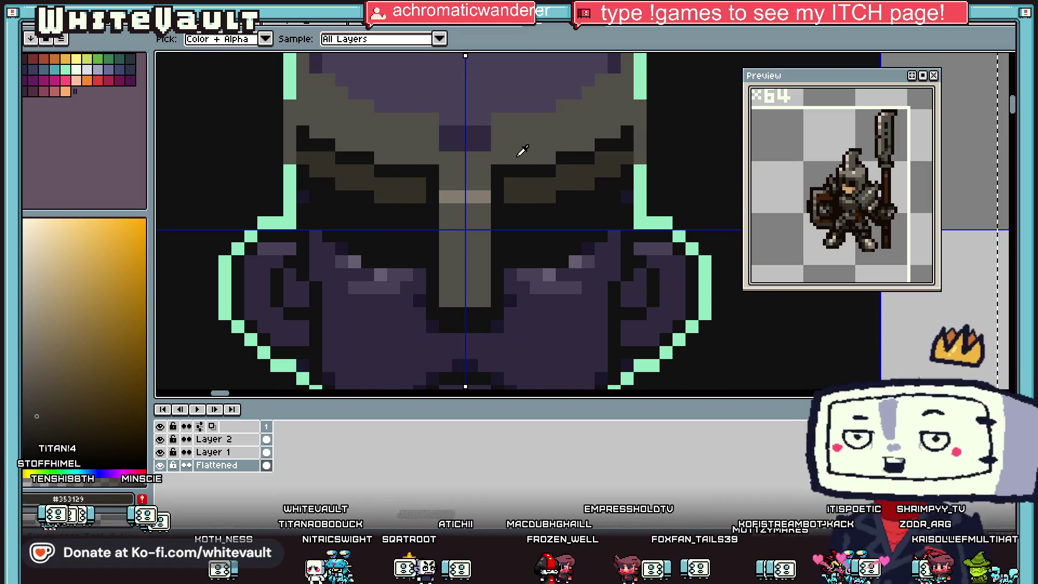
{"action": "left_click", "coordinate": [541, 157], "text": "alt"}
{"action": "left_click", "coordinate": [536, 176]}
{"action": "key", "text": "b"}
{"action": "left_click_drag", "start_coordinate": [523, 171], "coordinate": [630, 141]}
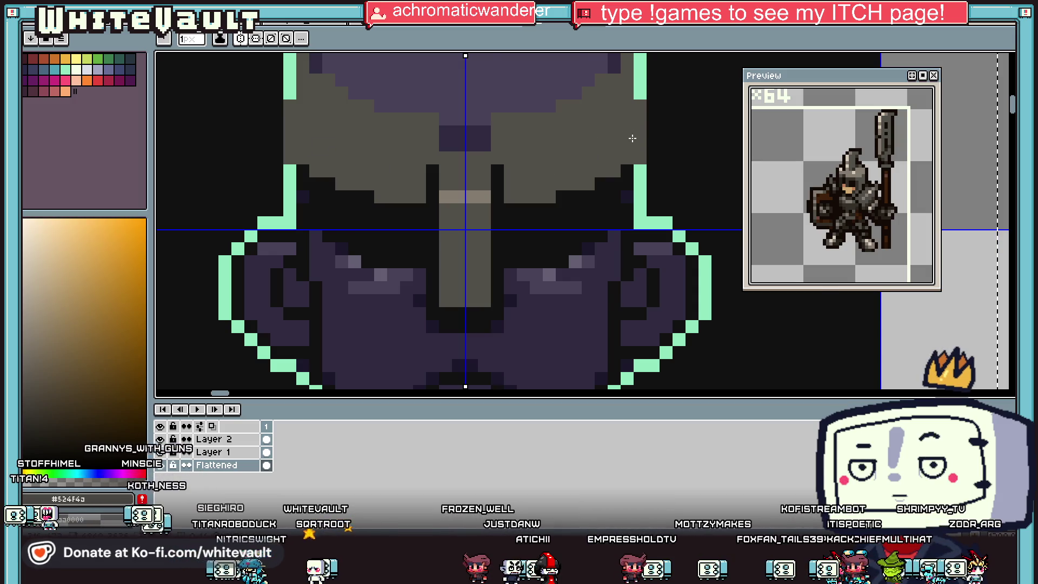
Draw mirrored grey cheek-guard lines down both sides of the face toward the jaw
{"action": "scroll", "coordinate": [631, 135], "scroll_direction": "down", "scroll_amount": 2}
{"action": "scroll", "coordinate": [632, 134], "scroll_direction": "up", "scroll_amount": 1}
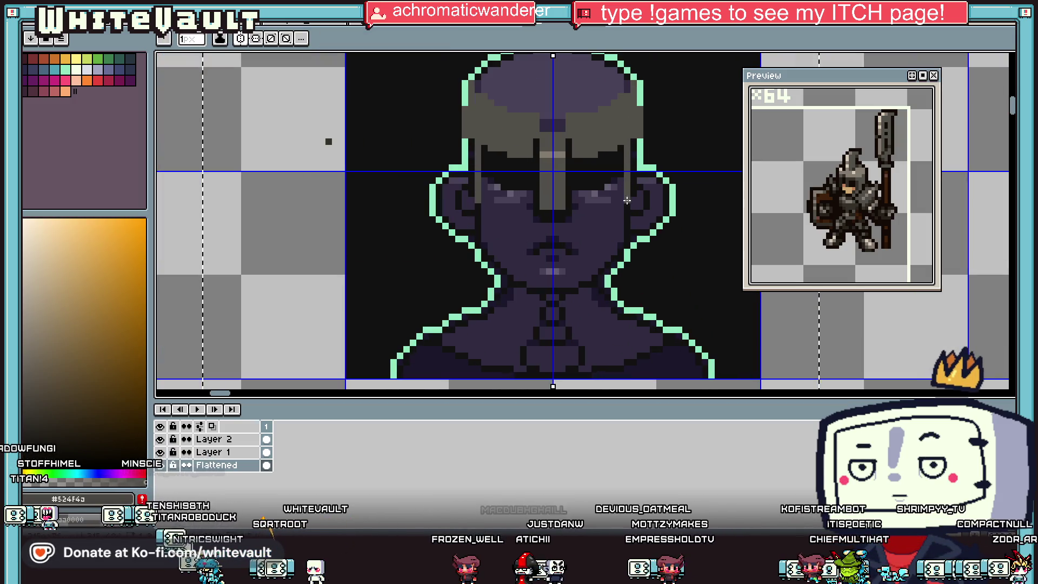
{"action": "scroll", "coordinate": [623, 232], "scroll_direction": "up", "scroll_amount": 2}
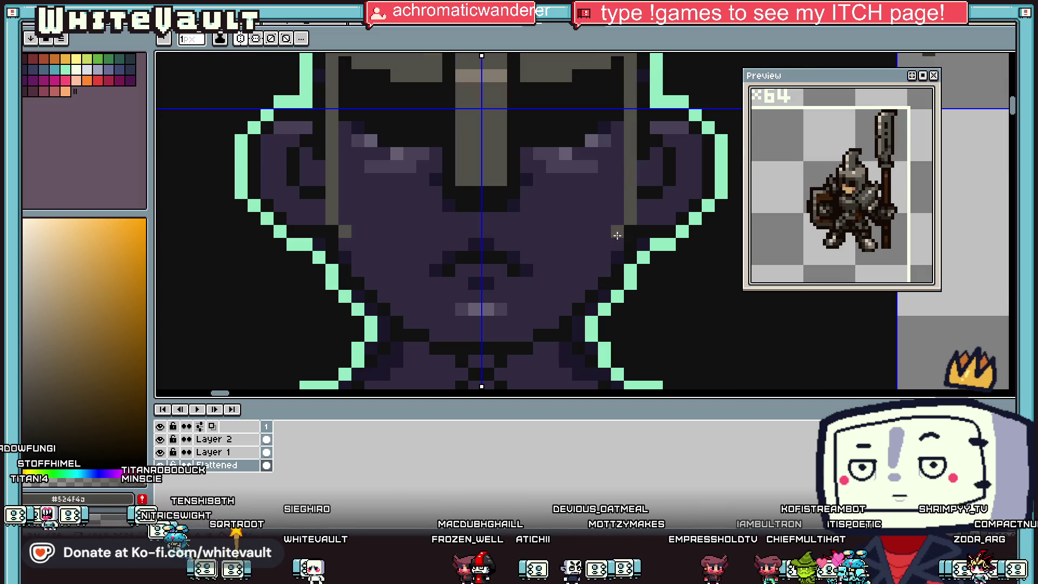
{"action": "left_click_drag", "start_coordinate": [575, 261], "coordinate": [565, 310]}
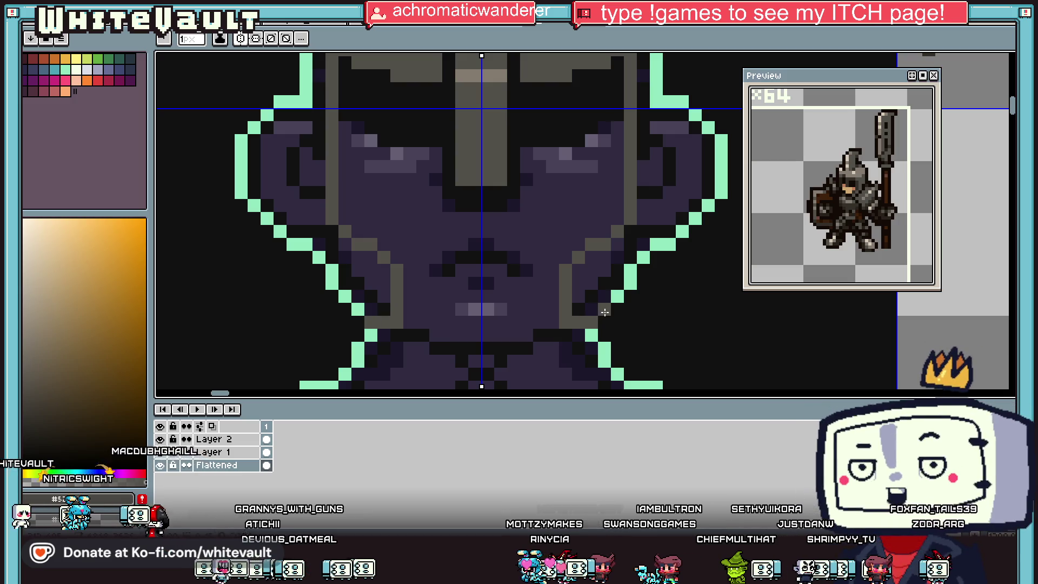
Add a mirrored grey pixel on the lower face and a grey line down both helmet sides
{"action": "left_click", "coordinate": [666, 281]}
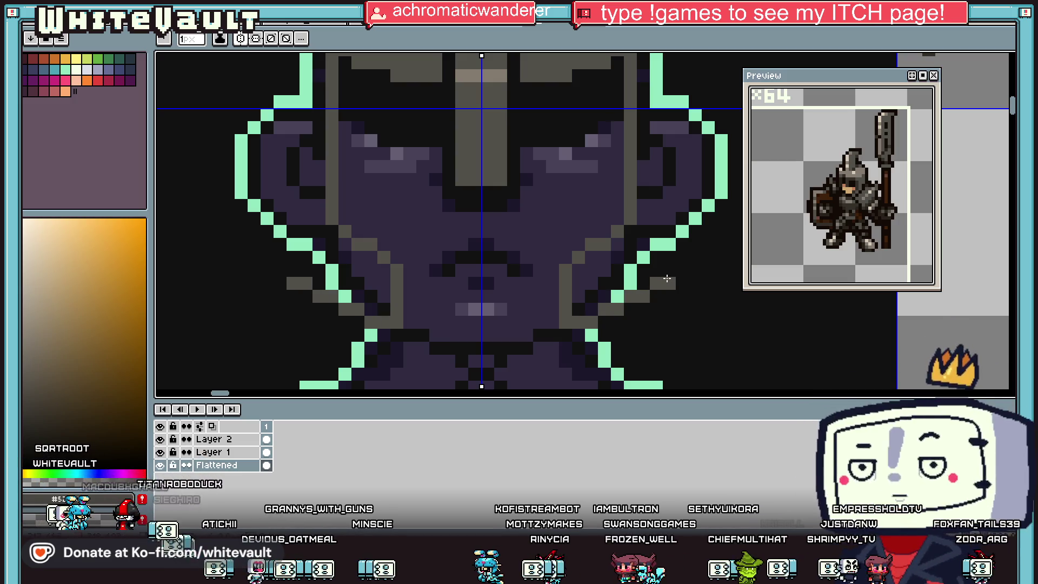
{"action": "scroll", "coordinate": [685, 272], "scroll_direction": "down", "scroll_amount": 2}
{"action": "scroll", "coordinate": [691, 194], "scroll_direction": "up", "scroll_amount": 1}
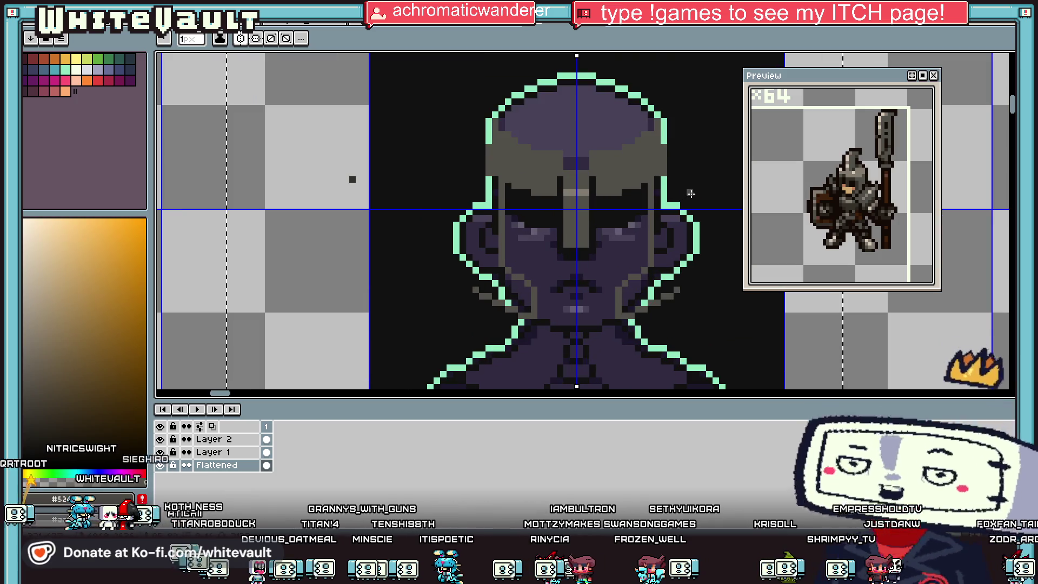
{"action": "left_click_drag", "start_coordinate": [676, 154], "coordinate": [676, 289]}
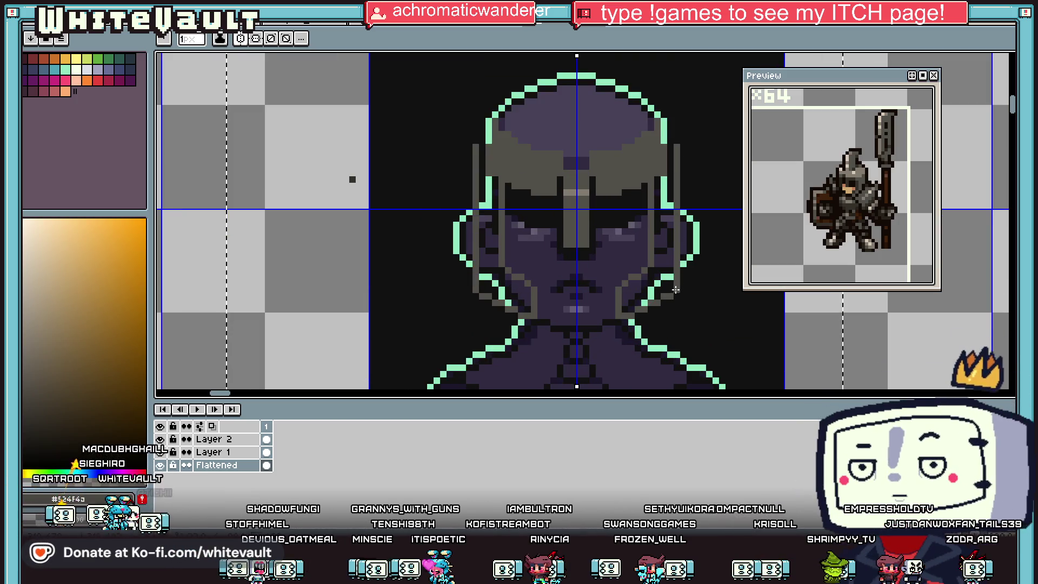
{"action": "scroll", "coordinate": [676, 290], "scroll_direction": "down", "scroll_amount": 1}
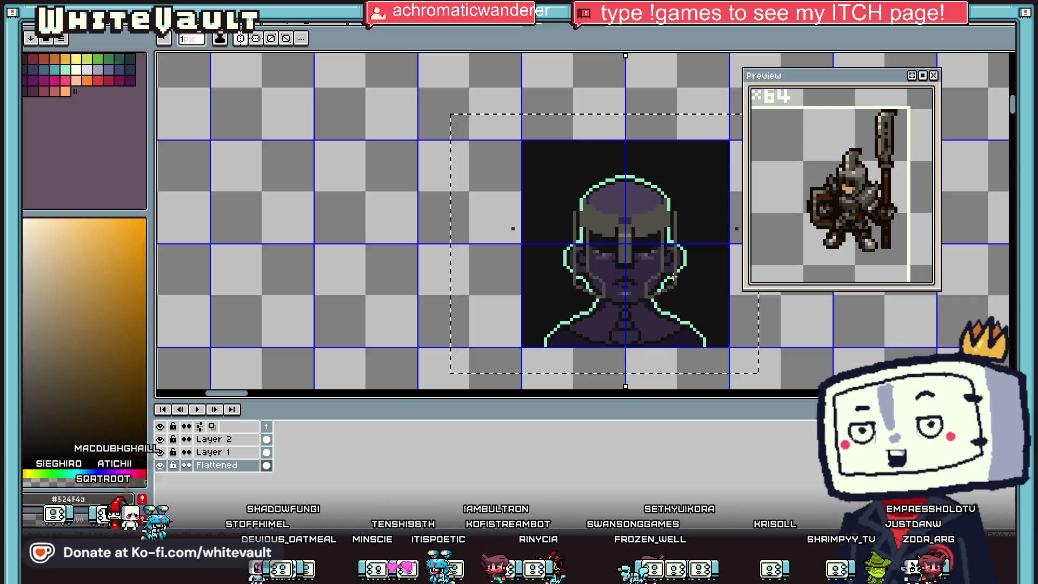
{"action": "scroll", "coordinate": [674, 263], "scroll_direction": "up", "scroll_amount": 1}
{"action": "key", "text": "v"}
Paint more mirrored grey down the helmet's side edges to reach the jawline
{"action": "left_click_drag", "start_coordinate": [671, 180], "coordinate": [671, 260]}
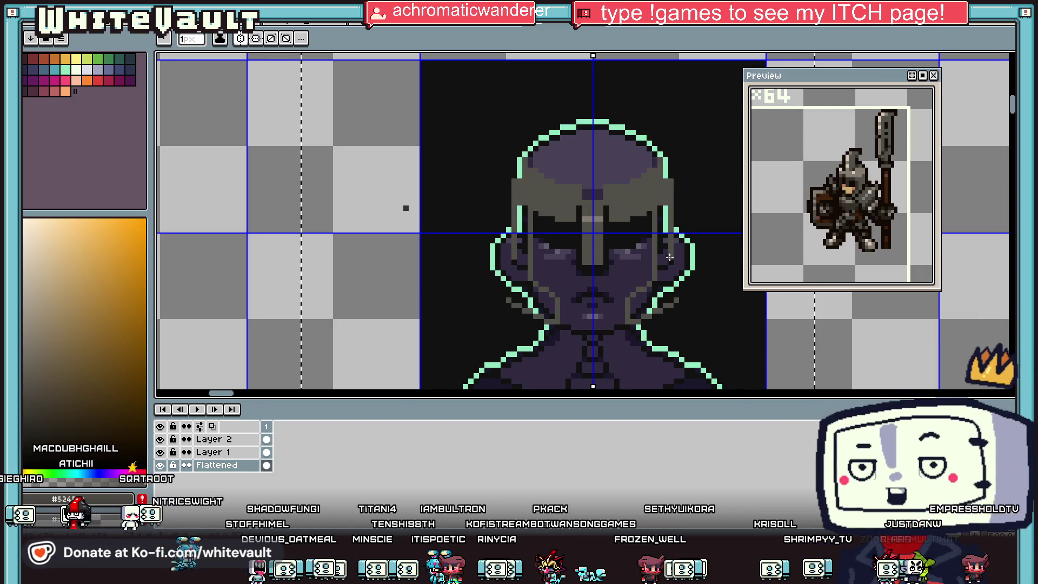
{"action": "key", "text": "alt"}
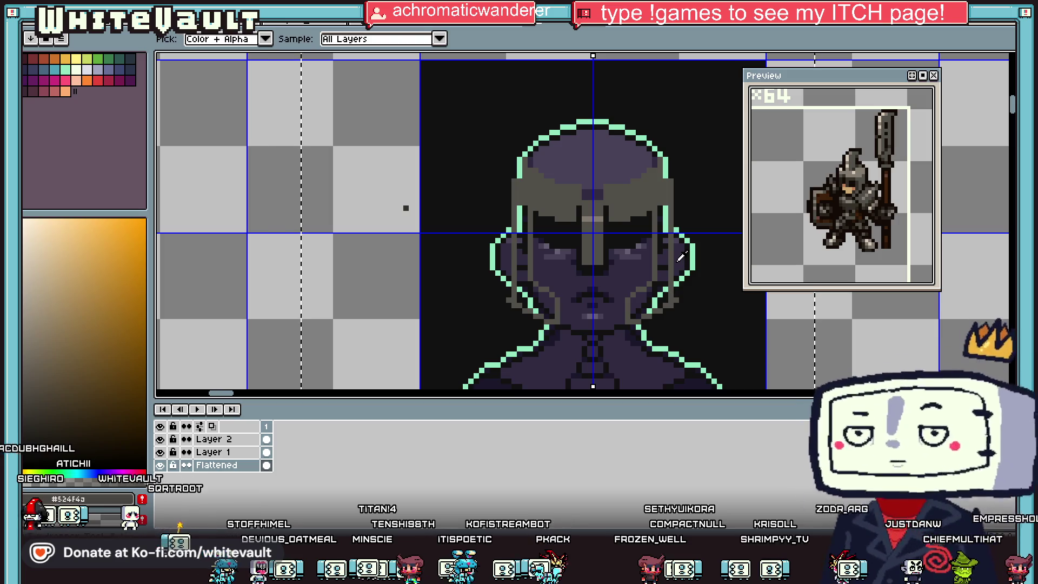
{"action": "left_click_drag", "start_coordinate": [669, 215], "coordinate": [669, 285]}
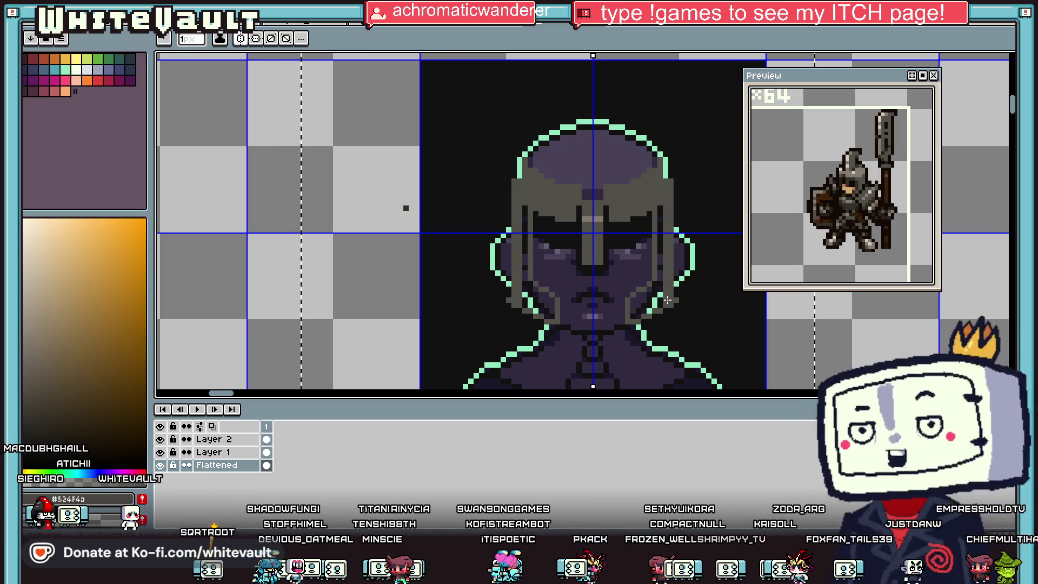
{"action": "scroll", "coordinate": [655, 308], "scroll_direction": "up", "scroll_amount": 1}
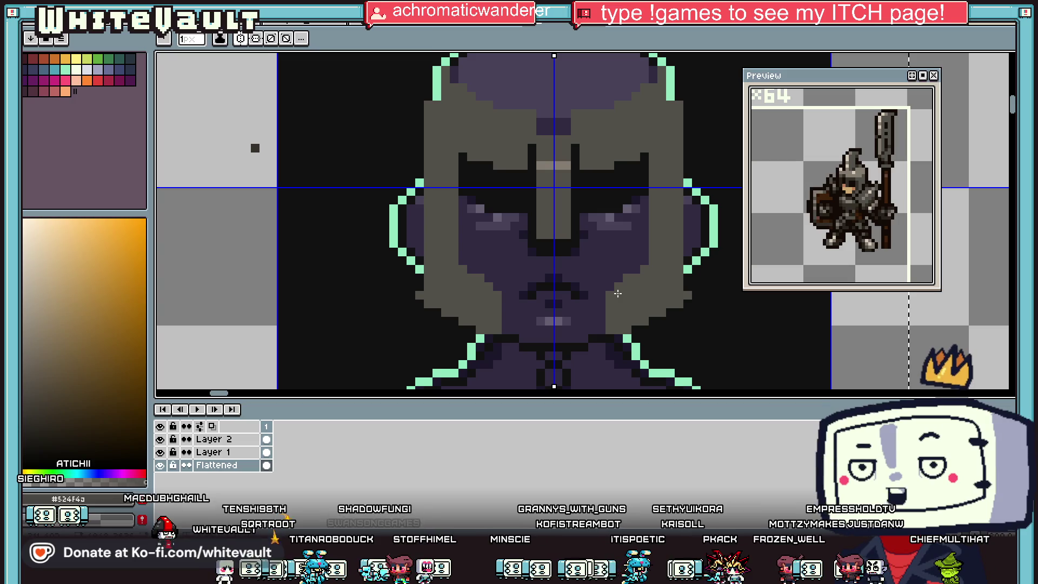
{"action": "key", "text": "alt"}
{"action": "scroll", "coordinate": [618, 293], "scroll_direction": "down", "scroll_amount": 2}
{"action": "scroll", "coordinate": [666, 267], "scroll_direction": "up", "scroll_amount": 1}
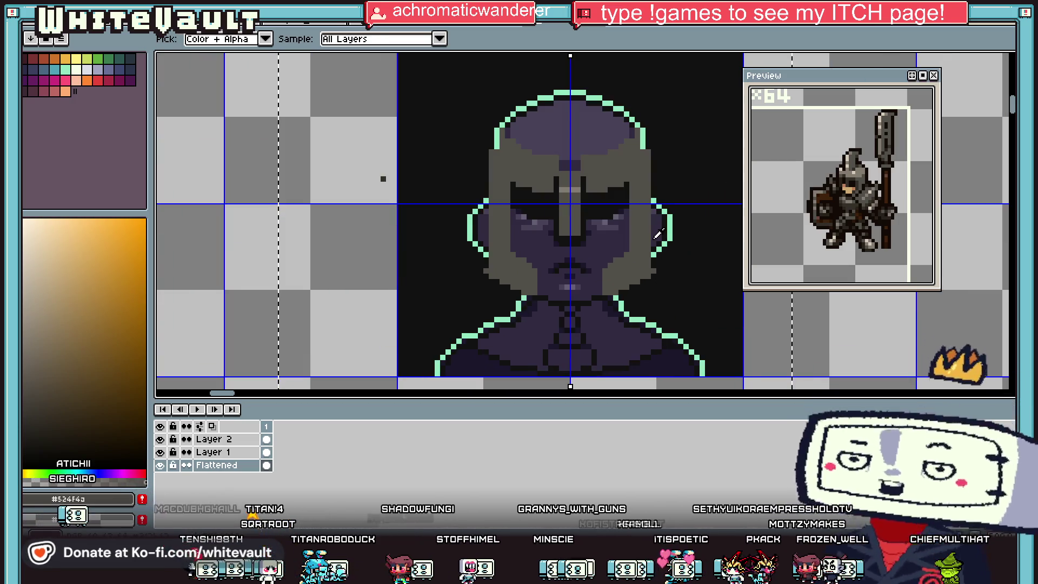
Cover the old green ear outline with near-black and widen the helmet sides in grey
{"action": "left_click", "coordinate": [655, 238], "text": "alt"}
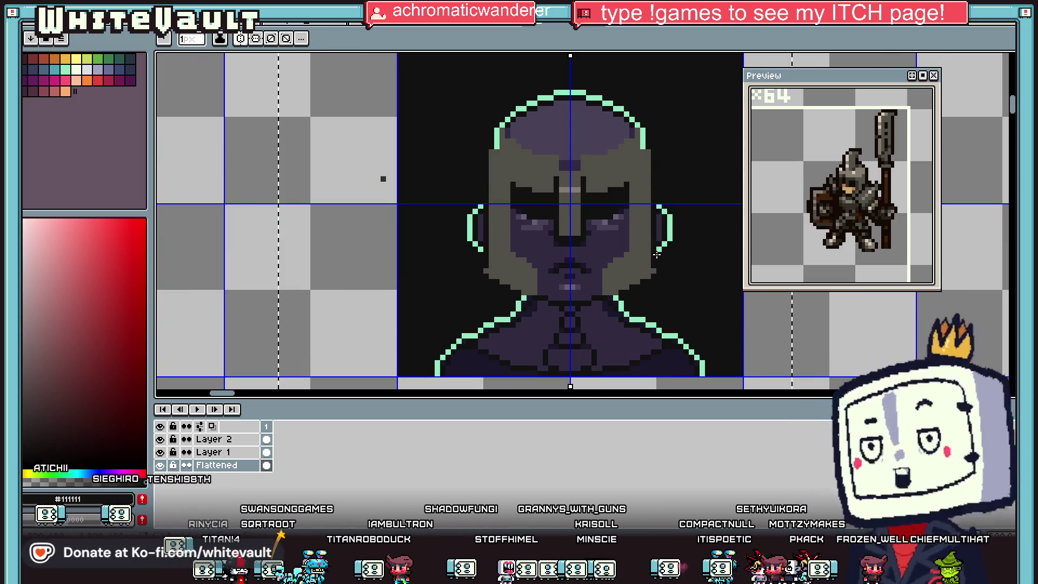
{"action": "left_click_drag", "start_coordinate": [670, 238], "coordinate": [671, 215]}
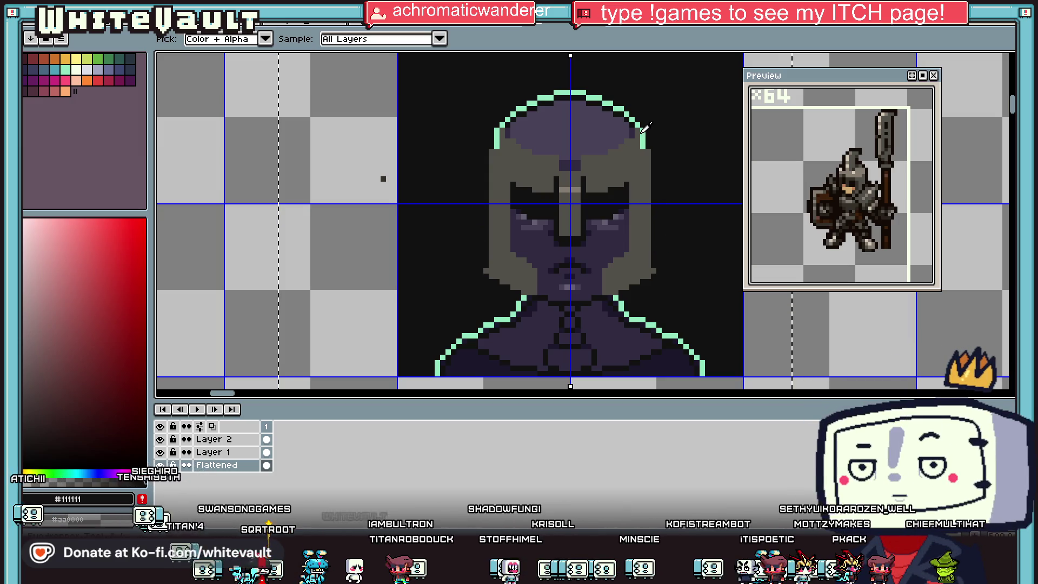
{"action": "left_click", "coordinate": [643, 162], "text": "alt"}
{"action": "left_click_drag", "start_coordinate": [654, 151], "coordinate": [655, 234]}
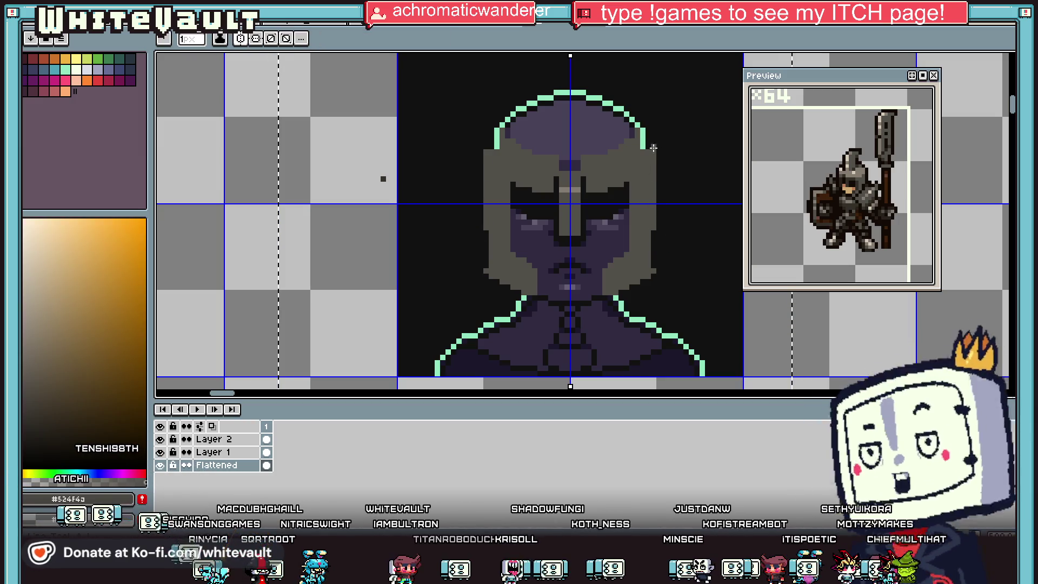
Draw a mirrored mint outline down the straightened helmet sides
{"action": "left_click", "coordinate": [643, 142], "text": "alt"}
{"action": "left_click_drag", "start_coordinate": [654, 151], "coordinate": [651, 198]}
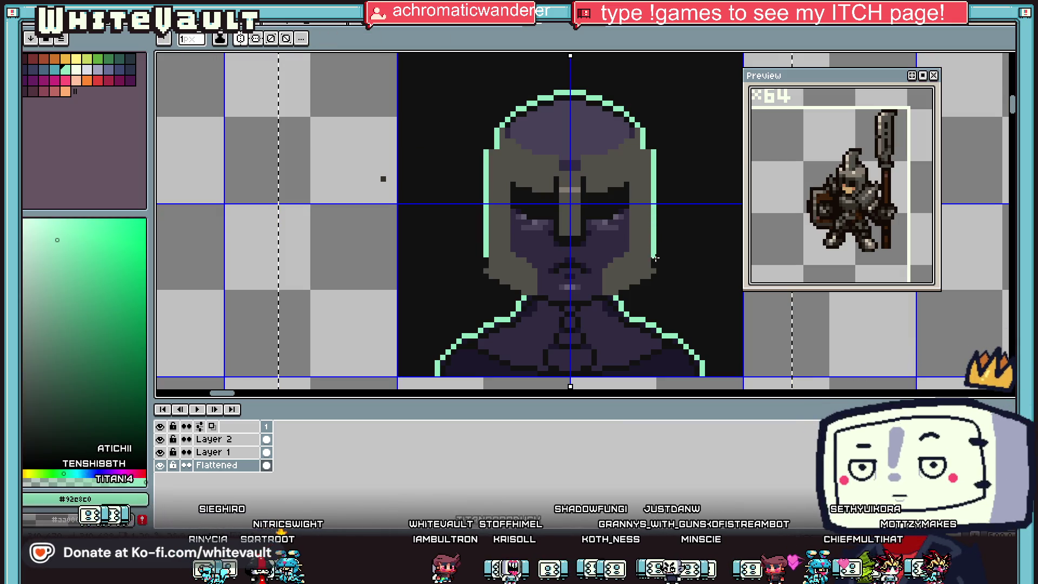
{"action": "scroll", "coordinate": [655, 267], "scroll_direction": "up", "scroll_amount": 1}
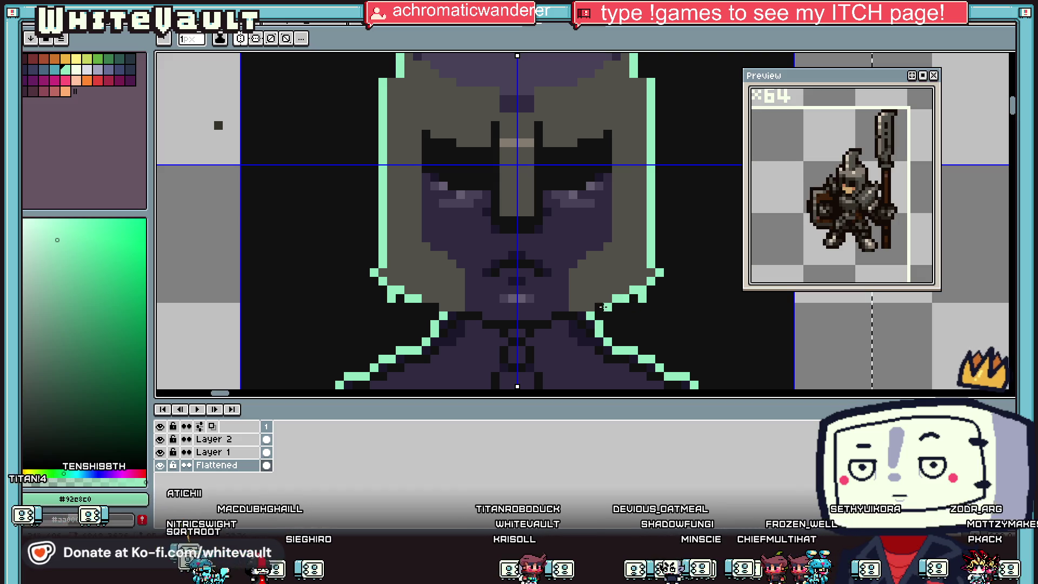
Add near-black pixels along the helmet's inner sides on both sides
{"action": "left_click", "coordinate": [602, 307], "text": "alt"}
{"action": "scroll", "coordinate": [665, 288], "scroll_direction": "down", "scroll_amount": 2}
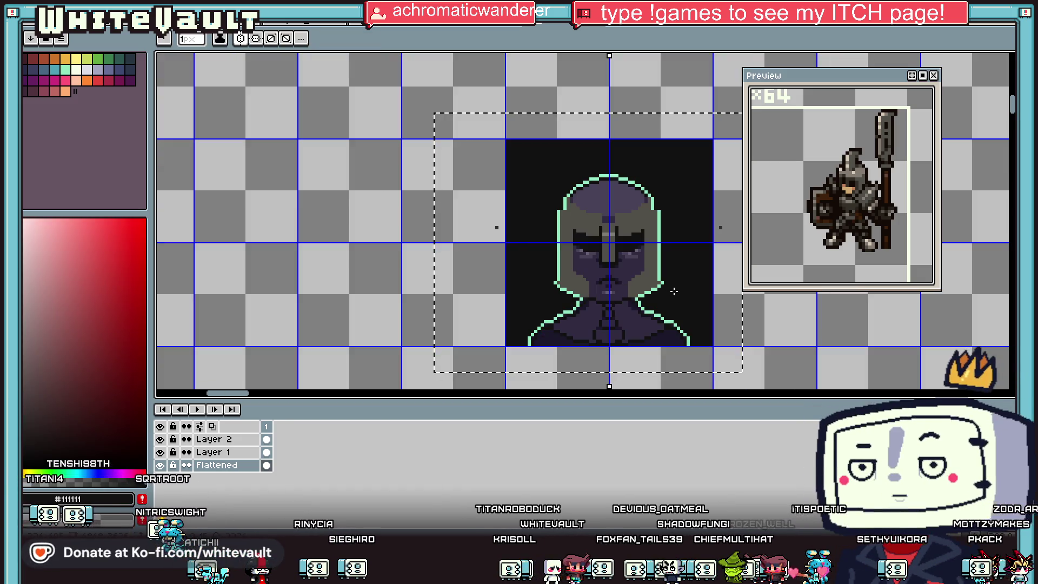
{"action": "key", "text": "i"}
{"action": "scroll", "coordinate": [638, 290], "scroll_direction": "up", "scroll_amount": 1}
{"action": "scroll", "coordinate": [638, 291], "scroll_direction": "up", "scroll_amount": 1}
{"action": "key", "text": "b"}
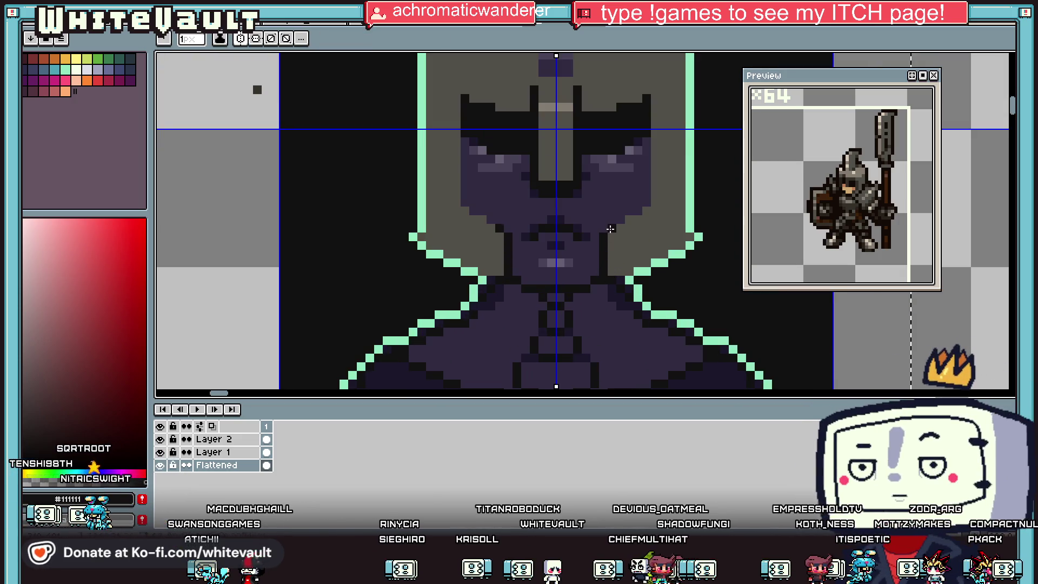
{"action": "left_click_drag", "start_coordinate": [648, 200], "coordinate": [652, 114]}
{"action": "scroll", "coordinate": [671, 126], "scroll_direction": "down", "scroll_amount": 3}
{"action": "scroll", "coordinate": [671, 126], "scroll_direction": "up", "scroll_amount": 1}
{"action": "scroll", "coordinate": [698, 203], "scroll_direction": "up", "scroll_amount": 1}
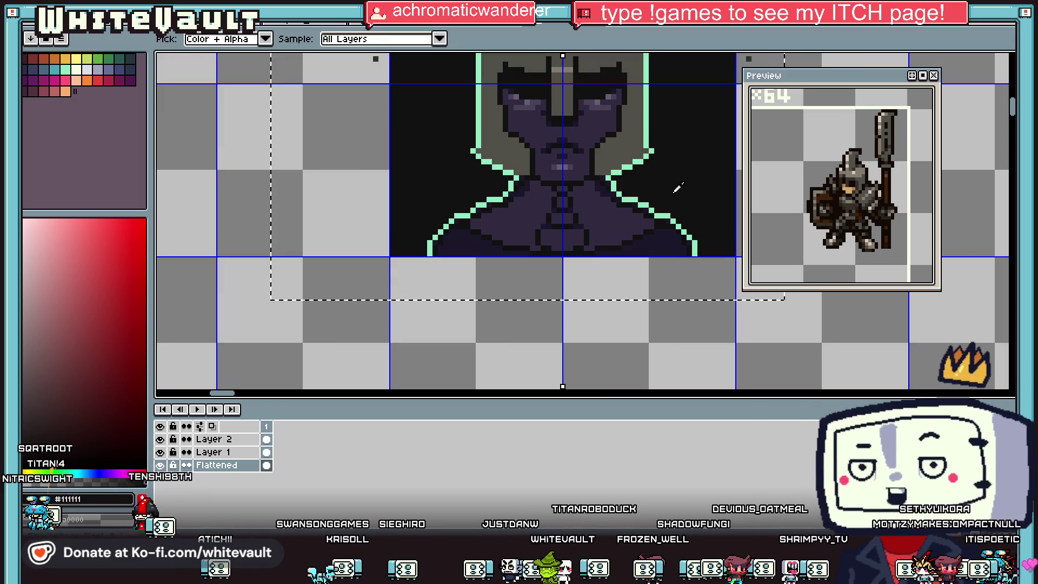
Pick the helmet grey and try 3 px shoulder strokes, then undo them
{"action": "left_click", "coordinate": [622, 149], "text": "alt"}
{"action": "scroll", "coordinate": [655, 224], "scroll_direction": "down", "scroll_amount": 1}
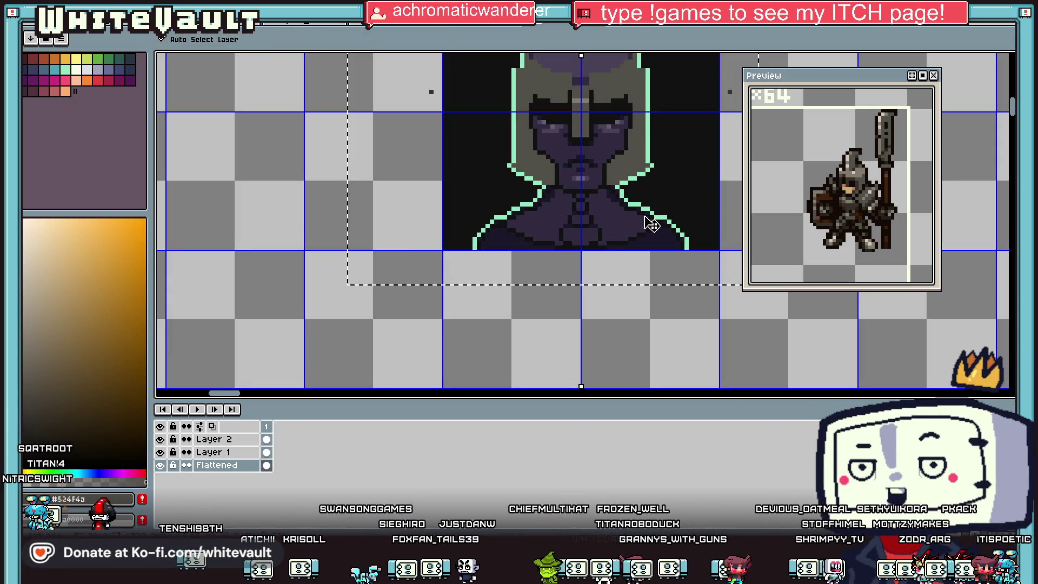
{"action": "key", "text": "plus"}
{"action": "key", "text": "plus"}
{"action": "left_click_drag", "start_coordinate": [654, 184], "coordinate": [663, 187]}
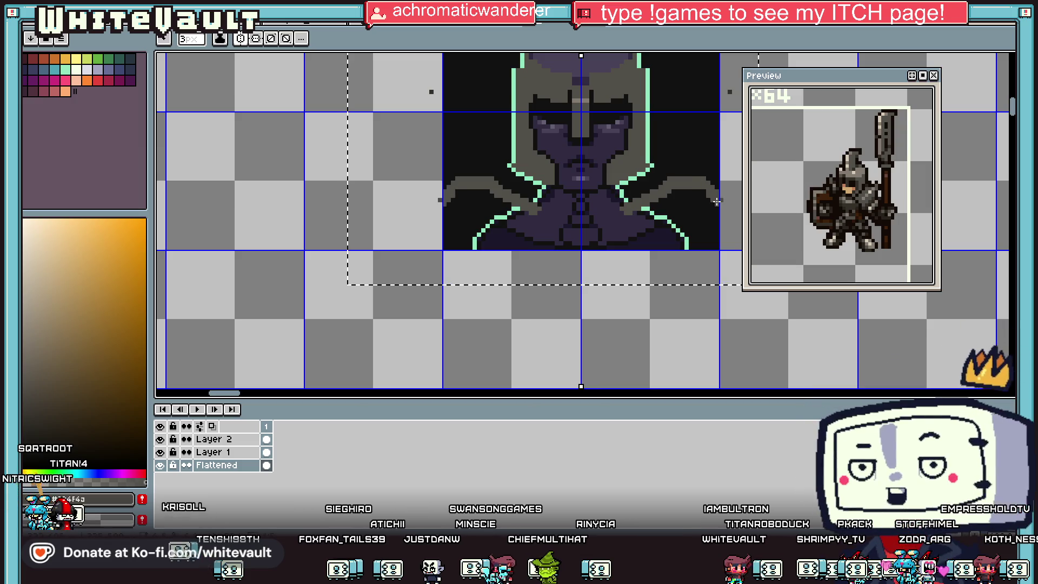
{"action": "key", "text": "ctrl+z"}
{"action": "key", "text": "ctrl+z"}
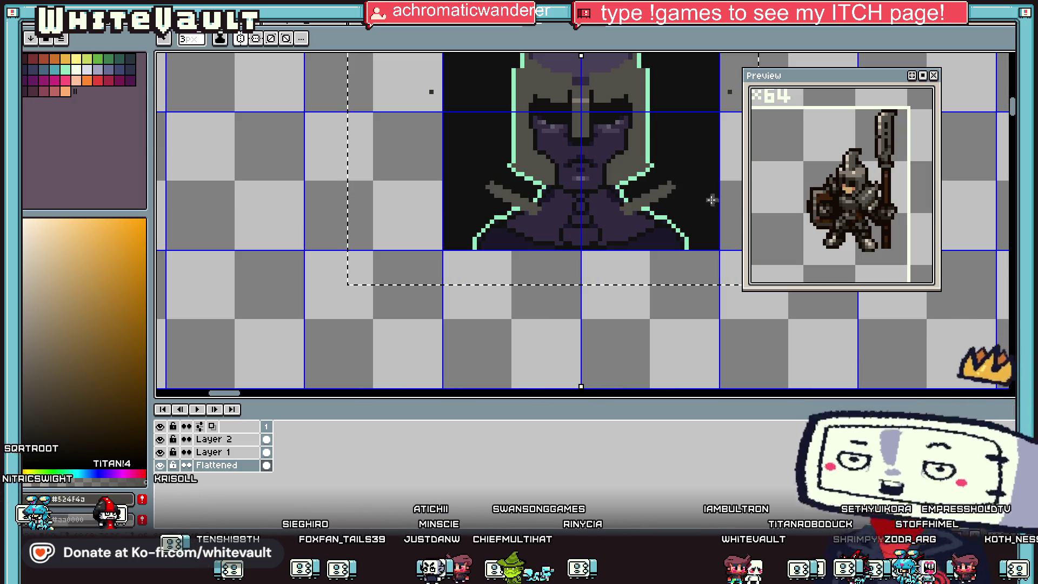
Paint mirrored grey pauldrons with a 9 px brush down to the bust's bottom
{"action": "key", "text": "p"}
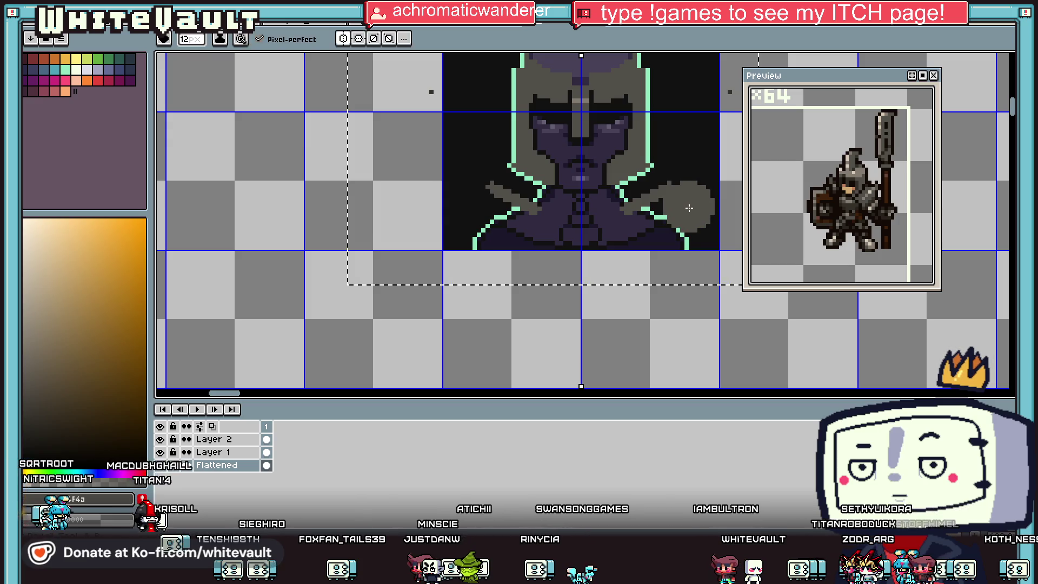
{"action": "key", "text": "minus"}
{"action": "key", "text": "minus"}
{"action": "key", "text": "minus"}
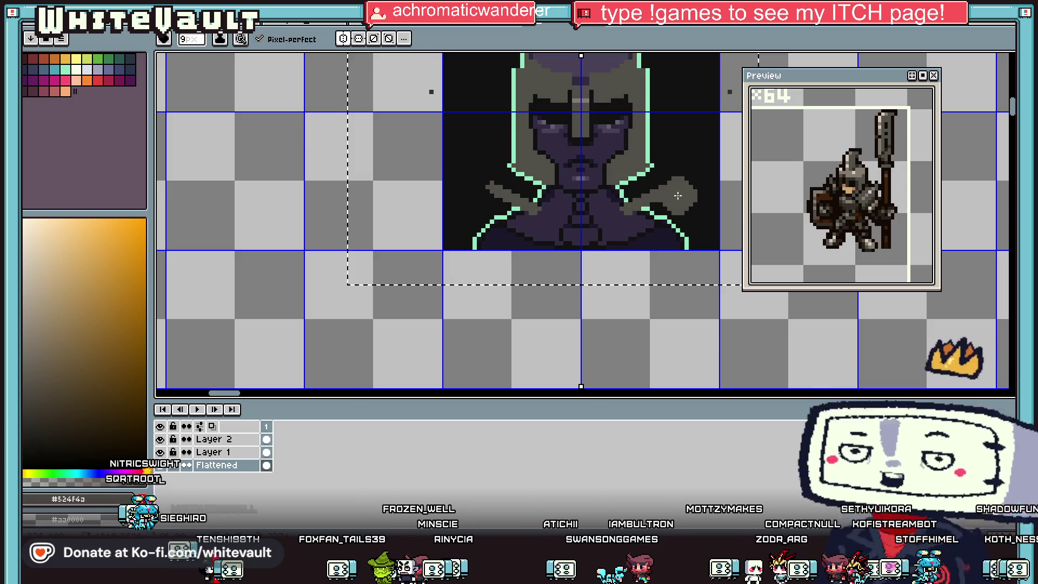
{"action": "left_click_drag", "start_coordinate": [679, 193], "coordinate": [683, 215]}
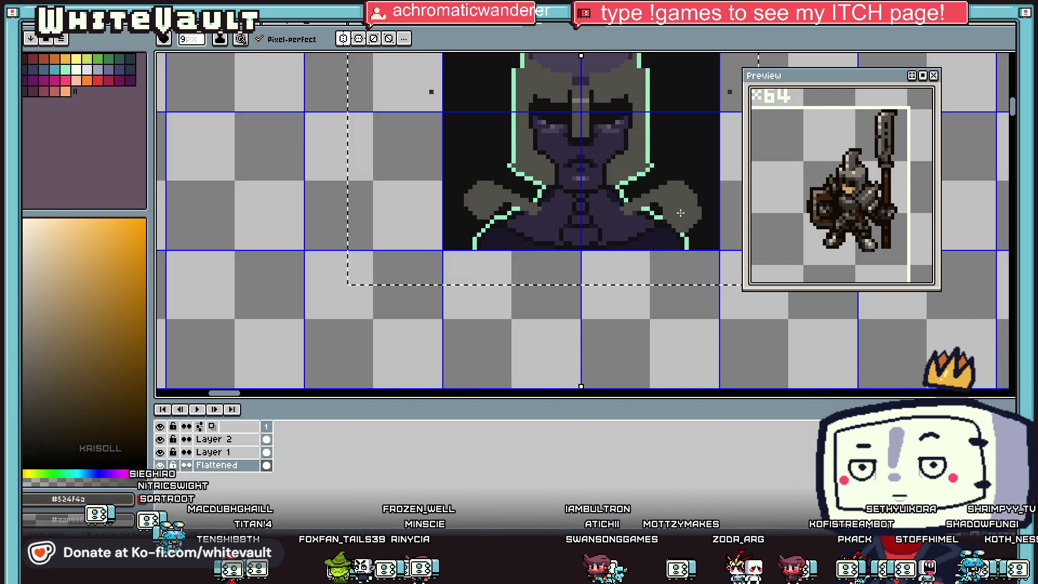
{"action": "key", "text": "i"}
{"action": "key", "text": "e"}
{"action": "left_click_drag", "start_coordinate": [691, 214], "coordinate": [704, 249]}
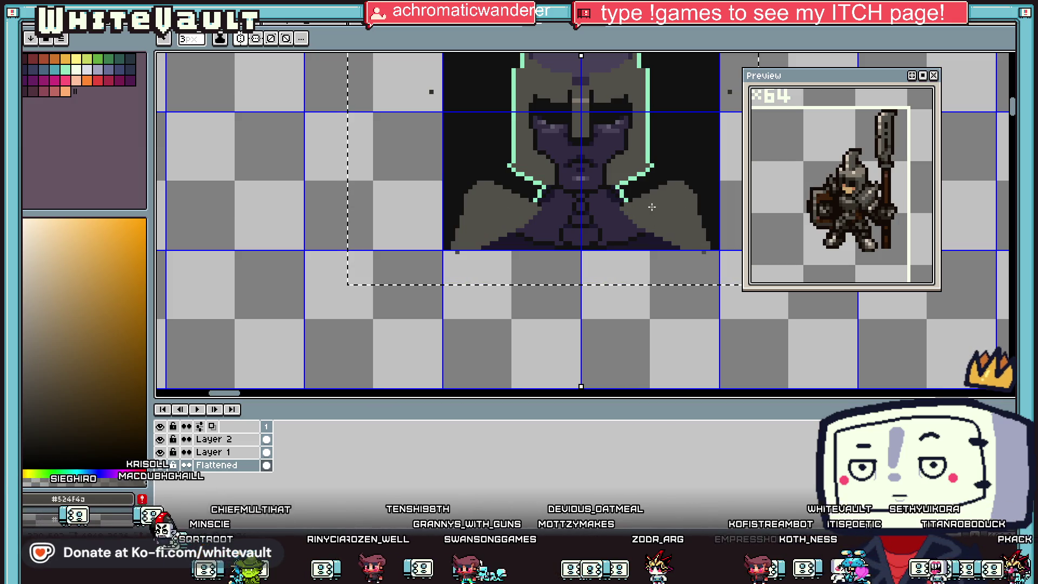
{"action": "scroll", "coordinate": [629, 199], "scroll_direction": "up", "scroll_amount": 1}
{"action": "left_click", "coordinate": [631, 192], "text": "alt"}
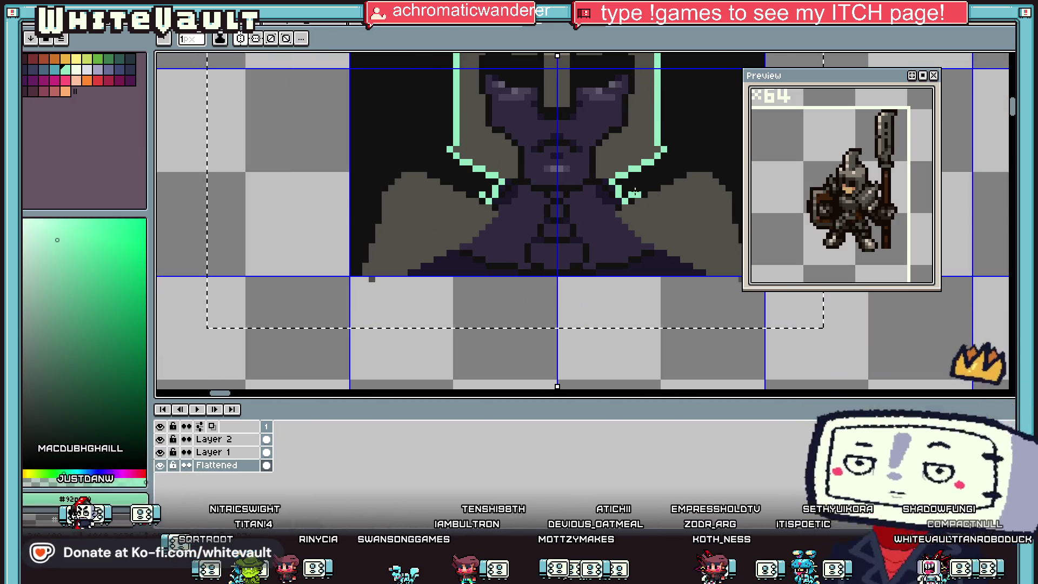
Add mirrored mint outline pixels at the pauldron tops beside the shoulders
{"action": "key", "text": "i"}
{"action": "key", "text": "b"}
{"action": "left_click", "coordinate": [654, 185]}
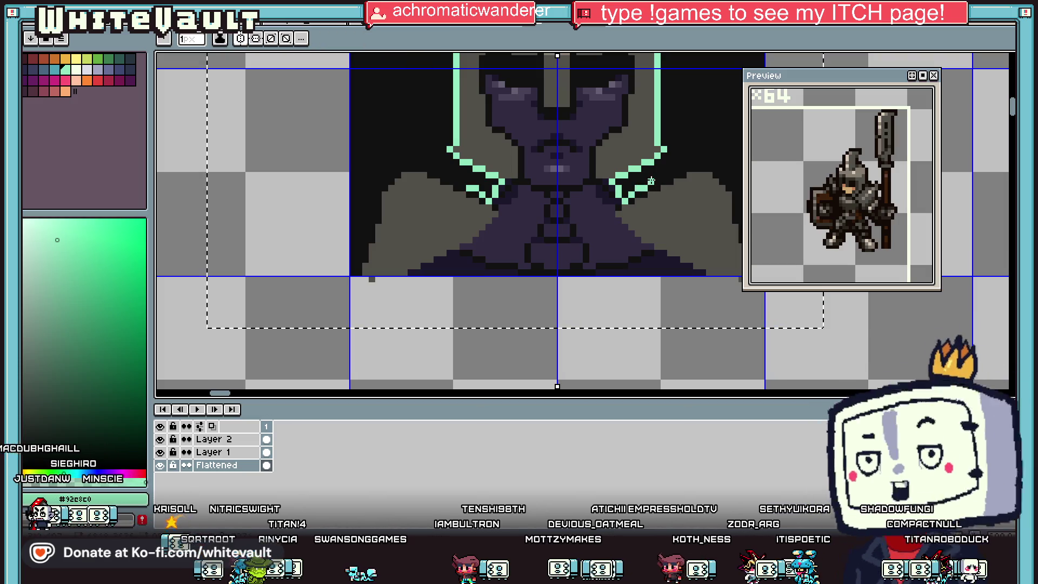
{"action": "key", "text": "i"}
{"action": "left_click", "coordinate": [654, 187]}
{"action": "scroll", "coordinate": [665, 184], "scroll_direction": "down", "scroll_amount": 3}
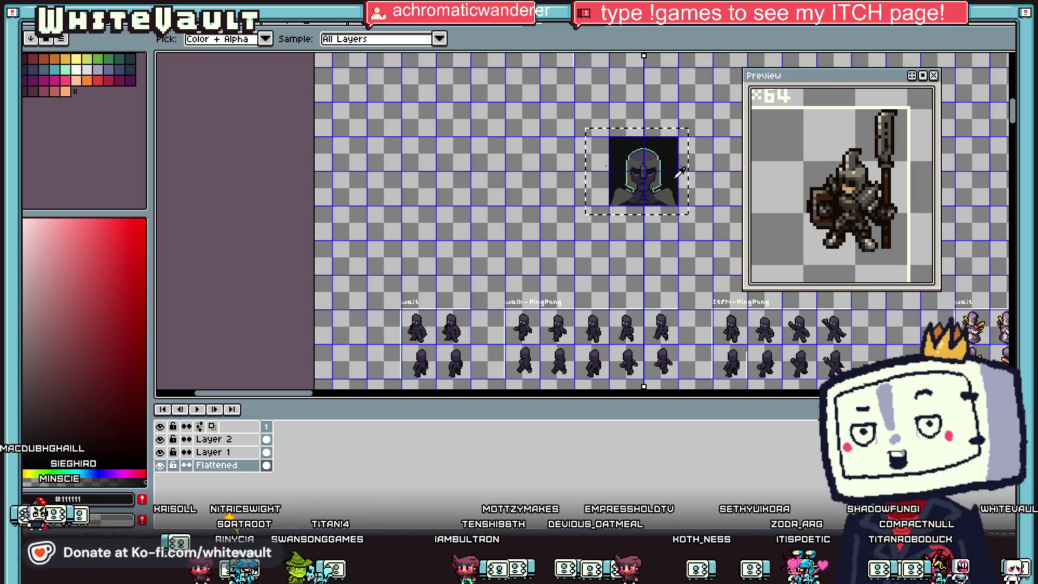
{"action": "scroll", "coordinate": [679, 181], "scroll_direction": "up", "scroll_amount": 2}
{"action": "scroll", "coordinate": [631, 201], "scroll_direction": "up", "scroll_amount": 2}
{"action": "left_click", "coordinate": [638, 181]}
Extend the mint outline along the pauldron tops and fill the edge notch with grey
{"action": "key", "text": "b"}
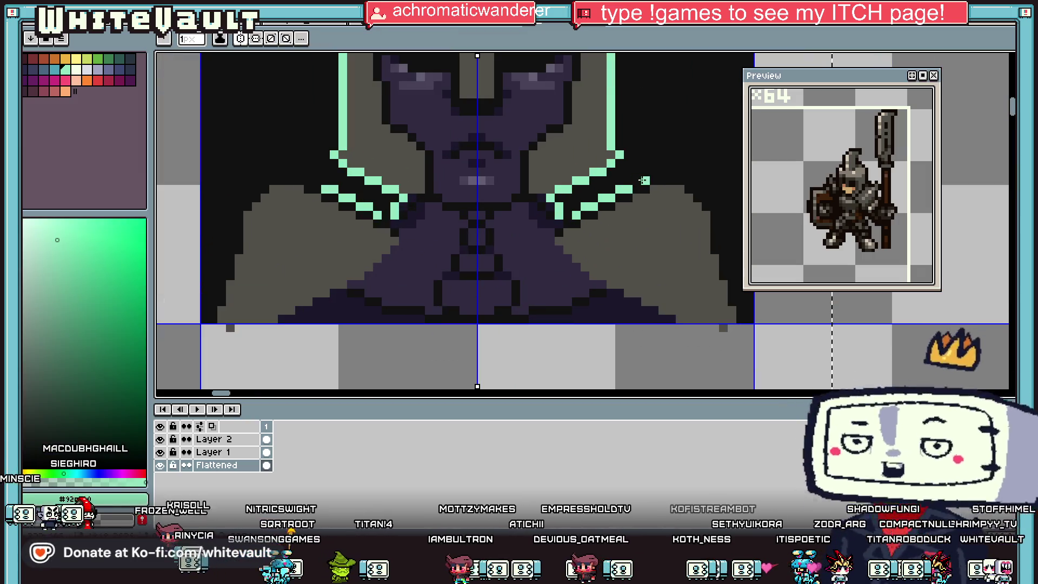
{"action": "left_click_drag", "start_coordinate": [639, 181], "coordinate": [666, 173]}
{"action": "key", "text": "i"}
{"action": "left_click", "coordinate": [682, 185]}
{"action": "key", "text": "b"}
{"action": "left_click", "coordinate": [686, 181]}
{"action": "left_click", "coordinate": [702, 181]}
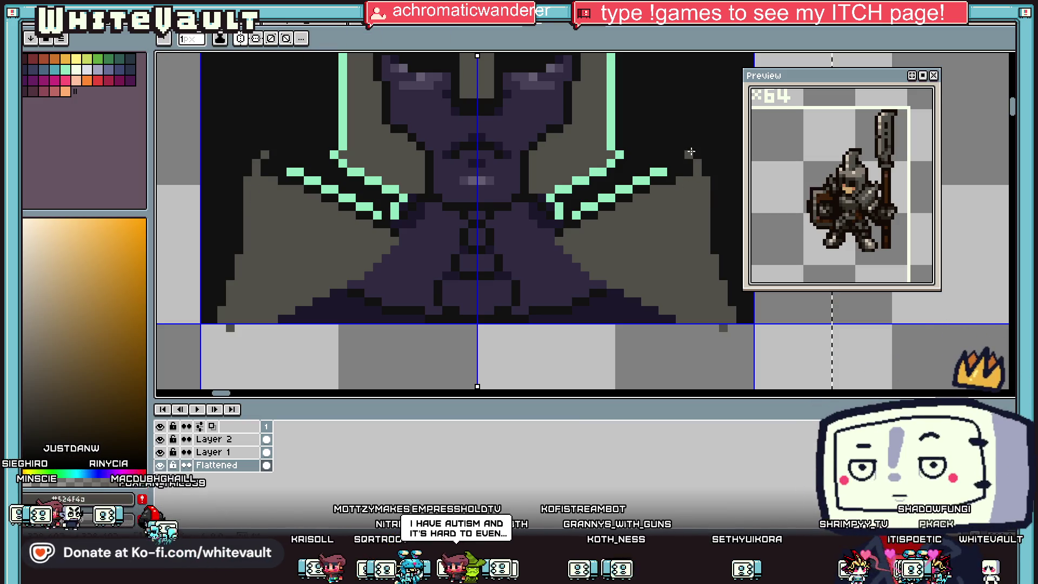
Extend the mint outline one pixel outward and add a pixel above each outline tip
{"action": "key", "text": "i"}
{"action": "left_click", "coordinate": [661, 172]}
{"action": "key", "text": "b"}
{"action": "left_click", "coordinate": [673, 170]}
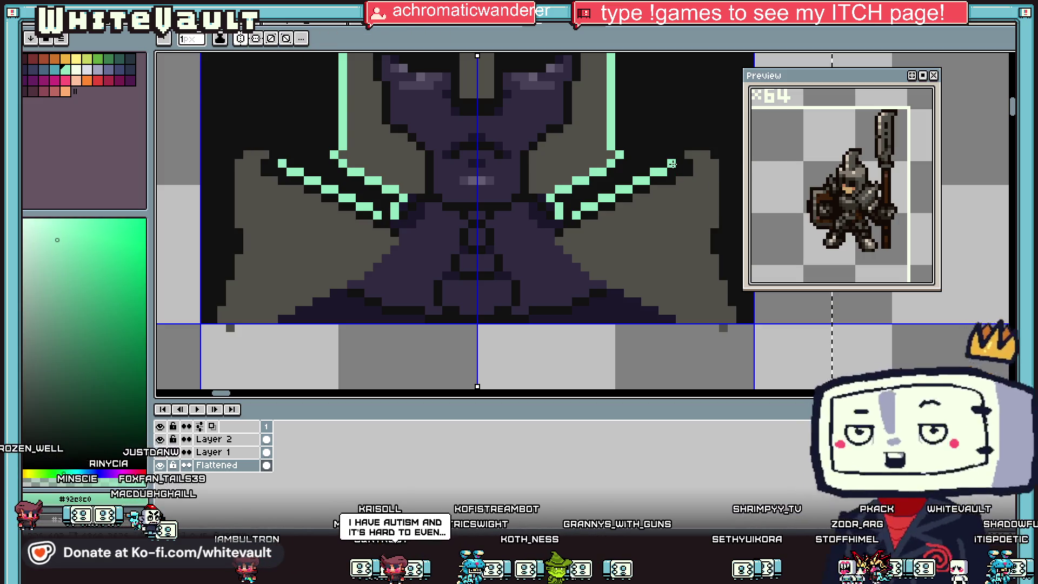
{"action": "key", "text": "i"}
{"action": "key", "text": "b"}
{"action": "left_click", "coordinate": [671, 157]}
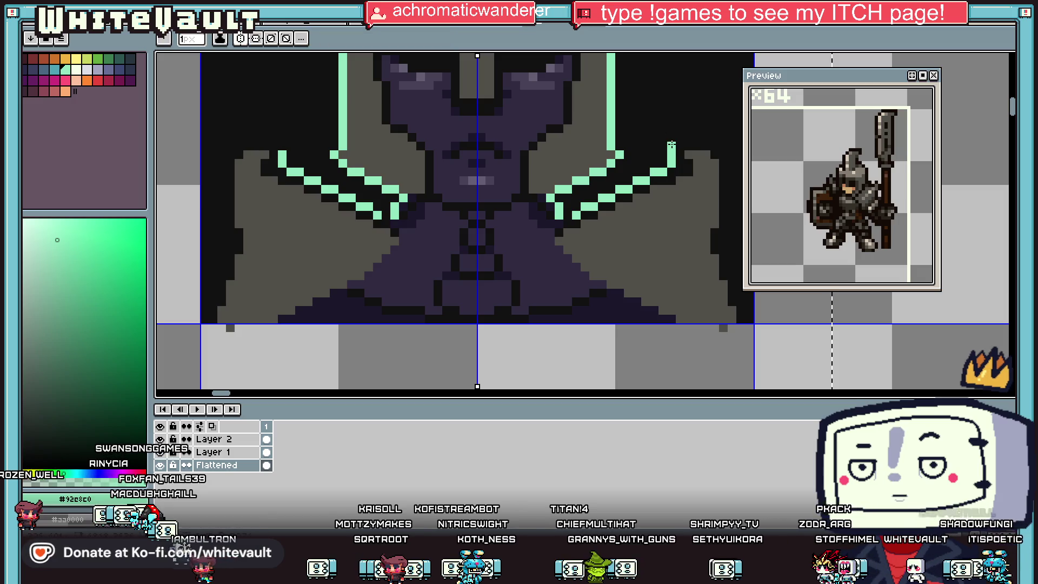
Add a mint pixel to the wing outline and make the outermost pixel near-black
{"action": "left_click", "coordinate": [727, 157]}
{"action": "key", "text": "i"}
{"action": "left_click", "coordinate": [729, 157]}
{"action": "key", "text": "b"}
{"action": "left_click", "coordinate": [730, 157]}
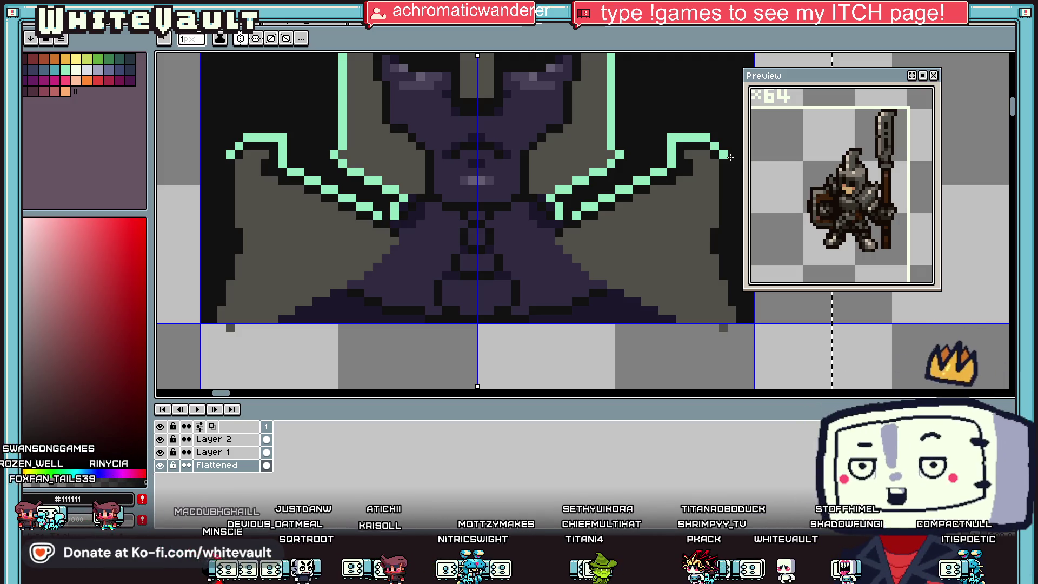
{"action": "scroll", "coordinate": [730, 157], "scroll_direction": "down", "scroll_amount": 2}
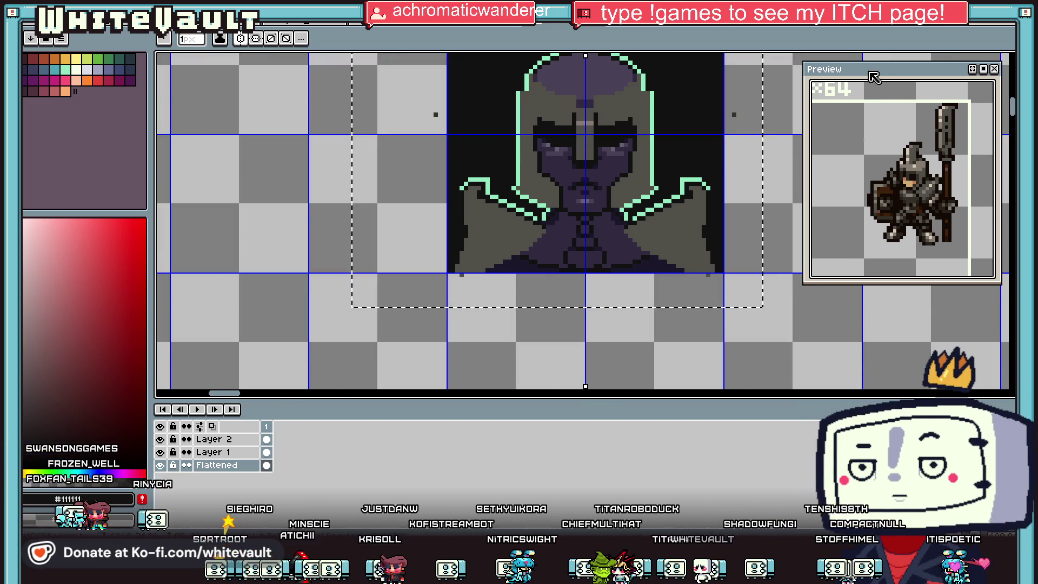
Draw mint outline pixels down both pauldron wing tips
{"action": "scroll", "coordinate": [722, 226], "scroll_direction": "up", "scroll_amount": 1}
{"action": "left_click", "coordinate": [677, 184], "text": "alt"}
{"action": "left_click_drag", "start_coordinate": [683, 193], "coordinate": [683, 207]}
{"action": "left_click", "coordinate": [684, 208]}
{"action": "scroll", "coordinate": [686, 208], "scroll_direction": "up", "scroll_amount": 2}
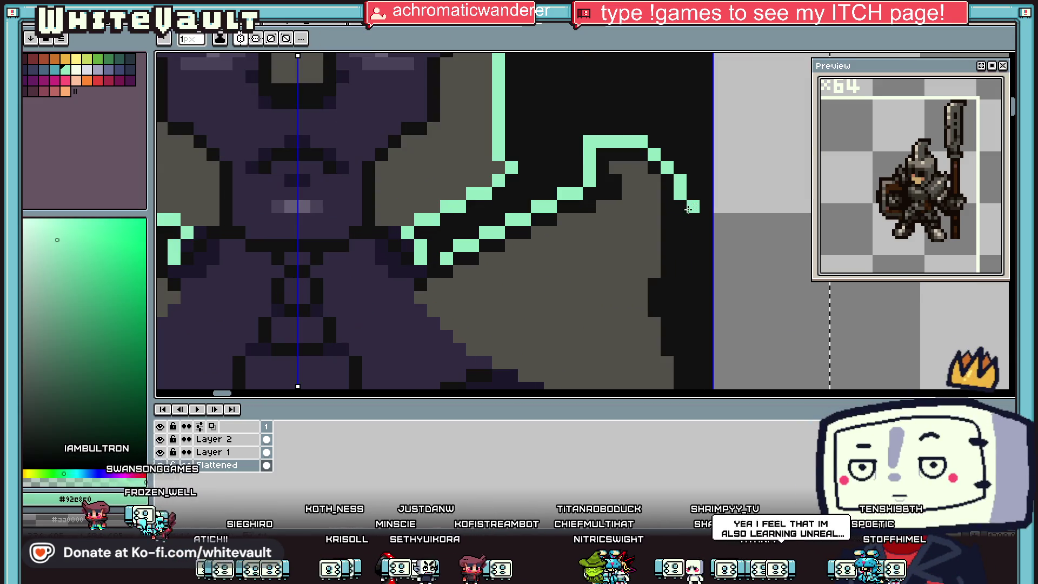
{"action": "left_click", "coordinate": [704, 232]}
Paint and bucket-fill the dark wing-edge pixels with grey #524f4a
{"action": "left_click", "coordinate": [666, 221], "text": "alt"}
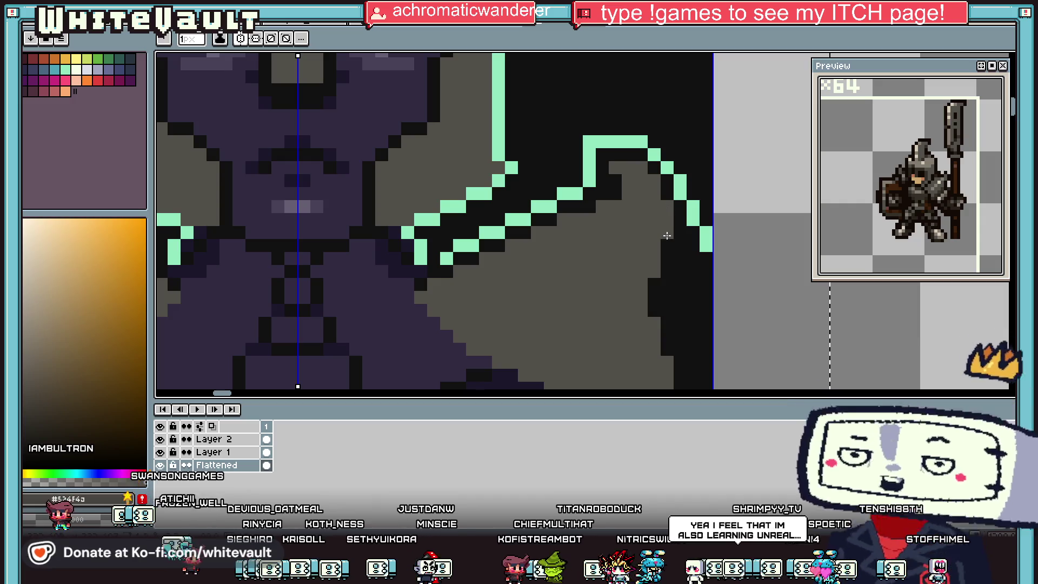
{"action": "left_click_drag", "start_coordinate": [692, 259], "coordinate": [694, 325]}
{"action": "scroll", "coordinate": [693, 325], "scroll_direction": "down", "scroll_amount": 2}
{"action": "left_click_drag", "start_coordinate": [706, 195], "coordinate": [706, 306]}
{"action": "key", "text": "g"}
{"action": "left_click", "coordinate": [682, 292]}
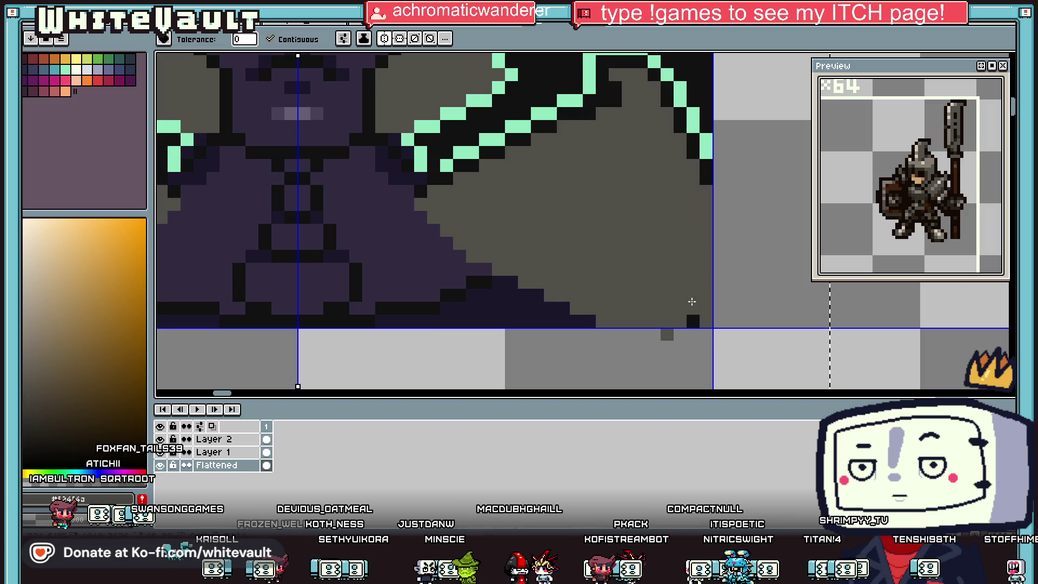
{"action": "scroll", "coordinate": [690, 290], "scroll_direction": "down", "scroll_amount": 5}
Sample skin colour from a knight sprite and bucket-fill the face with it
{"action": "key", "text": "i"}
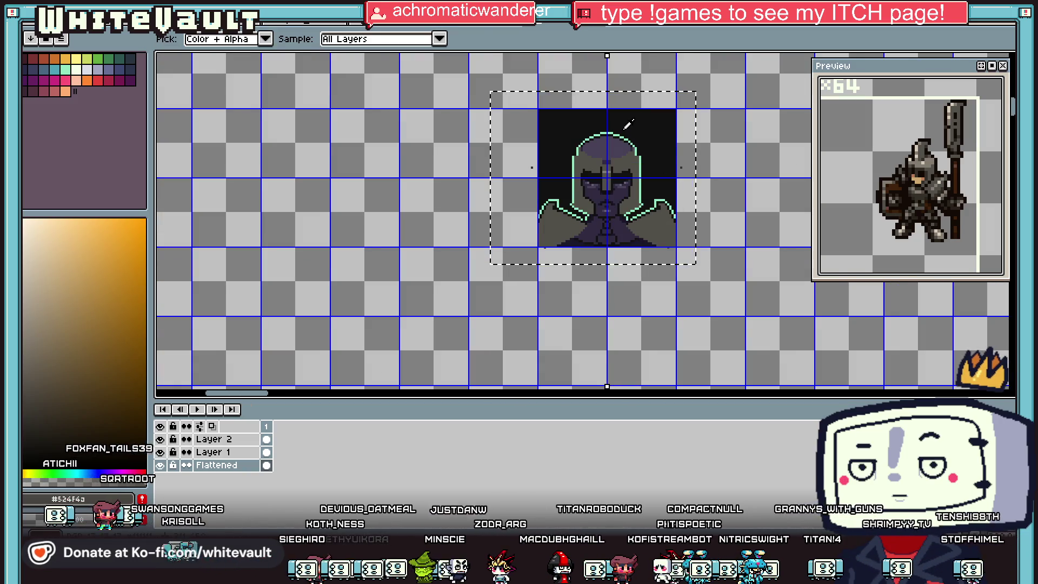
{"action": "scroll", "coordinate": [632, 126], "scroll_direction": "up", "scroll_amount": 2}
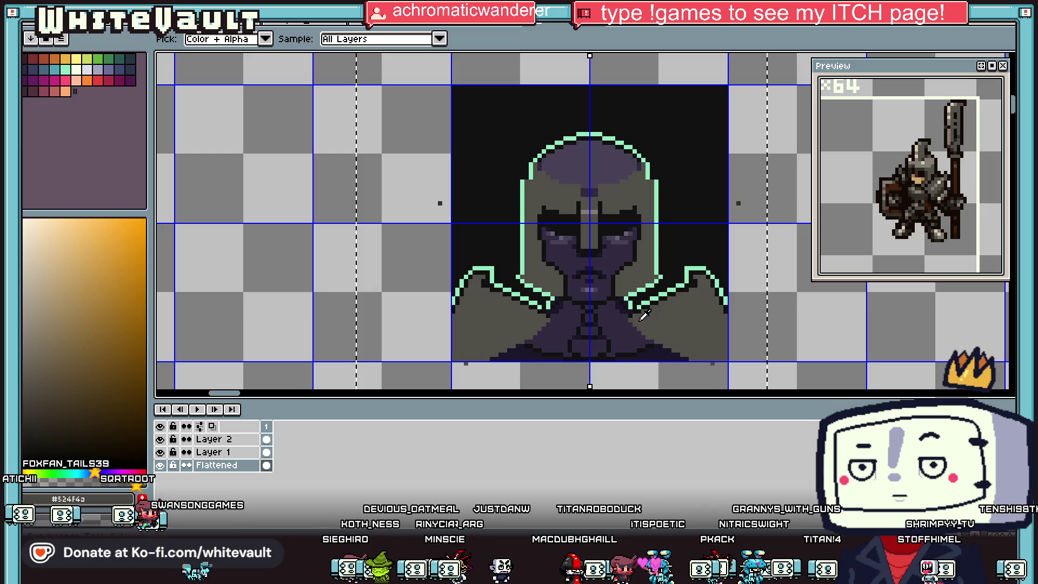
{"action": "scroll", "coordinate": [745, 173], "scroll_direction": "down", "scroll_amount": 3}
{"action": "scroll", "coordinate": [745, 112], "scroll_direction": "up", "scroll_amount": 2}
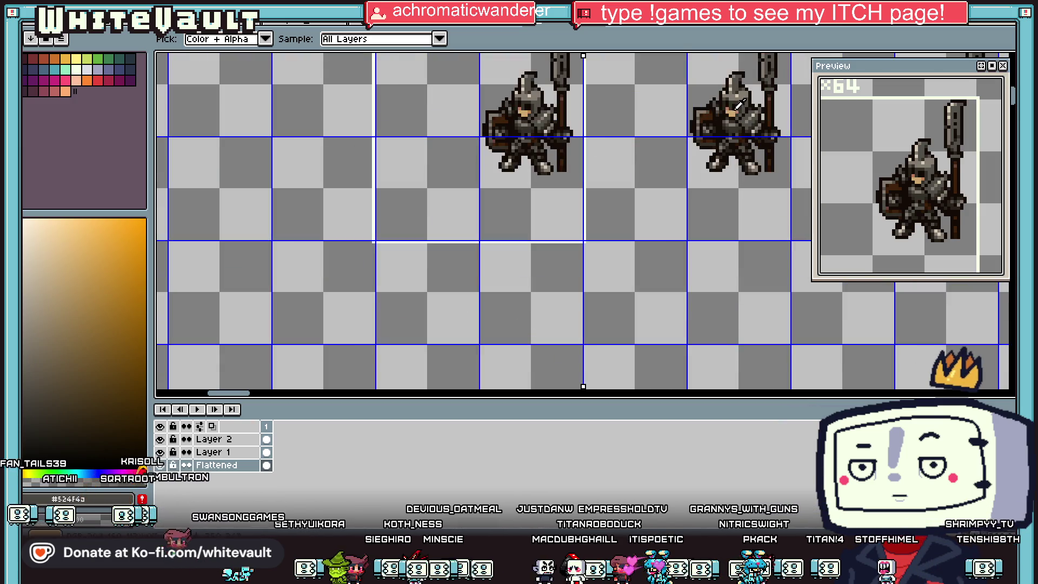
{"action": "left_click", "coordinate": [703, 211]}
{"action": "scroll", "coordinate": [704, 211], "scroll_direction": "down", "scroll_amount": 2}
{"action": "scroll", "coordinate": [666, 338], "scroll_direction": "up", "scroll_amount": 2}
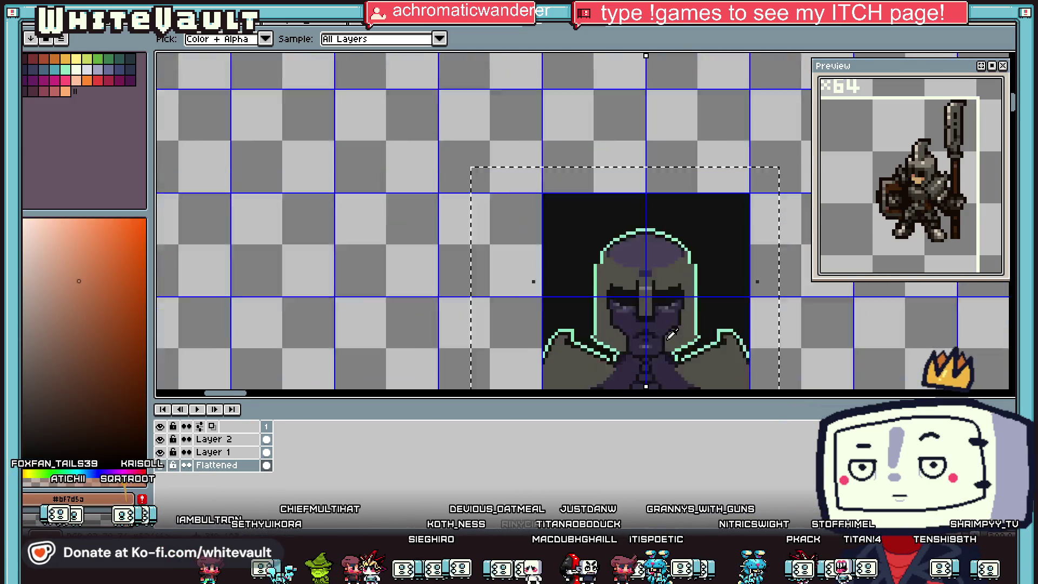
{"action": "key", "text": "g"}
{"action": "left_click", "coordinate": [656, 319]}
Sample a lighter tan from the knight sprite for face highlights
{"action": "key", "text": "i"}
{"action": "scroll", "coordinate": [655, 319], "scroll_direction": "down", "scroll_amount": 3}
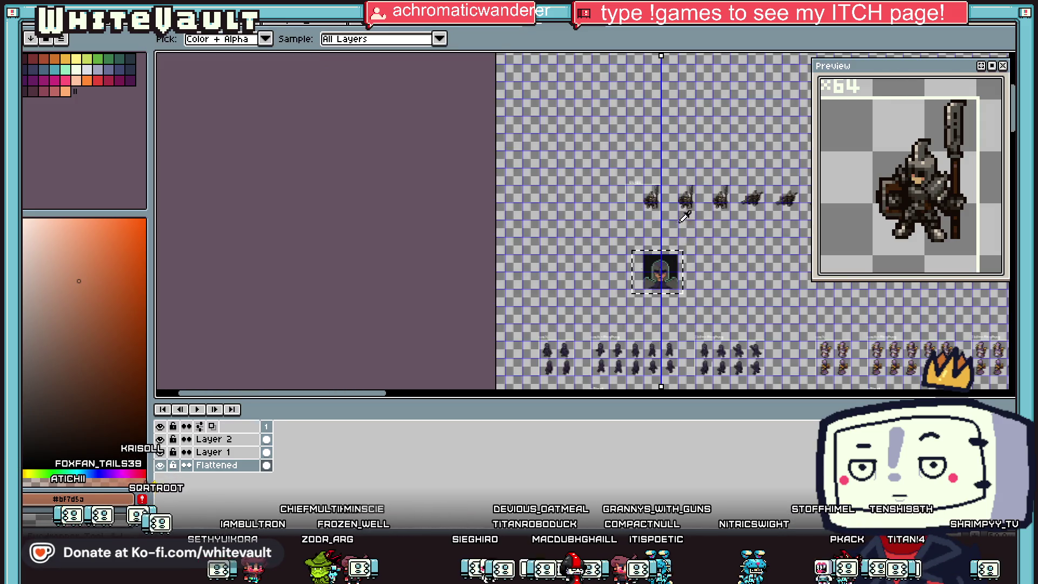
{"action": "scroll", "coordinate": [692, 205], "scroll_direction": "up", "scroll_amount": 2}
{"action": "left_click", "coordinate": [700, 211]}
{"action": "scroll", "coordinate": [701, 211], "scroll_direction": "down", "scroll_amount": 2}
{"action": "scroll", "coordinate": [671, 290], "scroll_direction": "up", "scroll_amount": 4}
Bucket-fill the purple under-eye pixels with tan
{"action": "key", "text": "g"}
{"action": "scroll", "coordinate": [653, 230], "scroll_direction": "up", "scroll_amount": 1}
{"action": "left_click", "coordinate": [653, 230]}
{"action": "left_click", "coordinate": [658, 233]}
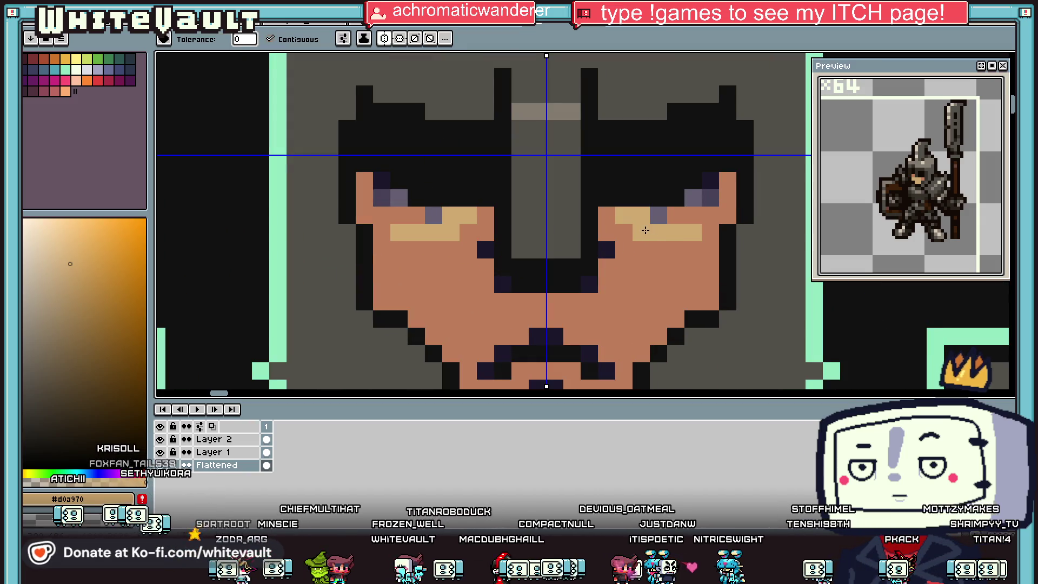
{"action": "key", "text": "i"}
{"action": "key", "text": "b"}
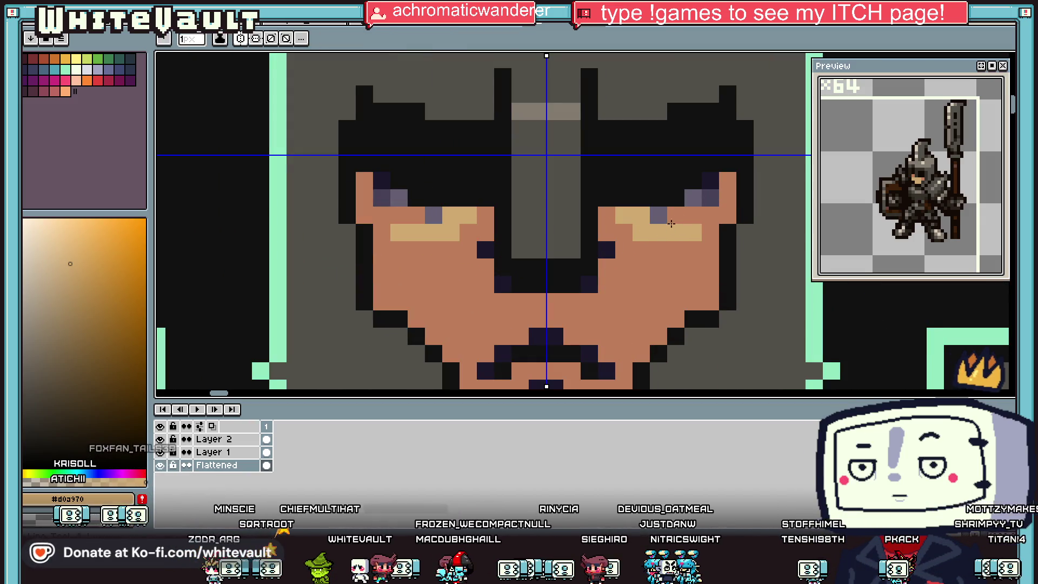
{"action": "scroll", "coordinate": [677, 215], "scroll_direction": "down", "scroll_amount": 2}
{"action": "scroll", "coordinate": [681, 211], "scroll_direction": "up", "scroll_amount": 1}
Pencil additional tan pixels around the corners of the eyes
{"action": "left_click", "coordinate": [682, 209]}
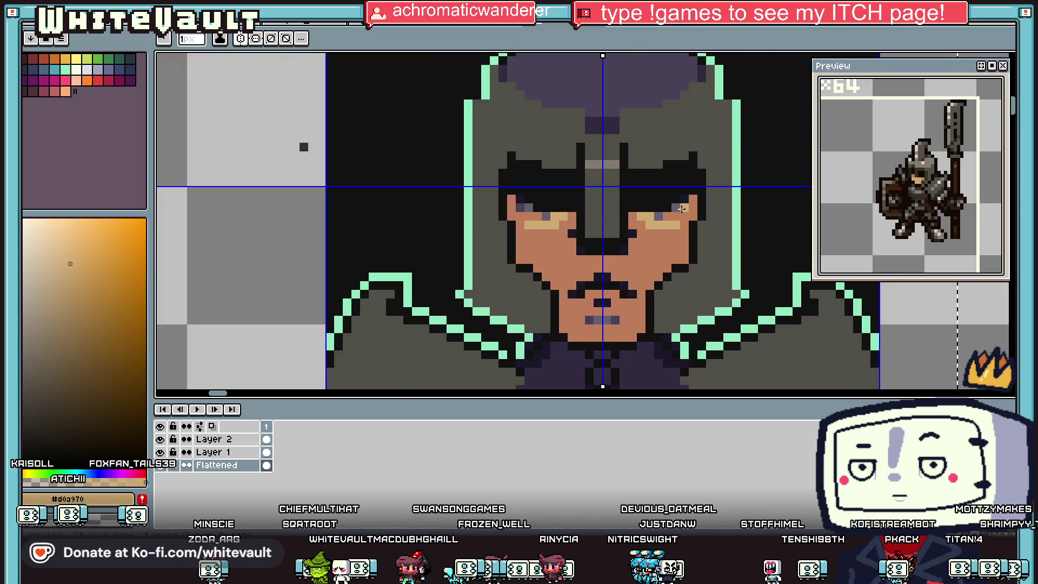
{"action": "scroll", "coordinate": [682, 208], "scroll_direction": "up", "scroll_amount": 1}
{"action": "key", "text": "i"}
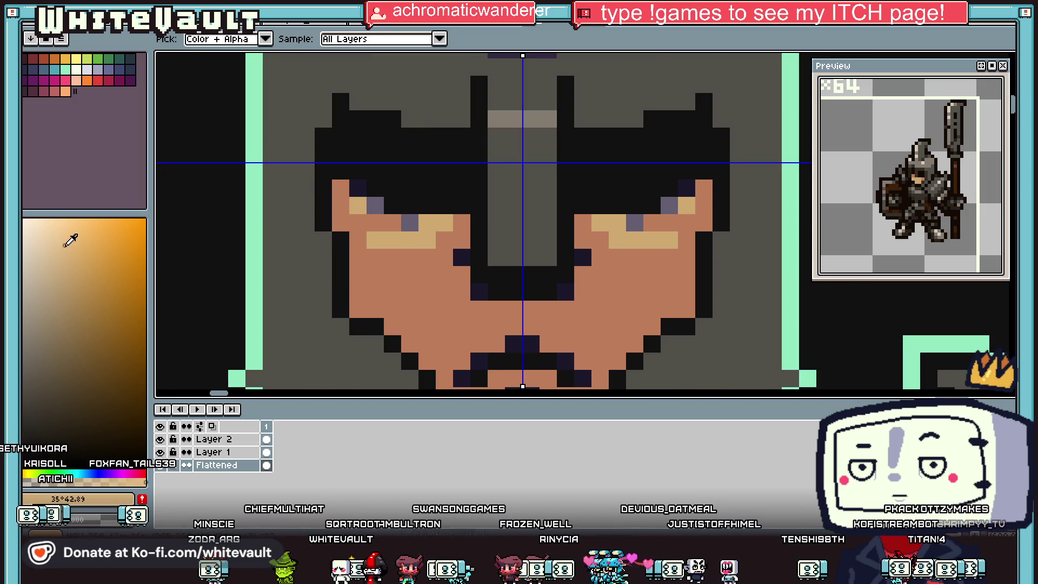
{"action": "key", "text": "b"}
{"action": "left_click", "coordinate": [672, 200]}
{"action": "left_click", "coordinate": [634, 223]}
{"action": "scroll", "coordinate": [649, 227], "scroll_direction": "down", "scroll_amount": 3}
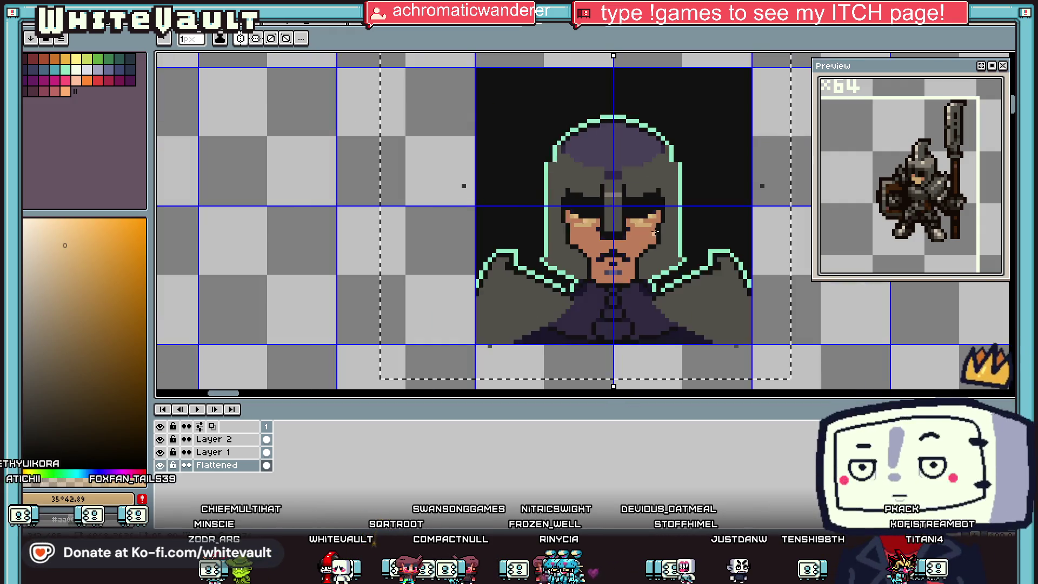
{"action": "scroll", "coordinate": [661, 232], "scroll_direction": "up", "scroll_amount": 2}
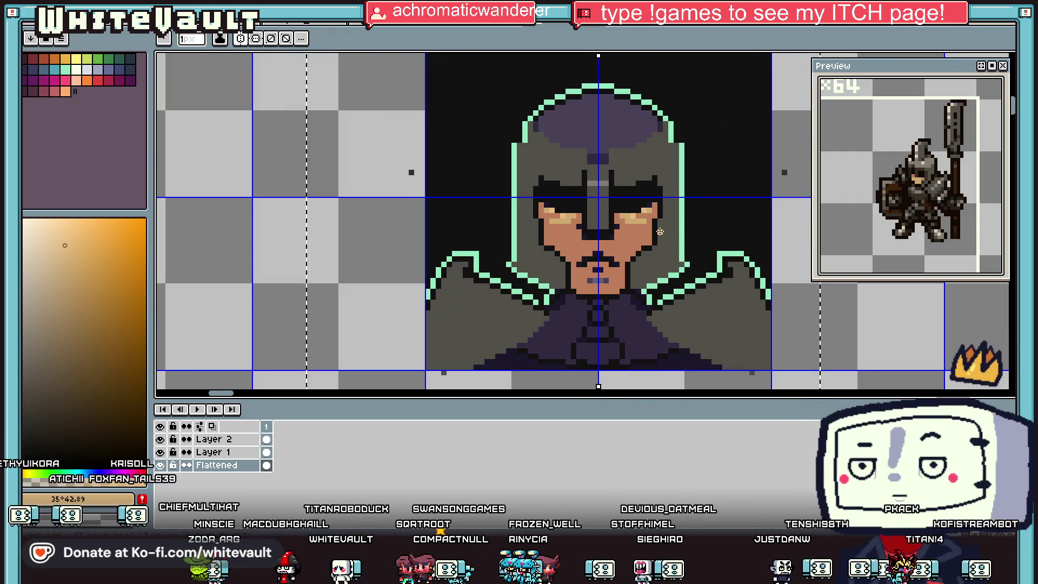
Undo the tan colouring so the face returns to its purple shading
{"action": "key", "text": "v"}
{"action": "key", "text": "ctrl+z"}
{"action": "key", "text": "ctrl+z"}
{"action": "key", "text": "ctrl+z"}
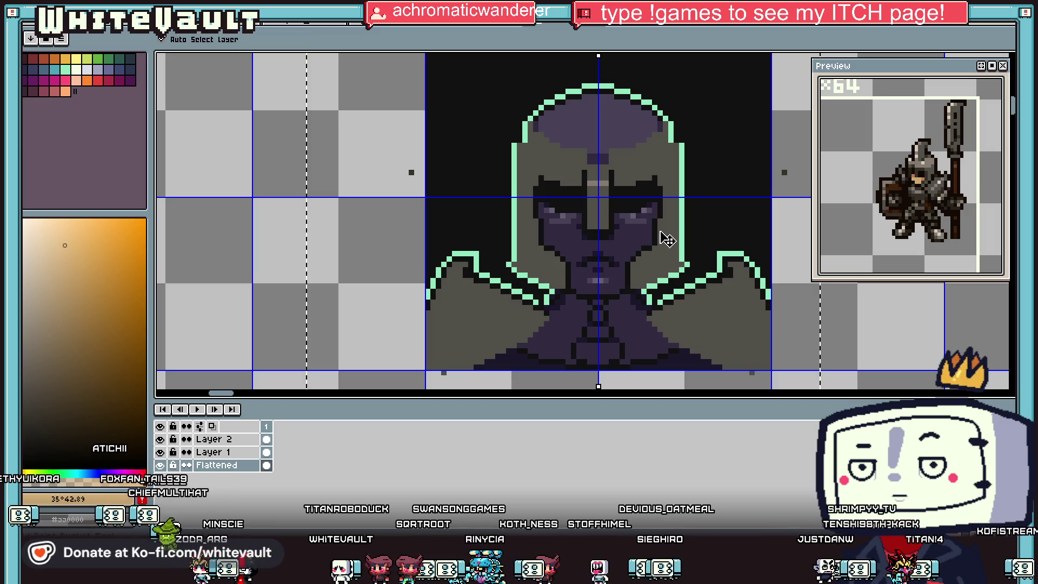
{"action": "key", "text": "b"}
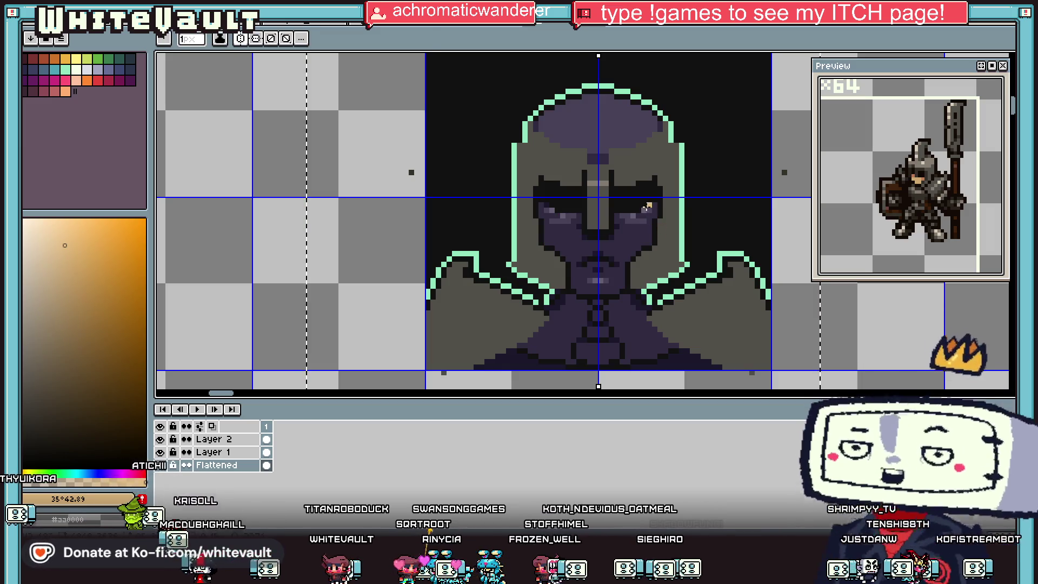
{"action": "key", "text": "i"}
{"action": "scroll", "coordinate": [644, 103], "scroll_direction": "down", "scroll_amount": 4}
{"action": "scroll", "coordinate": [632, 50], "scroll_direction": "up", "scroll_amount": 2}
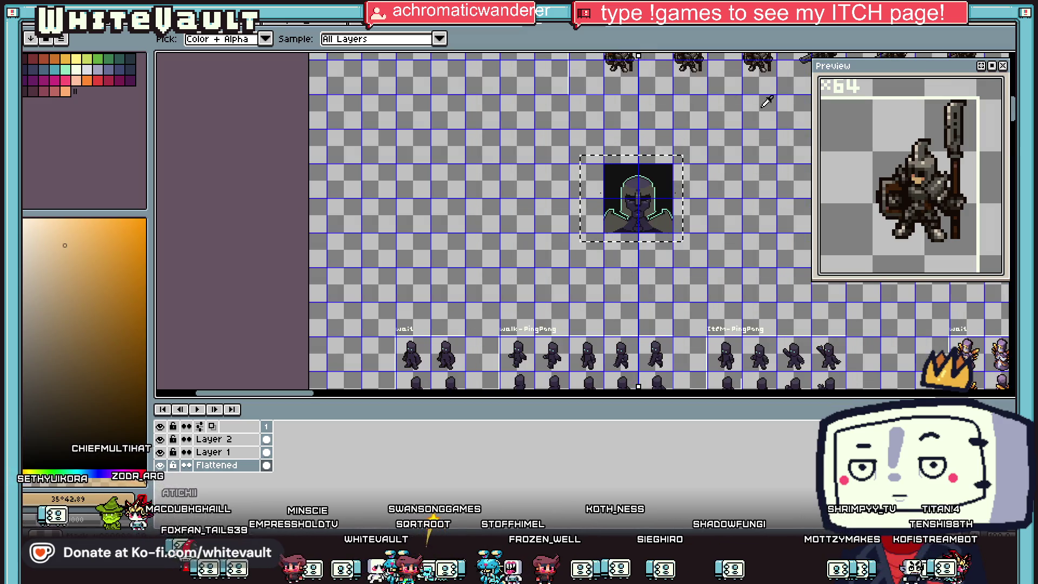
Sample a dark colour from the knight sprites and flood-fill the helmet's eye area
{"action": "left_click_drag", "start_coordinate": [632, 52], "coordinate": [630, 132]}
{"action": "scroll", "coordinate": [630, 132], "scroll_direction": "up", "scroll_amount": 1}
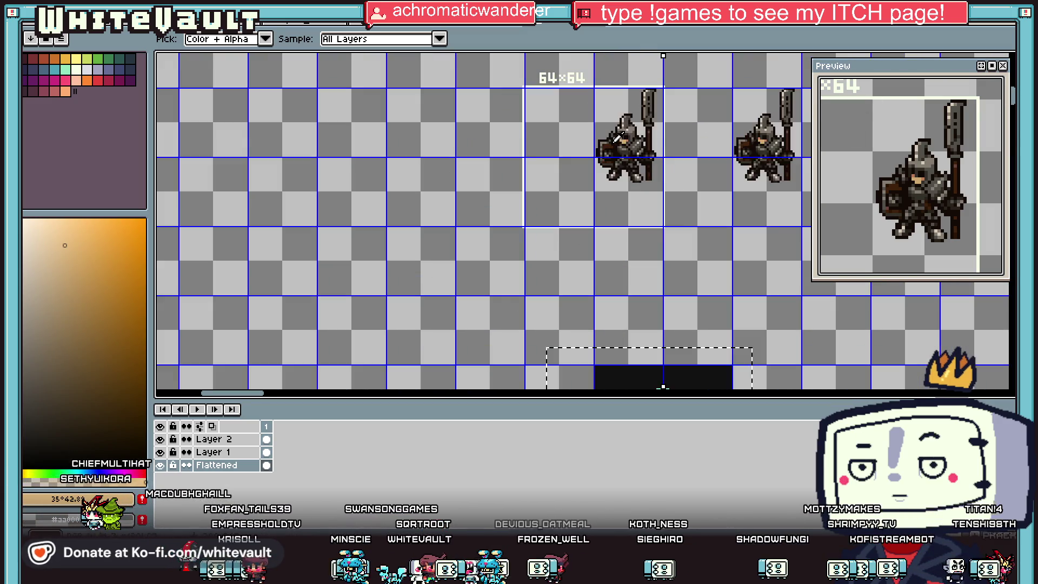
{"action": "left_click", "coordinate": [627, 132]}
{"action": "scroll", "coordinate": [651, 238], "scroll_direction": "down", "scroll_amount": 2}
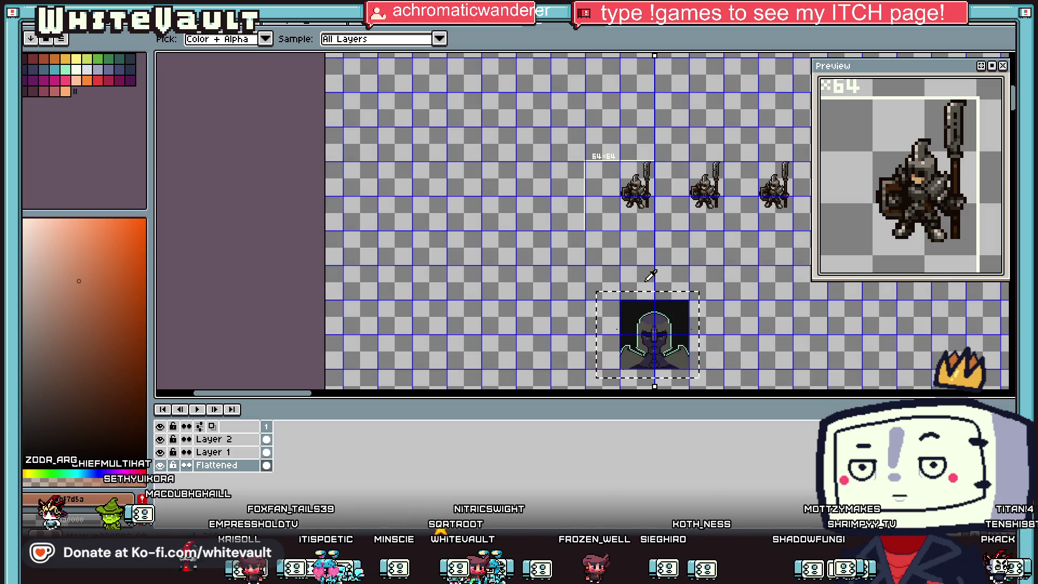
{"action": "scroll", "coordinate": [661, 346], "scroll_direction": "up", "scroll_amount": 4}
{"action": "key", "text": "g"}
{"action": "left_click", "coordinate": [670, 312]}
{"action": "scroll", "coordinate": [668, 310], "scroll_direction": "up", "scroll_amount": 1}
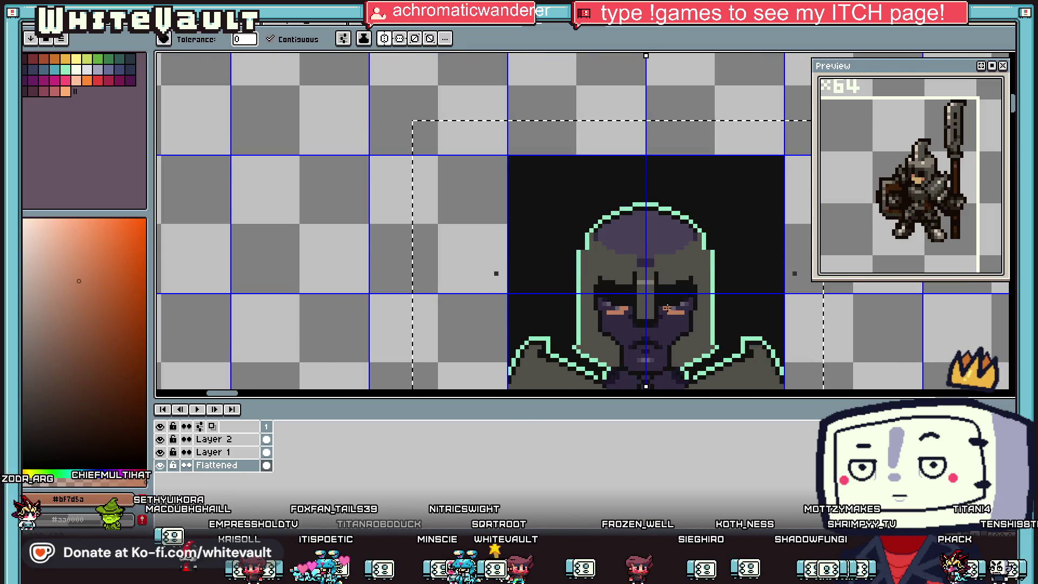
{"action": "scroll", "coordinate": [674, 307], "scroll_direction": "down", "scroll_amount": 3}
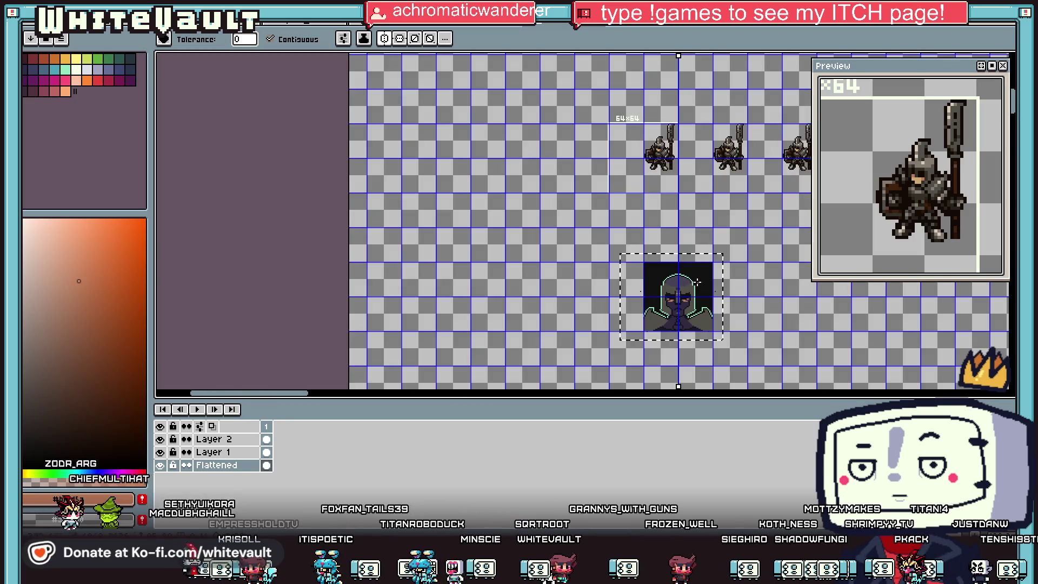
Eyedrop the knight sprite's skin tone and zoom back to the portrait tile
{"action": "key", "text": "i"}
{"action": "scroll", "coordinate": [656, 151], "scroll_direction": "up", "scroll_amount": 1}
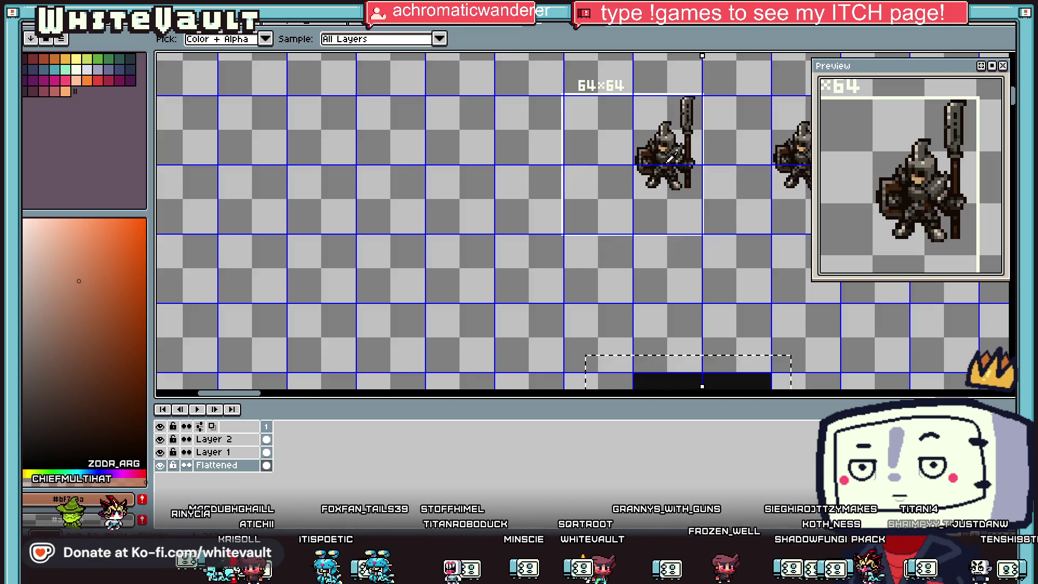
{"action": "scroll", "coordinate": [671, 154], "scroll_direction": "down", "scroll_amount": 2}
{"action": "scroll", "coordinate": [640, 193], "scroll_direction": "up", "scroll_amount": 4}
{"action": "key", "text": "f"}
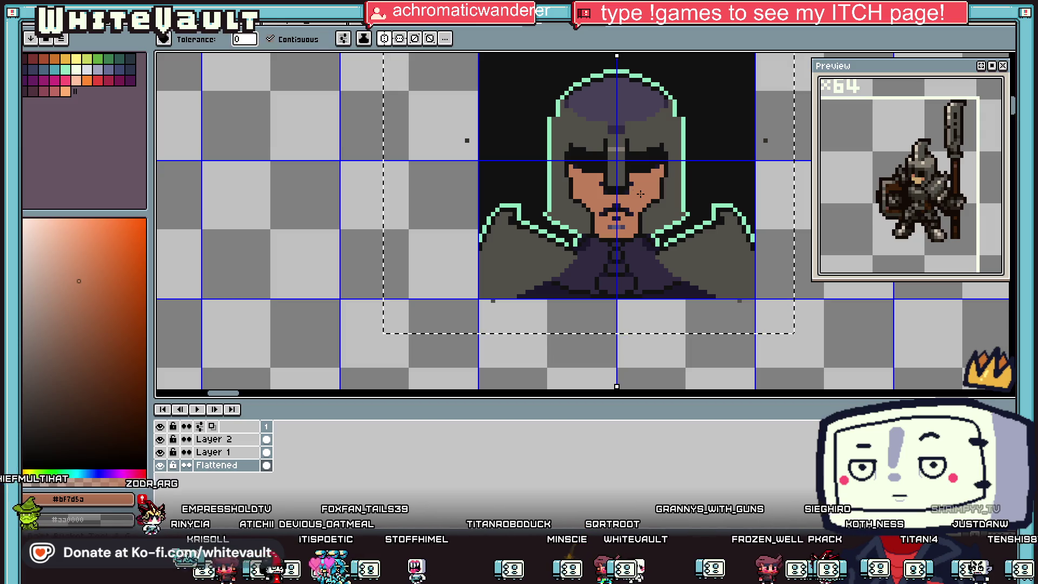
{"action": "scroll", "coordinate": [625, 190], "scroll_direction": "down", "scroll_amount": 3}
{"action": "key", "text": "v"}
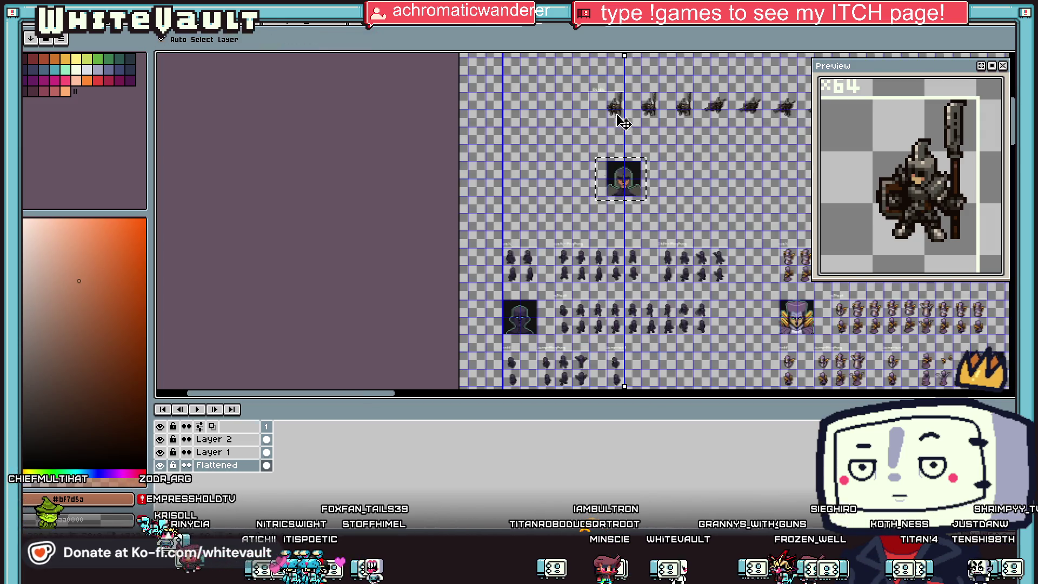
{"action": "key", "text": "f"}
{"action": "scroll", "coordinate": [617, 108], "scroll_direction": "up", "scroll_amount": 4}
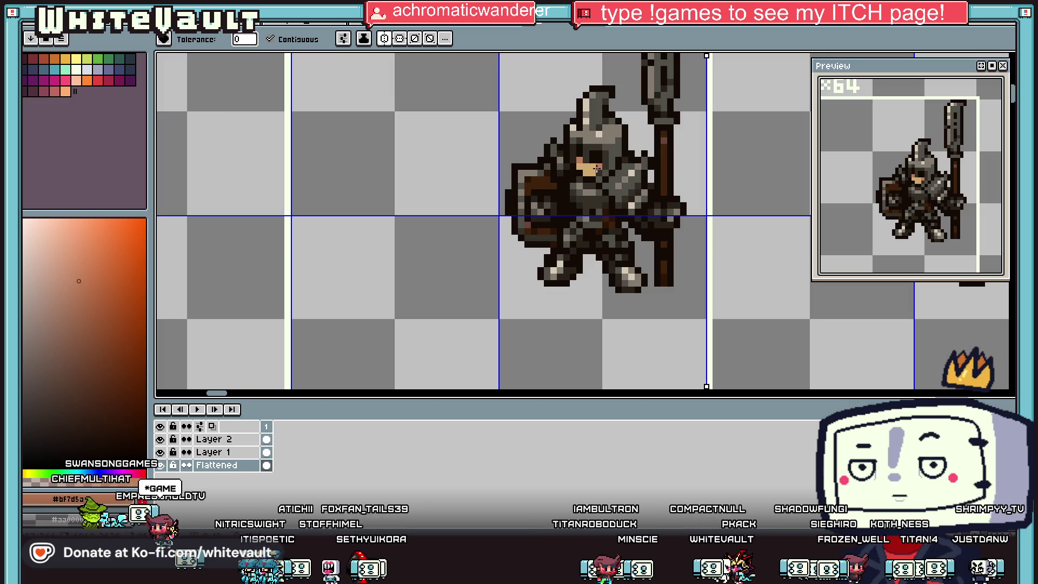
{"action": "left_click", "coordinate": [597, 170], "text": "alt"}
{"action": "scroll", "coordinate": [613, 338], "scroll_direction": "down", "scroll_amount": 3}
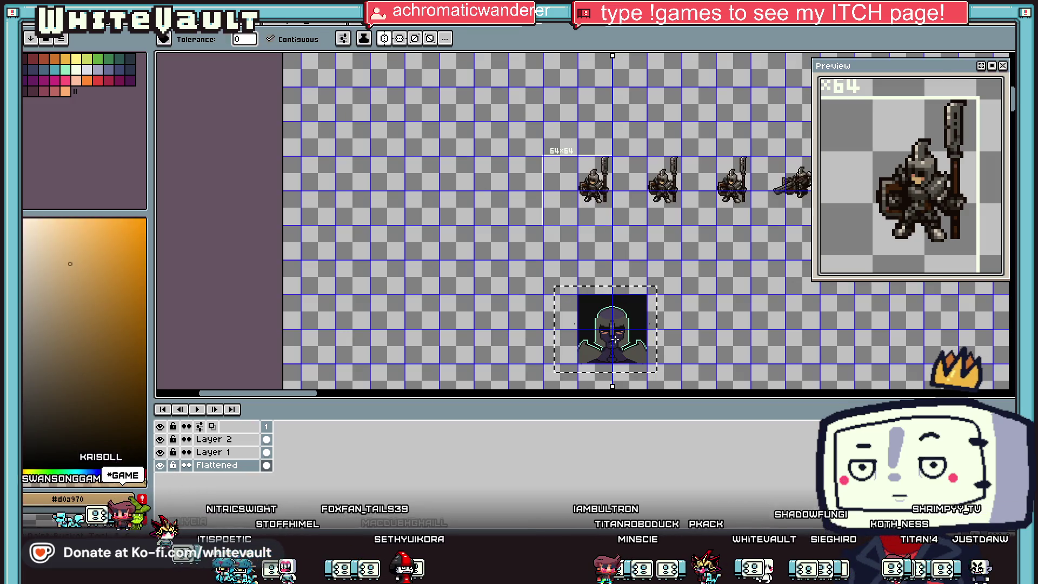
{"action": "scroll", "coordinate": [617, 344], "scroll_direction": "up", "scroll_amount": 4}
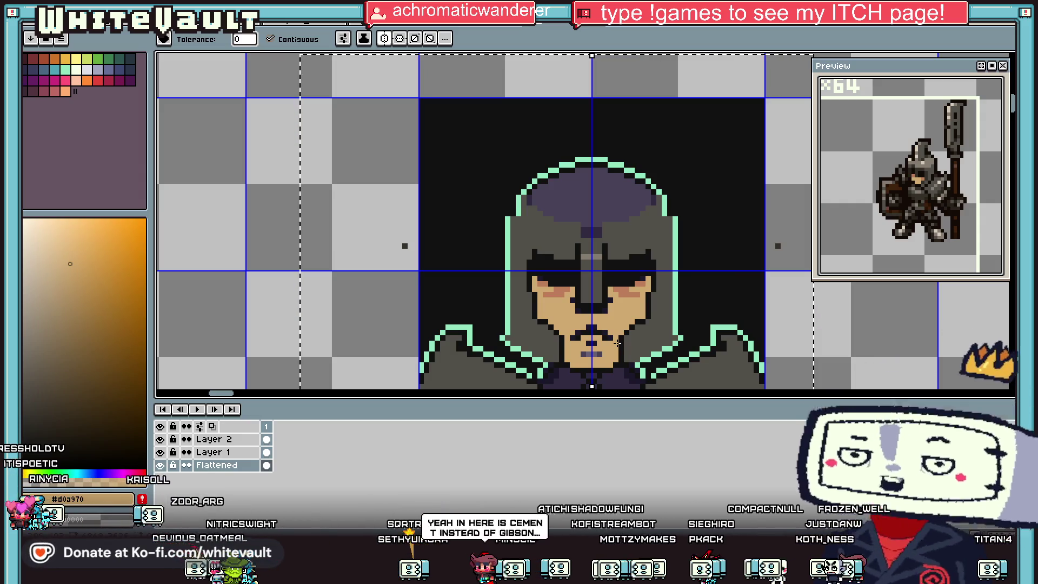
Sample the mouth colour and repaint the centre mouth pixels in a lighter tan
{"action": "scroll", "coordinate": [620, 359], "scroll_direction": "up", "scroll_amount": 2}
{"action": "key", "text": "i"}
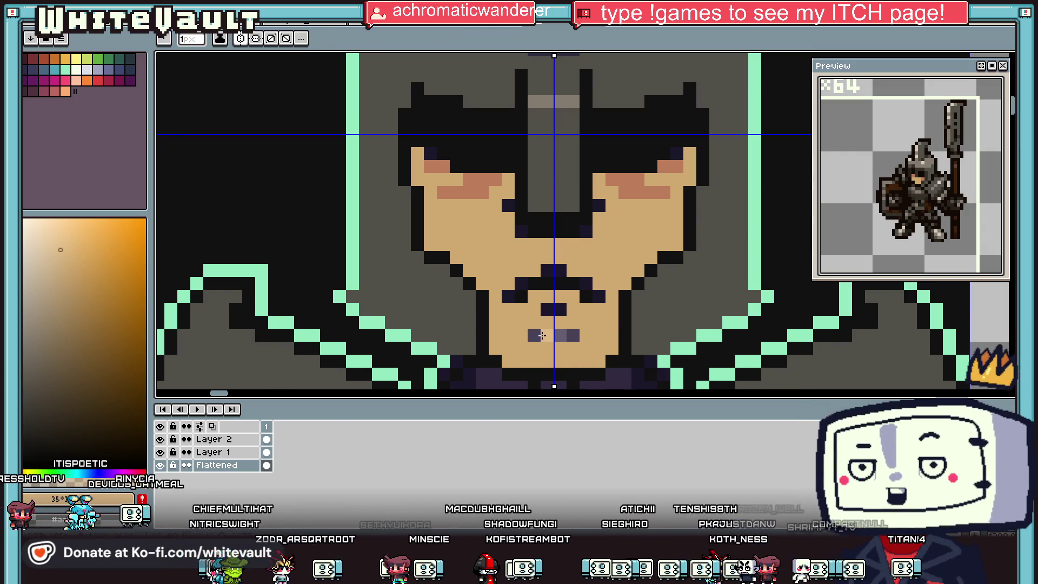
{"action": "left_click", "coordinate": [563, 338]}
{"action": "scroll", "coordinate": [594, 333], "scroll_direction": "up", "scroll_amount": 1}
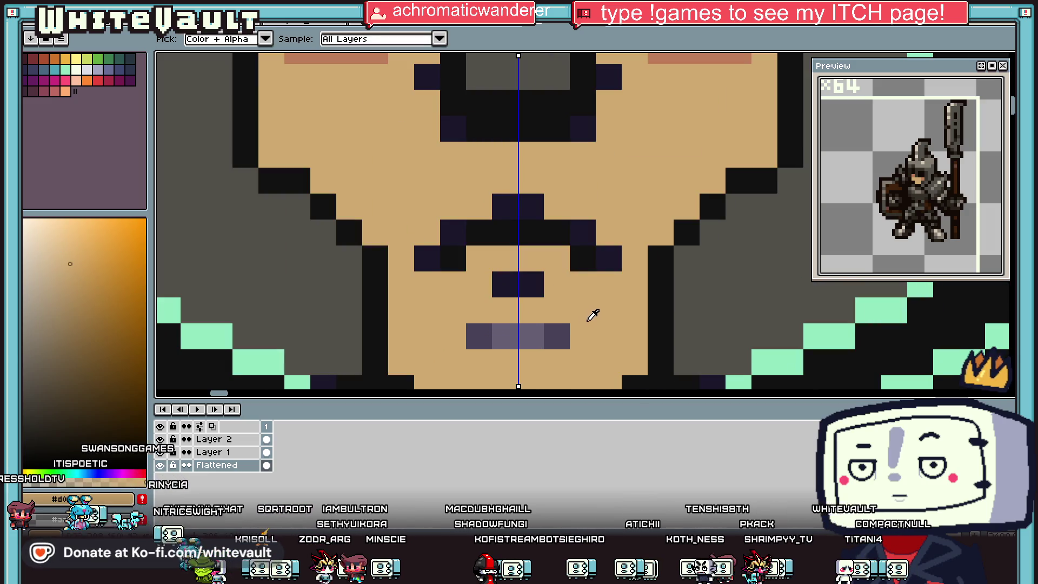
{"action": "left_click", "coordinate": [63, 240]}
{"action": "left_click", "coordinate": [531, 337]}
{"action": "left_click", "coordinate": [506, 336]}
{"action": "scroll", "coordinate": [531, 338], "scroll_direction": "down", "scroll_amount": 1}
{"action": "scroll", "coordinate": [534, 336], "scroll_direction": "down", "scroll_amount": 1}
Paint the outer mouth, nose and nostril-side pixels reddish-brown, then pick a darker reddish-brown
{"action": "left_click", "coordinate": [467, 238], "text": "alt"}
{"action": "scroll", "coordinate": [527, 346], "scroll_direction": "up", "scroll_amount": 1}
{"action": "left_click", "coordinate": [470, 356]}
{"action": "left_click", "coordinate": [522, 355]}
{"action": "left_click", "coordinate": [490, 323]}
{"action": "left_click", "coordinate": [436, 305]}
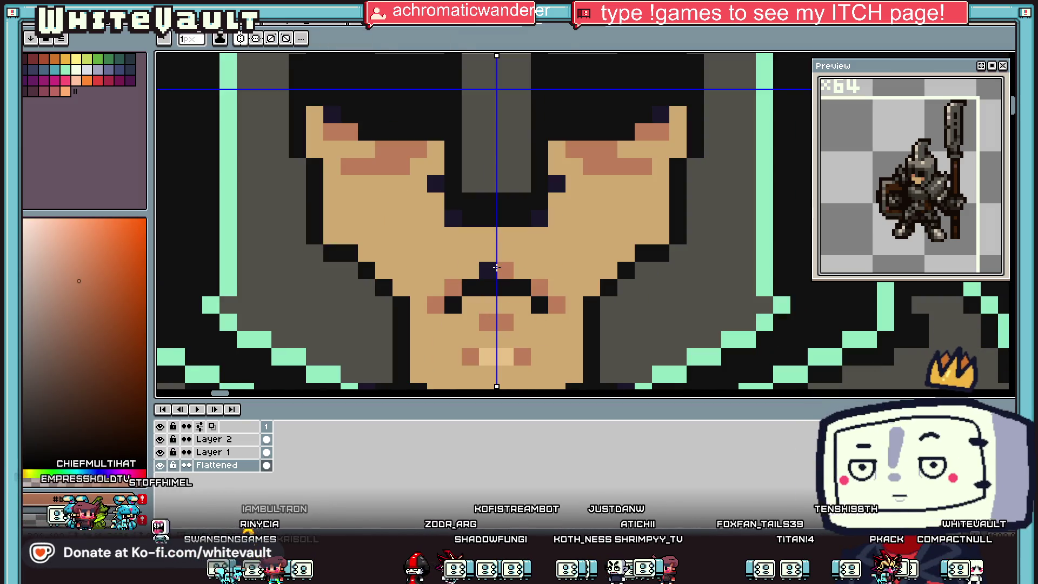
{"action": "scroll", "coordinate": [500, 273], "scroll_direction": "down", "scroll_amount": 3}
{"action": "key", "text": "alt"}
{"action": "scroll", "coordinate": [511, 281], "scroll_direction": "up", "scroll_amount": 1}
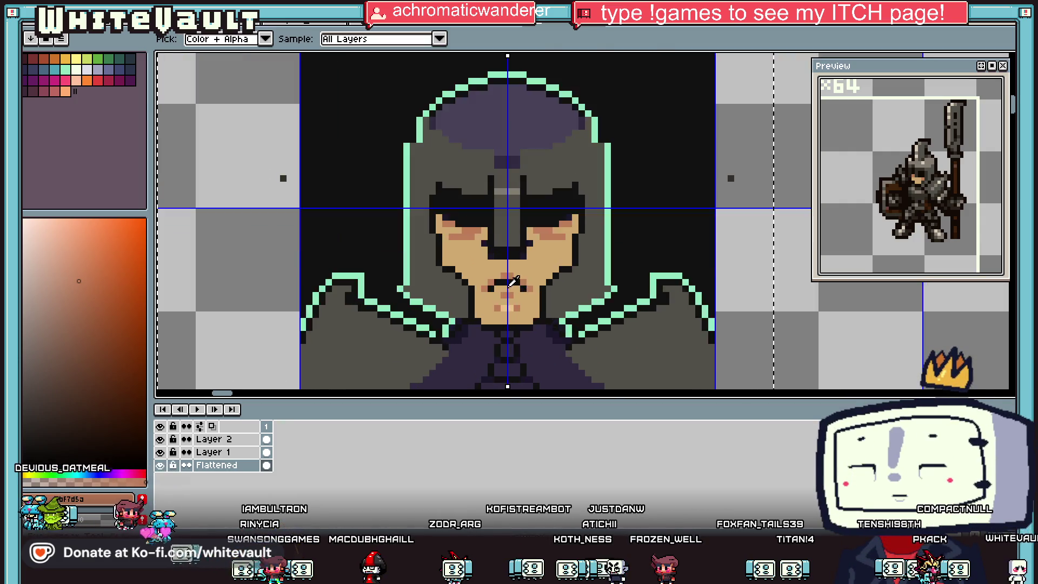
{"action": "scroll", "coordinate": [513, 283], "scroll_direction": "up", "scroll_amount": 1}
{"action": "left_click", "coordinate": [103, 308]}
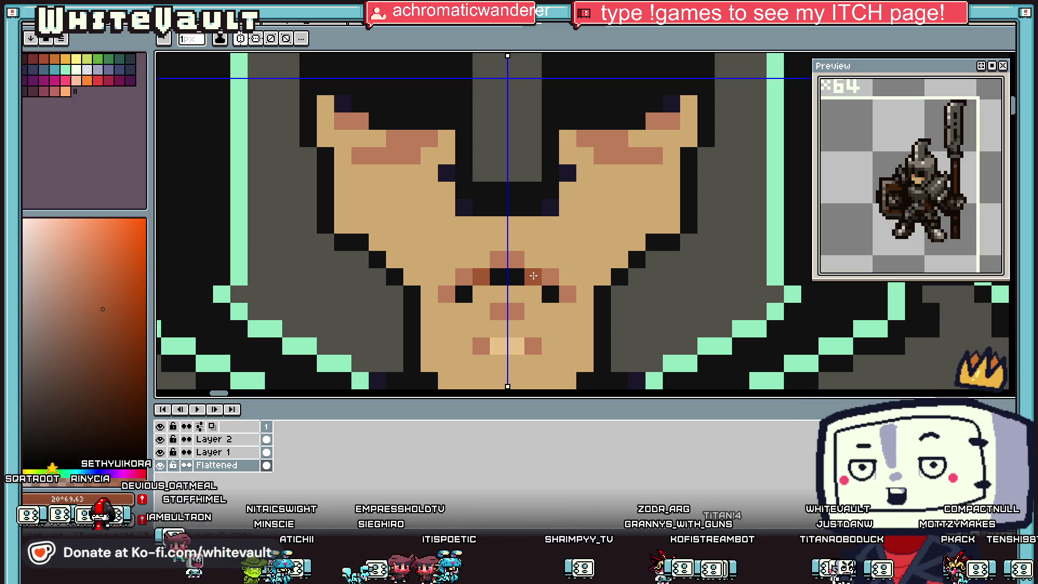
{"action": "scroll", "coordinate": [654, 300], "scroll_direction": "down", "scroll_amount": 3}
{"action": "scroll", "coordinate": [657, 301], "scroll_direction": "up", "scroll_amount": 2}
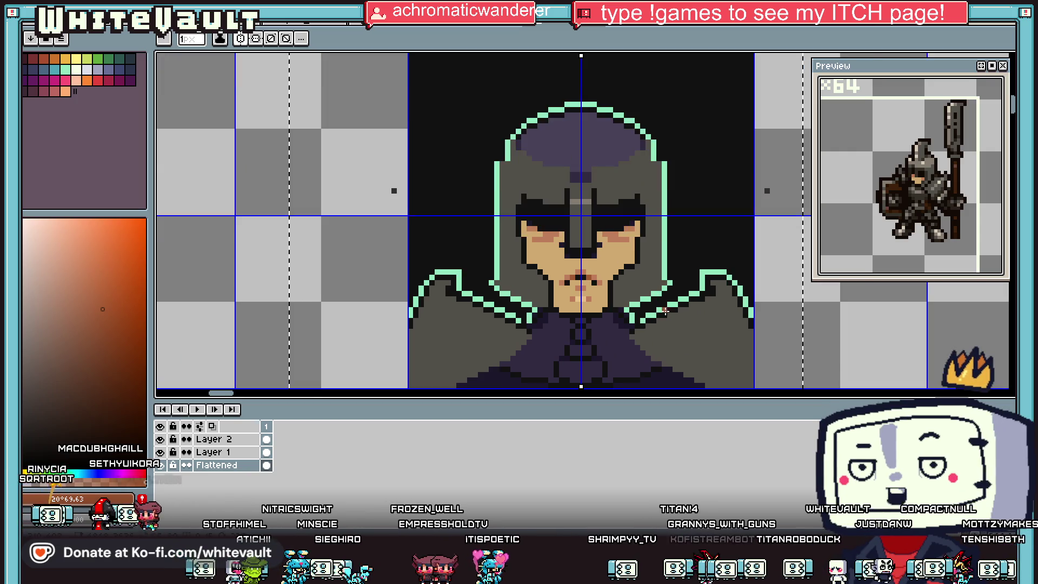
{"action": "scroll", "coordinate": [670, 315], "scroll_direction": "up", "scroll_amount": 1}
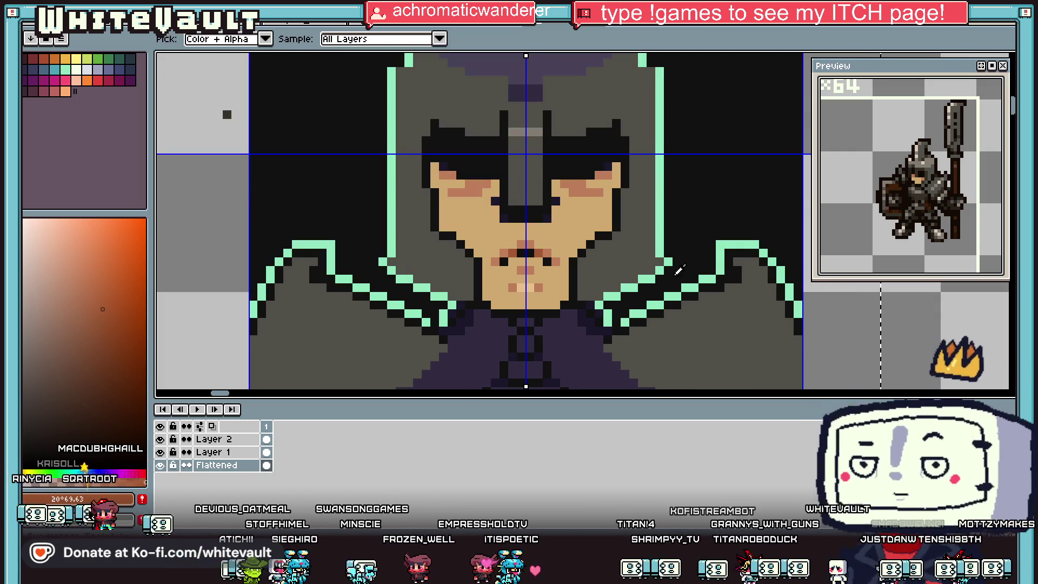
Fix the pauldron outline, swapping stray pixels between mint and near-black
{"action": "left_click", "coordinate": [670, 261], "text": "alt"}
{"action": "scroll", "coordinate": [666, 285], "scroll_direction": "up", "scroll_amount": 1}
{"action": "left_click", "coordinate": [666, 286]}
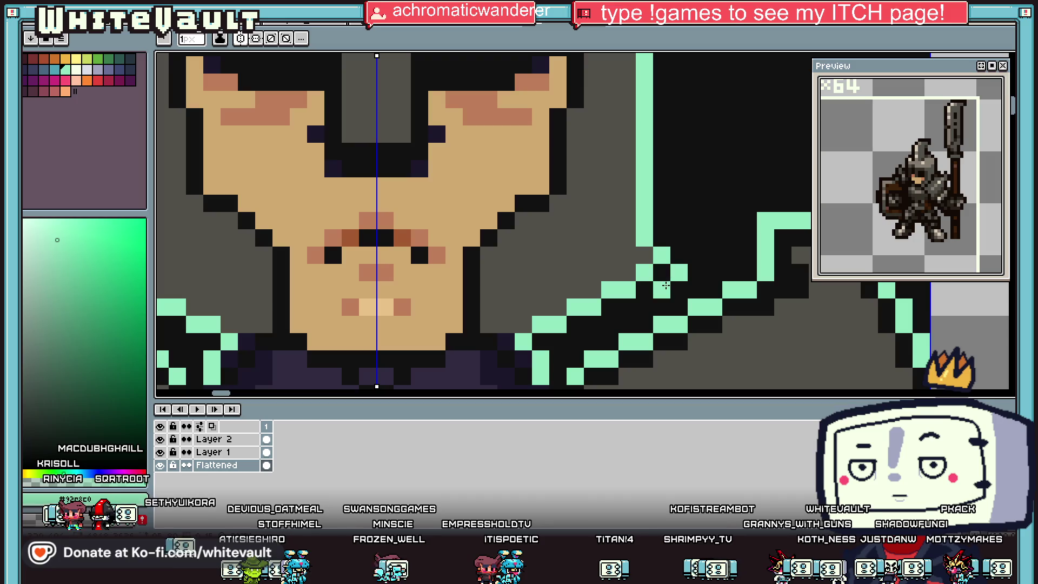
{"action": "left_click", "coordinate": [627, 307]}
{"action": "left_click", "coordinate": [612, 301], "text": "alt"}
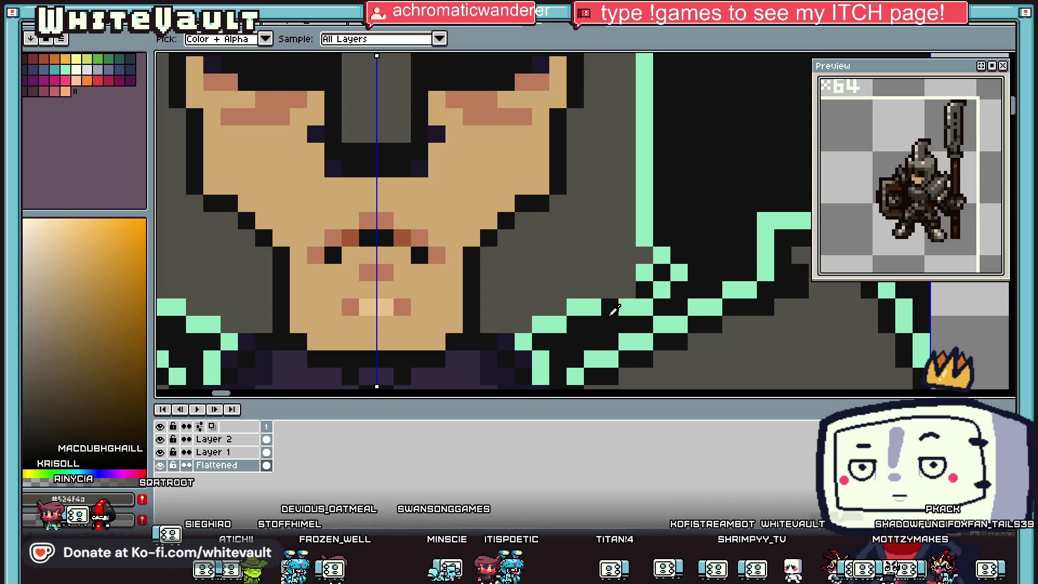
{"action": "left_click", "coordinate": [613, 291]}
{"action": "left_click", "coordinate": [645, 272]}
{"action": "left_click", "coordinate": [662, 290], "text": "alt"}
{"action": "left_click", "coordinate": [644, 290]}
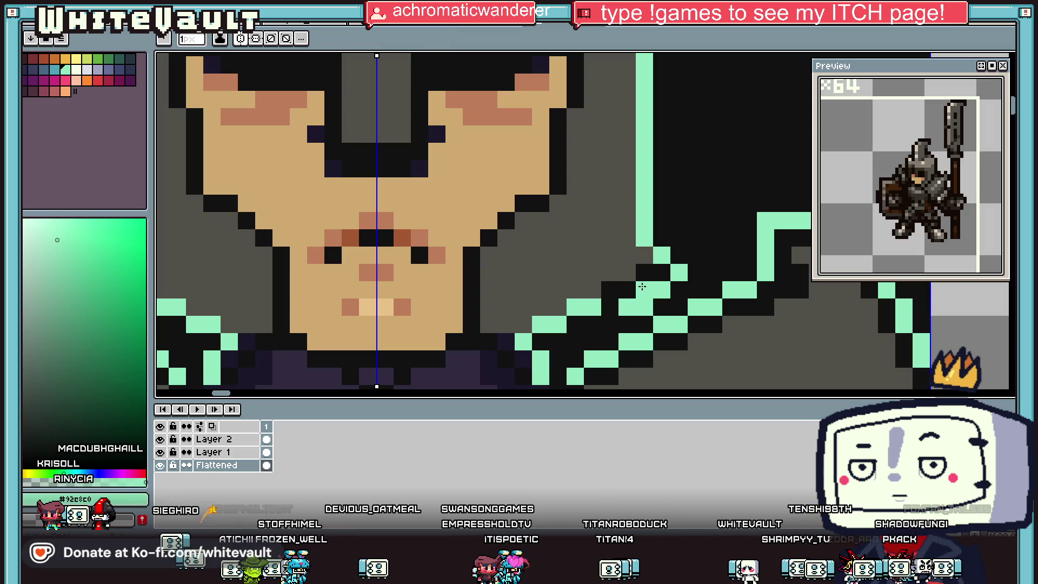
{"action": "left_click", "coordinate": [627, 295], "text": "alt"}
{"action": "left_click", "coordinate": [628, 303], "text": "alt"}
Clean up the diagonal shoulder outline with alternating mint and black pixels
{"action": "left_click", "coordinate": [610, 307]}
{"action": "left_click", "coordinate": [593, 325]}
{"action": "left_click", "coordinate": [611, 292], "text": "alt"}
{"action": "left_click", "coordinate": [575, 307]}
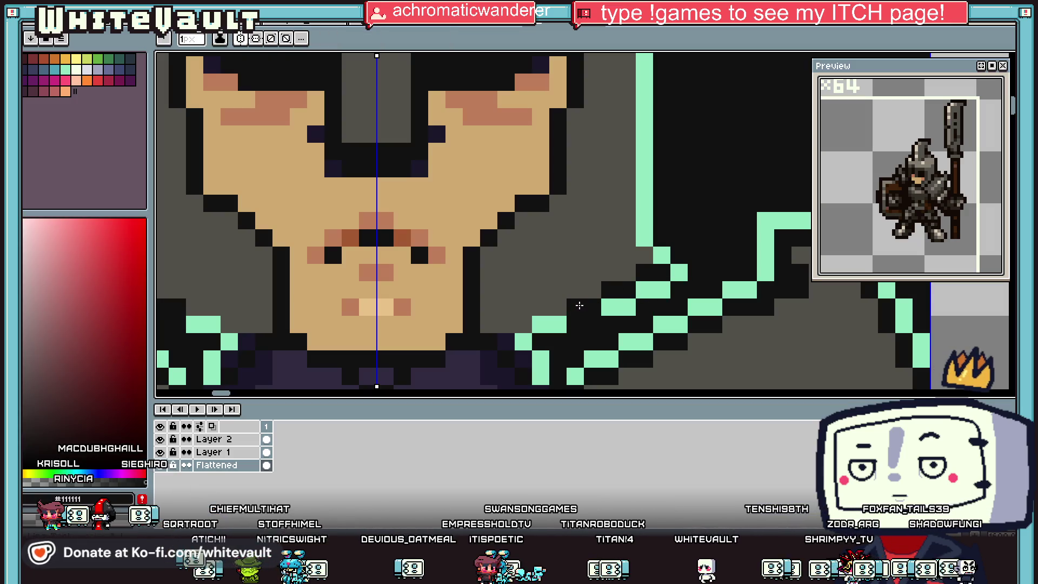
{"action": "left_click_drag", "start_coordinate": [557, 324], "coordinate": [541, 325]}
{"action": "left_click", "coordinate": [583, 325], "text": "alt"}
{"action": "left_click", "coordinate": [575, 324]}
{"action": "left_click", "coordinate": [558, 340]}
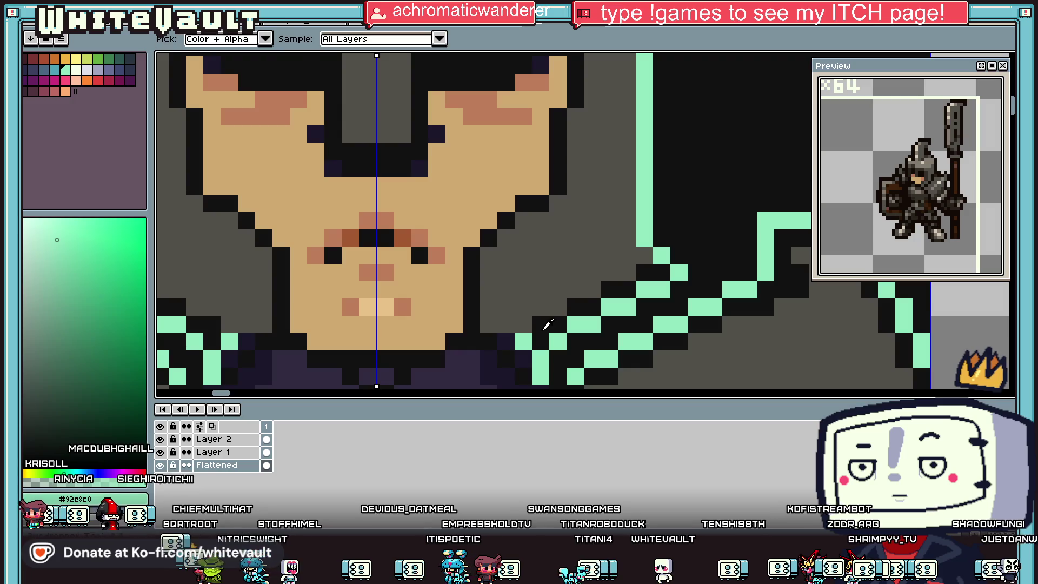
{"action": "left_click", "coordinate": [574, 341], "text": "alt"}
{"action": "left_click", "coordinate": [523, 340]}
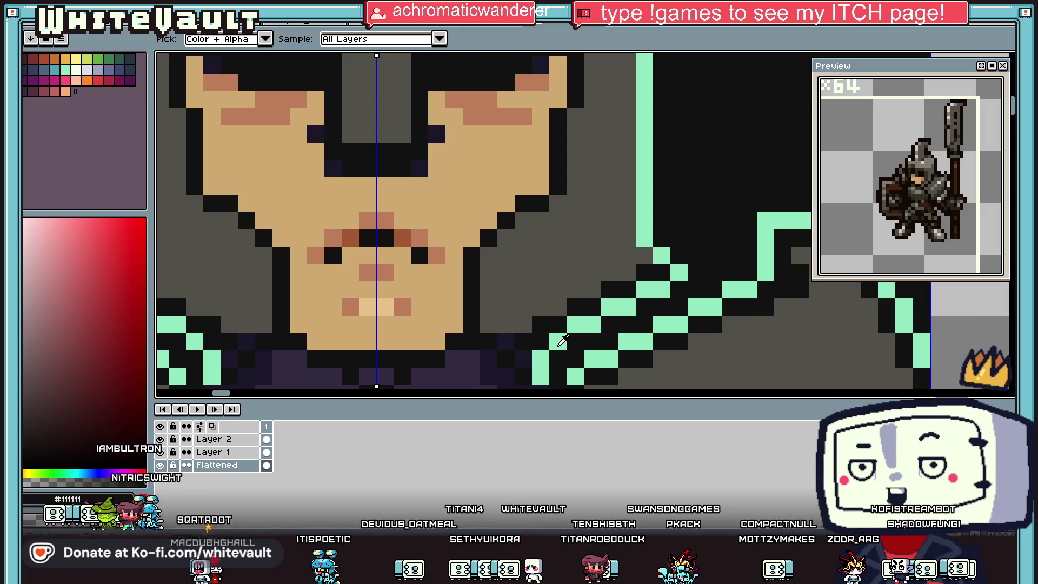
{"action": "scroll", "coordinate": [560, 339], "scroll_direction": "down", "scroll_amount": 2}
{"action": "scroll", "coordinate": [615, 216], "scroll_direction": "up", "scroll_amount": 1}
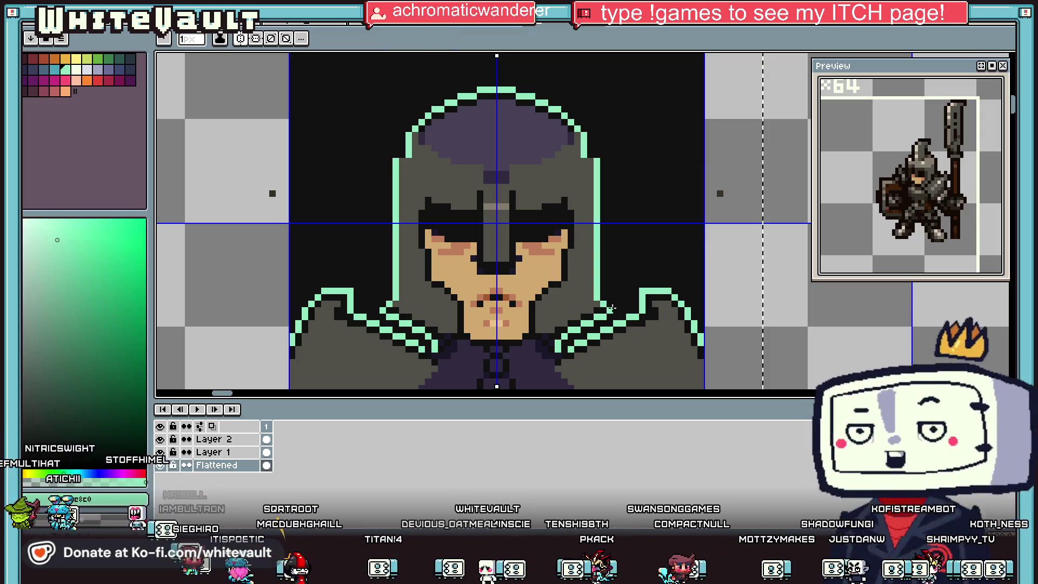
Add mint pixels to the helmet outline and darken the stray mint and lower side outlines
{"action": "scroll", "coordinate": [612, 303], "scroll_direction": "up", "scroll_amount": 3}
{"action": "key", "text": "b"}
{"action": "left_click", "coordinate": [587, 306], "text": "alt"}
{"action": "left_click", "coordinate": [605, 289]}
{"action": "left_click", "coordinate": [621, 306]}
{"action": "left_click", "coordinate": [605, 306], "text": "alt"}
{"action": "left_click", "coordinate": [587, 306]}
{"action": "scroll", "coordinate": [575, 292], "scroll_direction": "down", "scroll_amount": 3}
{"action": "left_click_drag", "start_coordinate": [573, 296], "coordinate": [571, 233]}
{"action": "left_click_drag", "start_coordinate": [567, 161], "coordinate": [567, 155]}
Draw new mint vertical outlines on the helmet sides and cover the upper mint column with grey
{"action": "key", "text": "alt"}
{"action": "left_click", "coordinate": [583, 292], "text": "alt"}
{"action": "left_click_drag", "start_coordinate": [583, 292], "coordinate": [583, 158]}
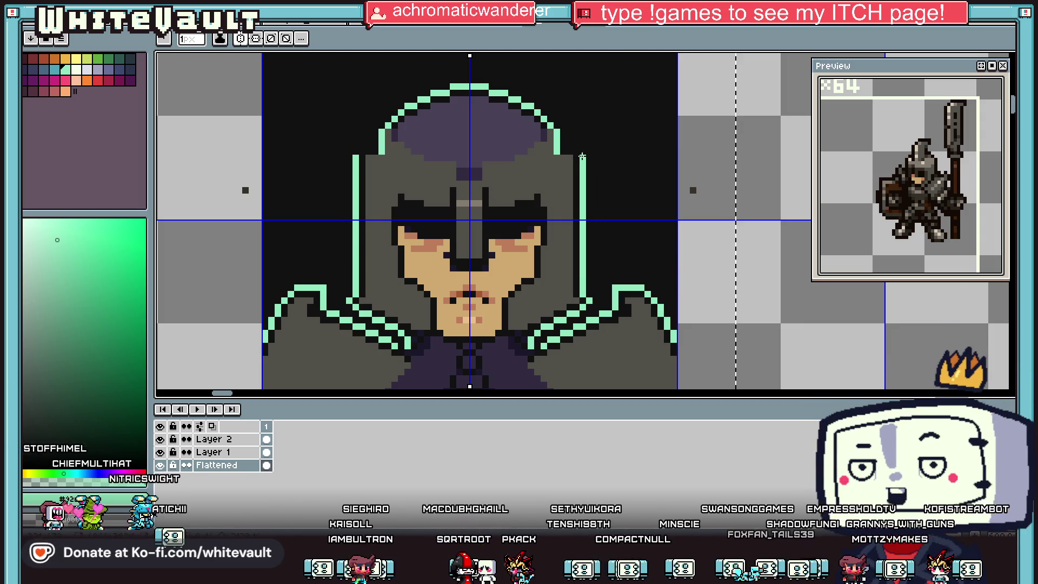
{"action": "scroll", "coordinate": [568, 140], "scroll_direction": "up", "scroll_amount": 2}
{"action": "left_click", "coordinate": [565, 120], "text": "alt"}
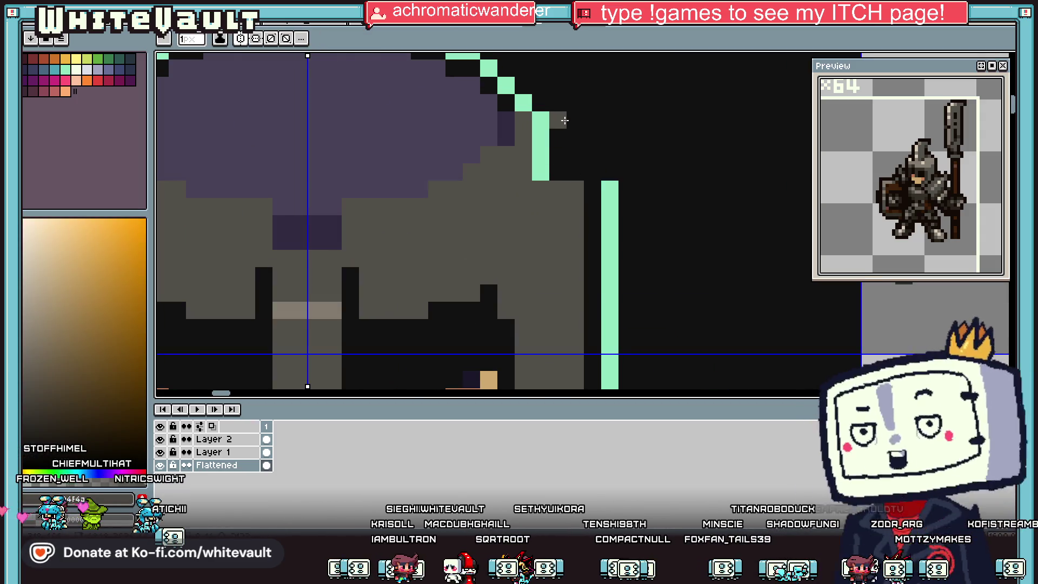
{"action": "mouse_move", "coordinate": [565, 120]}
{"action": "left_mouse_down"}
{"action": "mouse_move", "coordinate": [562, 170]}
{"action": "mouse_move", "coordinate": [541, 116]}
{"action": "left_mouse_up"}
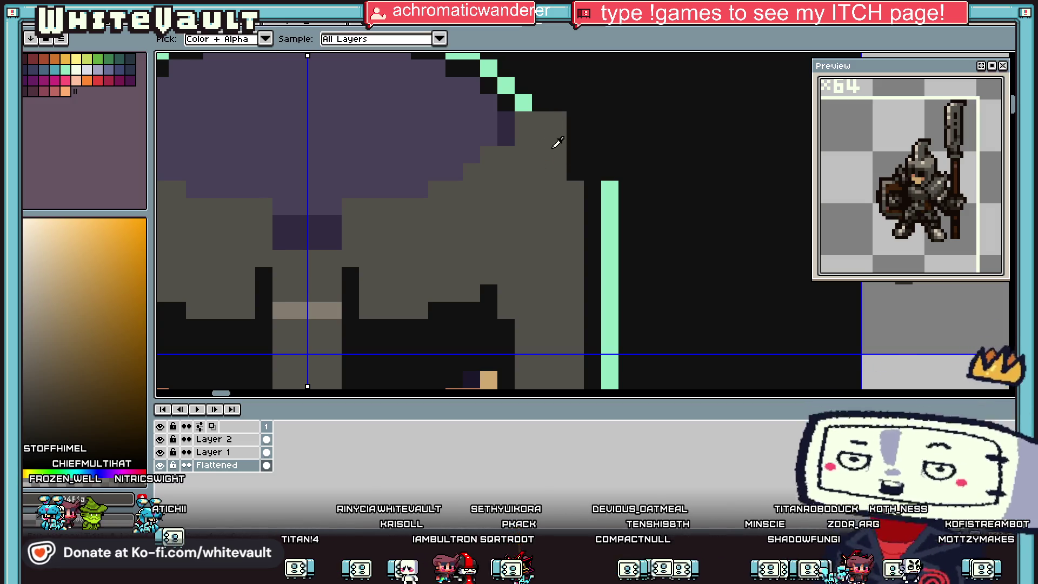
{"action": "left_click", "coordinate": [610, 183], "text": "alt"}
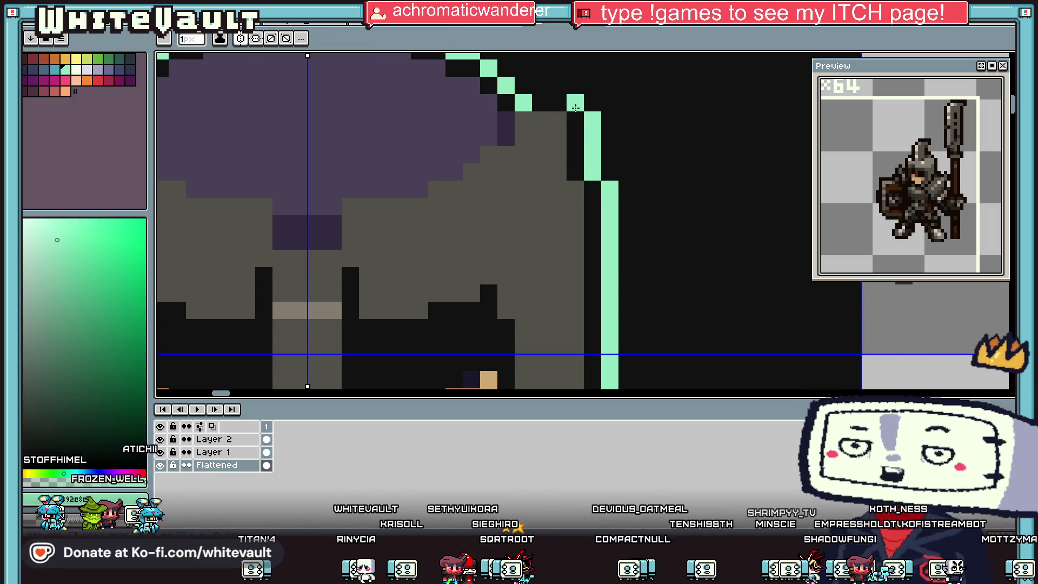
Draw dark grey diagonals and a top row on the helmet, then fill the dome and top row grey
{"action": "scroll", "coordinate": [572, 117], "scroll_direction": "down", "scroll_amount": 3}
{"action": "scroll", "coordinate": [522, 100], "scroll_direction": "up", "scroll_amount": 2}
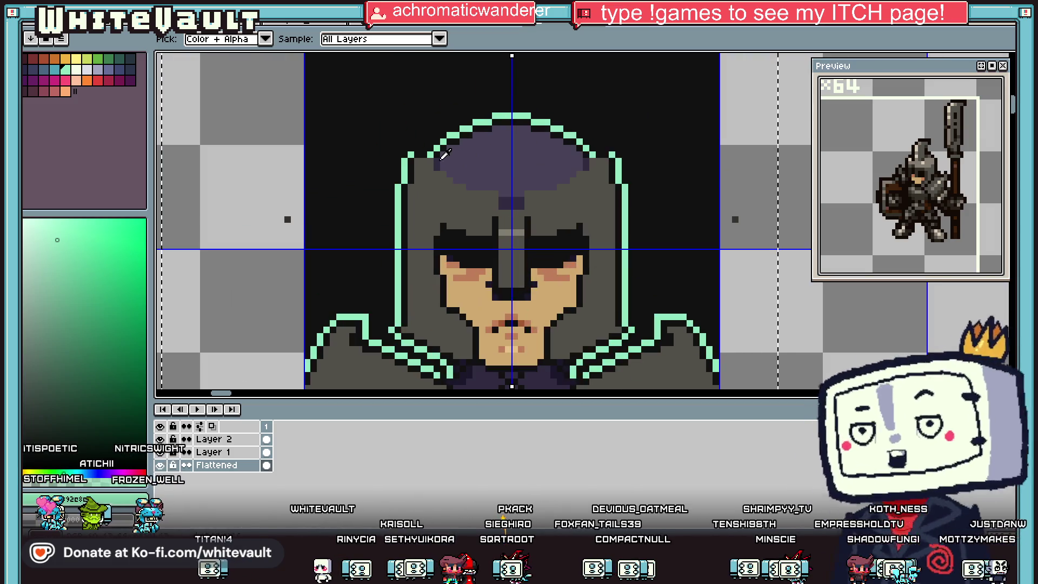
{"action": "scroll", "coordinate": [445, 155], "scroll_direction": "up", "scroll_amount": 2}
{"action": "left_click", "coordinate": [428, 154], "text": "alt"}
{"action": "left_click_drag", "start_coordinate": [440, 134], "coordinate": [468, 111]}
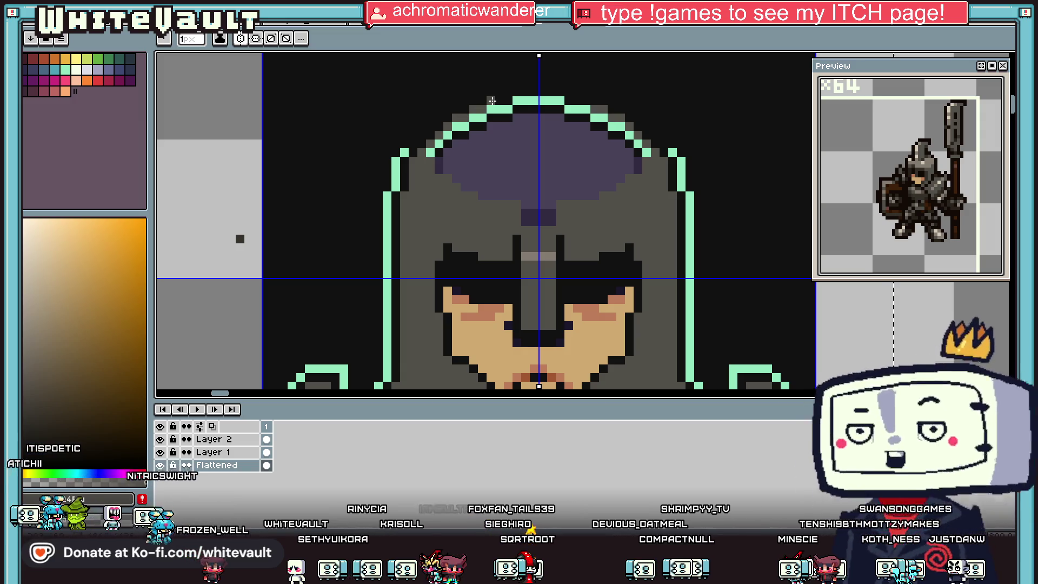
{"action": "left_click_drag", "start_coordinate": [515, 89], "coordinate": [560, 92]}
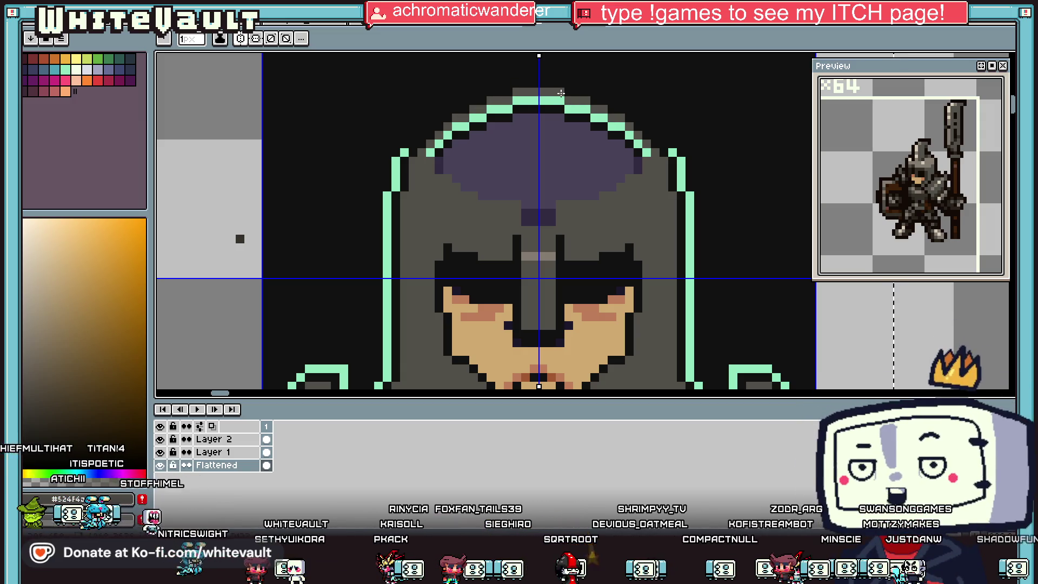
{"action": "key", "text": "g"}
{"action": "left_click", "coordinate": [539, 100]}
{"action": "left_click", "coordinate": [506, 129]}
{"action": "left_click", "coordinate": [499, 111]}
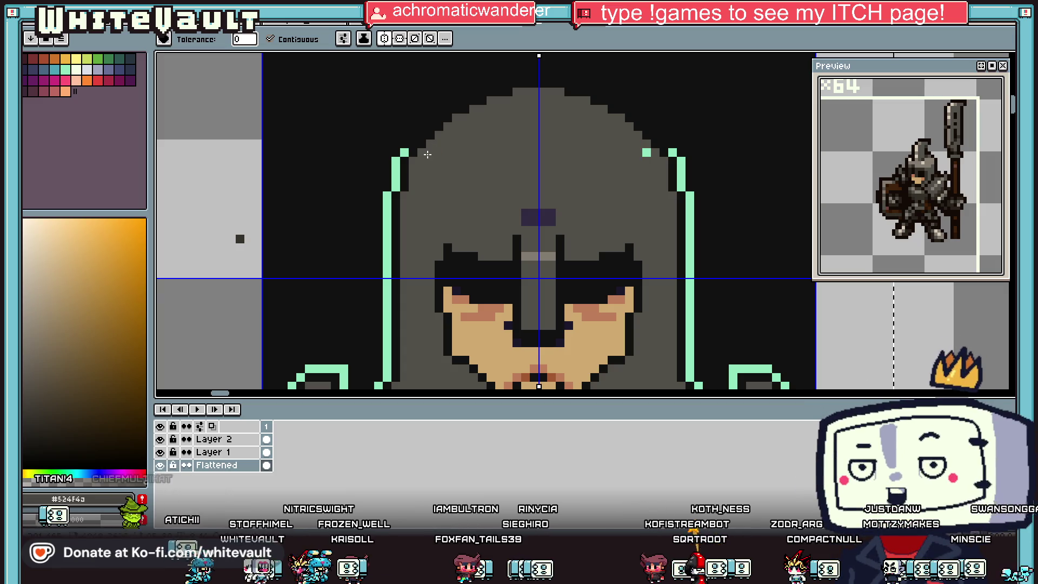
{"action": "left_click", "coordinate": [647, 152]}
{"action": "scroll", "coordinate": [579, 173], "scroll_direction": "down", "scroll_amount": 3}
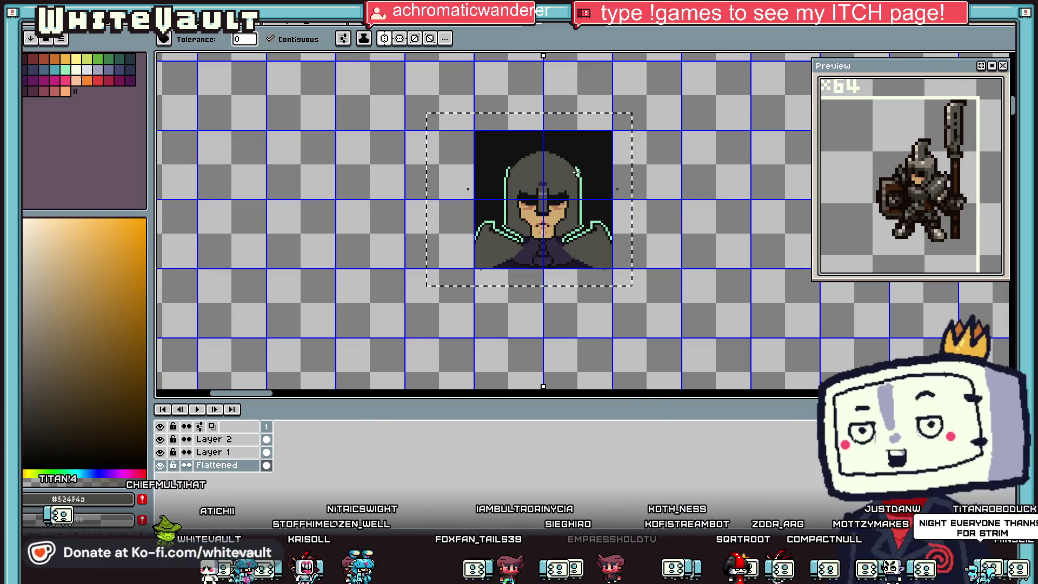
Extend the mint outline over the helmet top, then sample a colour from the portrait
{"action": "key", "text": "b"}
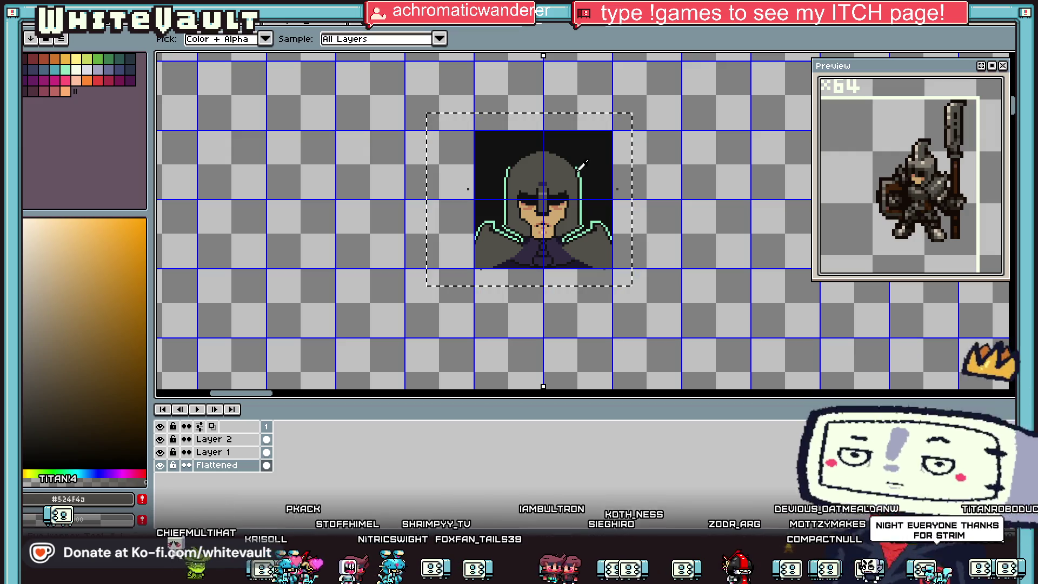
{"action": "scroll", "coordinate": [622, 162], "scroll_direction": "up", "scroll_amount": 3}
{"action": "left_click", "coordinate": [593, 172], "text": "alt"}
{"action": "left_click", "coordinate": [566, 147]}
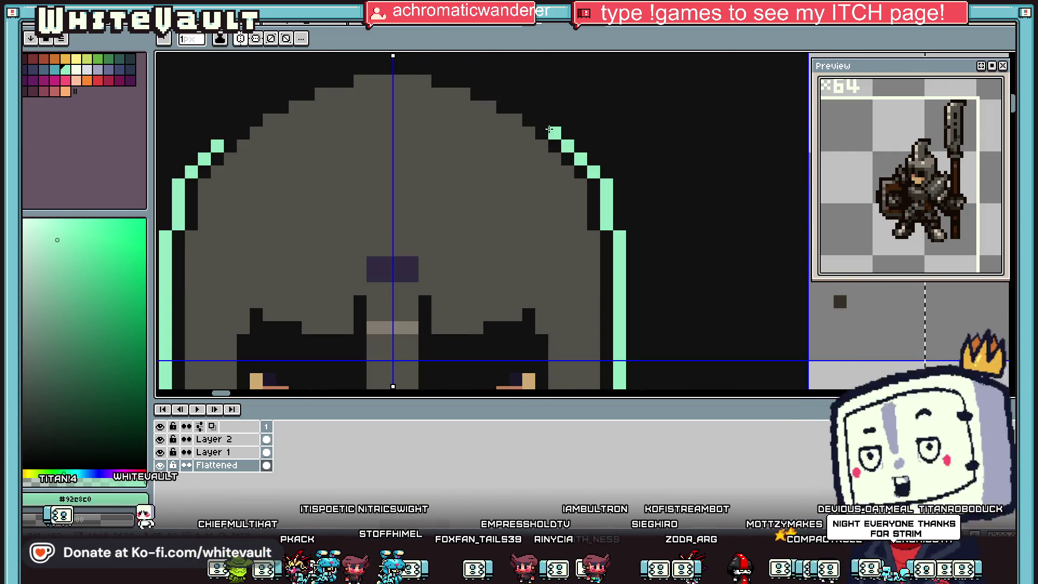
{"action": "left_click", "coordinate": [516, 94]}
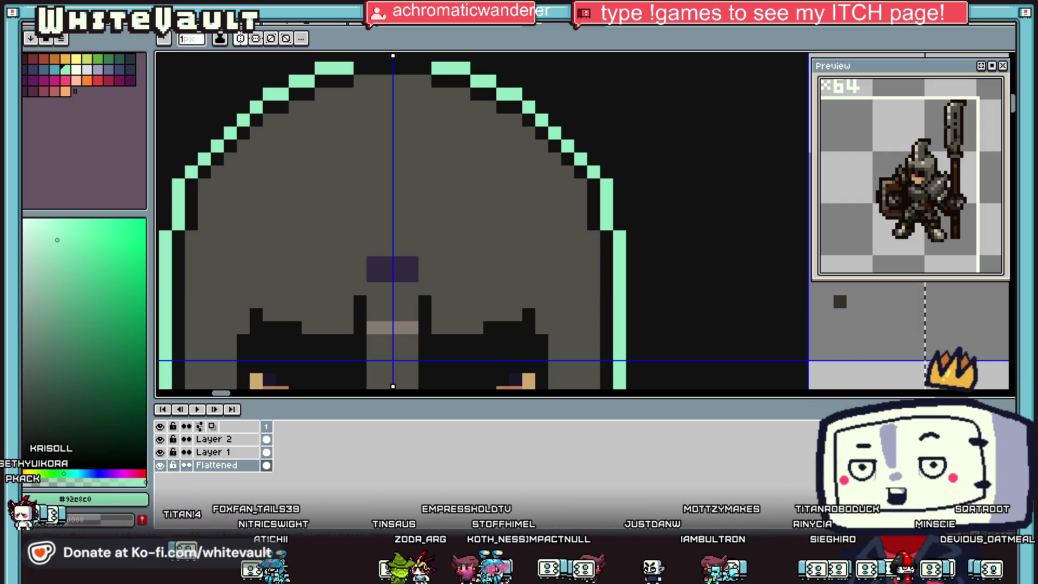
{"action": "key", "text": "i"}
{"action": "scroll", "coordinate": [443, 118], "scroll_direction": "down", "scroll_amount": 3}
{"action": "scroll", "coordinate": [443, 118], "scroll_direction": "up", "scroll_amount": 2}
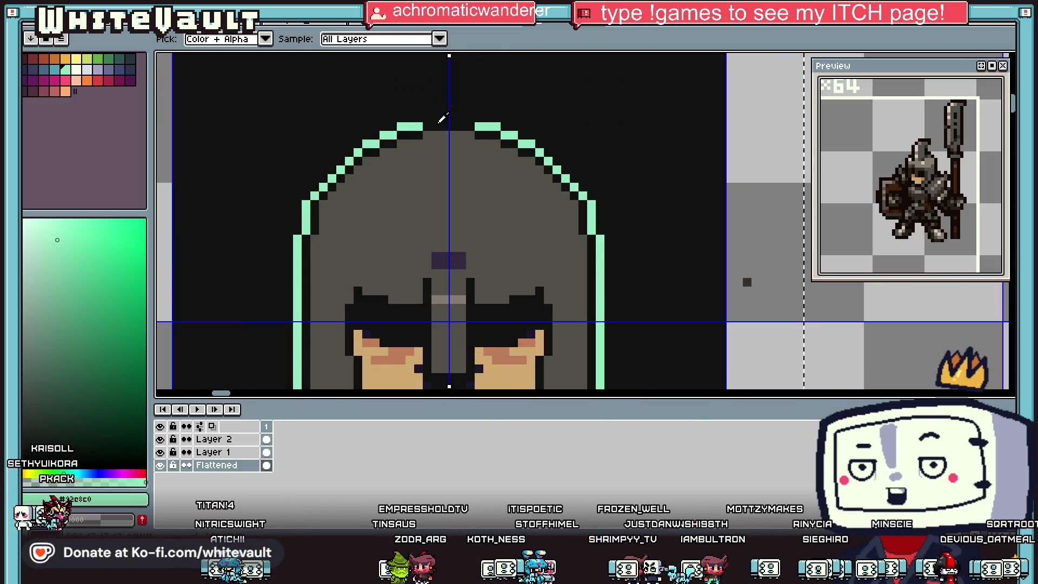
{"action": "scroll", "coordinate": [441, 119], "scroll_direction": "down", "scroll_amount": 2}
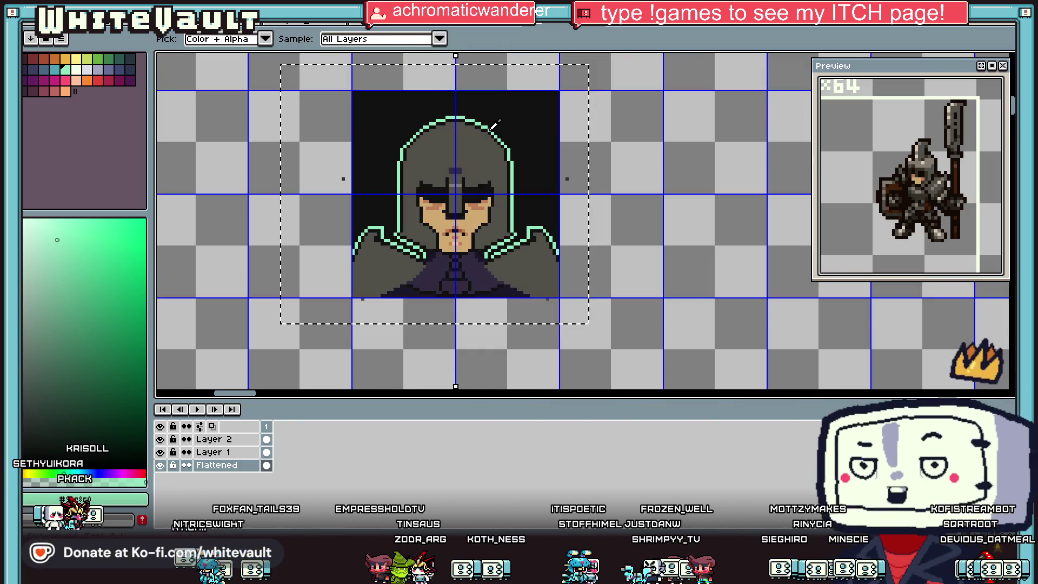
{"action": "scroll", "coordinate": [471, 152], "scroll_direction": "up", "scroll_amount": 3}
{"action": "left_click", "coordinate": [457, 178]}
Draw a dark-grey brow band across the helmet above the eye slits
{"action": "key", "text": "f"}
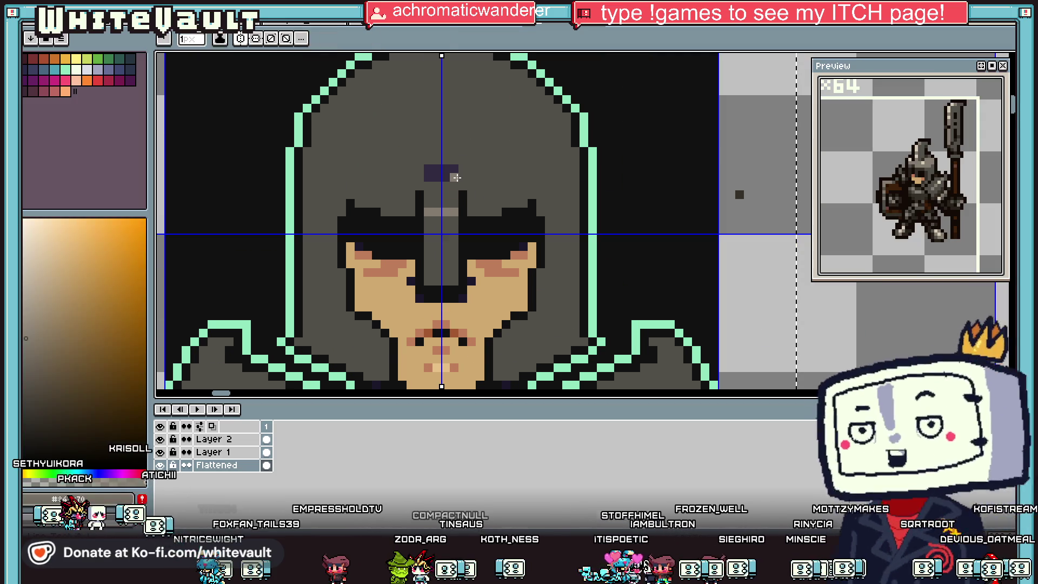
{"action": "scroll", "coordinate": [457, 177], "scroll_direction": "down", "scroll_amount": 3}
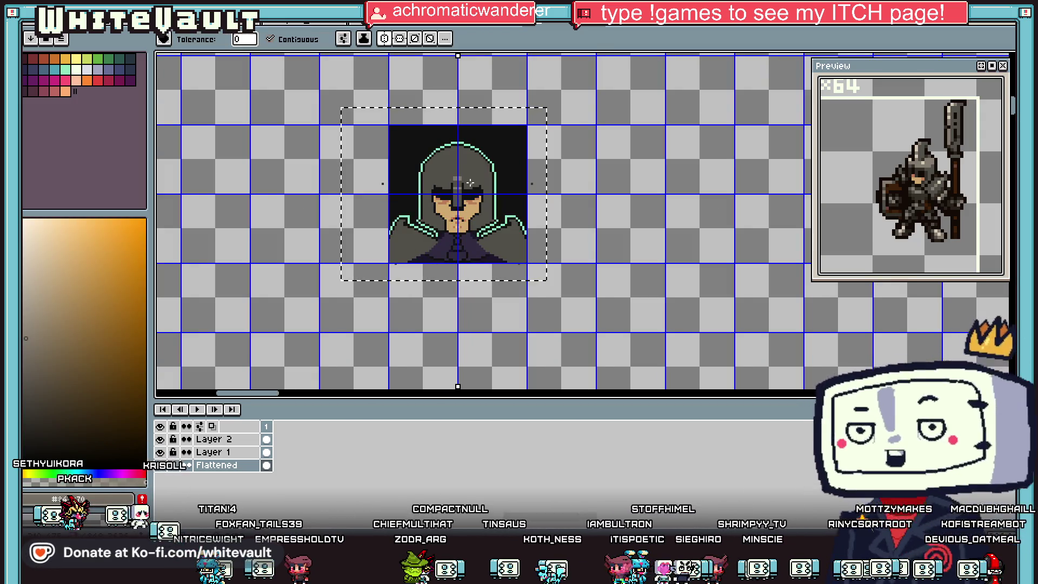
{"action": "key", "text": "i"}
{"action": "scroll", "coordinate": [476, 176], "scroll_direction": "up", "scroll_amount": 3}
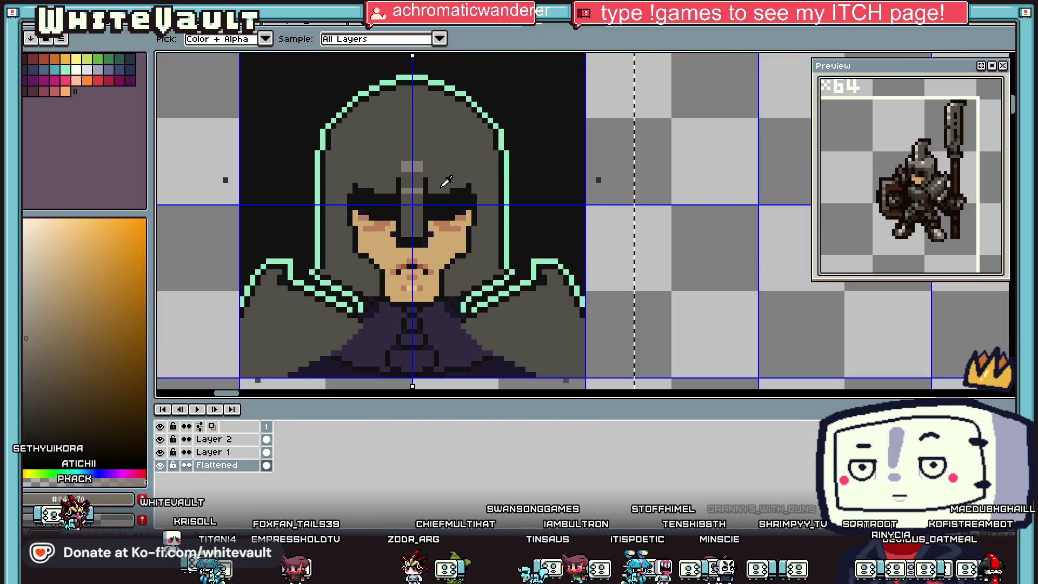
{"action": "key", "text": "b"}
{"action": "scroll", "coordinate": [428, 185], "scroll_direction": "up", "scroll_amount": 2}
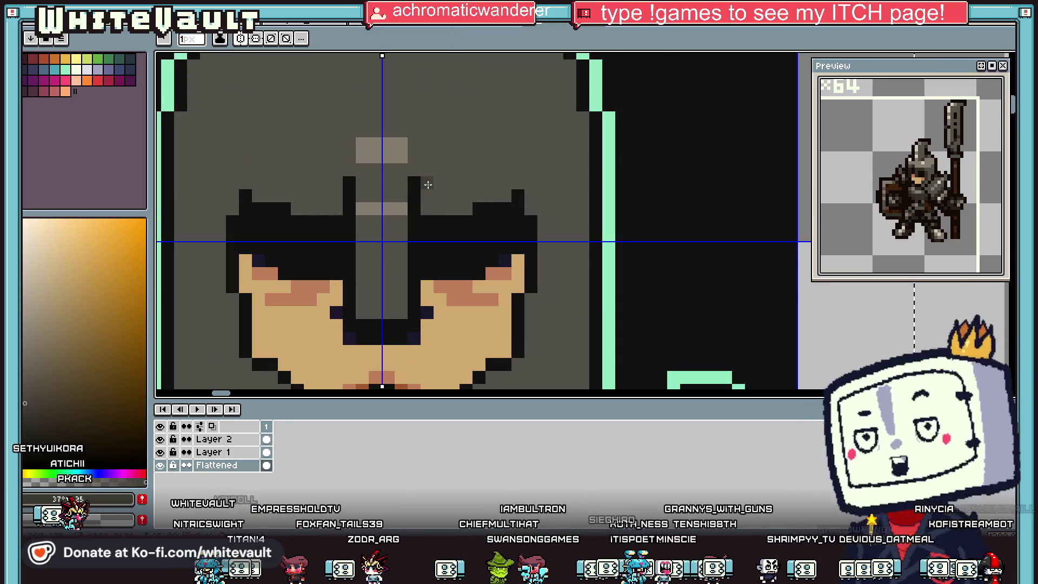
{"action": "mouse_move", "coordinate": [428, 185]}
{"action": "left_mouse_down"}
{"action": "mouse_move", "coordinate": [521, 171]}
{"action": "mouse_move", "coordinate": [566, 148]}
{"action": "mouse_move", "coordinate": [571, 218]}
{"action": "left_mouse_up"}
{"action": "scroll", "coordinate": [571, 218], "scroll_direction": "down", "scroll_amount": 2}
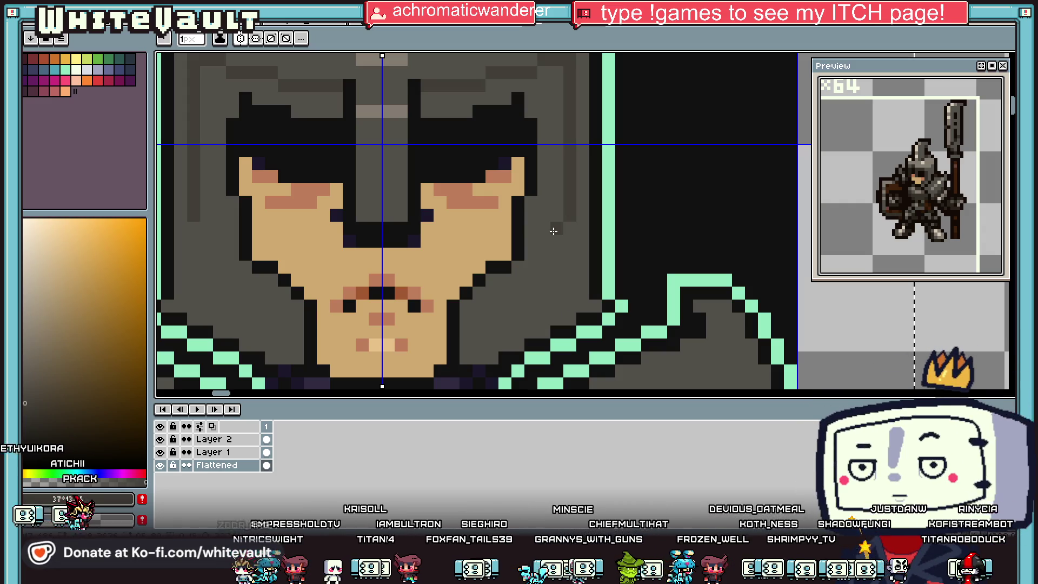
Darken the helmet area beside the face with a paint-bucket fill
{"action": "key", "text": "g"}
{"action": "left_click", "coordinate": [553, 184]}
{"action": "scroll", "coordinate": [557, 184], "scroll_direction": "down", "scroll_amount": 3}
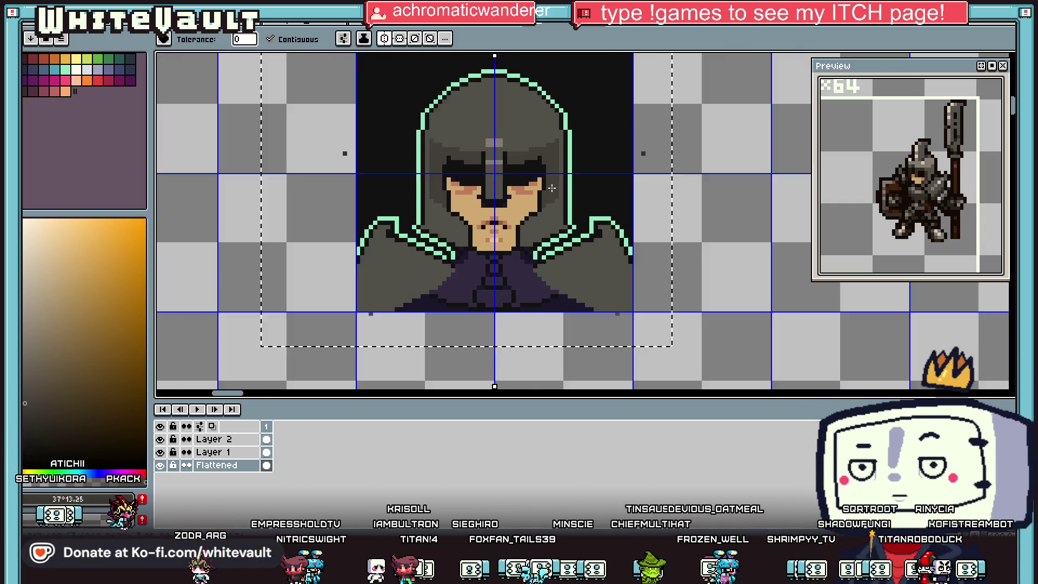
{"action": "key", "text": "i"}
{"action": "scroll", "coordinate": [563, 184], "scroll_direction": "up", "scroll_amount": 3}
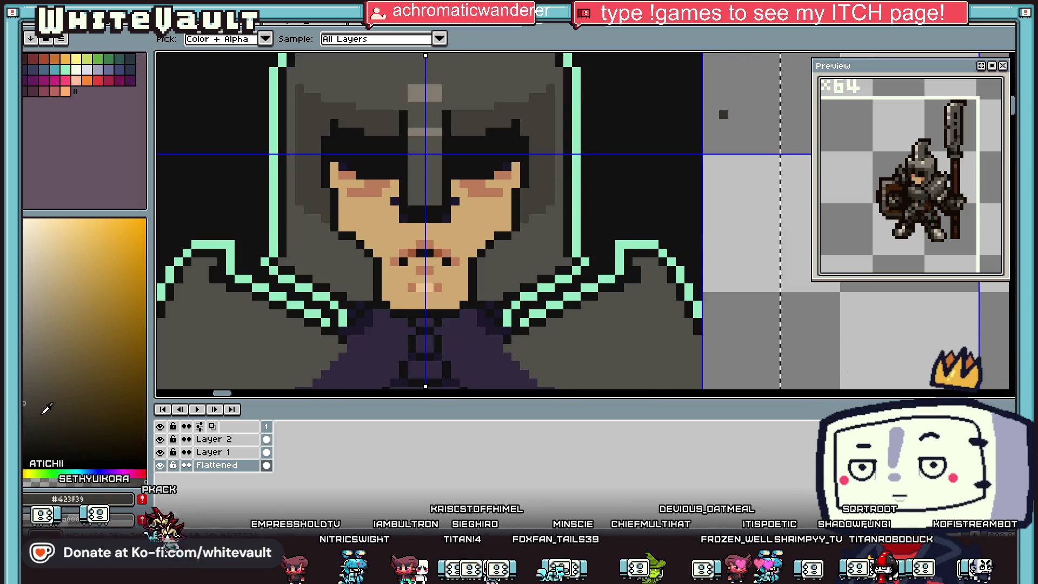
Sample a dark colour from the knight sprites
{"action": "key", "text": "g"}
{"action": "key", "text": "i"}
{"action": "scroll", "coordinate": [482, 227], "scroll_direction": "down", "scroll_amount": 3}
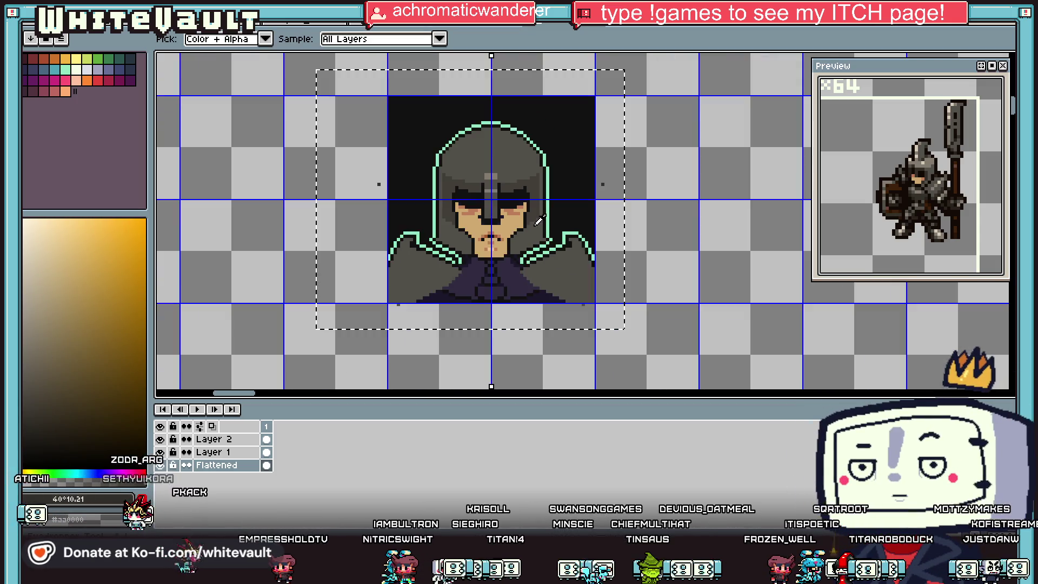
{"action": "scroll", "coordinate": [552, 157], "scroll_direction": "up", "scroll_amount": 2}
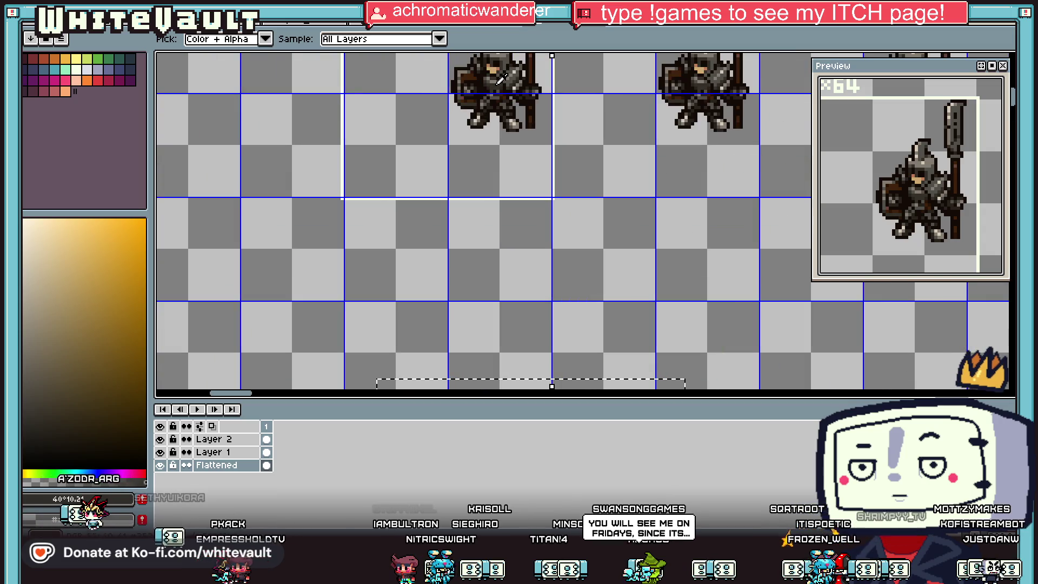
{"action": "scroll", "coordinate": [514, 124], "scroll_direction": "down", "scroll_amount": 1}
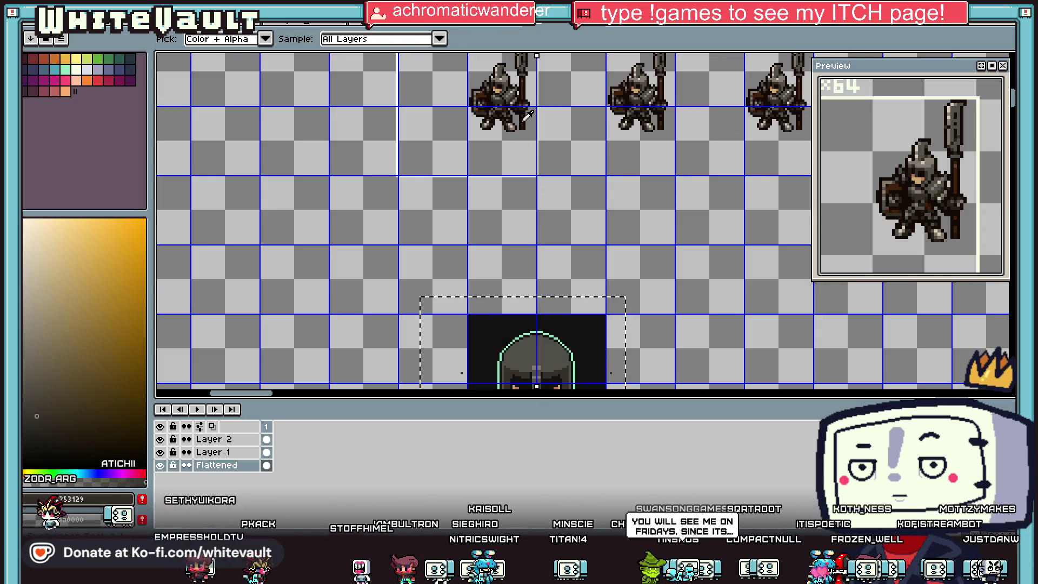
{"action": "scroll", "coordinate": [500, 93], "scroll_direction": "up", "scroll_amount": 2}
{"action": "left_click", "coordinate": [519, 94]}
{"action": "scroll", "coordinate": [519, 108], "scroll_direction": "down", "scroll_amount": 5}
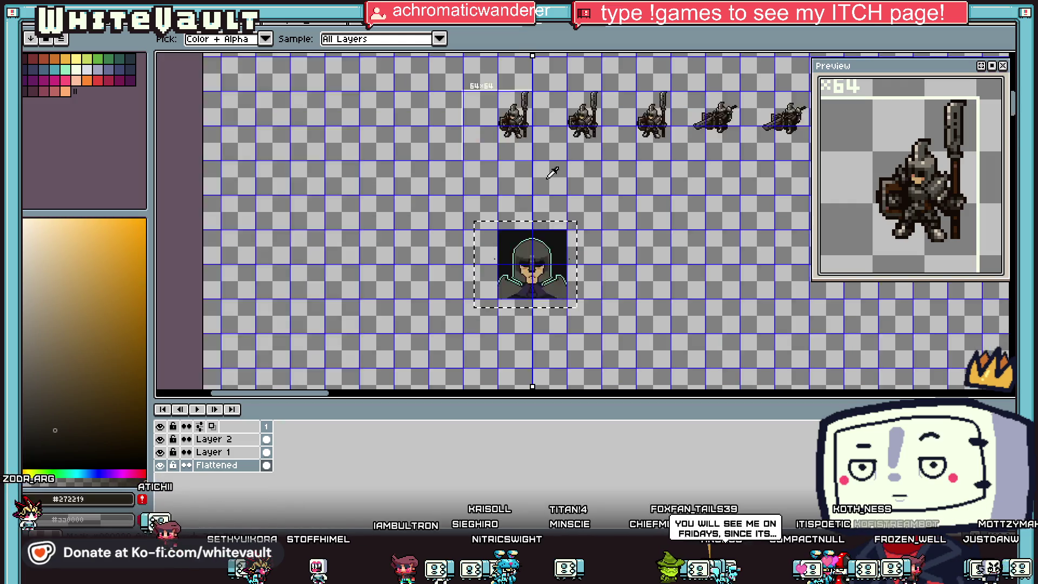
{"action": "scroll", "coordinate": [507, 306], "scroll_direction": "up", "scroll_amount": 5}
Add dark brown pixels at the helmet edge and beside the cheek
{"action": "key", "text": "b"}
{"action": "scroll", "coordinate": [508, 305], "scroll_direction": "up", "scroll_amount": 2}
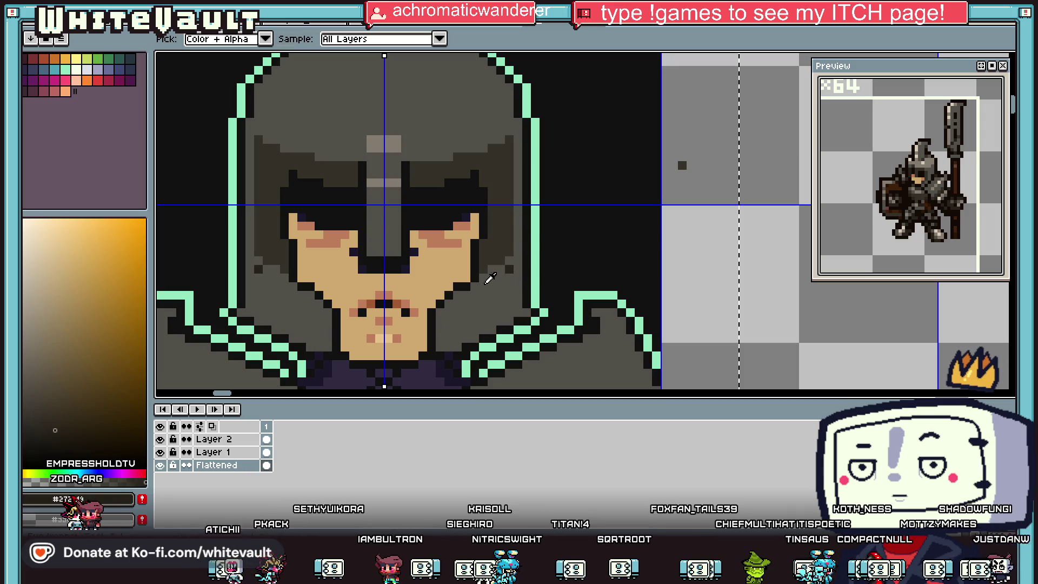
{"action": "scroll", "coordinate": [493, 272], "scroll_direction": "up", "scroll_amount": 1}
{"action": "left_click", "coordinate": [492, 271], "text": "alt"}
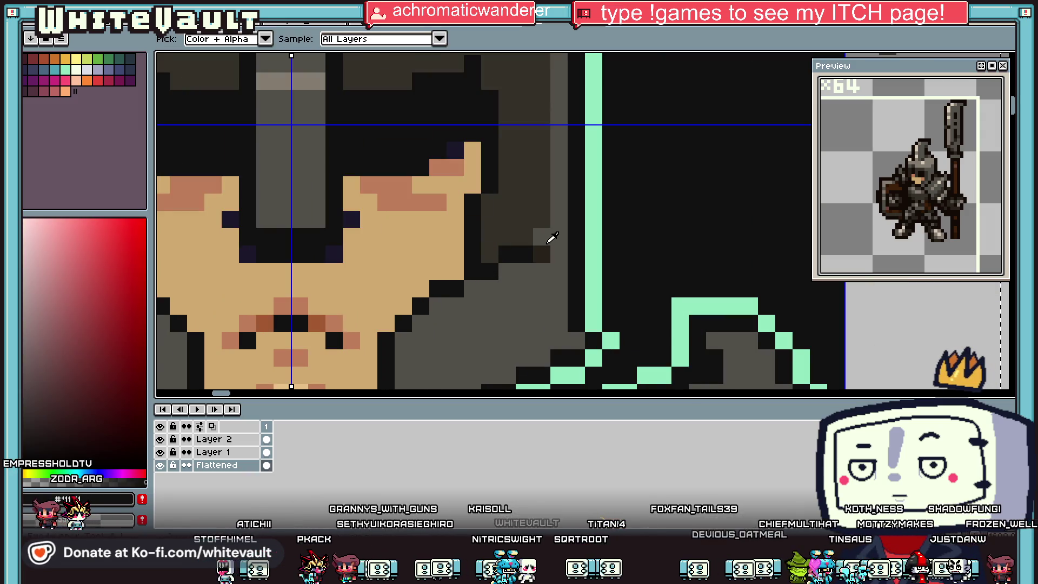
{"action": "left_click", "coordinate": [541, 249], "text": "alt"}
{"action": "left_click", "coordinate": [558, 237]}
{"action": "scroll", "coordinate": [562, 260], "scroll_direction": "down", "scroll_amount": 3}
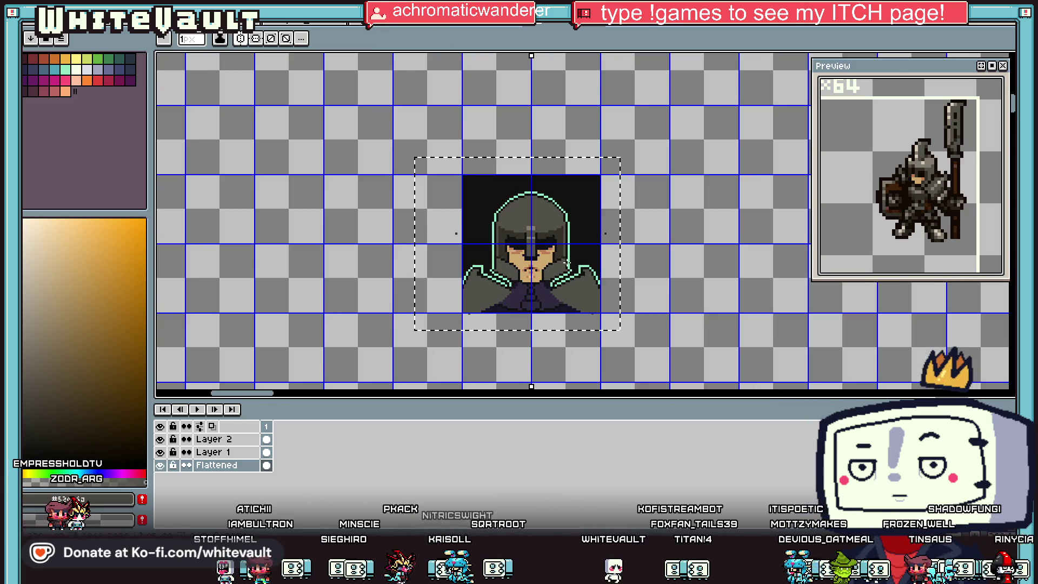
{"action": "scroll", "coordinate": [569, 263], "scroll_direction": "up", "scroll_amount": 3}
{"action": "left_click", "coordinate": [534, 261]}
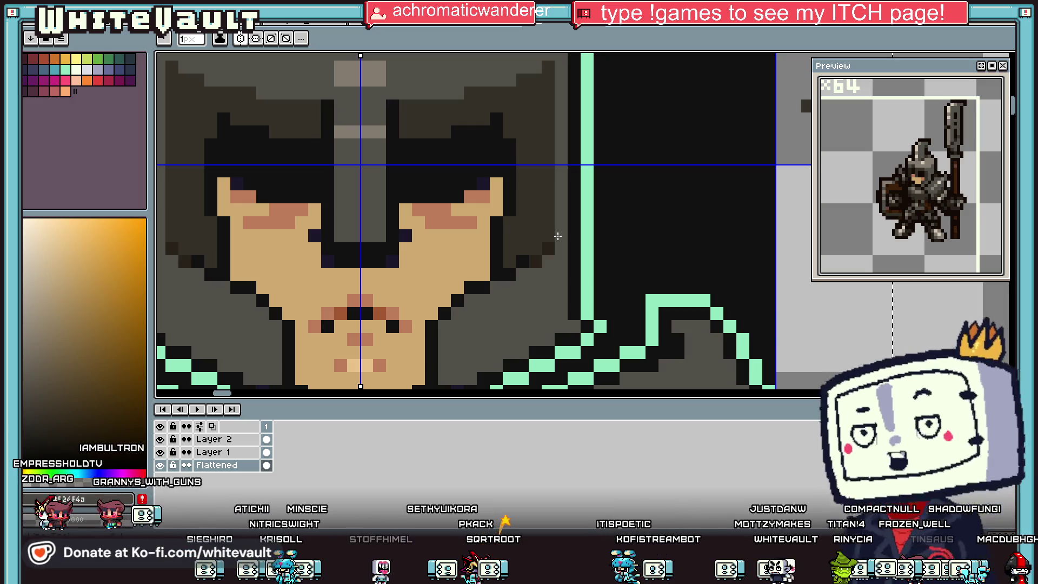
Paint dark shading strokes along the helmet's side
{"action": "key", "text": "i"}
{"action": "scroll", "coordinate": [522, 217], "scroll_direction": "down", "scroll_amount": 3}
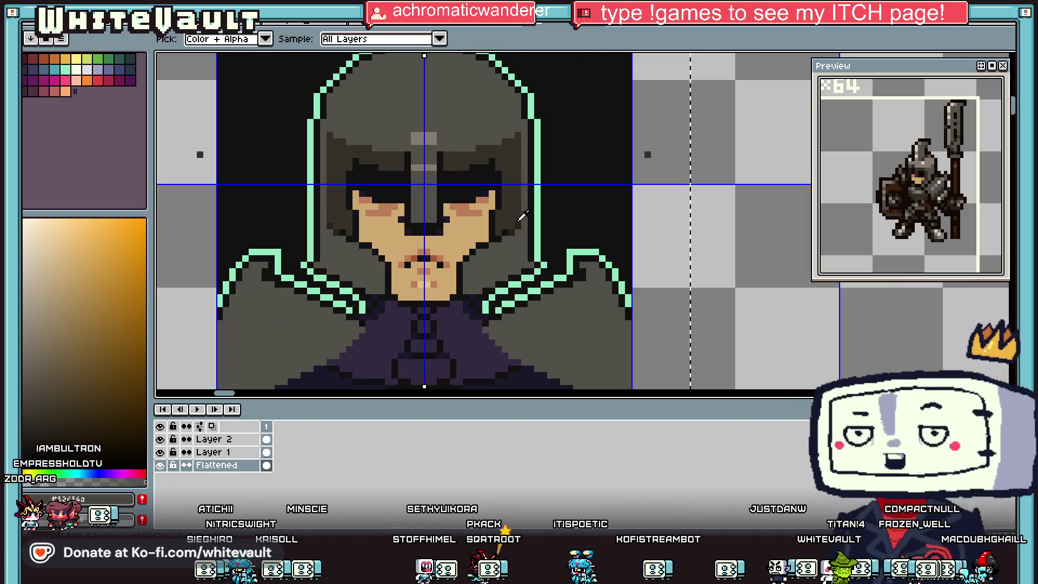
{"action": "scroll", "coordinate": [522, 217], "scroll_direction": "up", "scroll_amount": 3}
{"action": "key", "text": "b"}
{"action": "left_click_drag", "start_coordinate": [471, 201], "coordinate": [466, 241]}
{"action": "left_click_drag", "start_coordinate": [479, 178], "coordinate": [480, 67]}
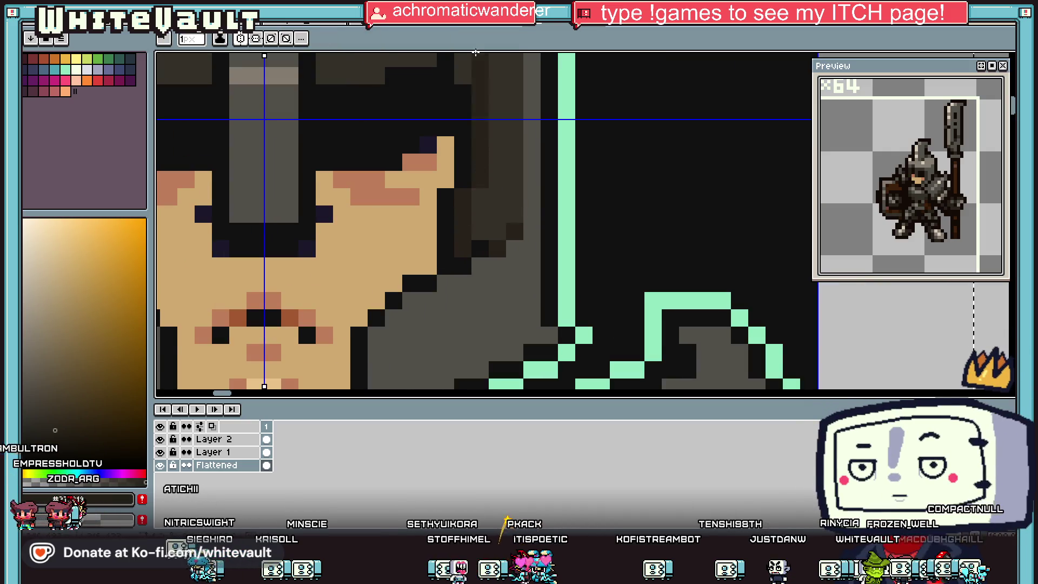
{"action": "scroll", "coordinate": [486, 98], "scroll_direction": "down", "scroll_amount": 5}
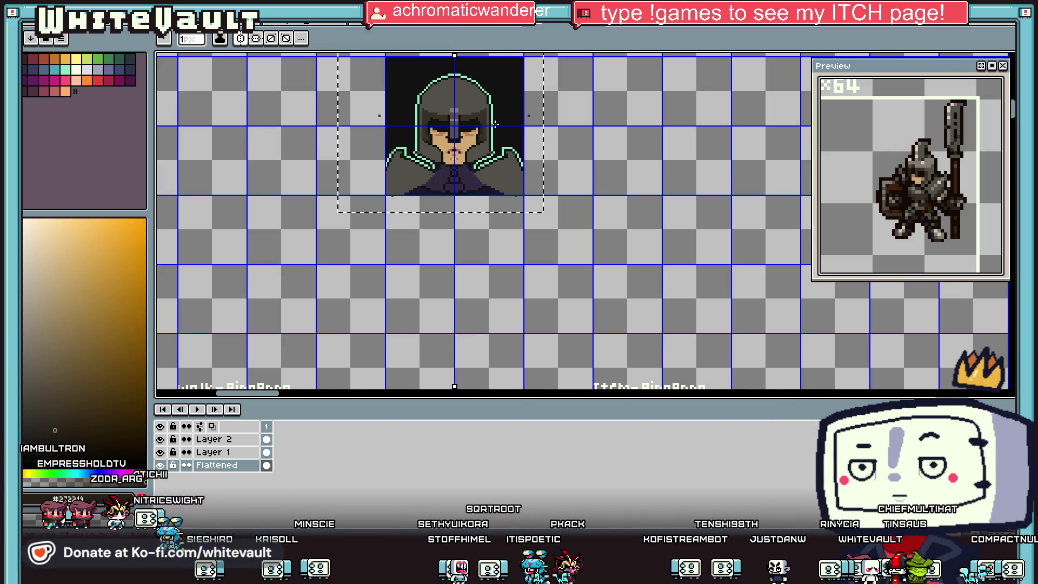
{"action": "scroll", "coordinate": [490, 127], "scroll_direction": "up", "scroll_amount": 5}
Paint a dark grey #353129 vertical stroke down the other helmet side
{"action": "key", "text": "i"}
{"action": "left_click", "coordinate": [440, 165]}
{"action": "key", "text": "b"}
{"action": "mouse_move", "coordinate": [439, 182]}
{"action": "left_mouse_down"}
{"action": "mouse_move", "coordinate": [442, 229]}
{"action": "mouse_move", "coordinate": [424, 298]}
{"action": "left_mouse_up"}
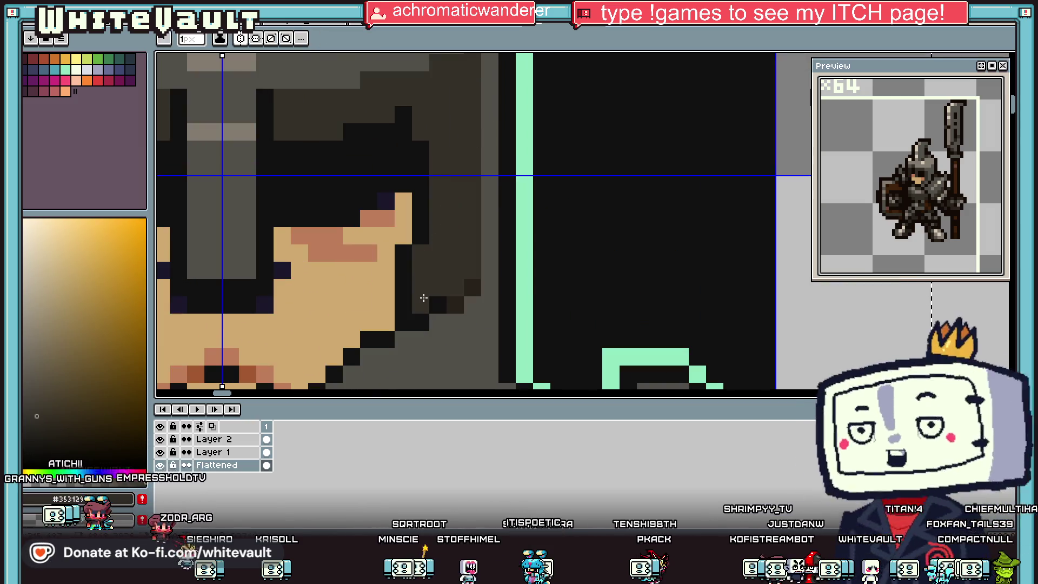
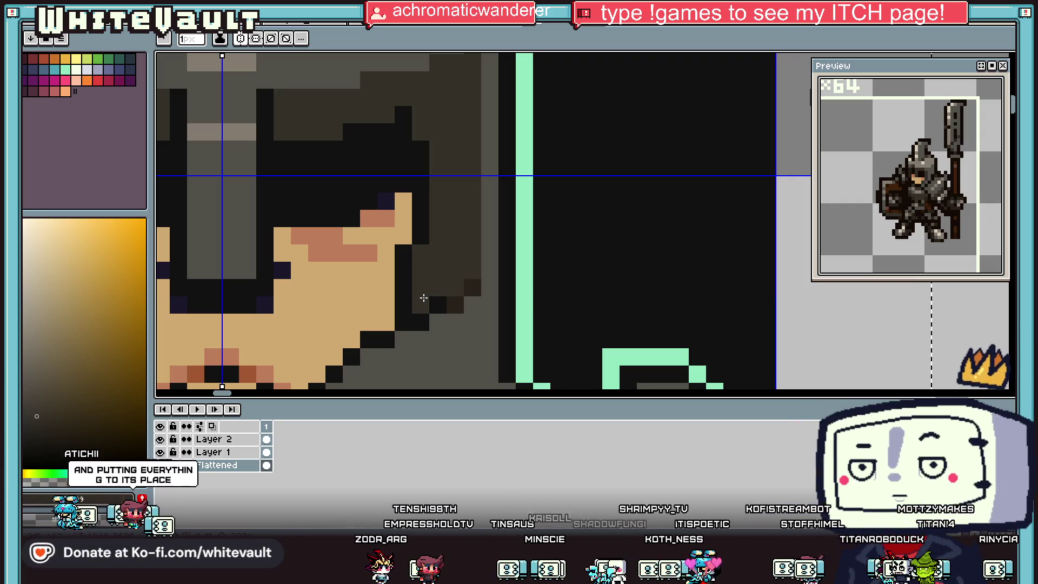
Draw mirrored dark pixels along the shoulder edge beside the knight's face
{"action": "scroll", "coordinate": [407, 267], "scroll_direction": "down", "scroll_amount": 8}
{"action": "scroll", "coordinate": [440, 257], "scroll_direction": "up", "scroll_amount": 3}
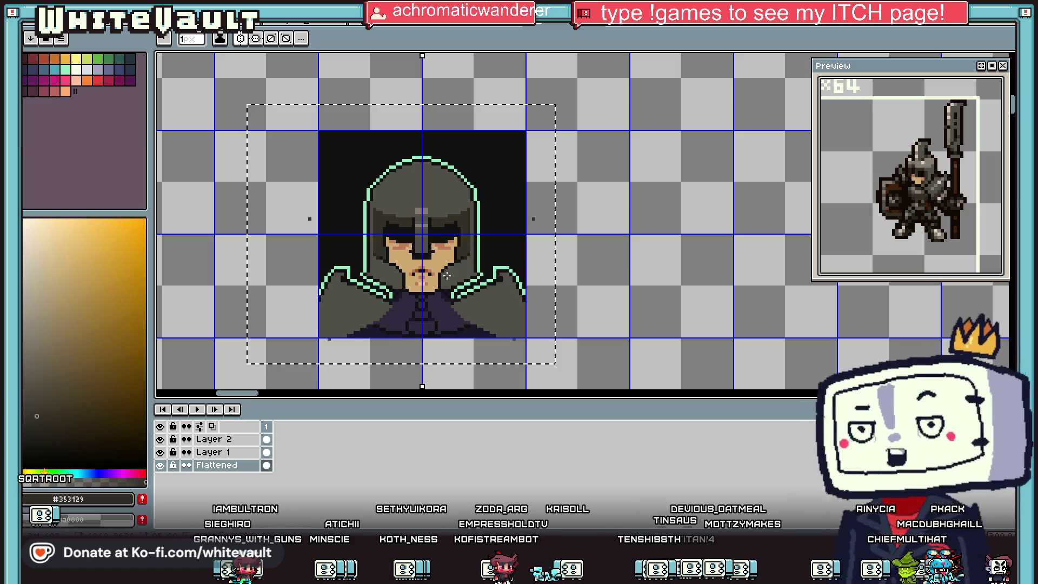
{"action": "key", "text": "i"}
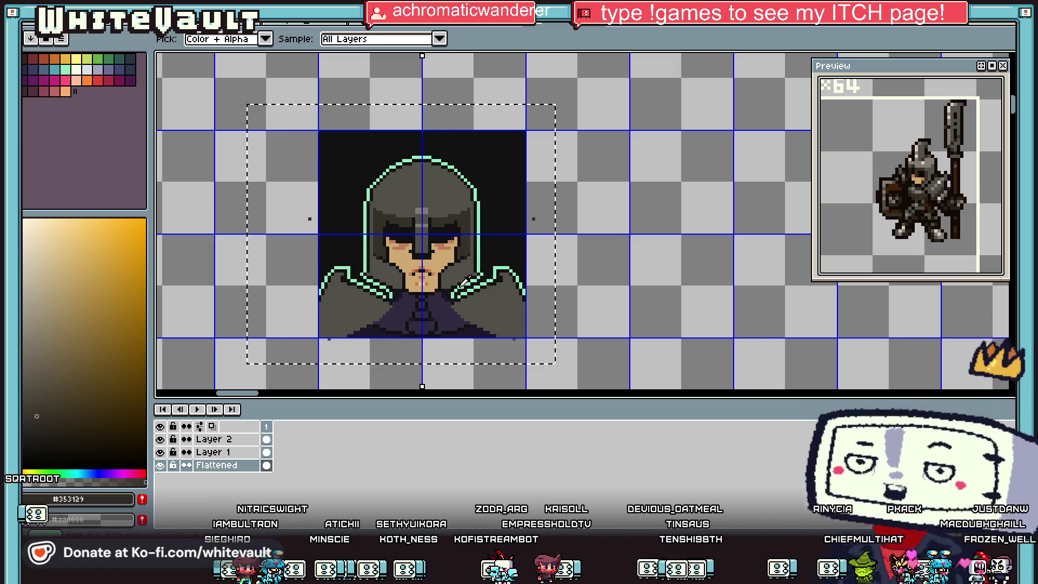
{"action": "scroll", "coordinate": [465, 275], "scroll_direction": "up", "scroll_amount": 3}
{"action": "key", "text": "b"}
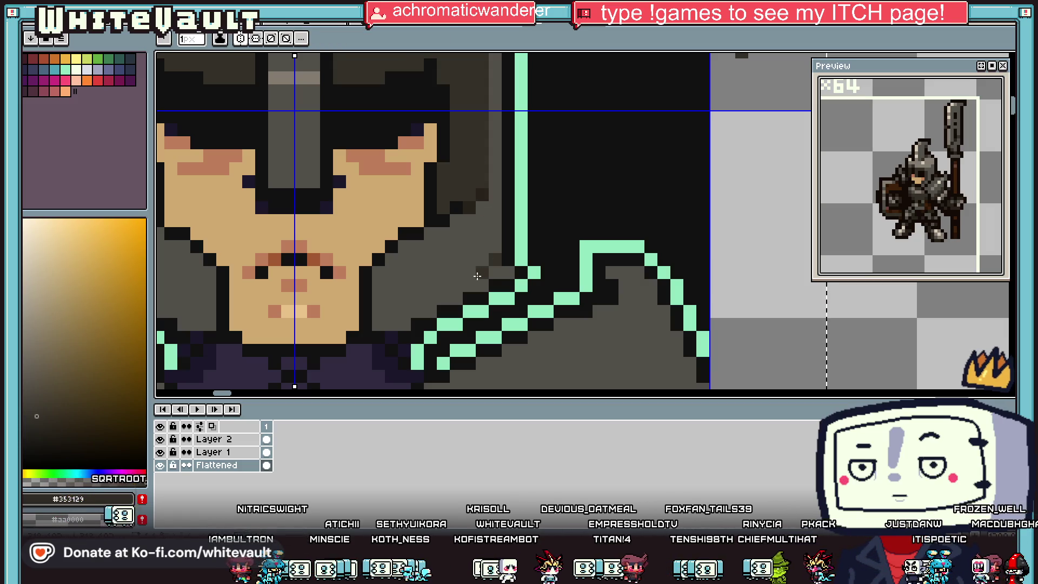
{"action": "left_click_drag", "start_coordinate": [457, 289], "coordinate": [415, 299]}
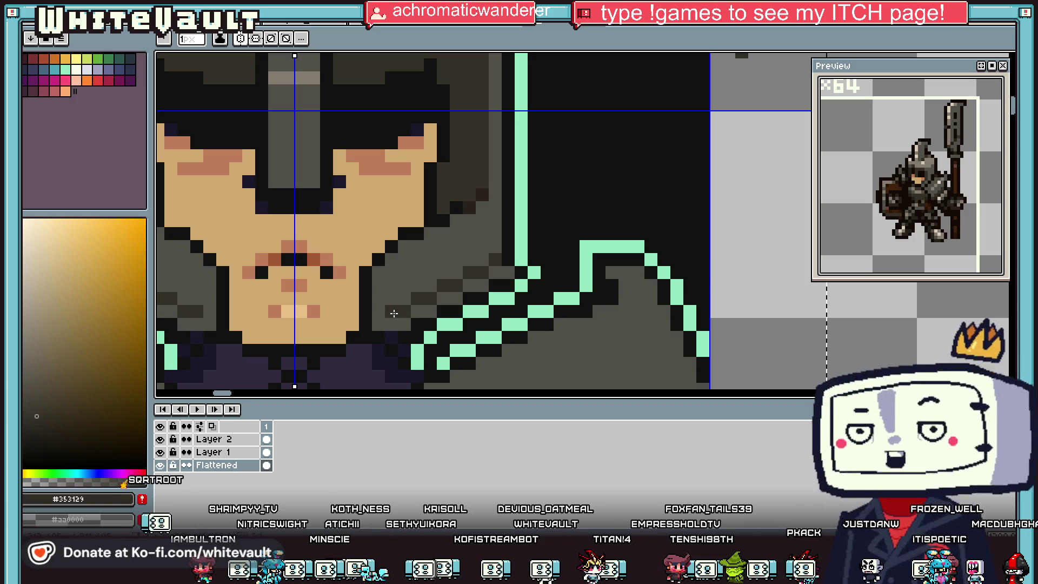
Sample light grey #847c70 from the armour and dot seven highlight pixels across both shoulders
{"action": "scroll", "coordinate": [396, 314], "scroll_direction": "down", "scroll_amount": 2}
{"action": "scroll", "coordinate": [416, 298], "scroll_direction": "up", "scroll_amount": 1}
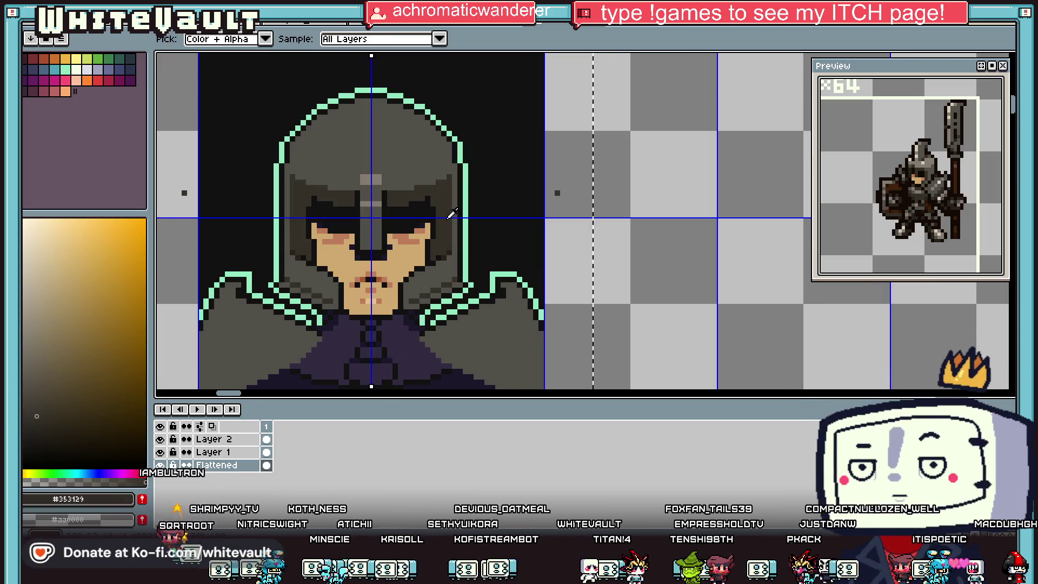
{"action": "scroll", "coordinate": [436, 282], "scroll_direction": "up", "scroll_amount": 1}
{"action": "scroll", "coordinate": [435, 282], "scroll_direction": "up", "scroll_amount": 1}
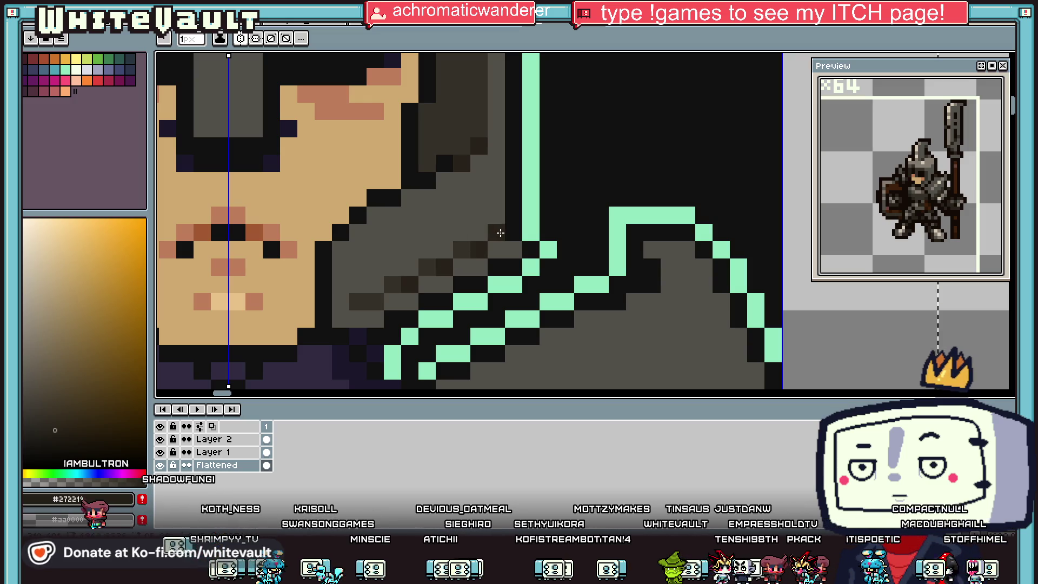
{"action": "scroll", "coordinate": [375, 297], "scroll_direction": "down", "scroll_amount": 4}
{"action": "scroll", "coordinate": [445, 271], "scroll_direction": "up", "scroll_amount": 2}
{"action": "key", "text": "i"}
{"action": "left_click", "coordinate": [412, 198]}
{"action": "key", "text": "b"}
{"action": "scroll", "coordinate": [446, 271], "scroll_direction": "up", "scroll_amount": 2}
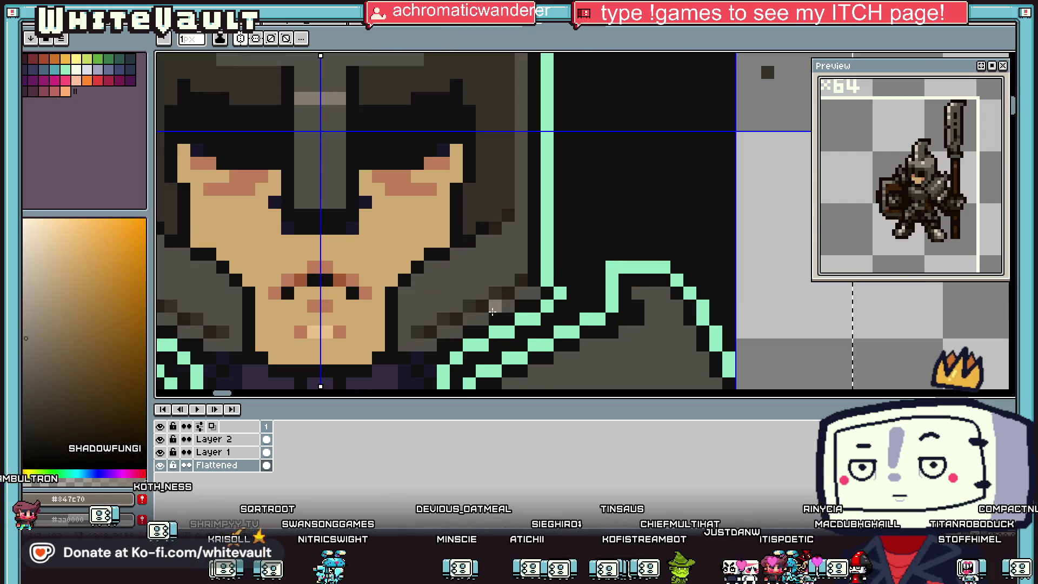
{"action": "left_click", "coordinate": [495, 306]}
{"action": "left_click", "coordinate": [521, 292]}
{"action": "left_click", "coordinate": [469, 318]}
{"action": "left_click", "coordinate": [444, 331]}
{"action": "left_click", "coordinate": [171, 318]}
{"action": "left_click", "coordinate": [196, 331]}
{"action": "left_click", "coordinate": [236, 344]}
Add two more mirrored grey pixels on the right shoulder
{"action": "scroll", "coordinate": [403, 344], "scroll_direction": "down", "scroll_amount": 3}
{"action": "key", "text": "i"}
{"action": "key", "text": "b"}
{"action": "scroll", "coordinate": [433, 300], "scroll_direction": "up", "scroll_amount": 3}
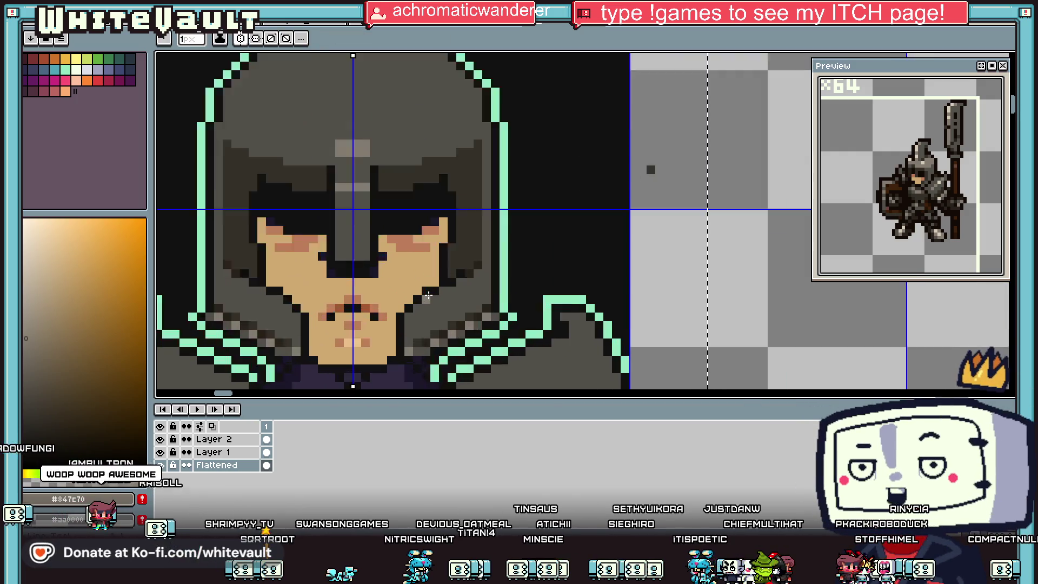
{"action": "left_click", "coordinate": [432, 300]}
{"action": "left_click", "coordinate": [450, 290]}
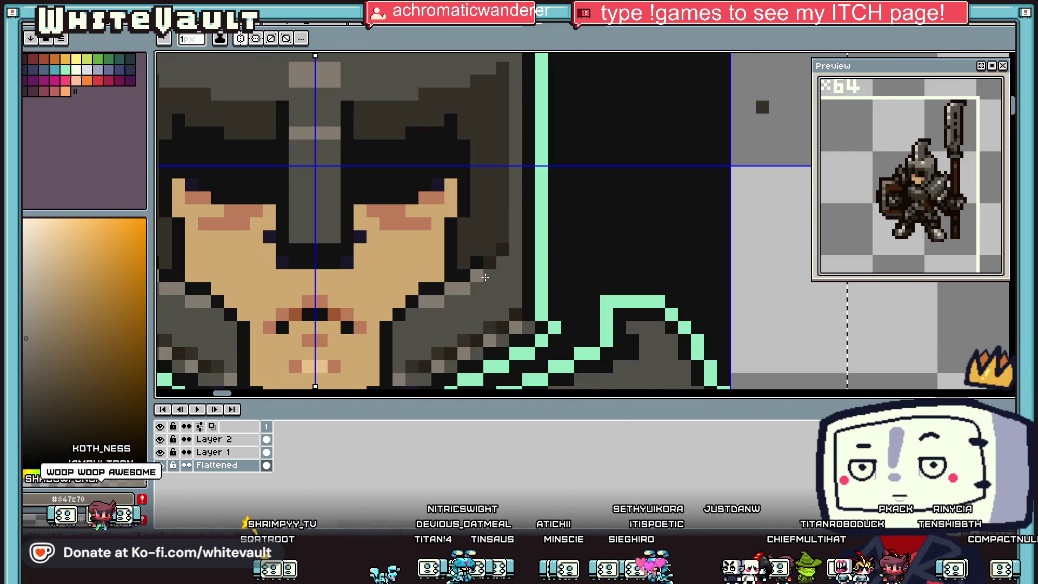
{"action": "scroll", "coordinate": [413, 311], "scroll_direction": "down", "scroll_amount": 3}
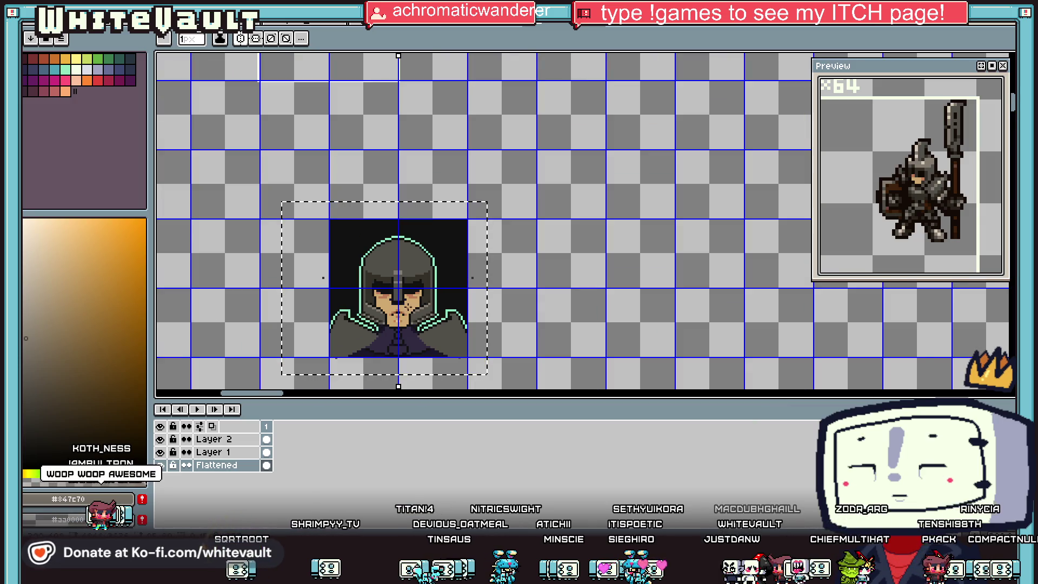
Sample near-black #111111 from the helmet and darken three helmet pixels
{"action": "key", "text": "i"}
{"action": "scroll", "coordinate": [369, 278], "scroll_direction": "up", "scroll_amount": 2}
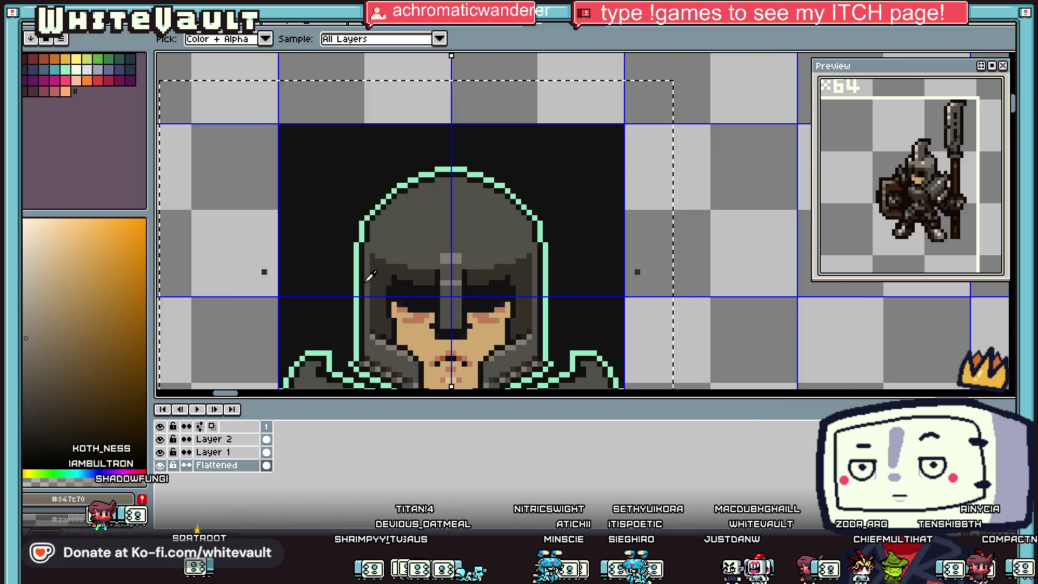
{"action": "left_click", "coordinate": [392, 265]}
{"action": "key", "text": "b"}
{"action": "scroll", "coordinate": [392, 264], "scroll_direction": "up", "scroll_amount": 2}
{"action": "left_click", "coordinate": [363, 249]}
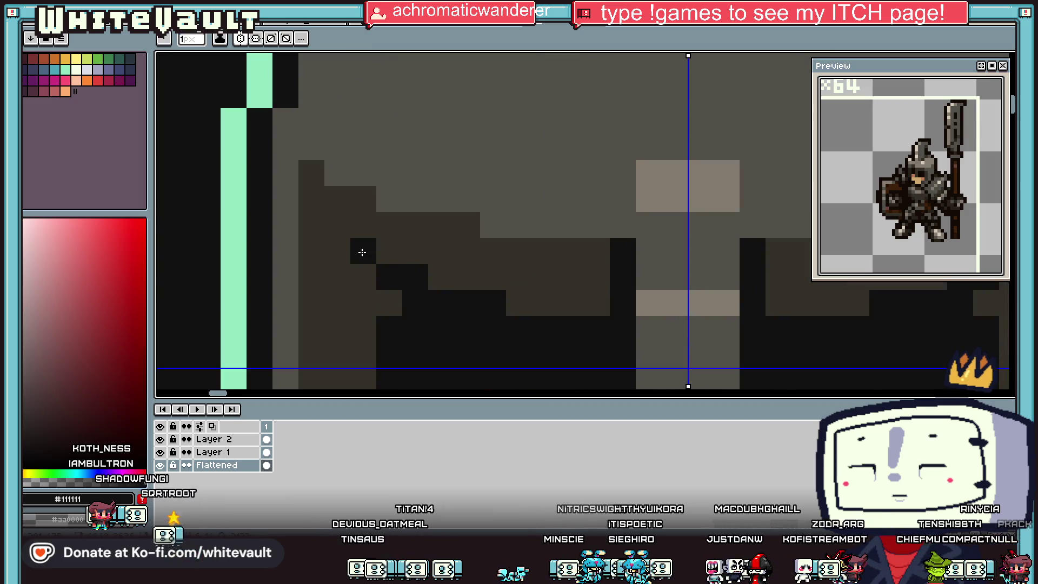
{"action": "left_click", "coordinate": [338, 250]}
{"action": "left_click", "coordinate": [312, 224]}
Repaint a dark helmet row and the dark edge columns on both sides in grey #524f4a
{"action": "key", "text": "i"}
{"action": "left_click", "coordinate": [339, 178]}
{"action": "key", "text": "b"}
{"action": "left_click_drag", "start_coordinate": [308, 180], "coordinate": [580, 243]}
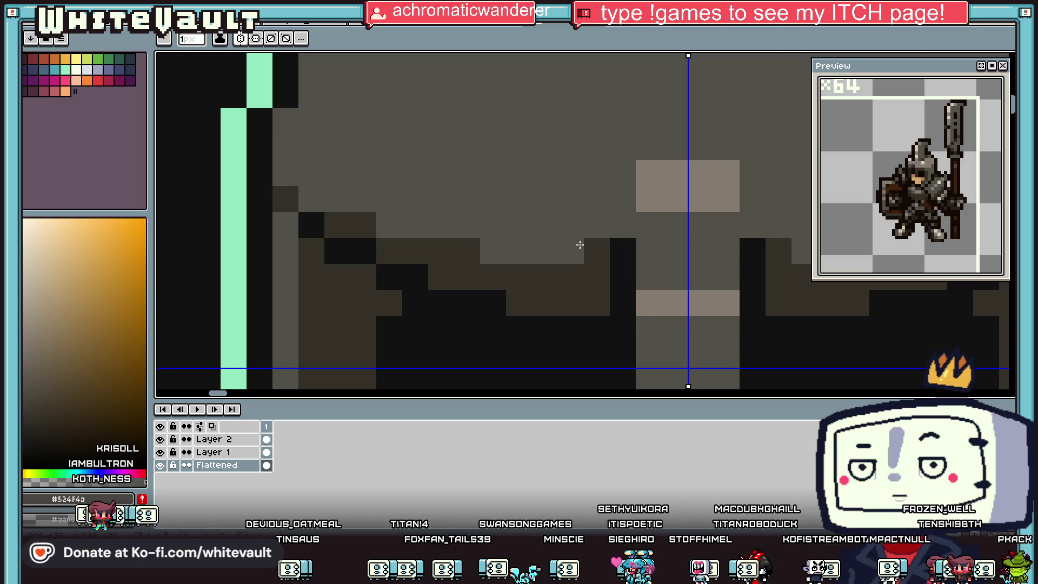
{"action": "scroll", "coordinate": [579, 245], "scroll_direction": "down", "scroll_amount": 4}
{"action": "scroll", "coordinate": [644, 276], "scroll_direction": "up", "scroll_amount": 4}
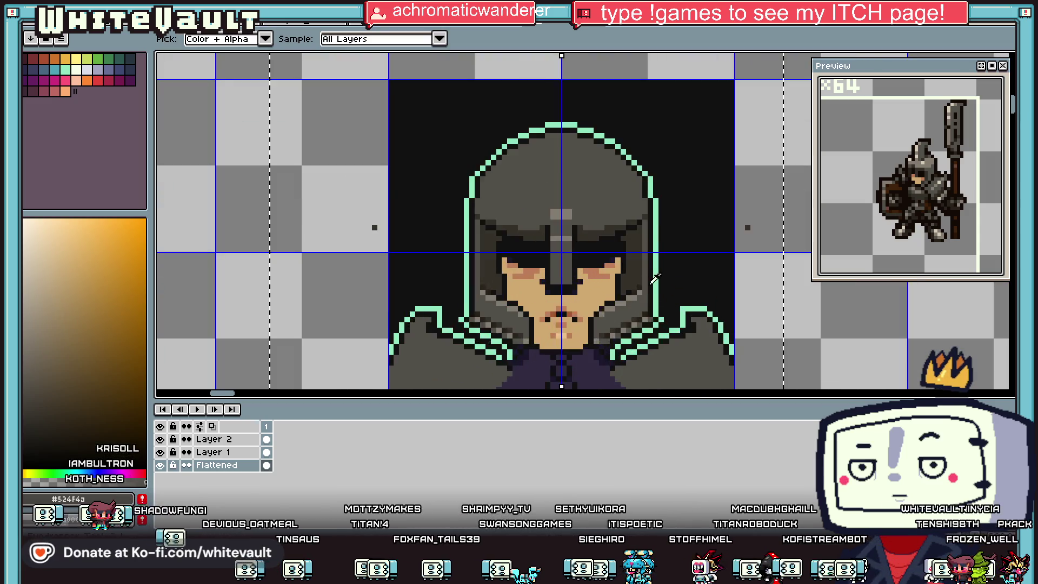
{"action": "mouse_move", "coordinate": [635, 148]}
{"action": "left_mouse_down"}
{"action": "mouse_move", "coordinate": [631, 276]}
{"action": "mouse_move", "coordinate": [626, 267]}
{"action": "left_mouse_up"}
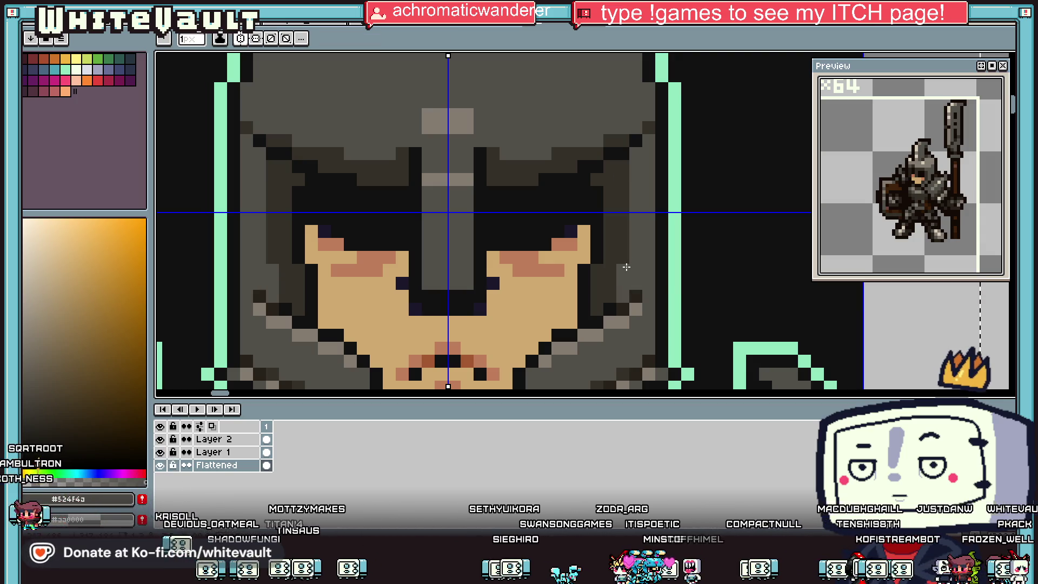
Darken pixels along both helmet sides with dark brown #272219, mirrored
{"action": "left_click", "coordinate": [632, 280], "text": "alt"}
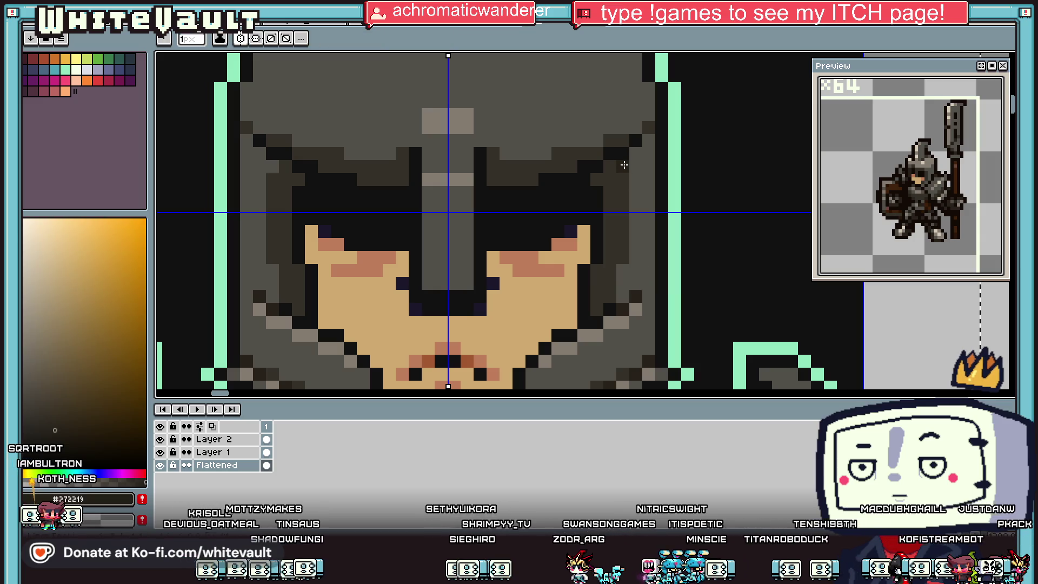
{"action": "left_click_drag", "start_coordinate": [624, 164], "coordinate": [623, 184]}
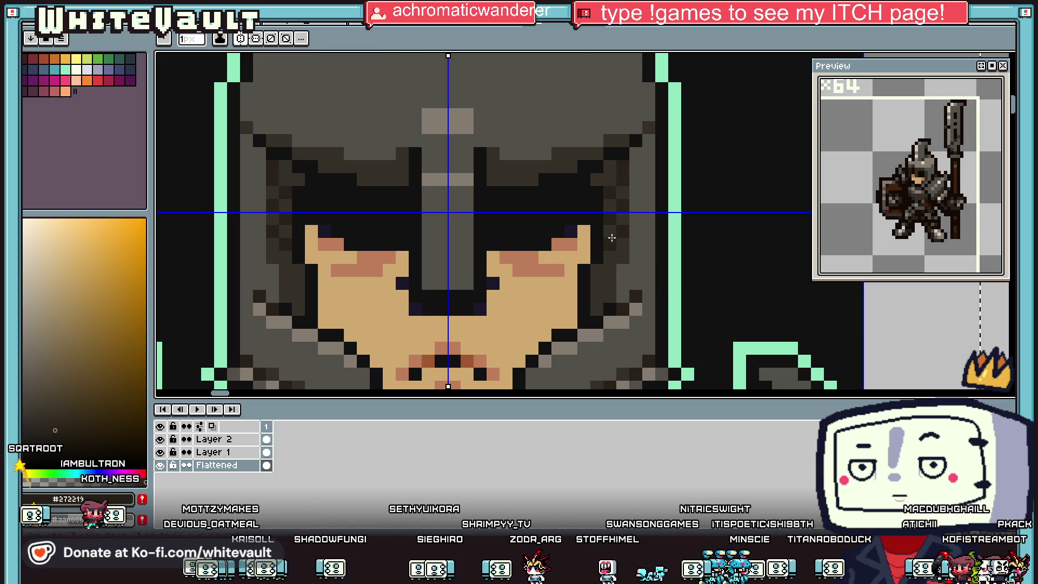
{"action": "scroll", "coordinate": [611, 238], "scroll_direction": "down", "scroll_amount": 3}
{"action": "scroll", "coordinate": [574, 238], "scroll_direction": "up", "scroll_amount": 2}
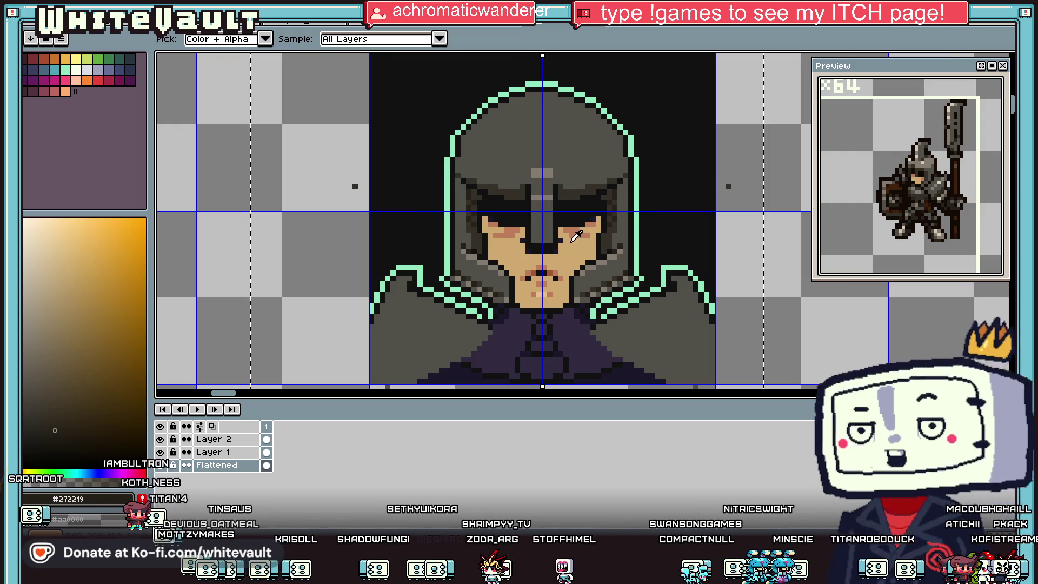
{"action": "scroll", "coordinate": [575, 238], "scroll_direction": "up", "scroll_amount": 1}
Repaint and darken the cheek pixels under the visor in brown #a25831 on both sides
{"action": "left_click", "coordinate": [581, 227], "text": "alt"}
{"action": "left_click_drag", "start_coordinate": [562, 217], "coordinate": [622, 237]}
{"action": "key", "text": "alt"}
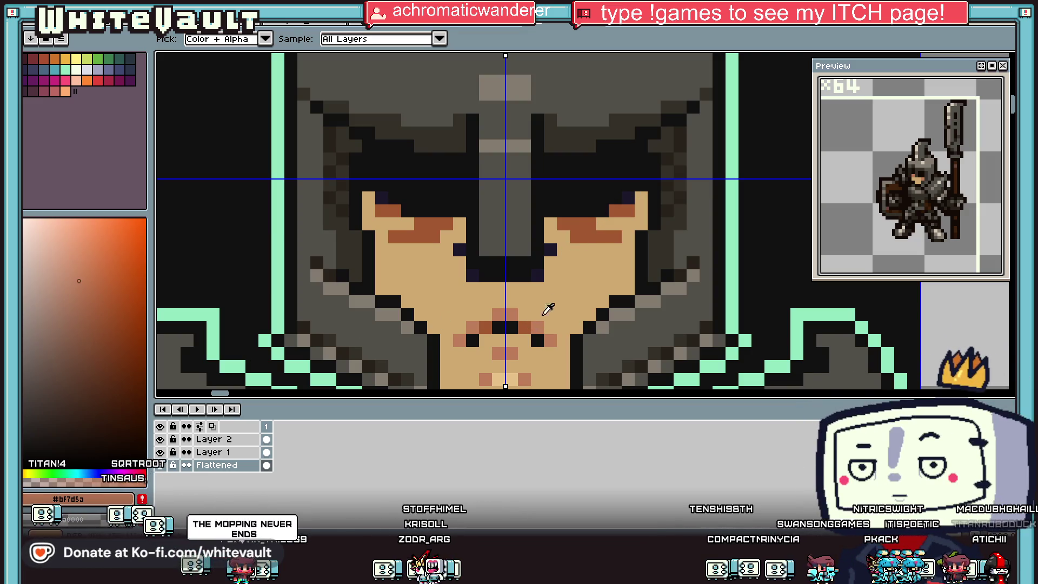
{"action": "left_click", "coordinate": [552, 288]}
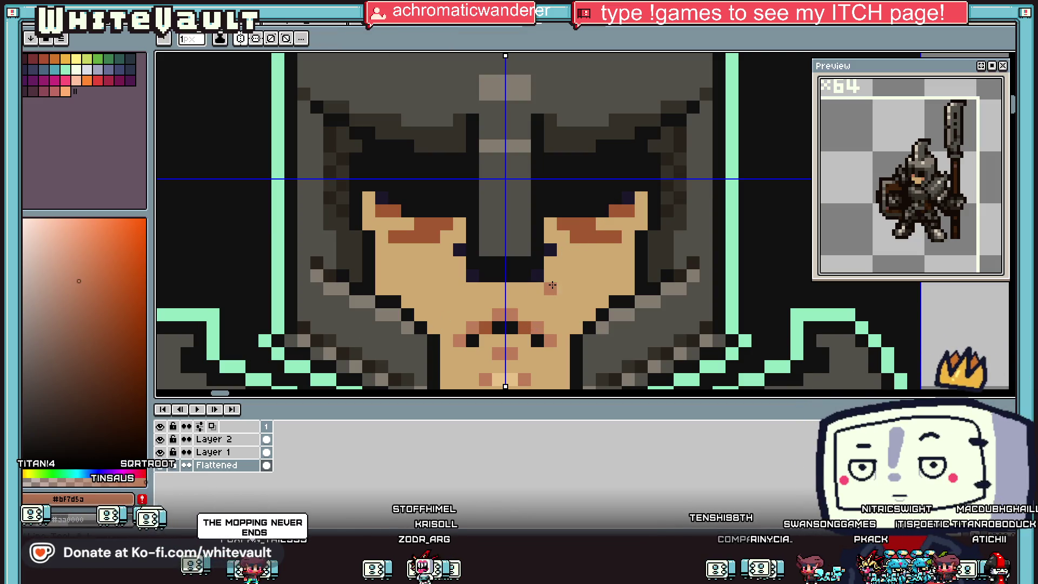
{"action": "left_click", "coordinate": [626, 260]}
{"action": "left_click", "coordinate": [610, 282], "text": "alt"}
Sample skin tones #d0a970 and #bf7d5a and turn dark pixels under the visor brown, mirrored
{"action": "left_click", "coordinate": [613, 228]}
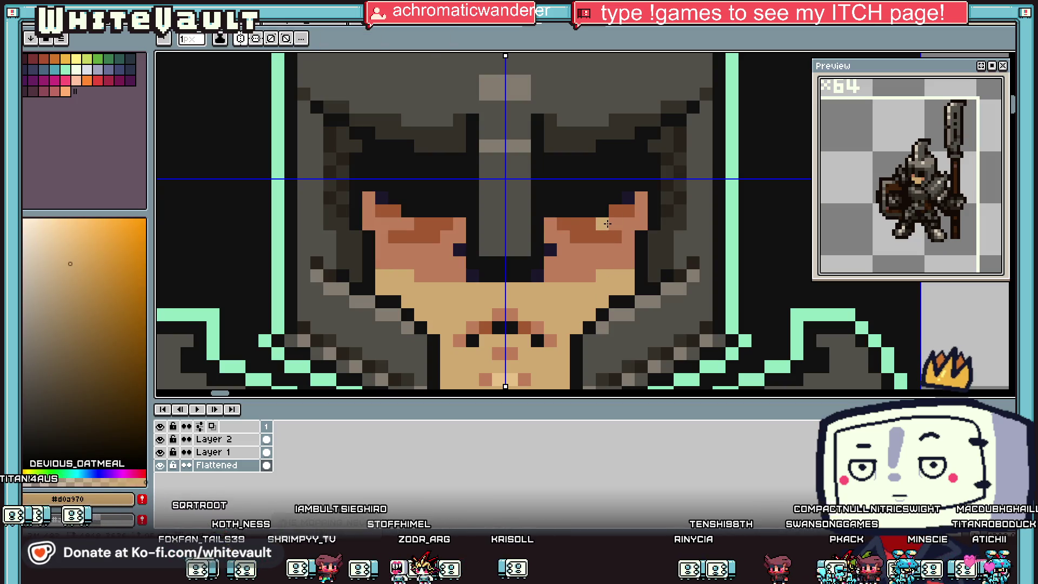
{"action": "scroll", "coordinate": [516, 252], "scroll_direction": "down", "scroll_amount": 5}
{"action": "scroll", "coordinate": [570, 291], "scroll_direction": "up", "scroll_amount": 5}
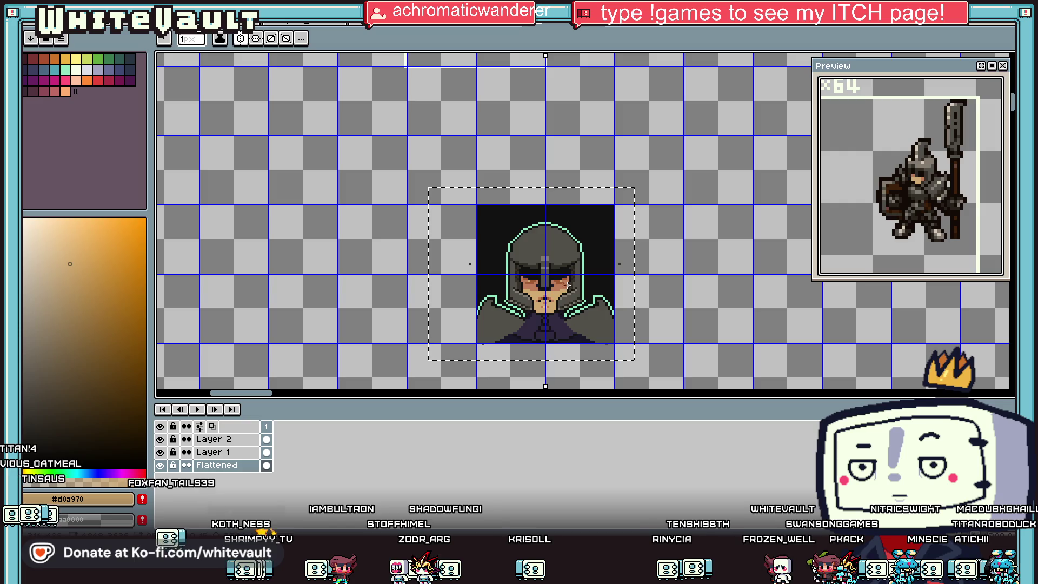
{"action": "left_click", "coordinate": [568, 277], "text": "alt"}
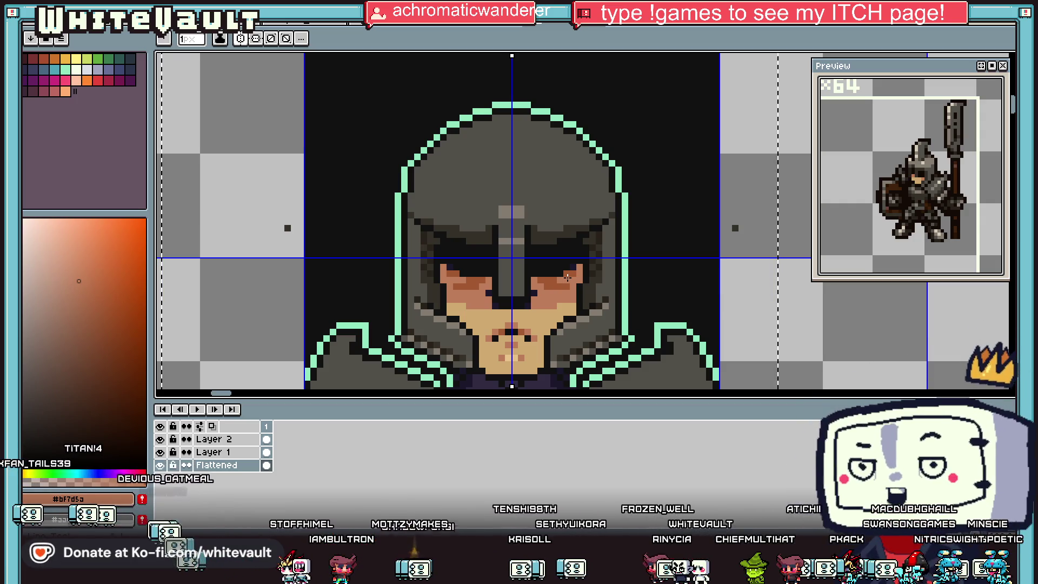
{"action": "scroll", "coordinate": [568, 277], "scroll_direction": "down", "scroll_amount": 2}
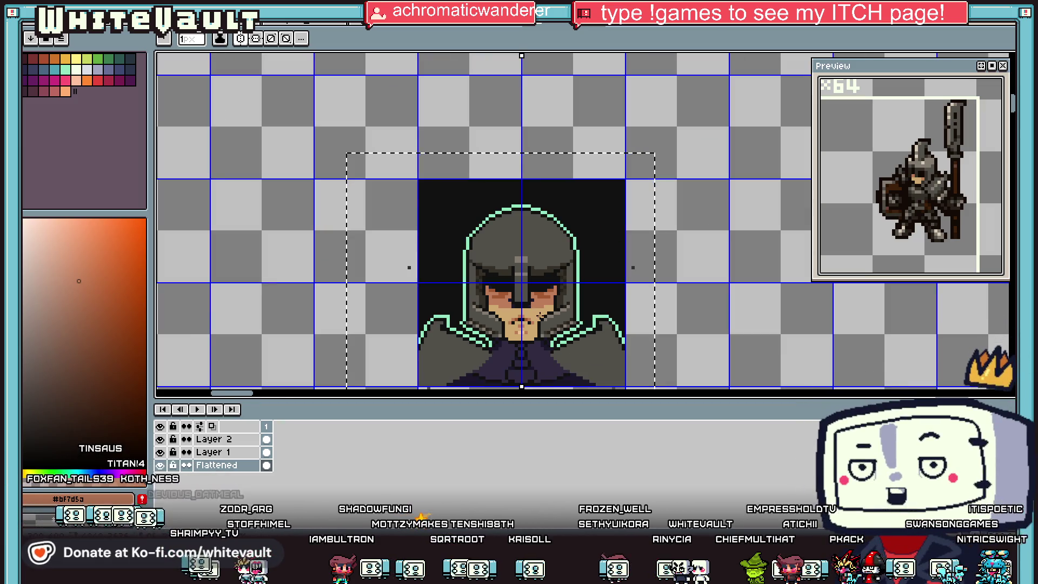
{"action": "key", "text": "i"}
{"action": "scroll", "coordinate": [535, 308], "scroll_direction": "up", "scroll_amount": 3}
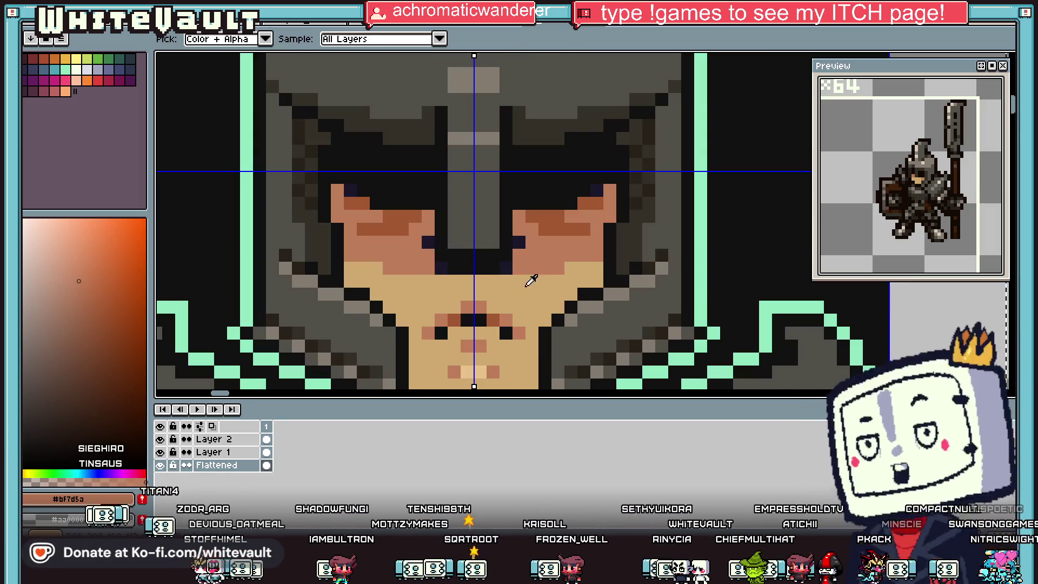
{"action": "key", "text": "b"}
{"action": "left_click", "coordinate": [506, 269]}
{"action": "left_click", "coordinate": [518, 242]}
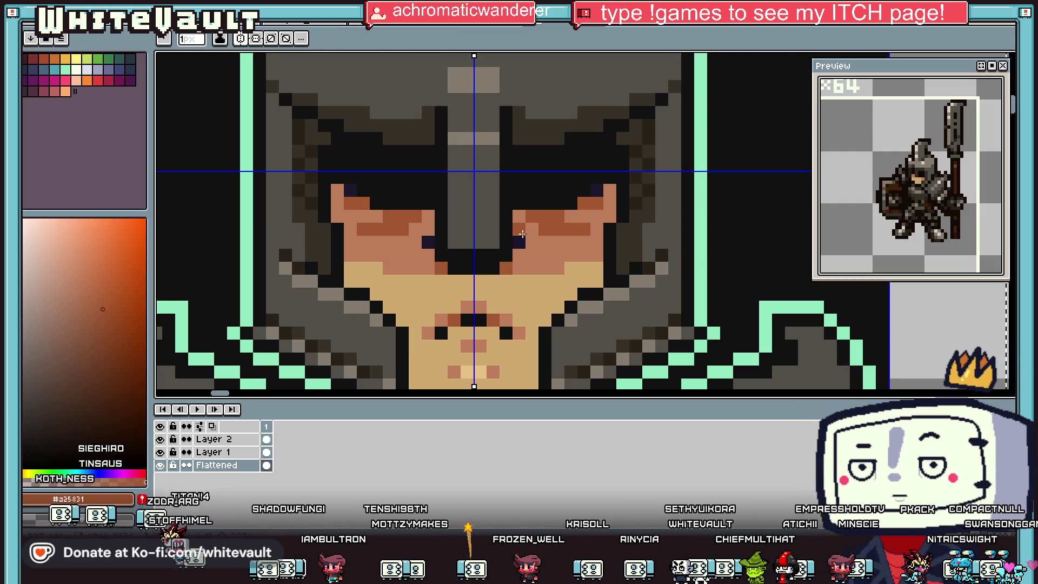
{"action": "scroll", "coordinate": [569, 273], "scroll_direction": "down", "scroll_amount": 3}
Sample the face skin tones #bf7d5a and #e9c289
{"action": "key", "text": "v"}
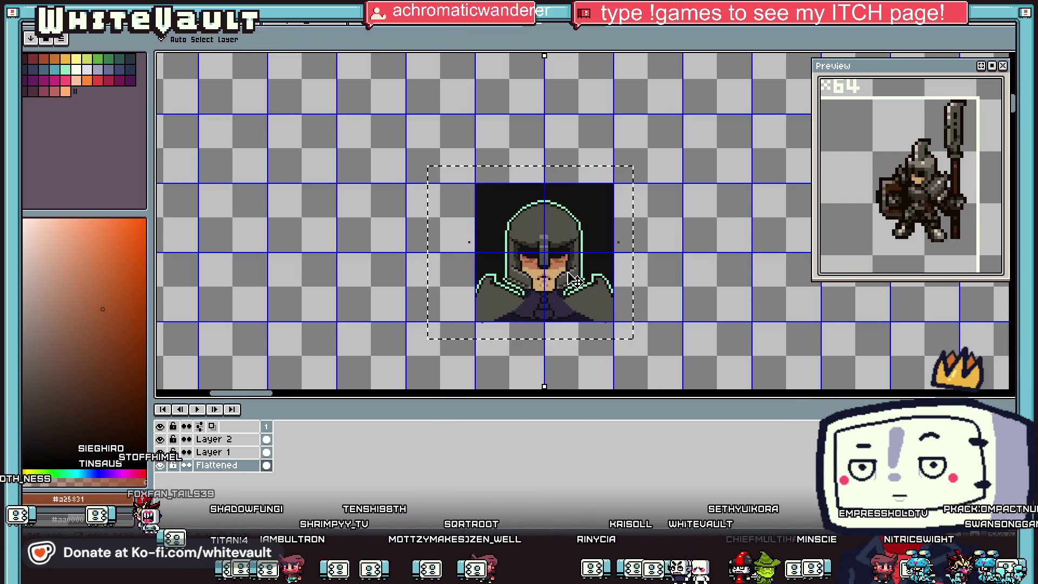
{"action": "key", "text": "i"}
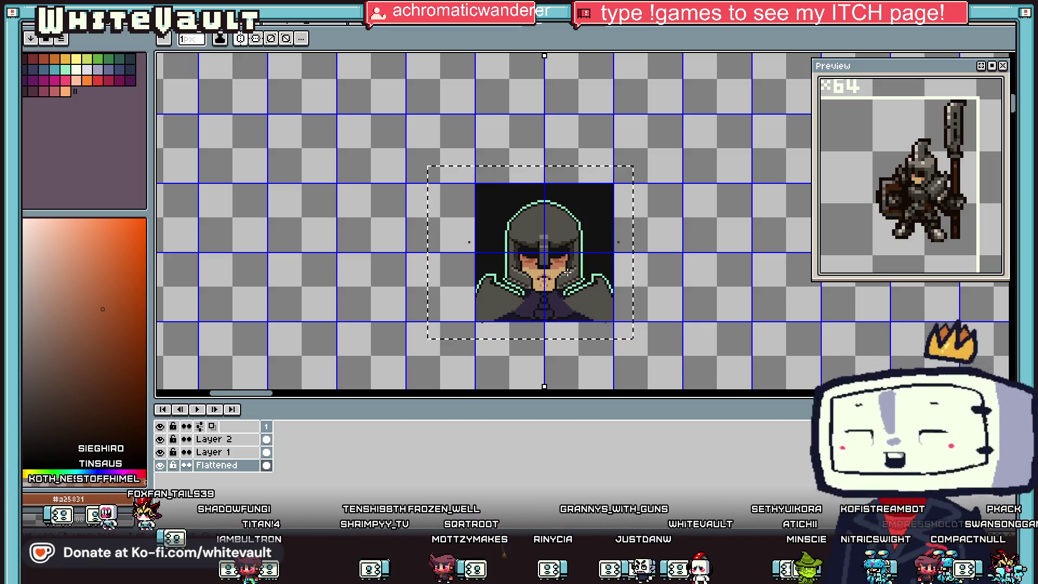
{"action": "left_click", "coordinate": [556, 281]}
{"action": "scroll", "coordinate": [538, 276], "scroll_direction": "up", "scroll_amount": 3}
{"action": "key", "text": "b"}
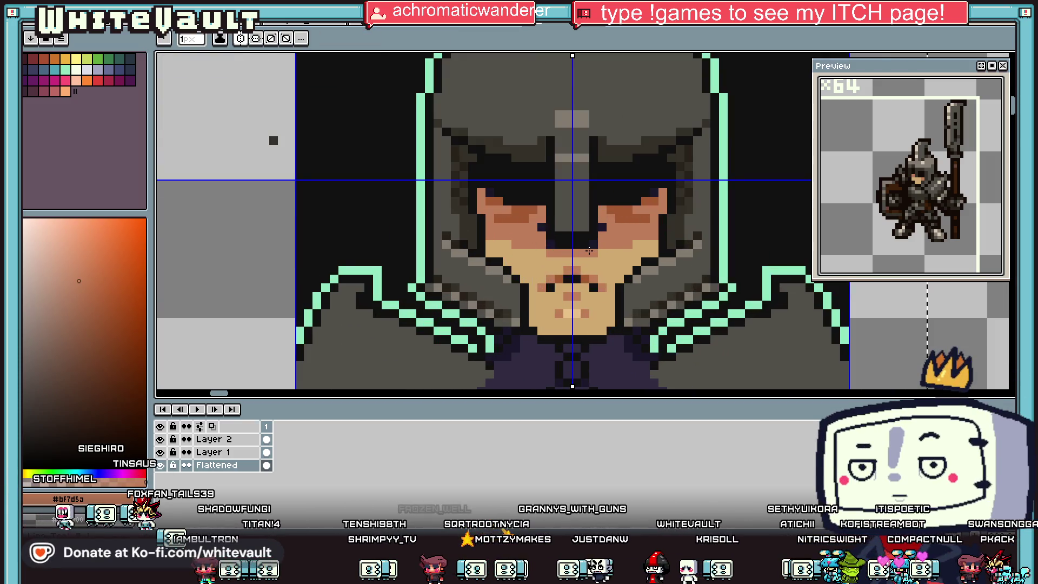
{"action": "key", "text": "i"}
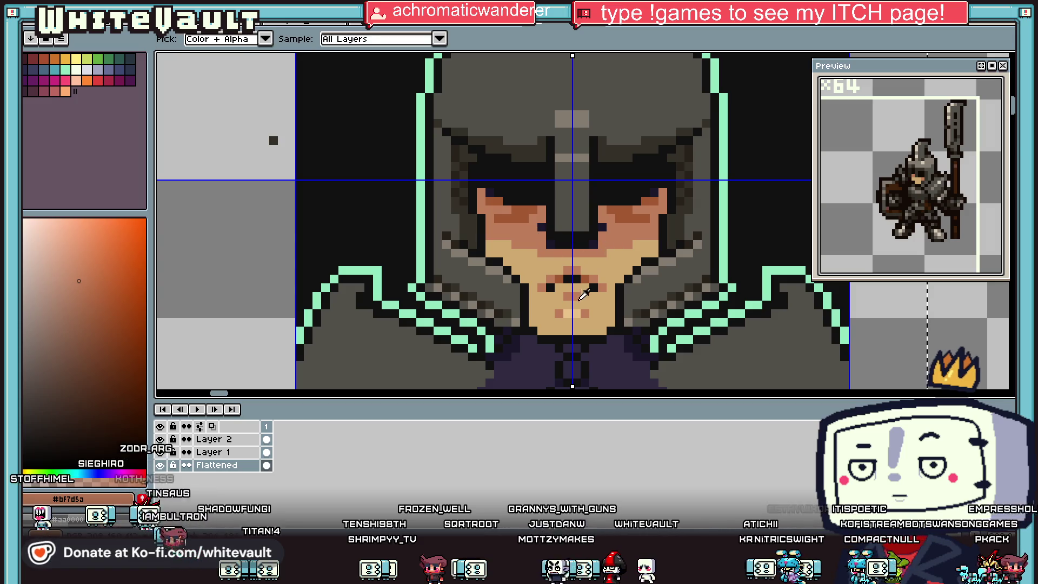
{"action": "left_click", "coordinate": [573, 313]}
{"action": "key", "text": "b"}
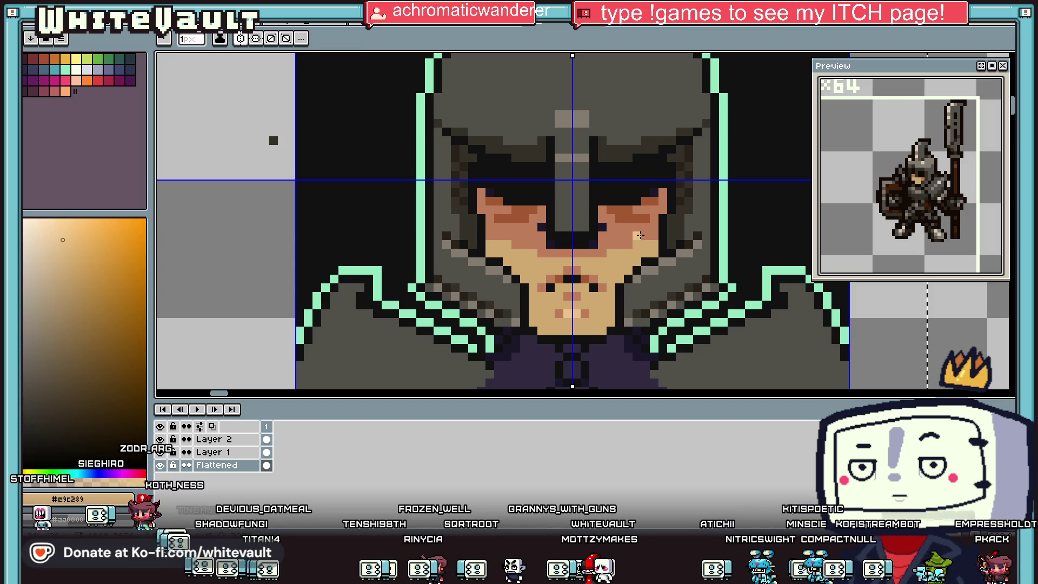
{"action": "scroll", "coordinate": [651, 242], "scroll_direction": "down", "scroll_amount": 5}
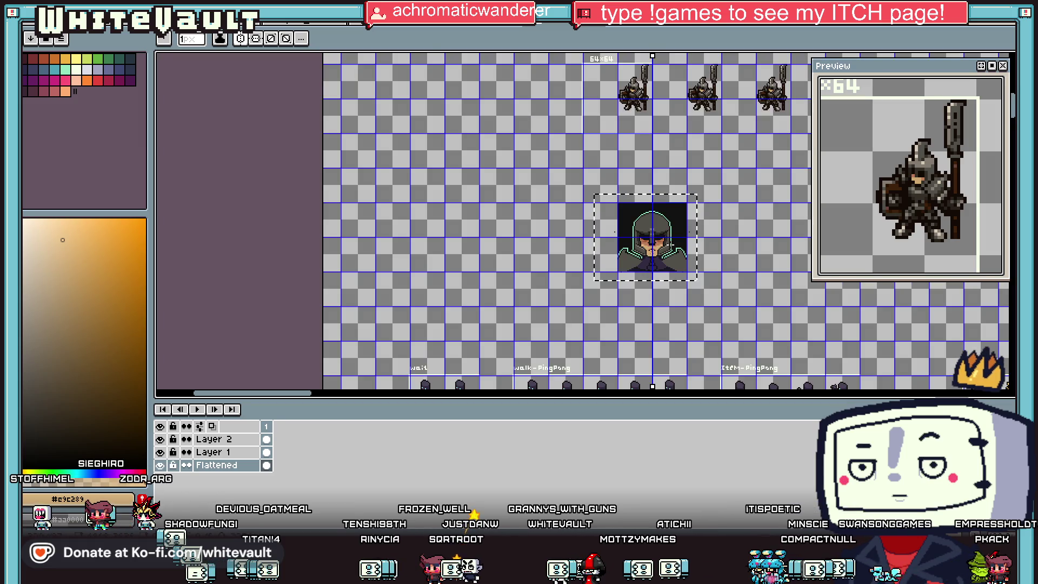
Paint mirrored light-grey highlight pixels along the helmet brow above the eye slit
{"action": "scroll", "coordinate": [671, 241], "scroll_direction": "up", "scroll_amount": 2}
{"action": "key", "text": "i"}
{"action": "scroll", "coordinate": [623, 195], "scroll_direction": "up", "scroll_amount": 1}
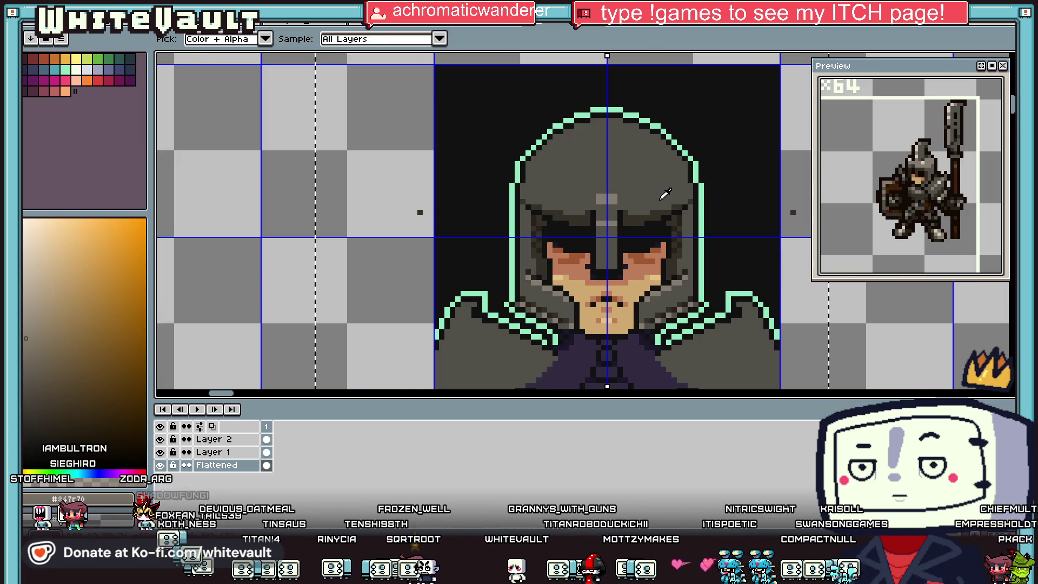
{"action": "key", "text": "b"}
{"action": "scroll", "coordinate": [676, 171], "scroll_direction": "up", "scroll_amount": 1}
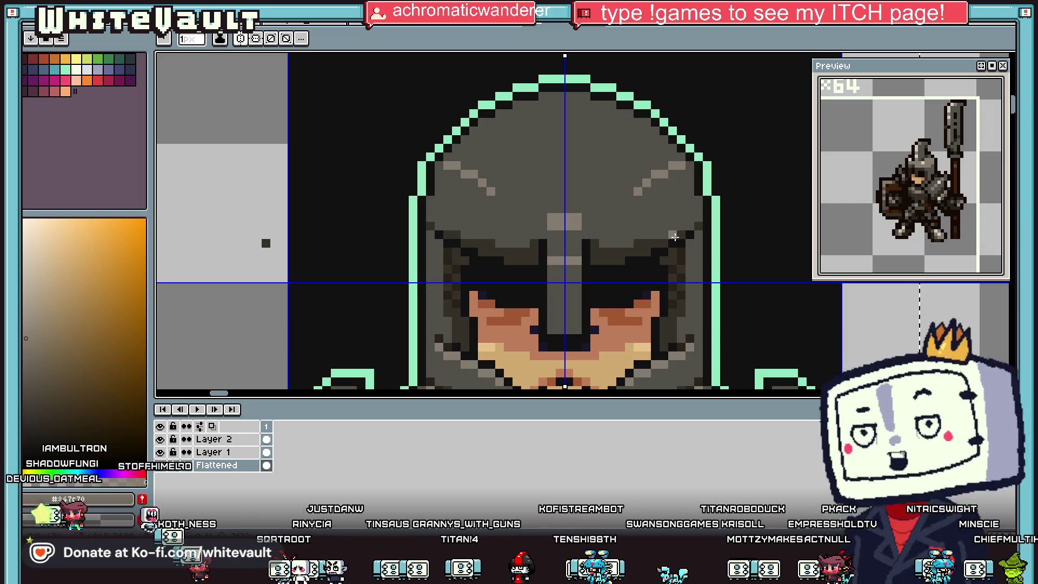
{"action": "left_click_drag", "start_coordinate": [639, 209], "coordinate": [650, 210]}
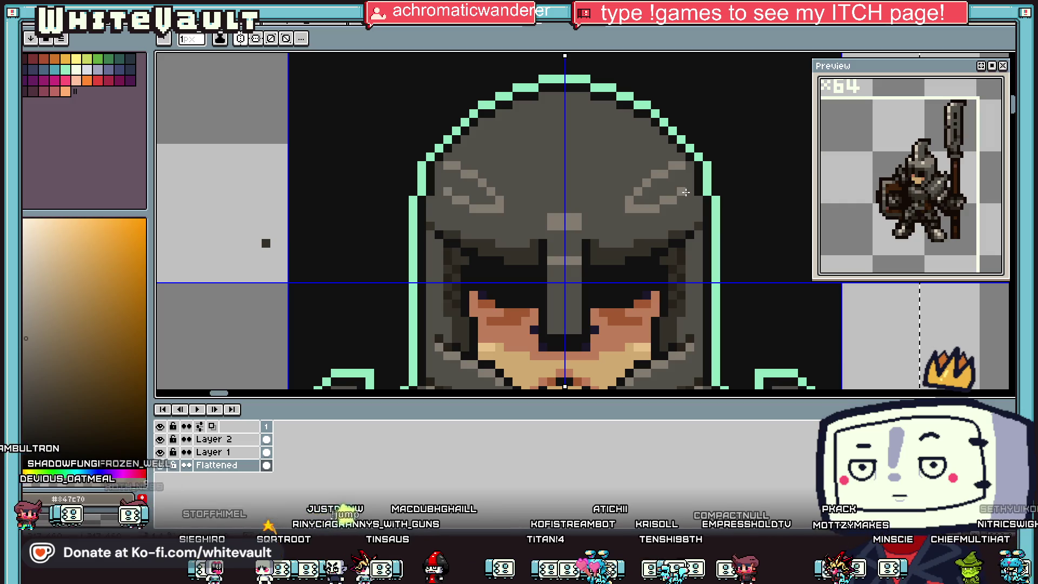
{"action": "left_click", "coordinate": [686, 192]}
{"action": "scroll", "coordinate": [686, 192], "scroll_direction": "down", "scroll_amount": 5}
{"action": "scroll", "coordinate": [693, 171], "scroll_direction": "up", "scroll_amount": 3}
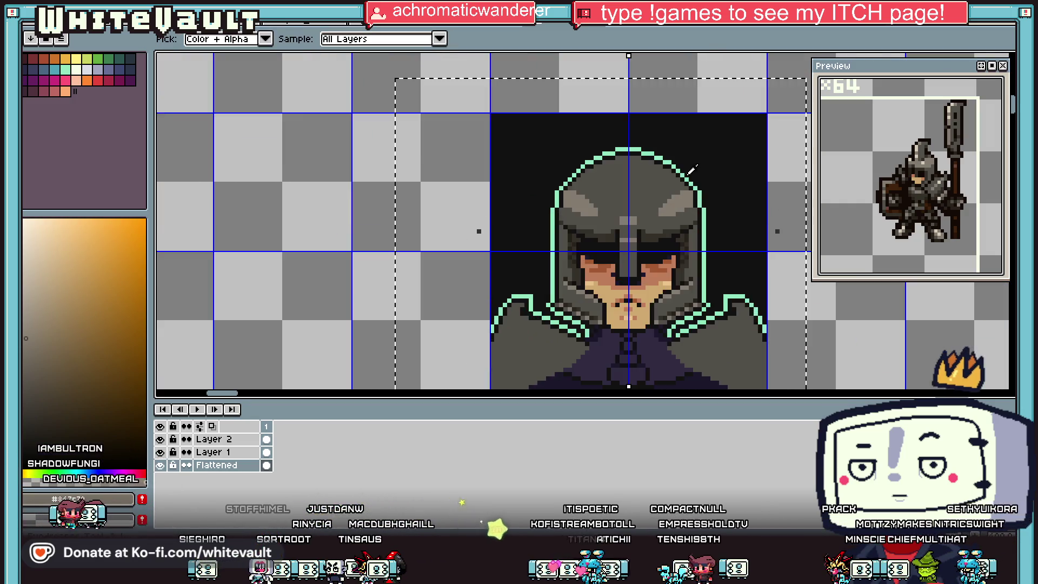
{"action": "scroll", "coordinate": [691, 172], "scroll_direction": "up", "scroll_amount": 1}
{"action": "key", "text": "b"}
{"action": "scroll", "coordinate": [622, 216], "scroll_direction": "up", "scroll_amount": 3}
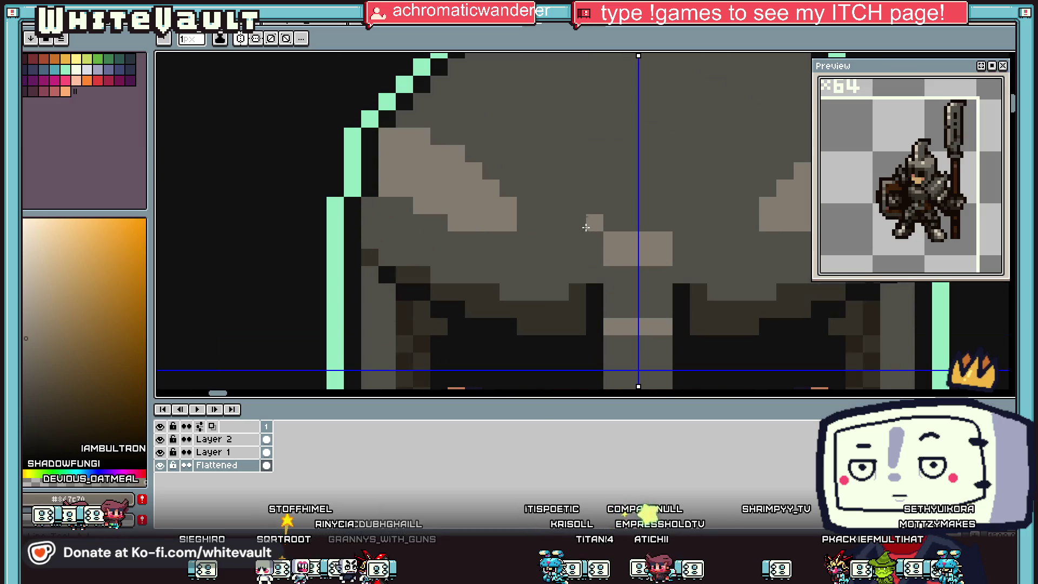
{"action": "scroll", "coordinate": [624, 216], "scroll_direction": "down", "scroll_amount": 4}
Sample the darker skin brown and the lighter skin tone from the face
{"action": "key", "text": "v"}
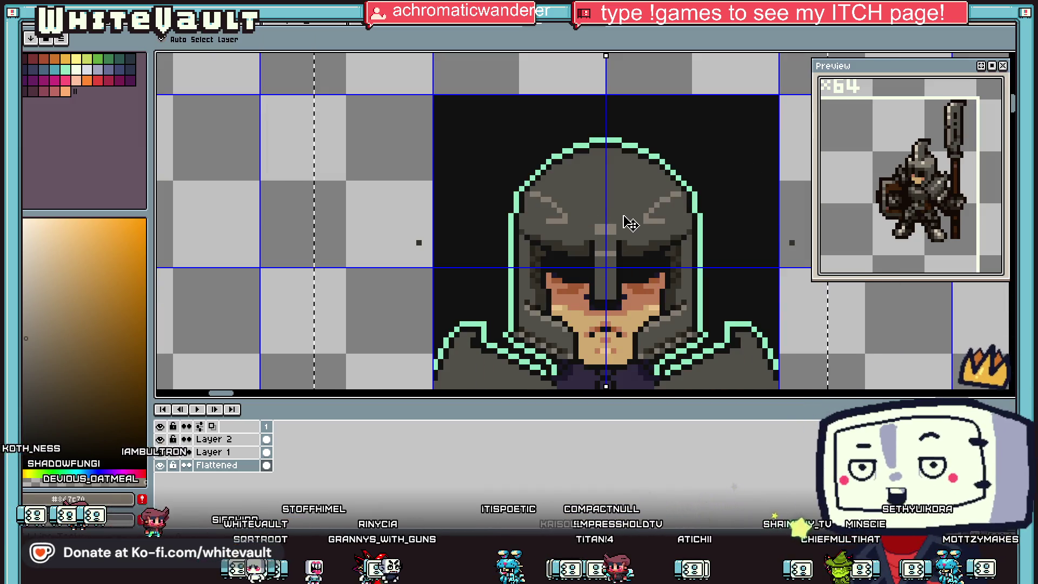
{"action": "key", "text": "b"}
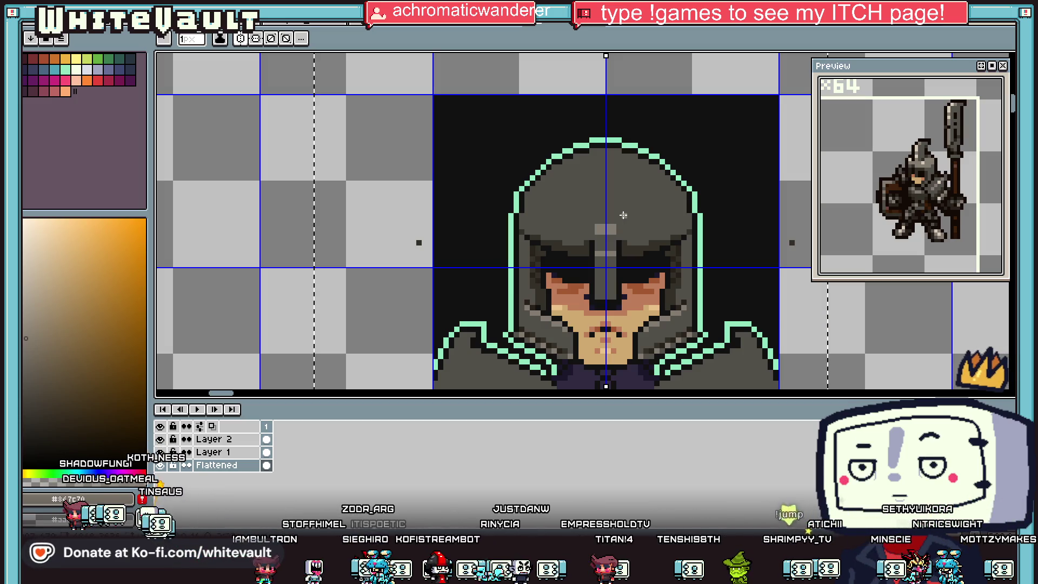
{"action": "key", "text": "i"}
{"action": "scroll", "coordinate": [563, 216], "scroll_direction": "down", "scroll_amount": 1}
{"action": "scroll", "coordinate": [638, 259], "scroll_direction": "up", "scroll_amount": 1}
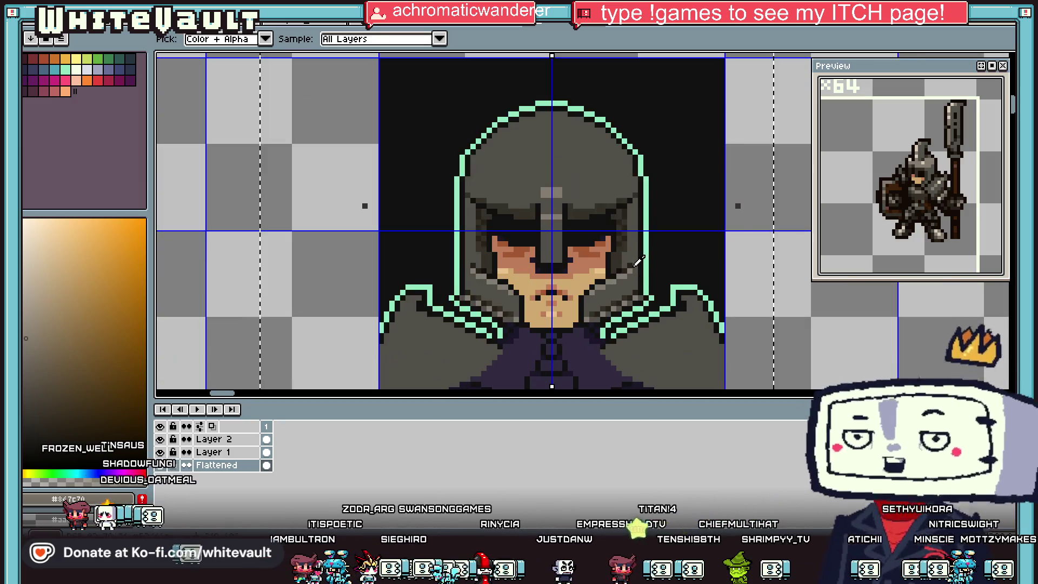
{"action": "scroll", "coordinate": [640, 260], "scroll_direction": "up", "scroll_amount": 2}
{"action": "scroll", "coordinate": [639, 261], "scroll_direction": "down", "scroll_amount": 3}
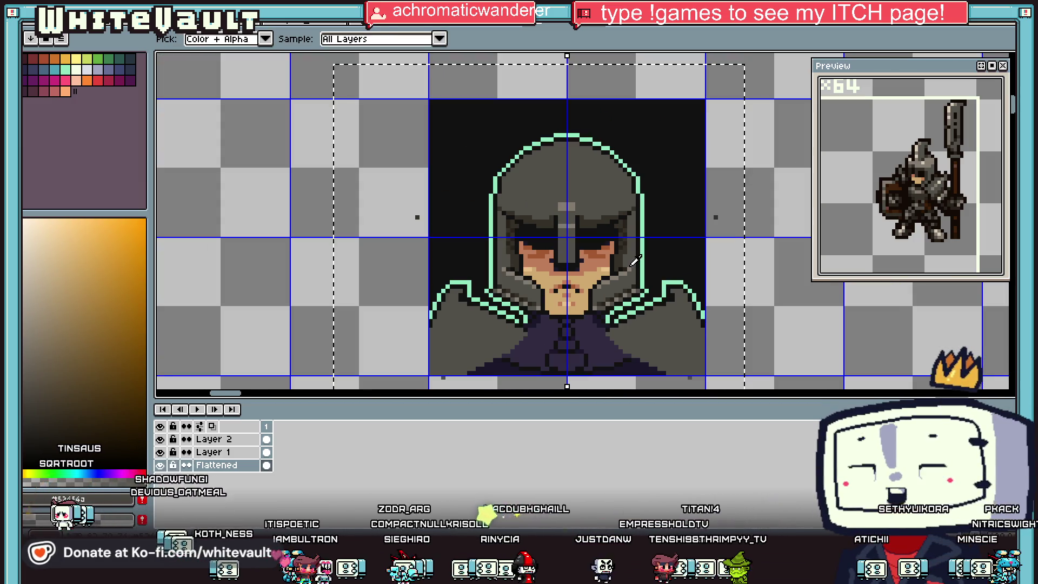
{"action": "scroll", "coordinate": [636, 260], "scroll_direction": "up", "scroll_amount": 1}
{"action": "left_click", "coordinate": [482, 254]}
{"action": "scroll", "coordinate": [483, 254], "scroll_direction": "up", "scroll_amount": 1}
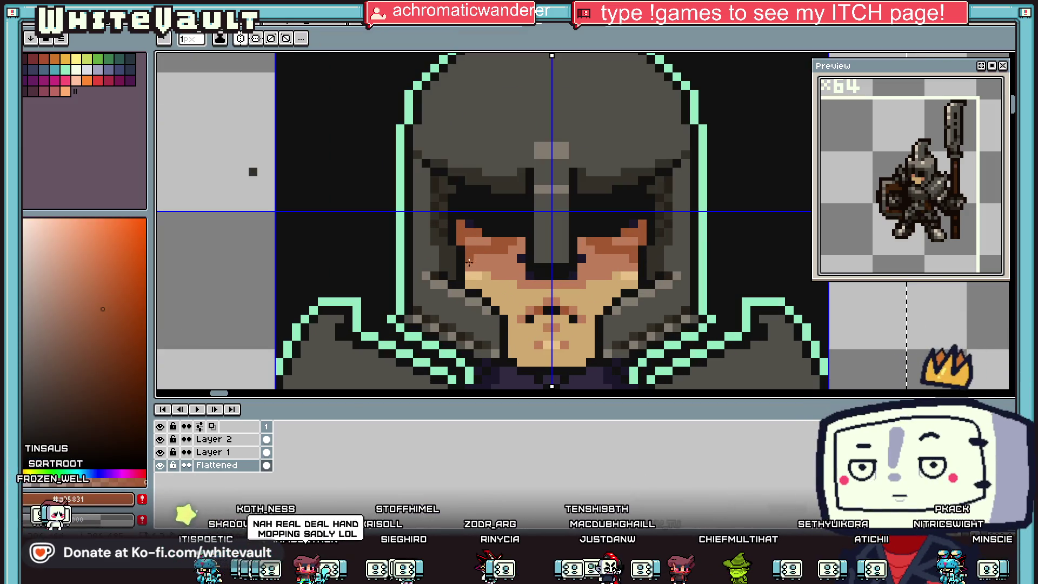
{"action": "left_click", "coordinate": [469, 281], "text": "alt"}
{"action": "scroll", "coordinate": [539, 282], "scroll_direction": "down", "scroll_amount": 5}
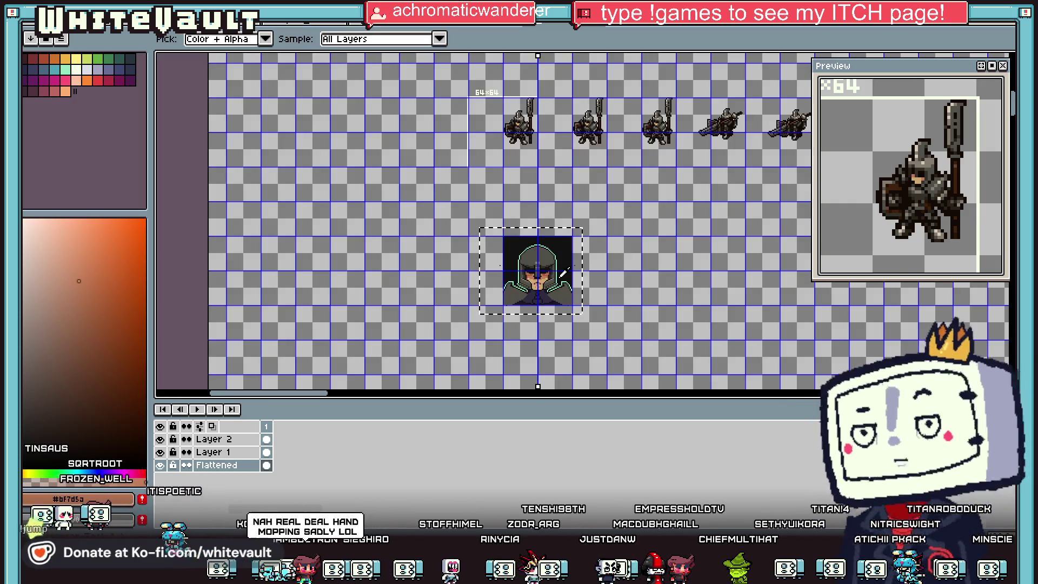
Resample the darker skin brown, lighter skin tone and mint outline colour
{"action": "scroll", "coordinate": [539, 282], "scroll_direction": "up", "scroll_amount": 5}
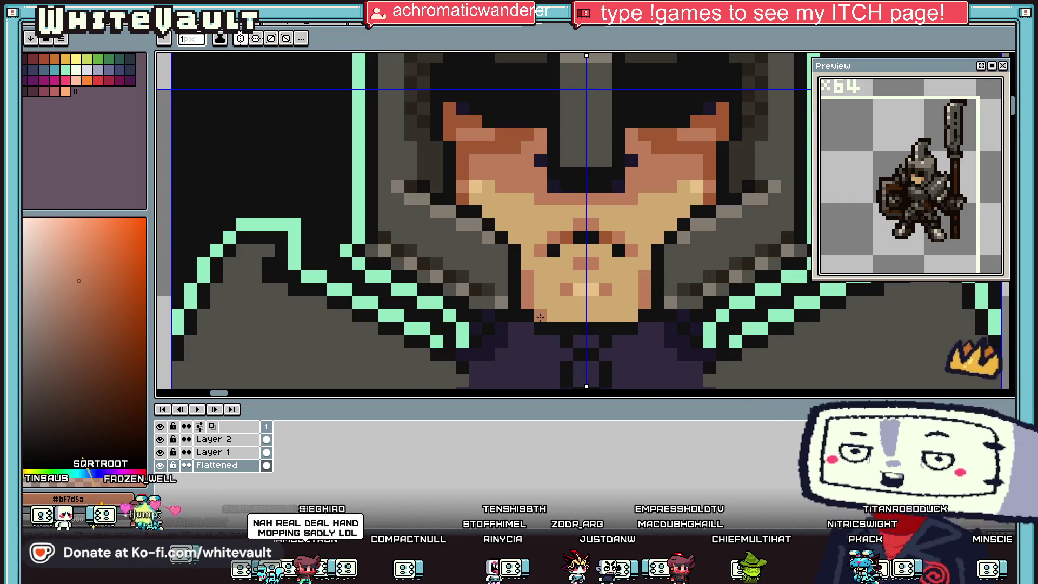
{"action": "key", "text": "b"}
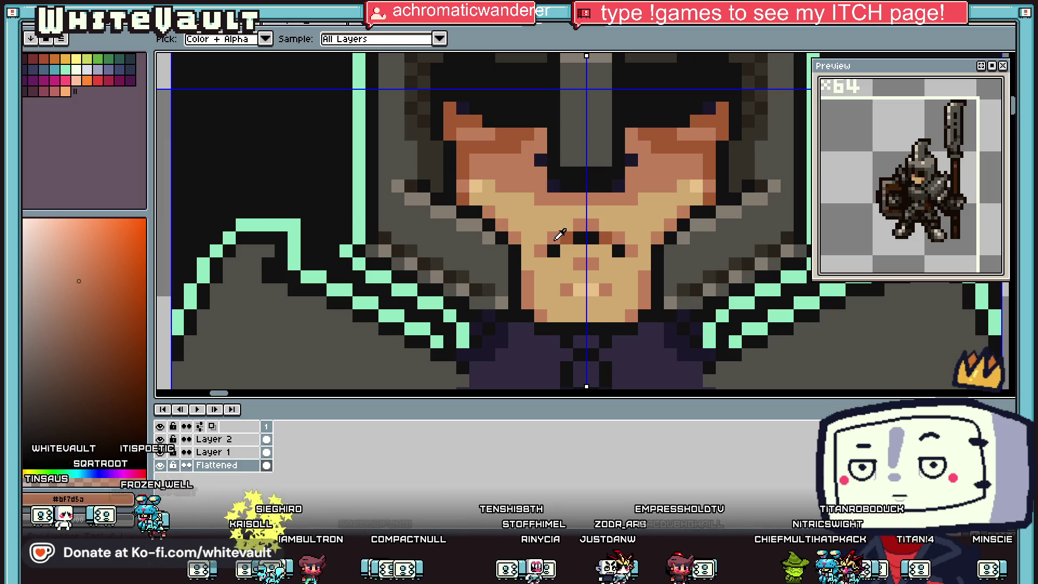
{"action": "left_click", "coordinate": [564, 237], "text": "alt"}
{"action": "left_click", "coordinate": [528, 281], "text": "alt"}
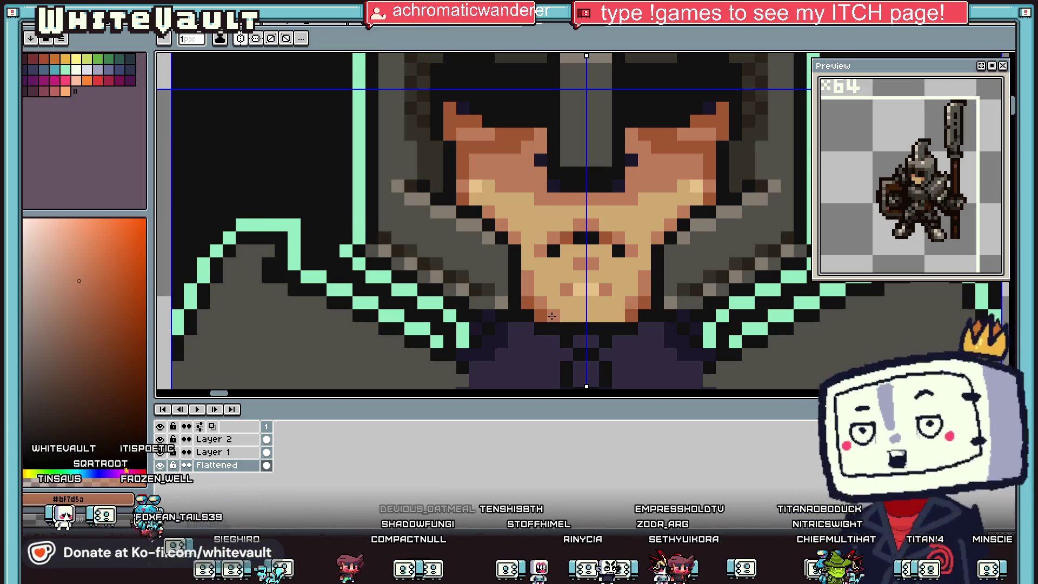
{"action": "scroll", "coordinate": [607, 300], "scroll_direction": "down", "scroll_amount": 4}
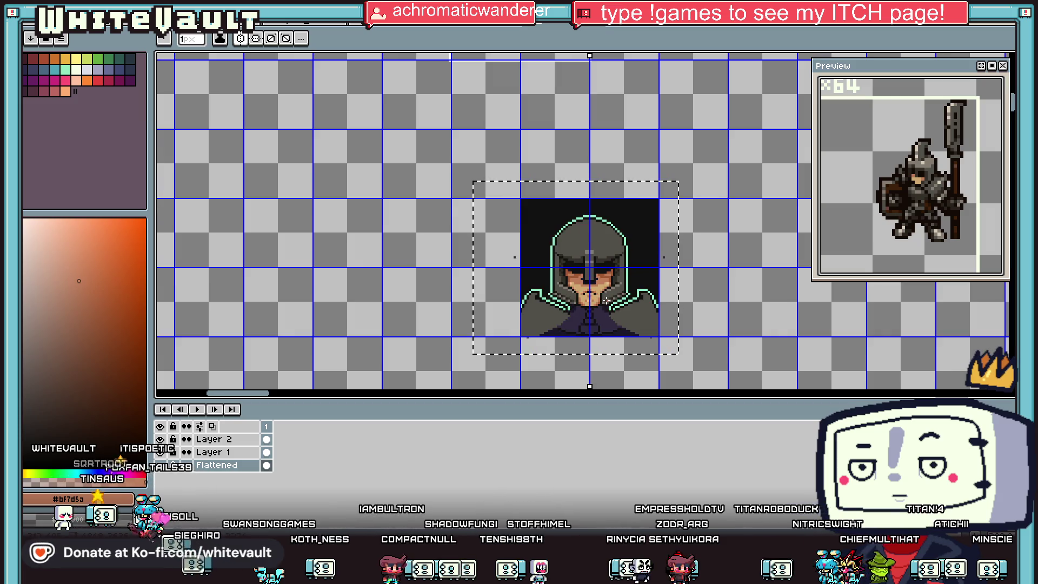
{"action": "scroll", "coordinate": [589, 273], "scroll_direction": "up", "scroll_amount": 4}
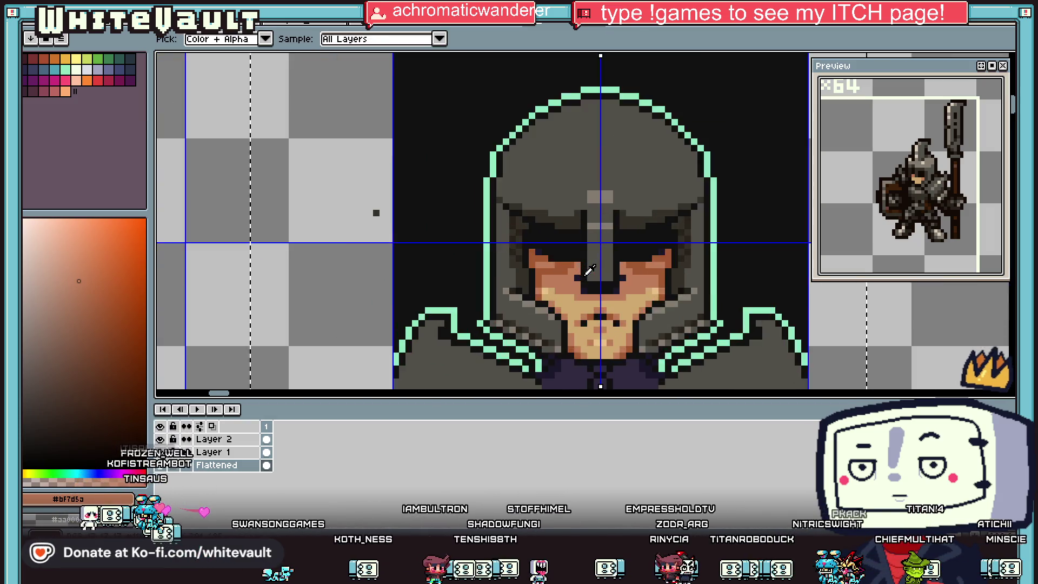
{"action": "scroll", "coordinate": [569, 253], "scroll_direction": "down", "scroll_amount": 4}
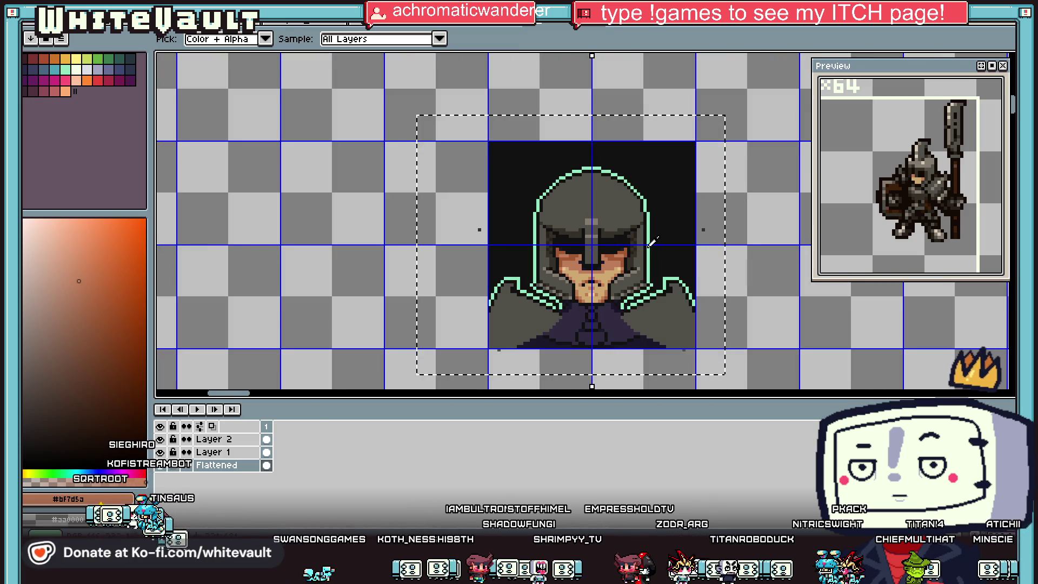
{"action": "left_click", "coordinate": [653, 242], "text": "alt"}
{"action": "scroll", "coordinate": [615, 250], "scroll_direction": "up", "scroll_amount": 3}
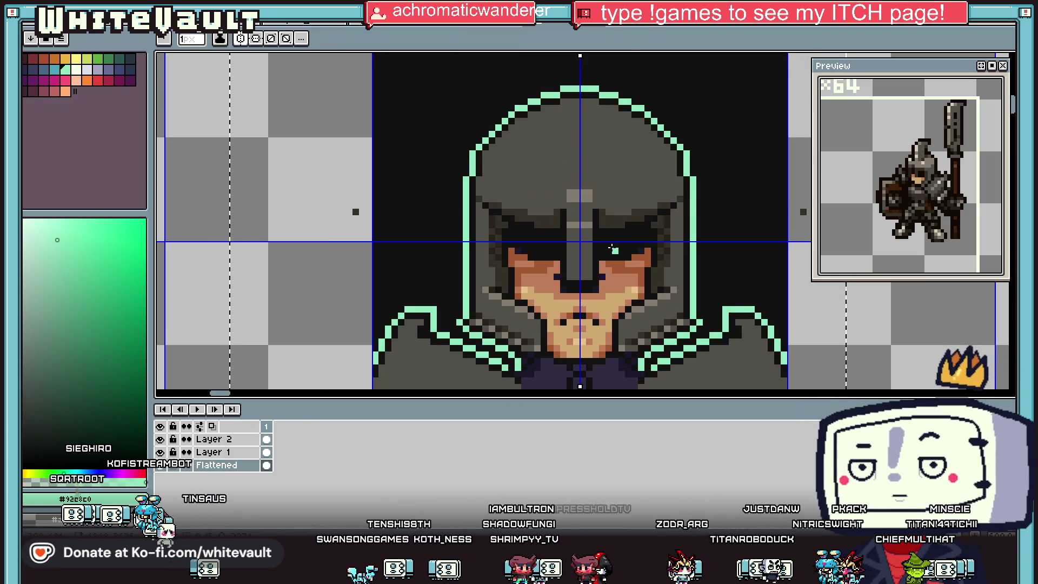
{"action": "scroll", "coordinate": [613, 248], "scroll_direction": "down", "scroll_amount": 4}
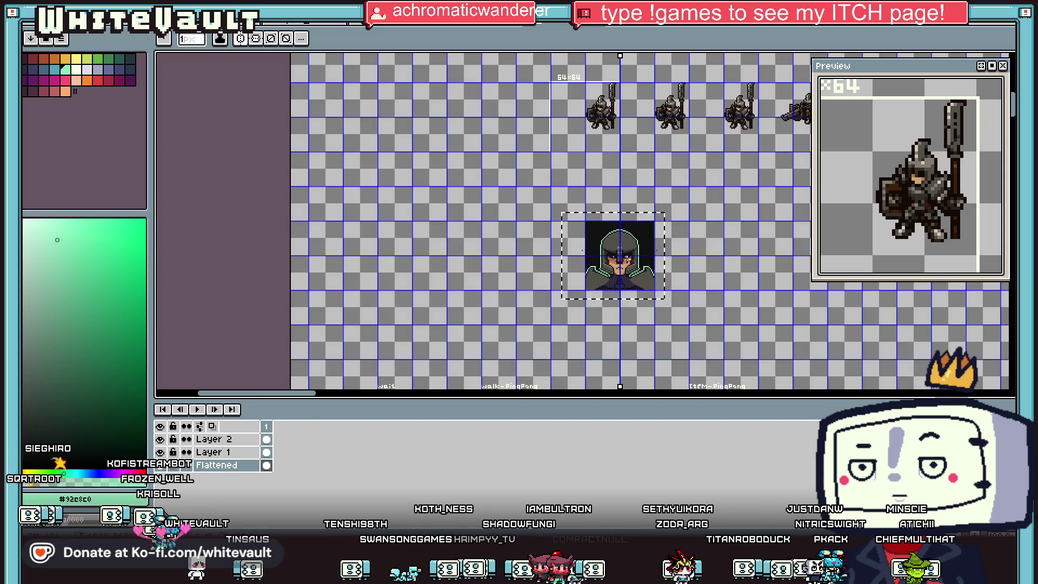
{"action": "scroll", "coordinate": [620, 252], "scroll_direction": "up", "scroll_amount": 4}
{"action": "scroll", "coordinate": [652, 265], "scroll_direction": "down", "scroll_amount": 3}
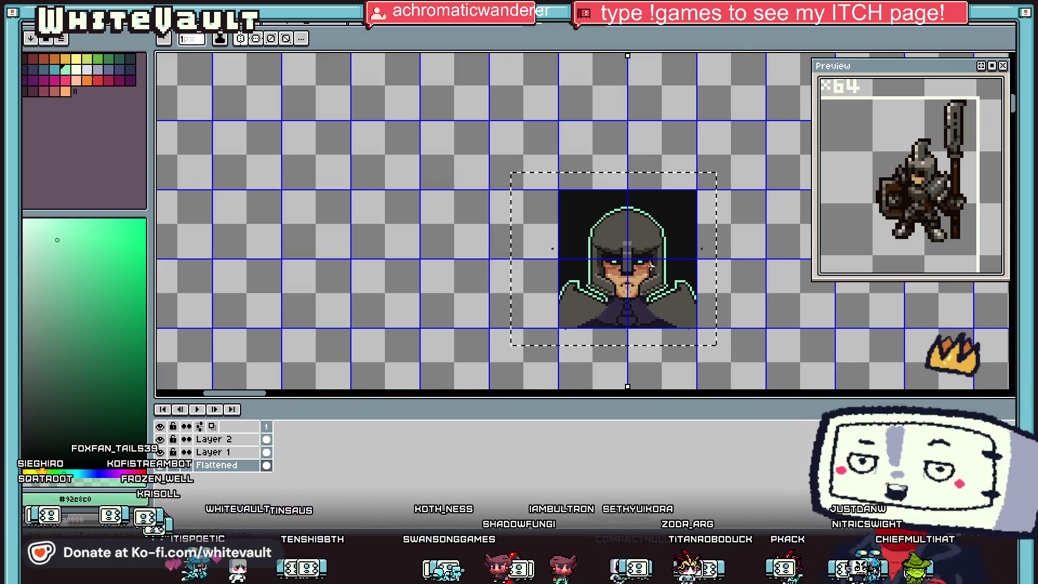
Sample the dark brown shadow colour and place a mirrored dark pixel near the shoulder
{"action": "key", "text": "i"}
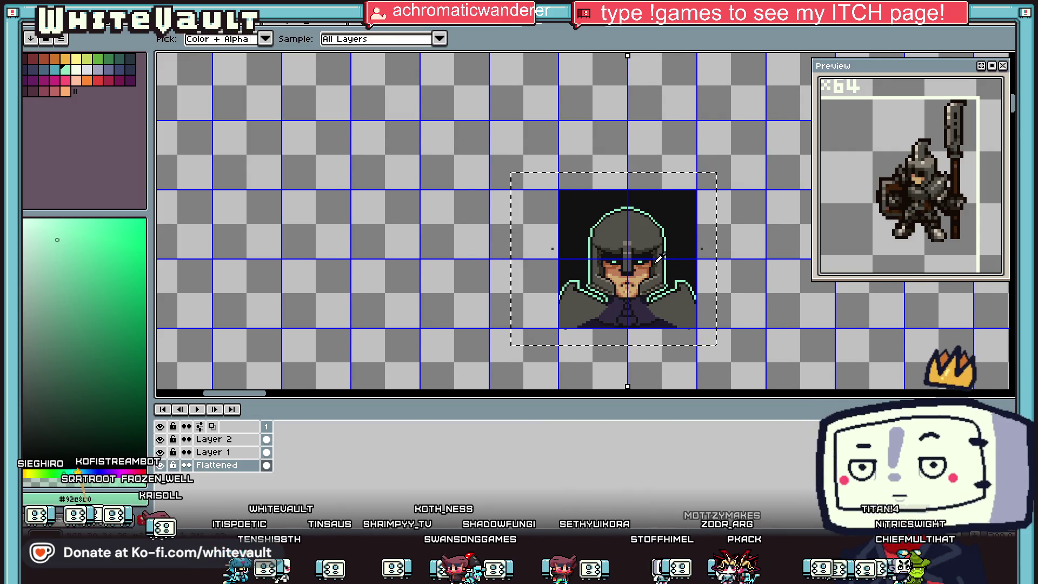
{"action": "scroll", "coordinate": [660, 261], "scroll_direction": "down", "scroll_amount": 3}
{"action": "scroll", "coordinate": [662, 262], "scroll_direction": "up", "scroll_amount": 3}
{"action": "key", "text": "v"}
{"action": "key", "text": "i"}
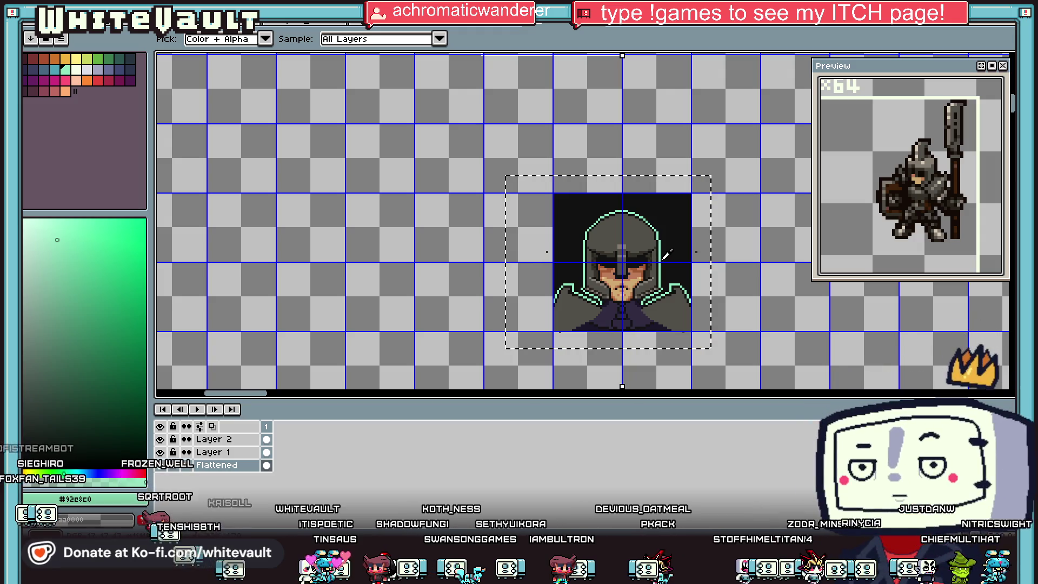
{"action": "scroll", "coordinate": [679, 300], "scroll_direction": "up", "scroll_amount": 3}
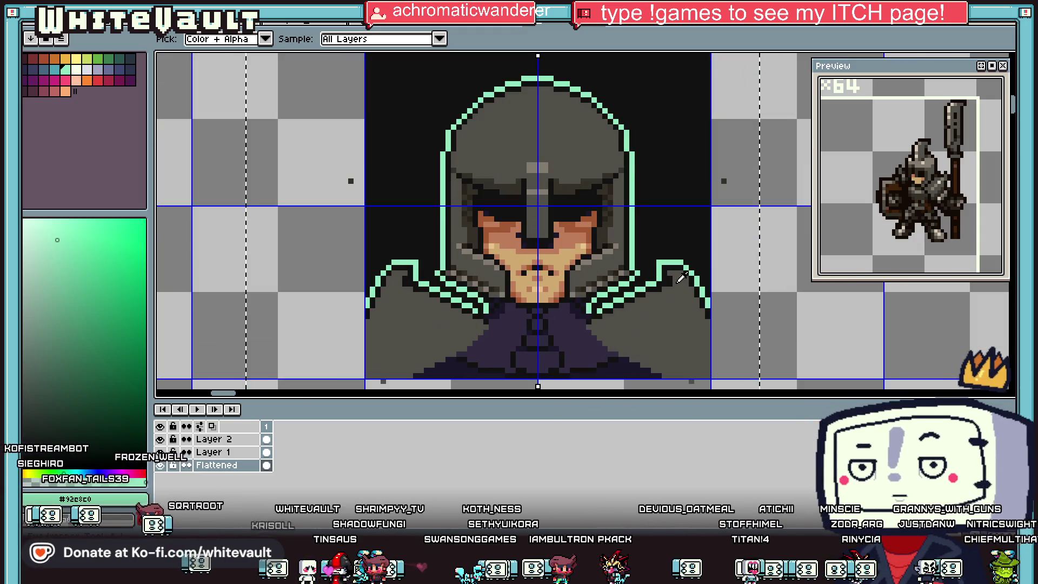
{"action": "left_click", "coordinate": [626, 263]}
{"action": "key", "text": "b"}
{"action": "scroll", "coordinate": [692, 290], "scroll_direction": "up", "scroll_amount": 1}
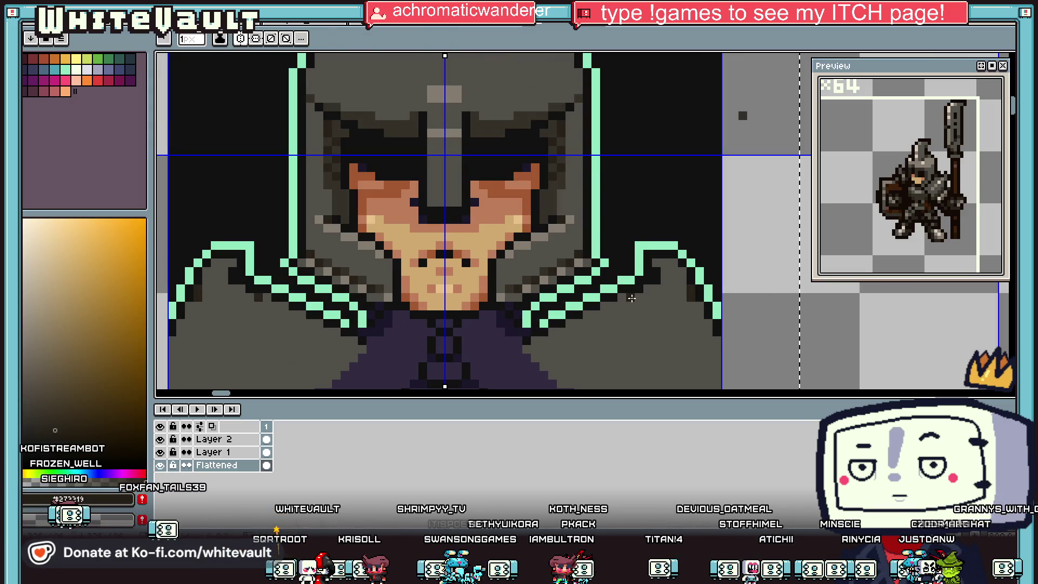
{"action": "left_click", "coordinate": [661, 323]}
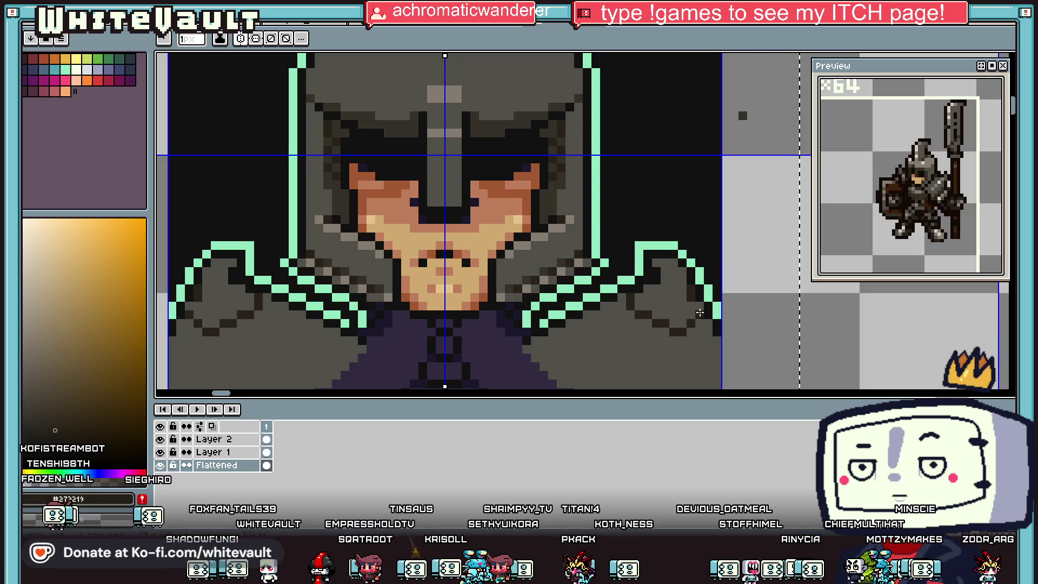
Sample a dark shadow colour and bucket-fill both grey shoulder areas darker
{"action": "key", "text": "i"}
{"action": "left_click", "coordinate": [576, 259]}
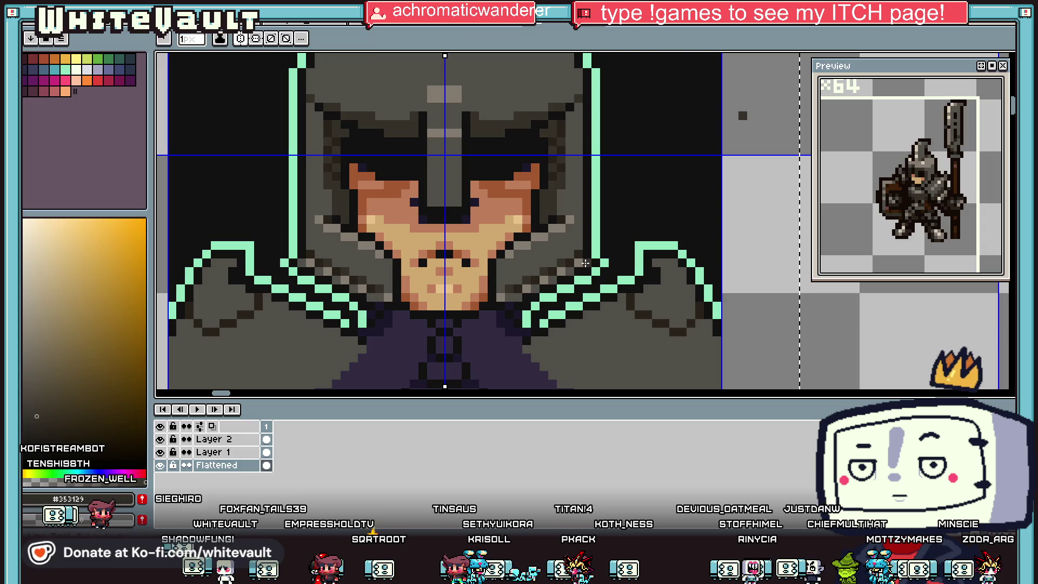
{"action": "scroll", "coordinate": [670, 281], "scroll_direction": "up", "scroll_amount": 1}
{"action": "key", "text": "g"}
{"action": "left_click", "coordinate": [679, 310]}
{"action": "scroll", "coordinate": [679, 311], "scroll_direction": "down", "scroll_amount": 4}
{"action": "scroll", "coordinate": [673, 300], "scroll_direction": "up", "scroll_amount": 2}
{"action": "left_click", "coordinate": [673, 300]}
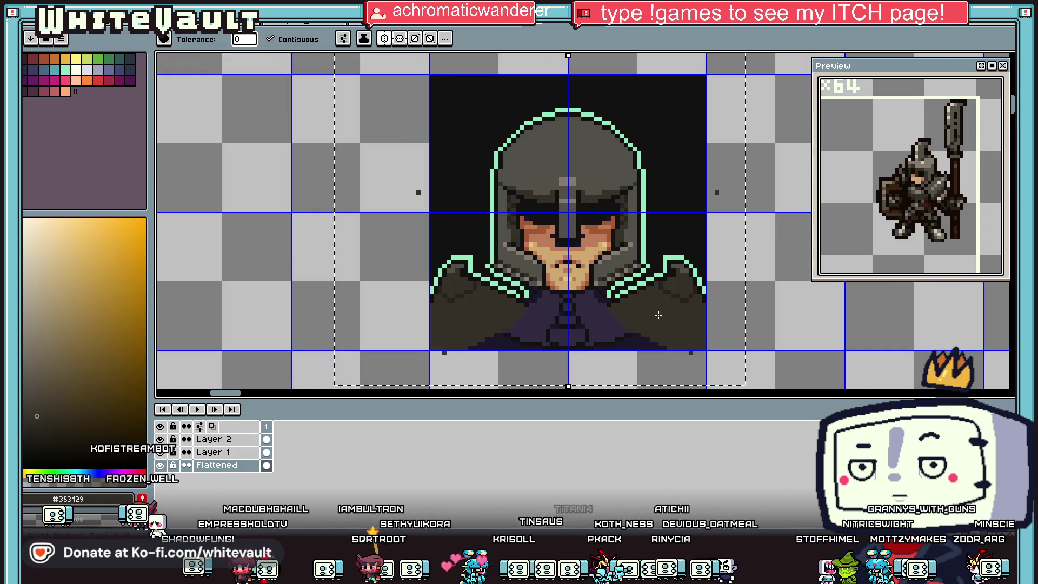
Paint mirrored near-black pixels on the collar between the knight's shoulders
{"action": "scroll", "coordinate": [622, 308], "scroll_direction": "down", "scroll_amount": 3}
{"action": "scroll", "coordinate": [592, 319], "scroll_direction": "up", "scroll_amount": 2}
{"action": "key", "text": "i"}
{"action": "scroll", "coordinate": [552, 301], "scroll_direction": "up", "scroll_amount": 2}
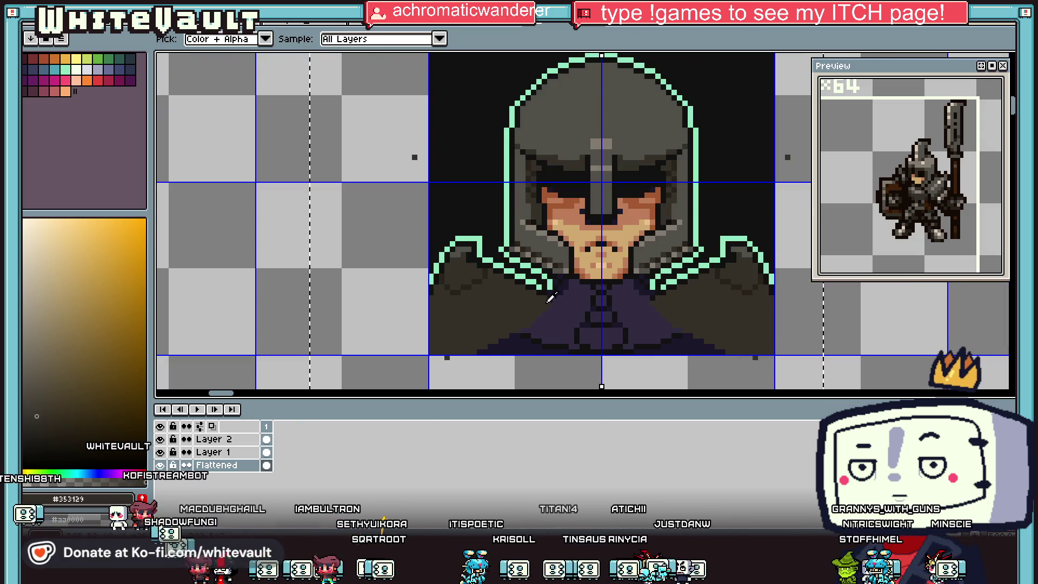
{"action": "left_click", "coordinate": [542, 302]}
{"action": "left_click_drag", "start_coordinate": [542, 302], "coordinate": [464, 296]}
{"action": "scroll", "coordinate": [503, 318], "scroll_direction": "down", "scroll_amount": 2}
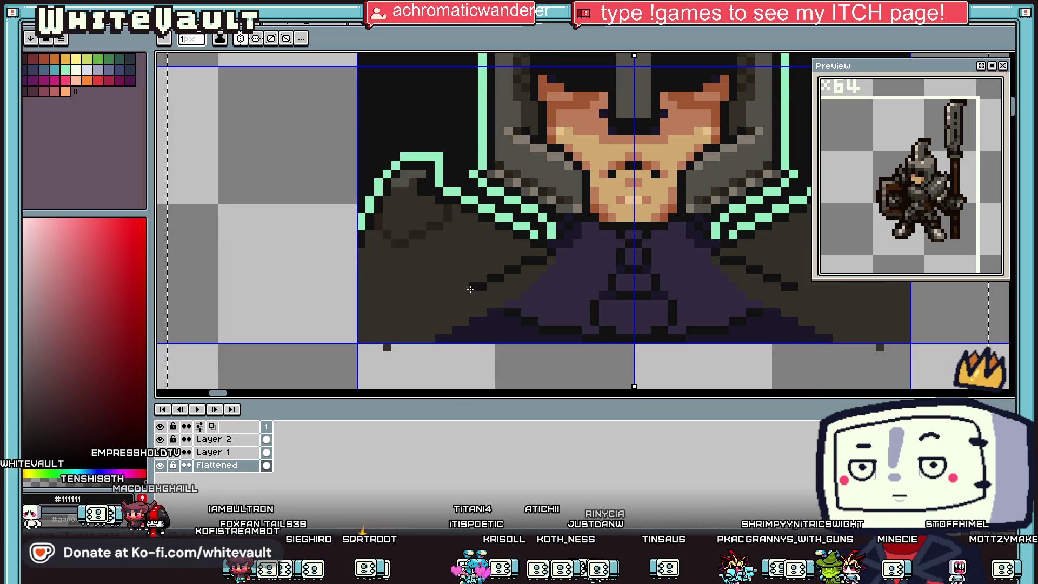
{"action": "left_click", "coordinate": [494, 297], "text": "alt"}
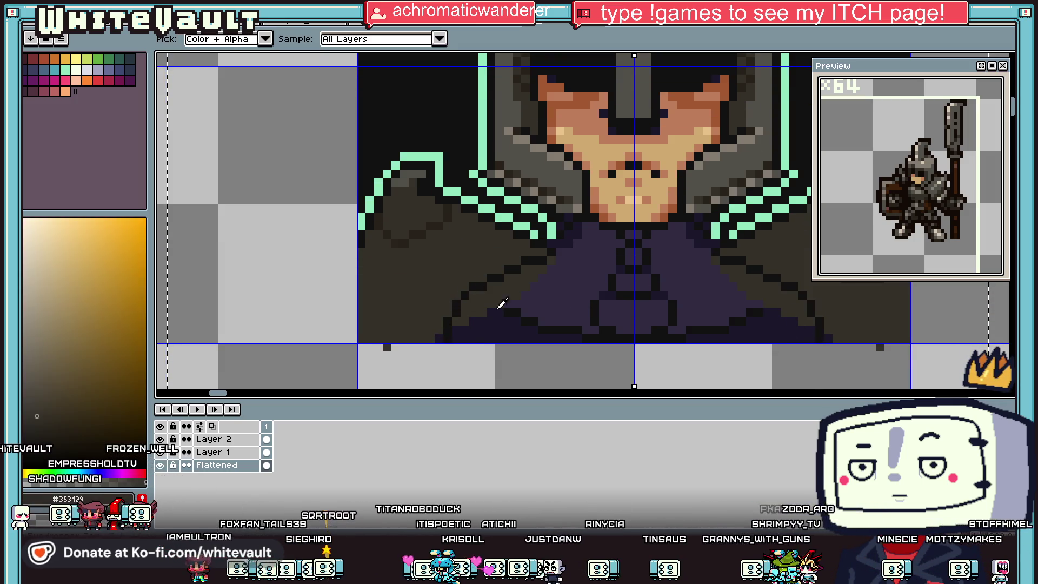
{"action": "left_click", "coordinate": [519, 282]}
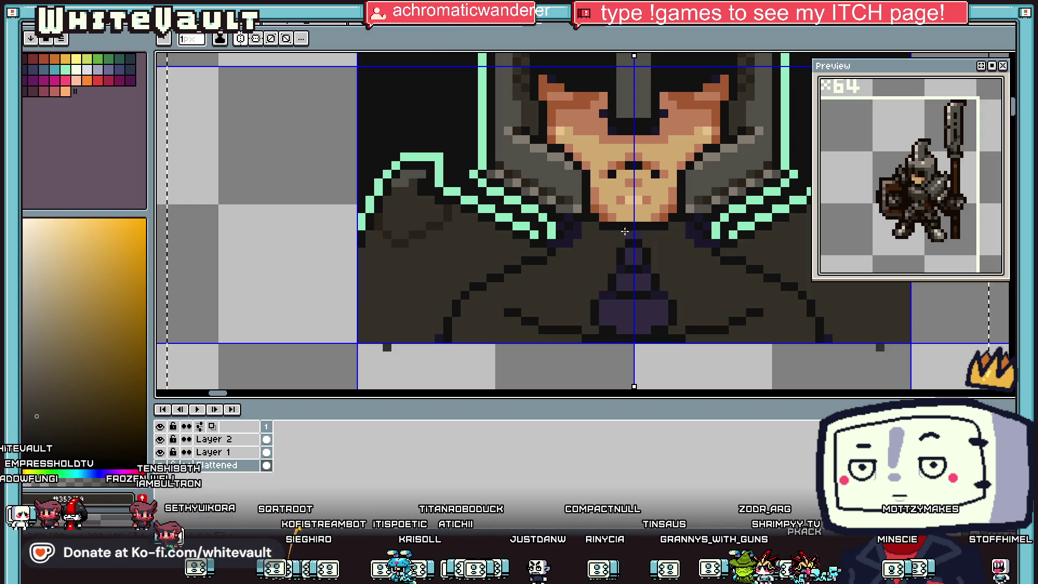
{"action": "left_click", "coordinate": [577, 242], "text": "alt"}
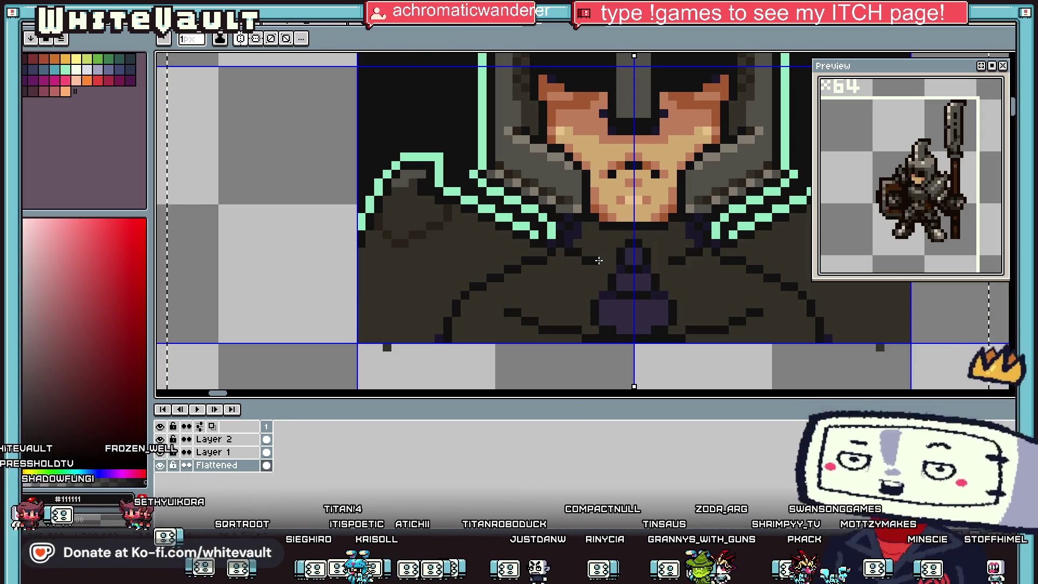
{"action": "left_click_drag", "start_coordinate": [598, 255], "coordinate": [648, 252]}
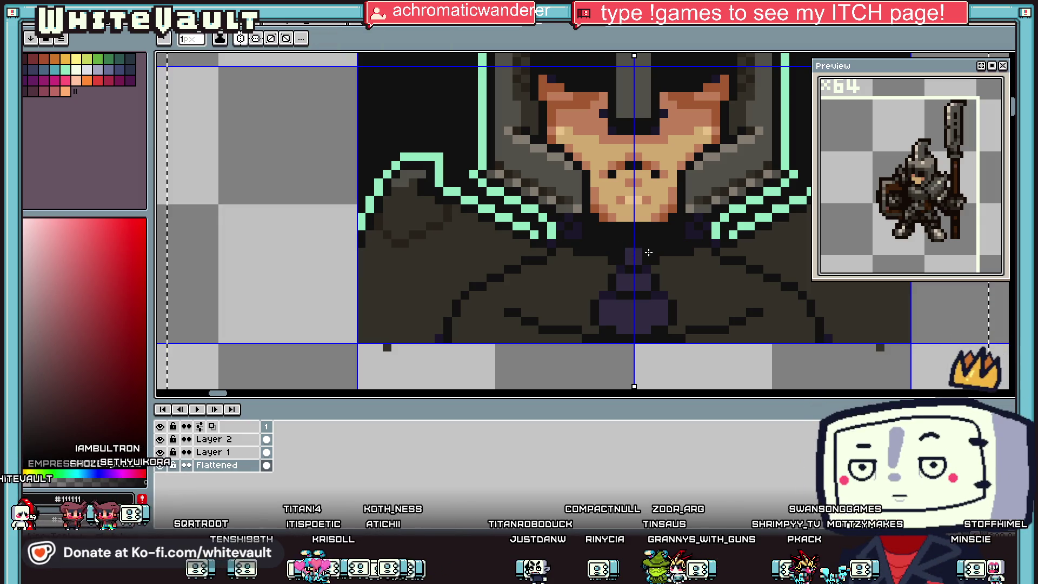
Try lighter and darker grey bucket fills on the cloak cloth
{"action": "scroll", "coordinate": [643, 263], "scroll_direction": "down", "scroll_amount": 2}
{"action": "key", "text": "g"}
{"action": "scroll", "coordinate": [643, 263], "scroll_direction": "up", "scroll_amount": 1}
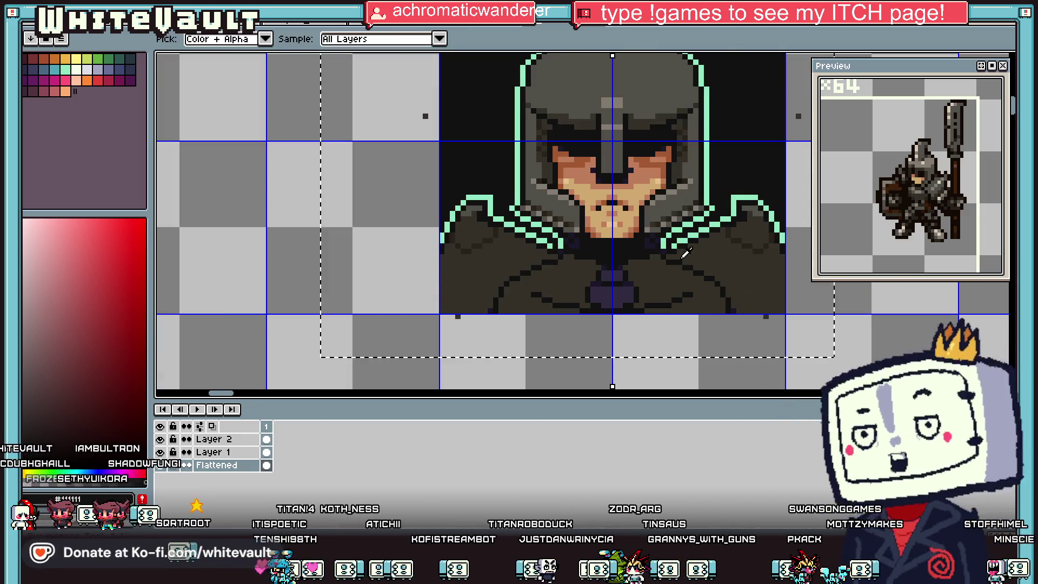
{"action": "left_click", "coordinate": [666, 290], "text": "alt"}
{"action": "left_click", "coordinate": [667, 290]}
{"action": "left_click", "coordinate": [681, 211], "text": "alt"}
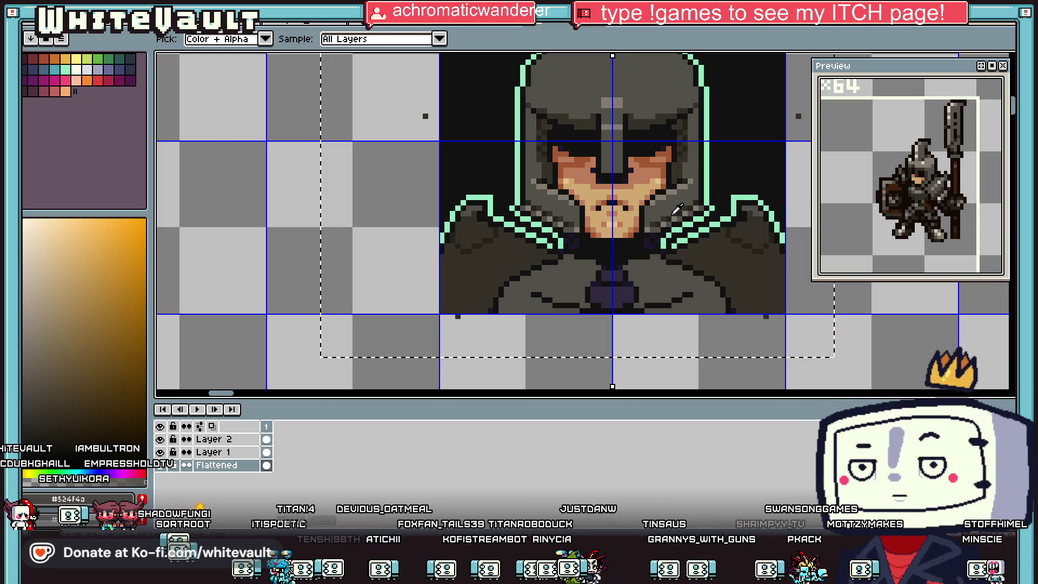
{"action": "left_click", "coordinate": [704, 286]}
{"action": "left_click", "coordinate": [676, 199], "text": "alt"}
Undo the darker cloth fill and bucket-fill the purple collar centre grey
{"action": "key", "text": "b"}
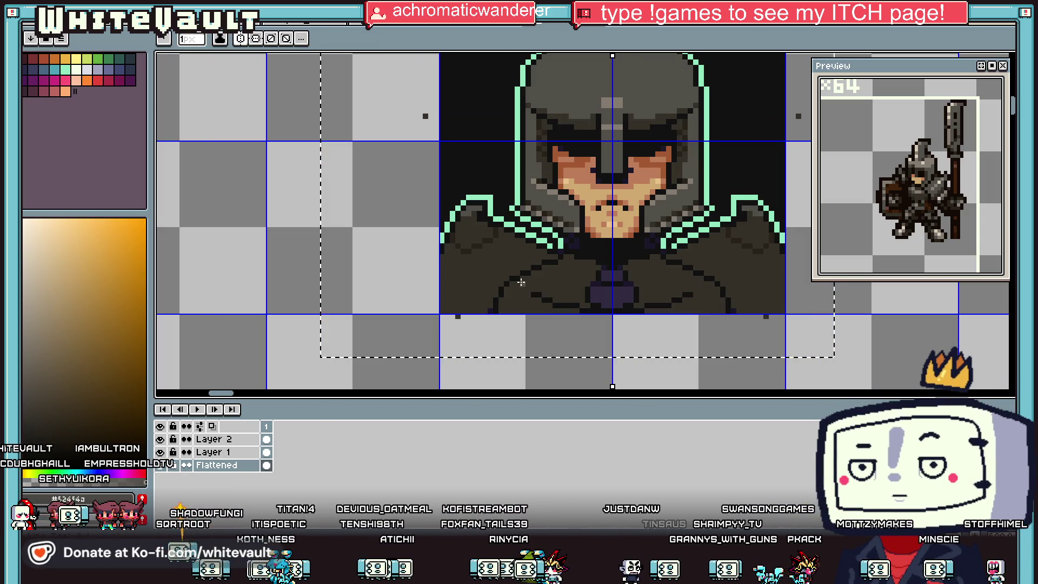
{"action": "scroll", "coordinate": [509, 283], "scroll_direction": "up", "scroll_amount": 2}
{"action": "key", "text": "ctrl+z"}
{"action": "scroll", "coordinate": [658, 270], "scroll_direction": "down", "scroll_amount": 3}
{"action": "scroll", "coordinate": [659, 271], "scroll_direction": "up", "scroll_amount": 2}
{"action": "key", "text": "f"}
{"action": "left_click", "coordinate": [605, 264]}
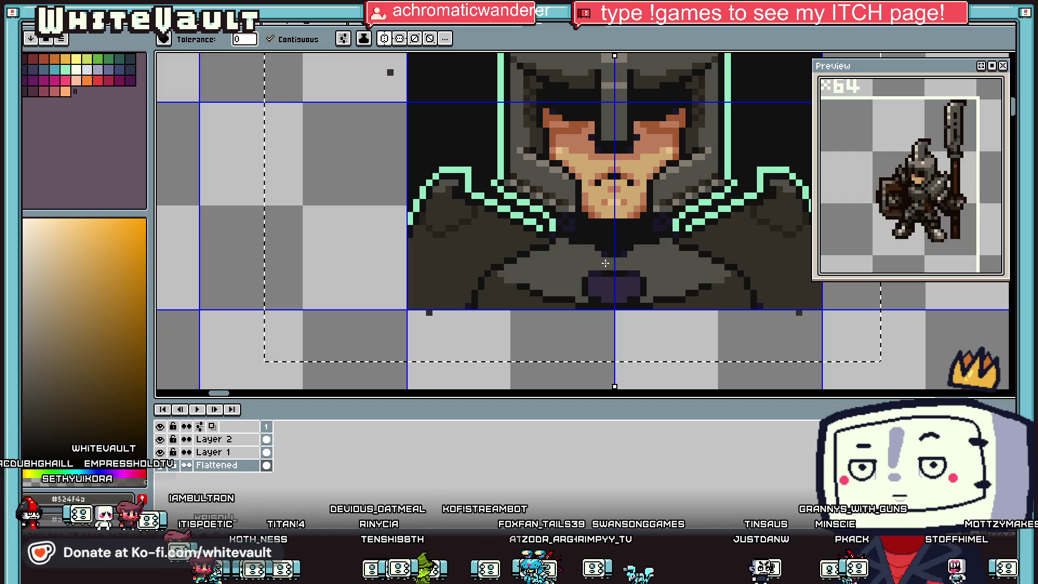
Paint dark grey pixels over the purple patch at the chest centre
{"action": "key", "text": "i"}
{"action": "scroll", "coordinate": [630, 258], "scroll_direction": "up", "scroll_amount": 1}
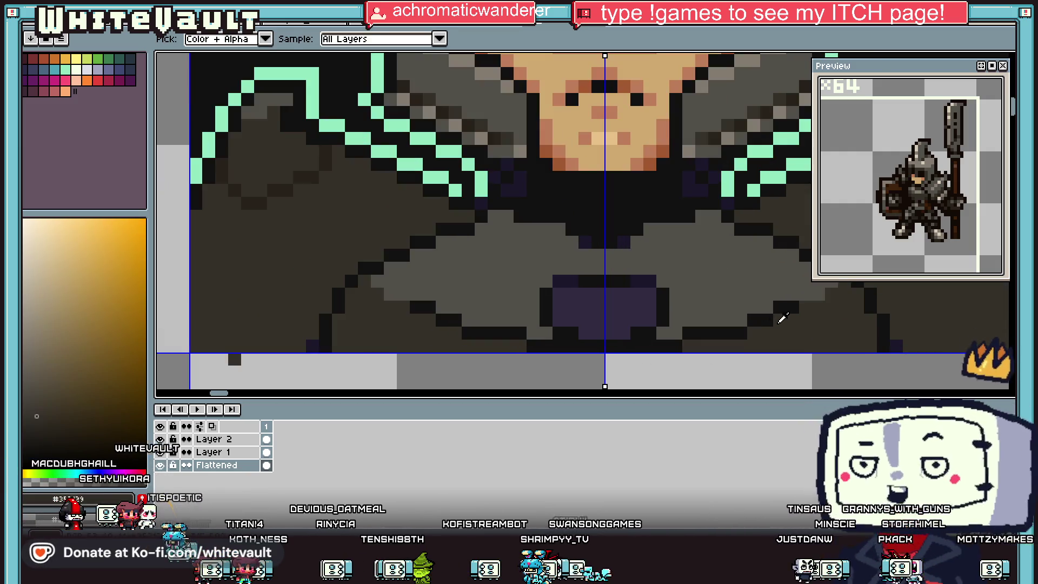
{"action": "left_click", "coordinate": [626, 244]}
{"action": "key", "text": "b"}
{"action": "key", "text": "i"}
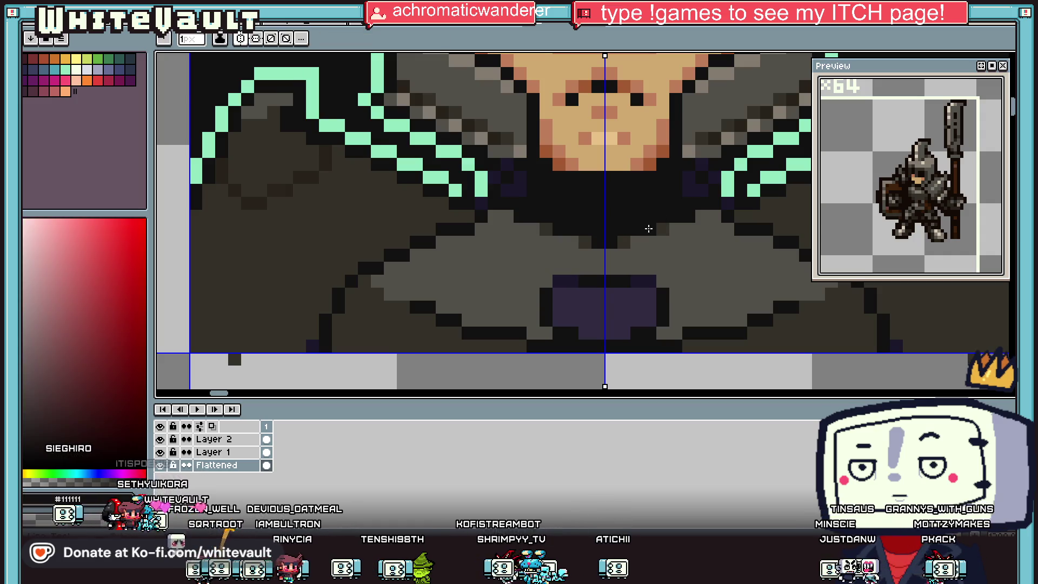
{"action": "scroll", "coordinate": [687, 240], "scroll_direction": "down", "scroll_amount": 2}
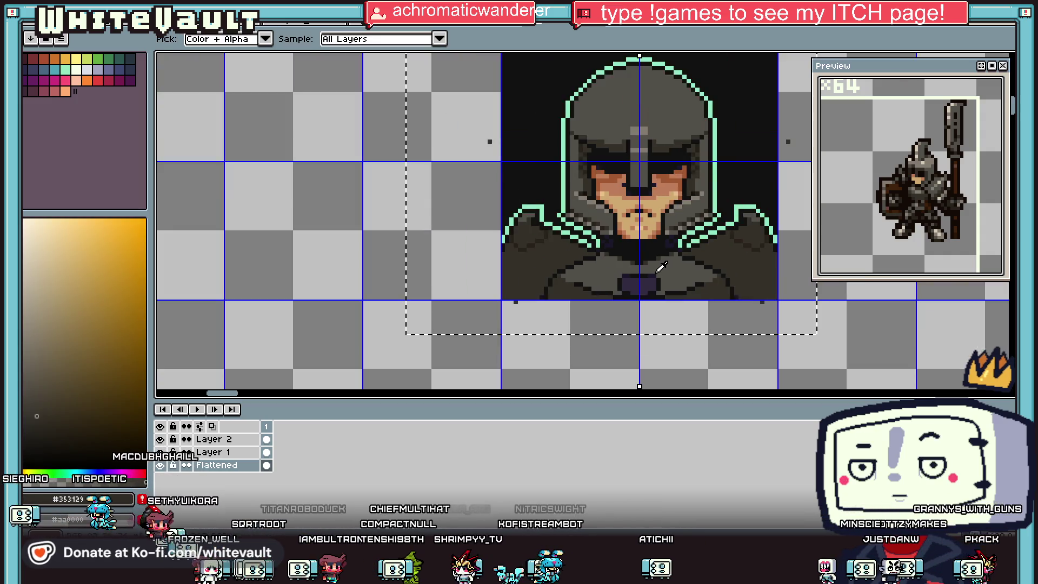
{"action": "key", "text": "b"}
{"action": "scroll", "coordinate": [653, 260], "scroll_direction": "up", "scroll_amount": 2}
{"action": "left_click", "coordinate": [570, 261]}
{"action": "left_click", "coordinate": [653, 260]}
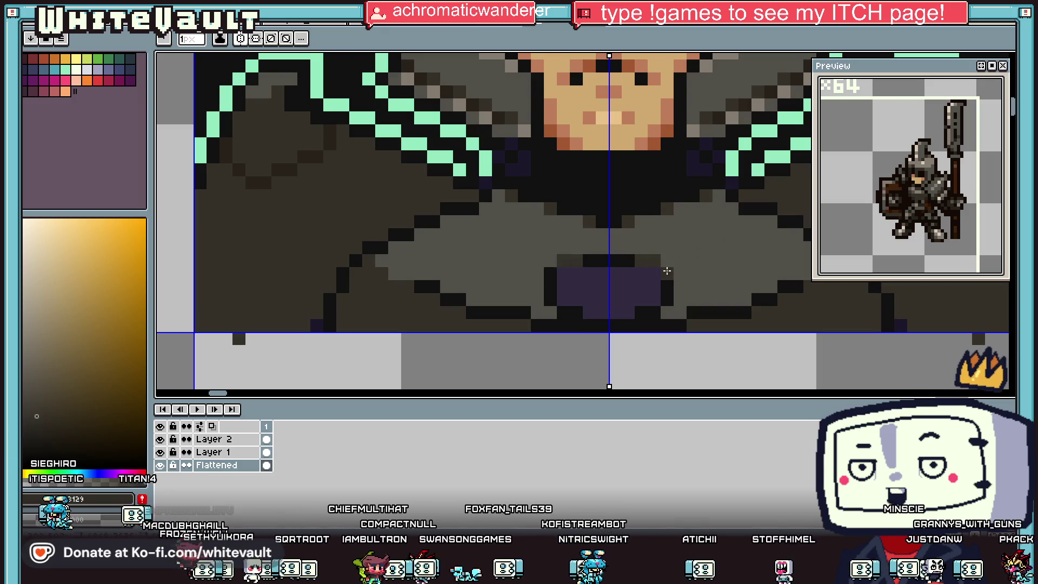
{"action": "left_click", "coordinate": [679, 297]}
Bucket-fill the remaining purple chest patch with the grey cloth colour
{"action": "key", "text": "i"}
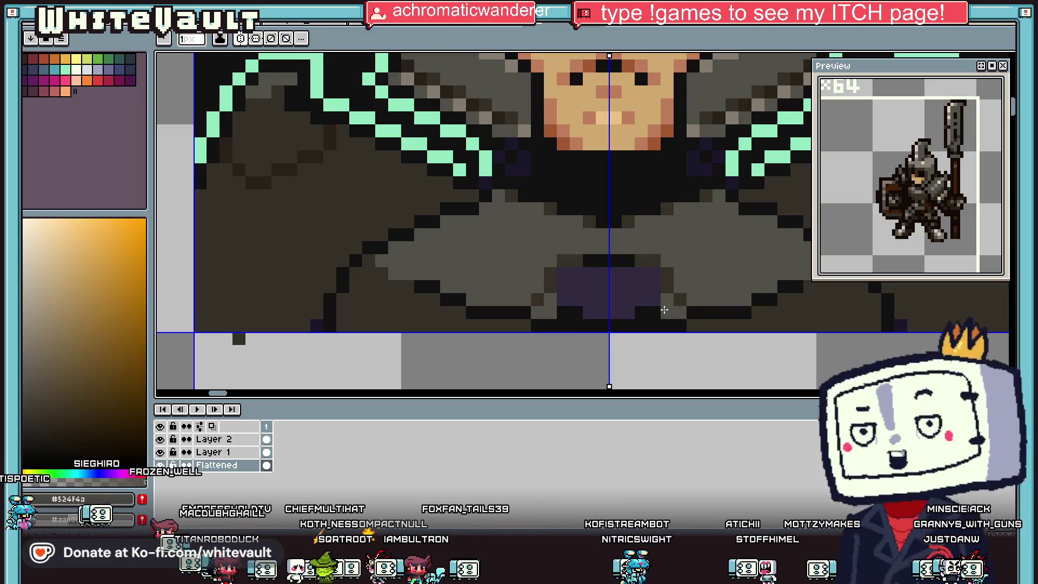
{"action": "key", "text": "g"}
{"action": "left_click", "coordinate": [627, 287]}
{"action": "left_click", "coordinate": [649, 313]}
Paint light grey highlights across both chest plates
{"action": "scroll", "coordinate": [649, 313], "scroll_direction": "down", "scroll_amount": 2}
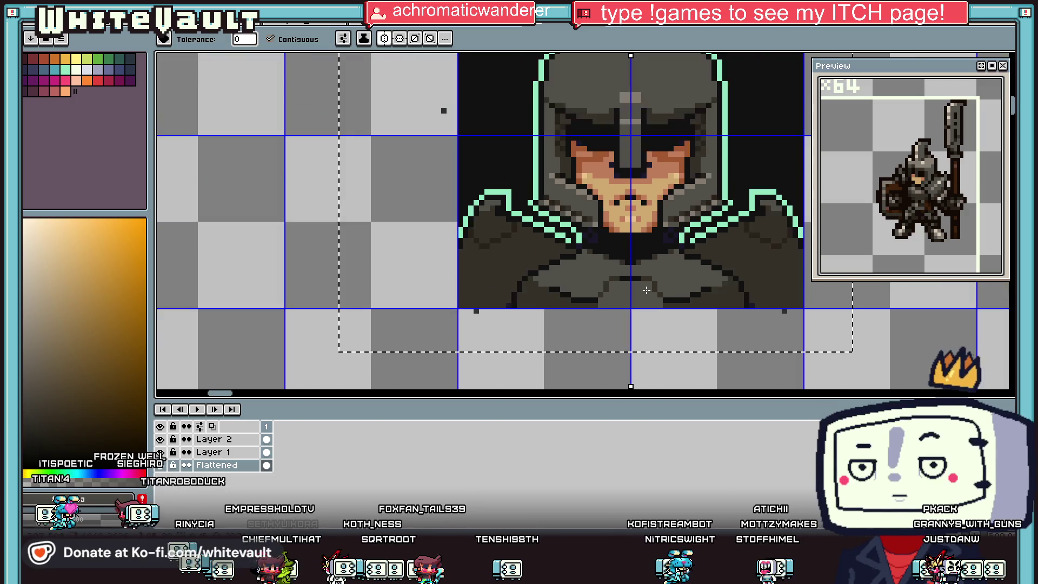
{"action": "key", "text": "i"}
{"action": "scroll", "coordinate": [643, 282], "scroll_direction": "up", "scroll_amount": 2}
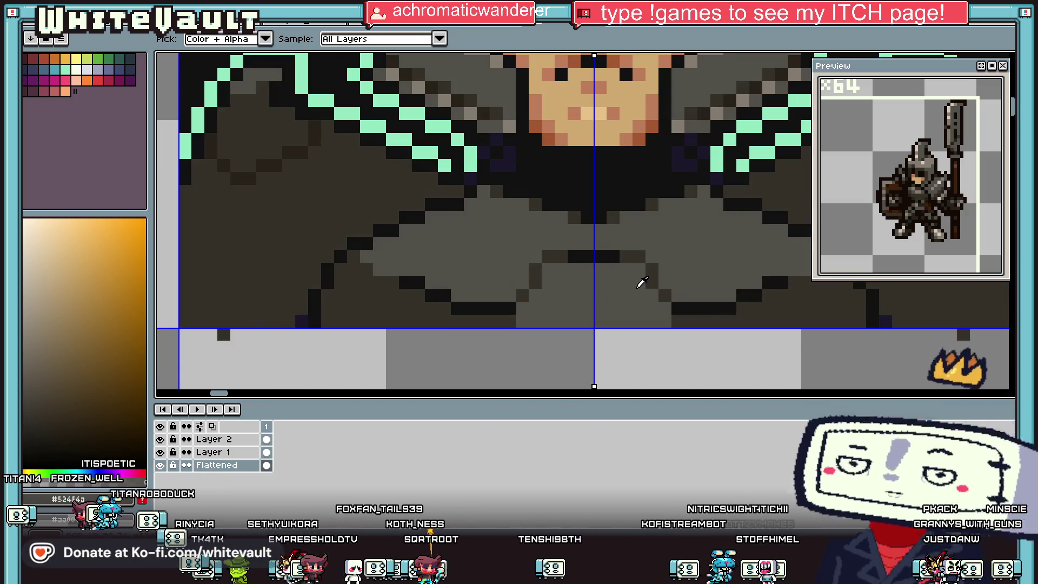
{"action": "left_click", "coordinate": [611, 277]}
{"action": "scroll", "coordinate": [612, 277], "scroll_direction": "down", "scroll_amount": 2}
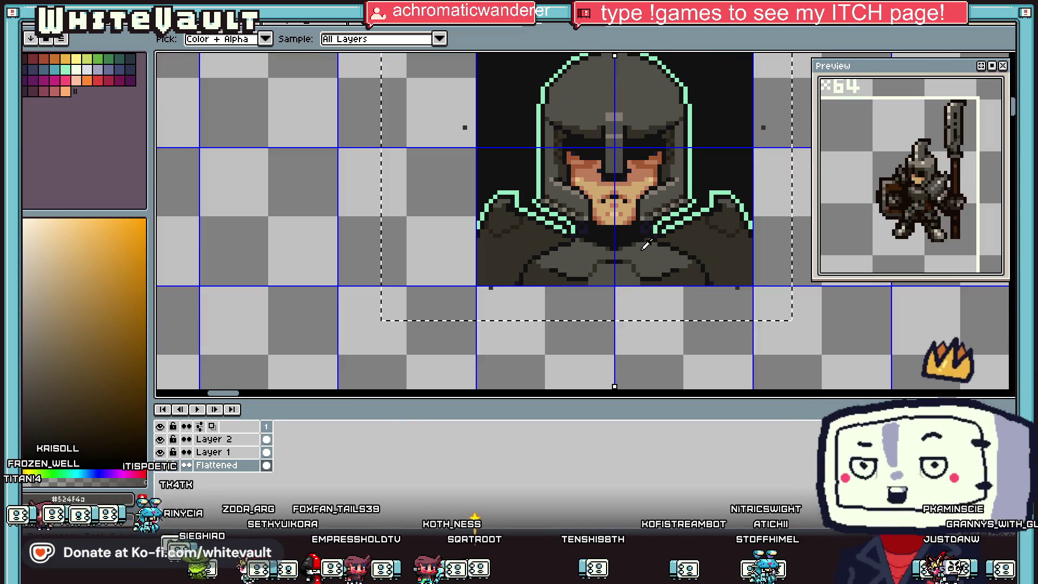
{"action": "key", "text": "b"}
{"action": "scroll", "coordinate": [606, 280], "scroll_direction": "up", "scroll_amount": 2}
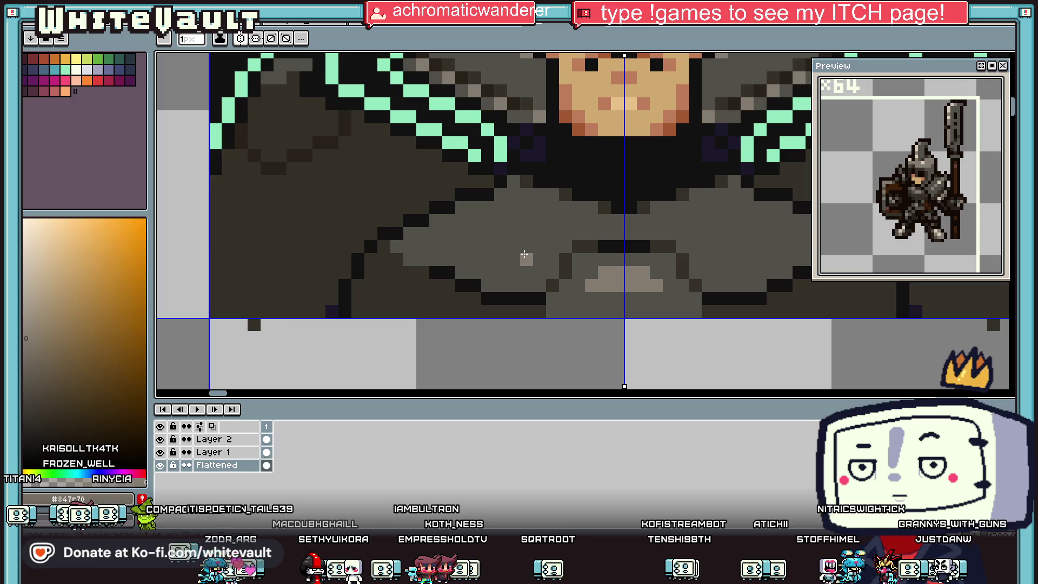
{"action": "left_click_drag", "start_coordinate": [493, 245], "coordinate": [514, 246]}
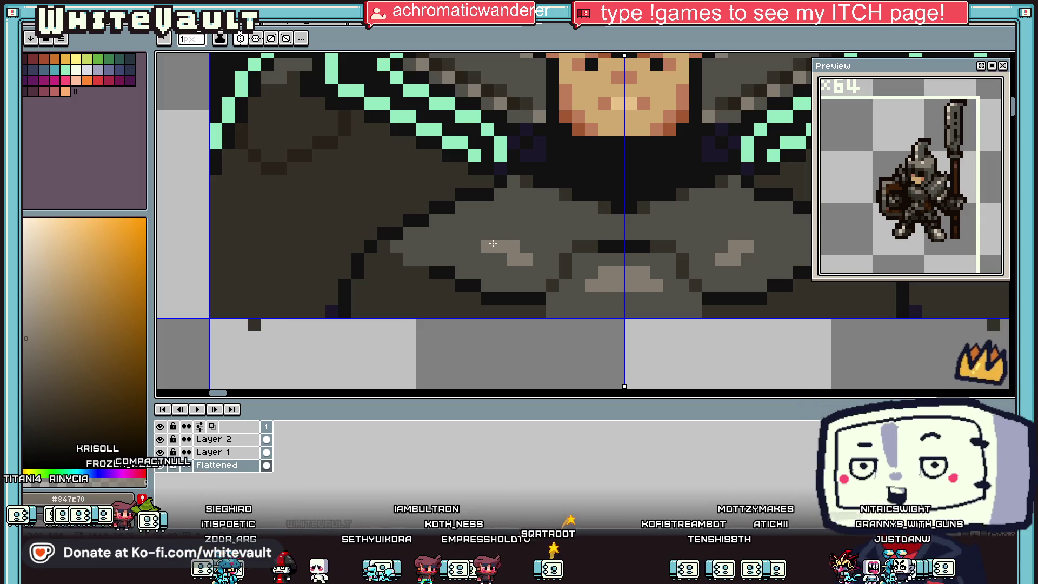
{"action": "left_click", "coordinate": [459, 238]}
{"action": "scroll", "coordinate": [506, 250], "scroll_direction": "down", "scroll_amount": 3}
{"action": "scroll", "coordinate": [506, 250], "scroll_direction": "up", "scroll_amount": 3}
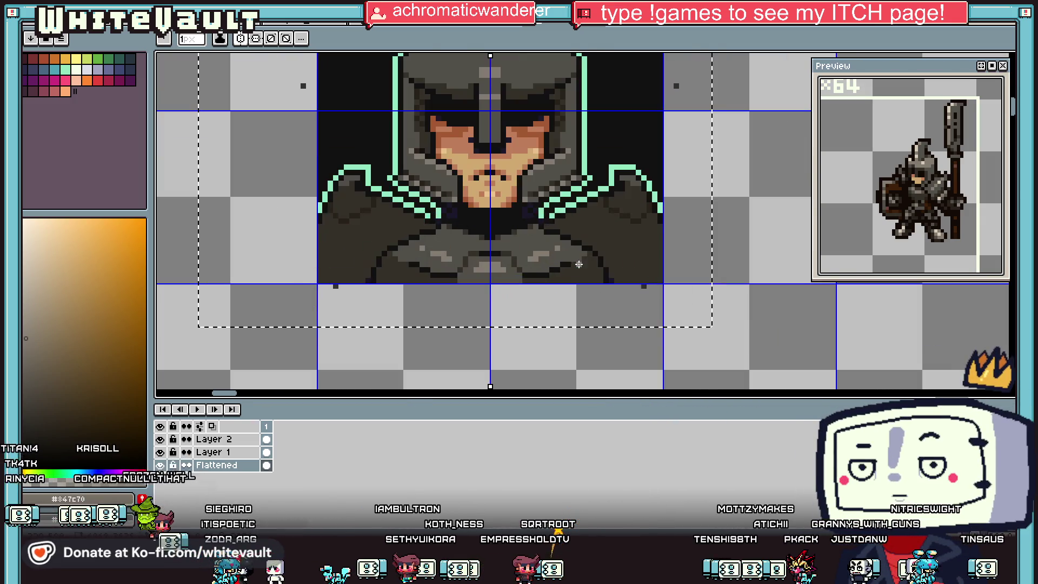
Add a diagonal of near-black shadow pixels along the right shoulder edge
{"action": "key", "text": "i"}
{"action": "scroll", "coordinate": [595, 245], "scroll_direction": "right", "scroll_amount": 2}
{"action": "left_click", "coordinate": [592, 248]}
{"action": "key", "text": "b"}
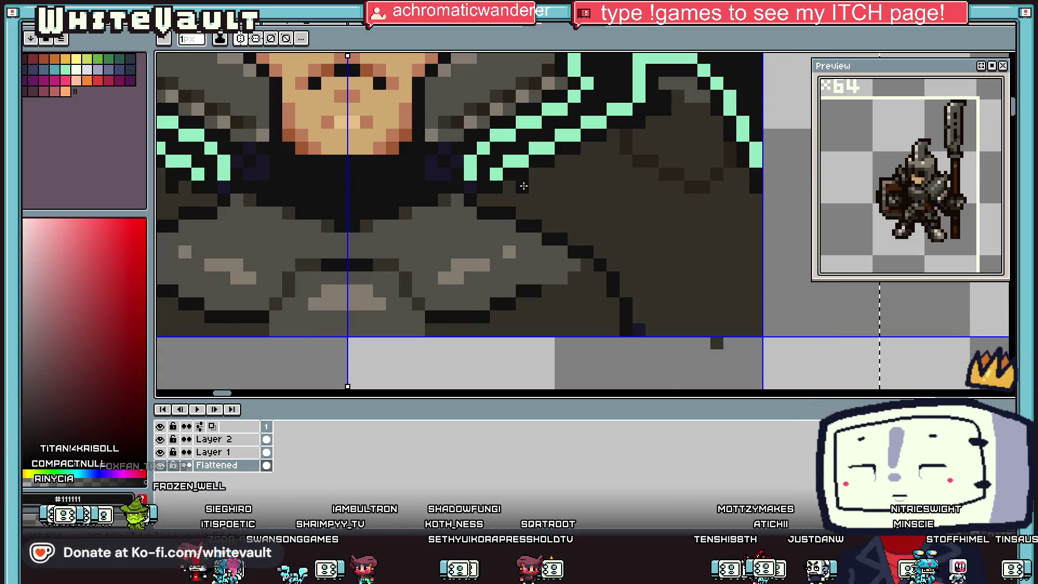
{"action": "left_click_drag", "start_coordinate": [523, 186], "coordinate": [535, 210]}
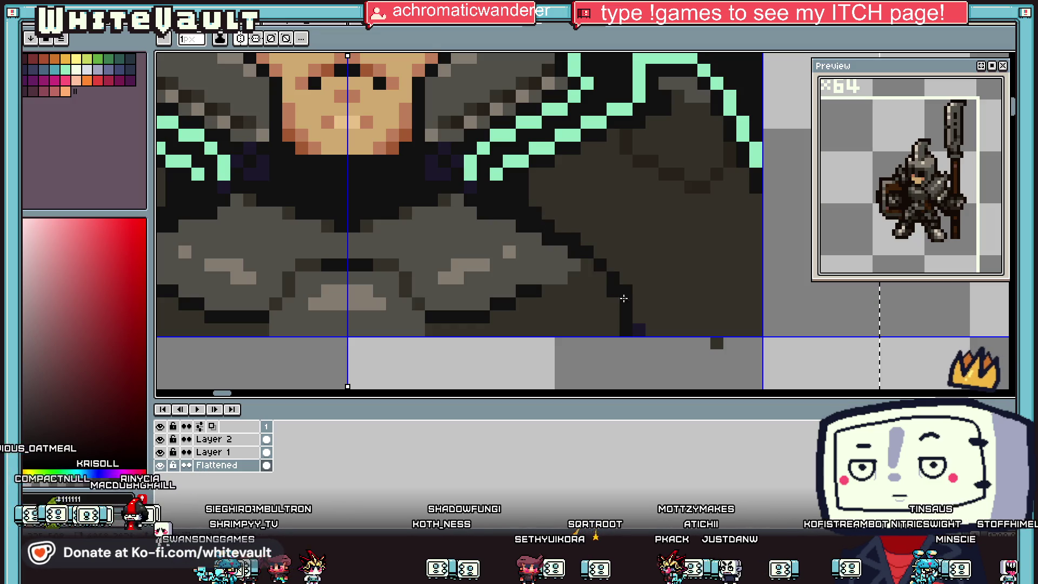
{"action": "left_click", "coordinate": [619, 272], "text": "alt"}
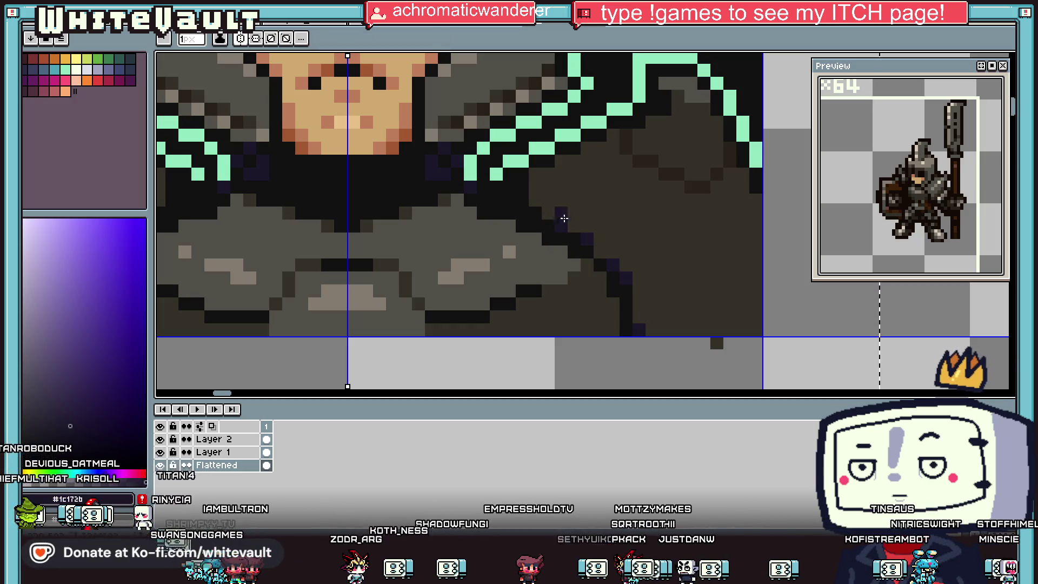
{"action": "key", "text": "i"}
{"action": "scroll", "coordinate": [561, 221], "scroll_direction": "down", "scroll_amount": 3}
{"action": "scroll", "coordinate": [672, 187], "scroll_direction": "up", "scroll_amount": 3}
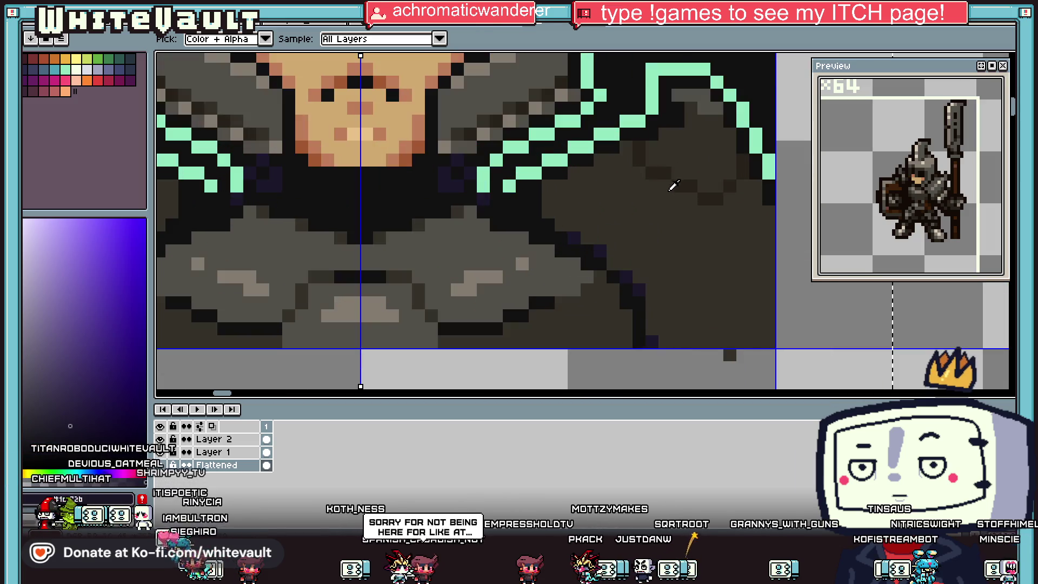
{"action": "left_click", "coordinate": [685, 182]}
{"action": "key", "text": "b"}
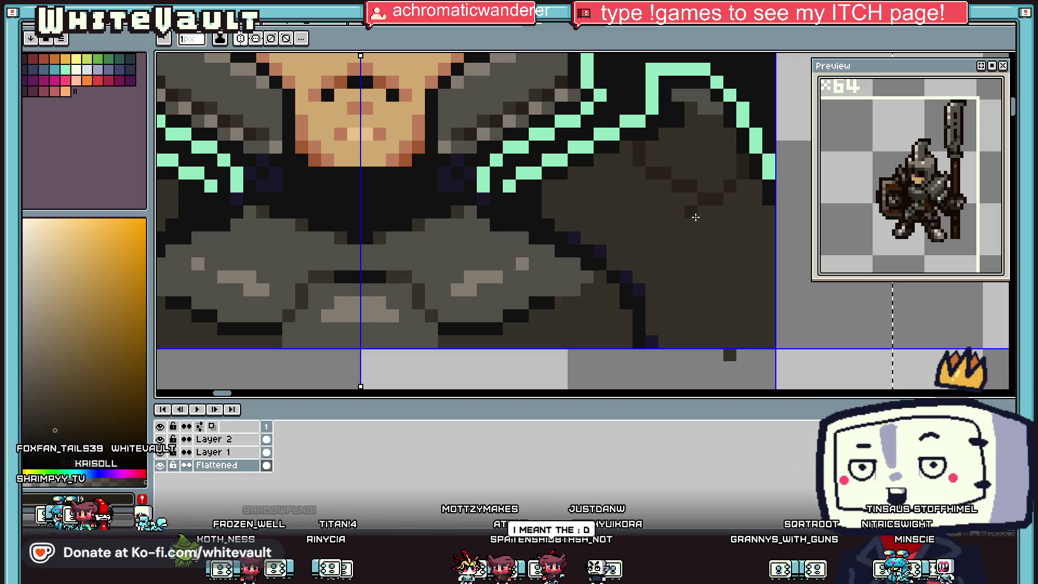
{"action": "key", "text": "i"}
{"action": "scroll", "coordinate": [700, 213], "scroll_direction": "down", "scroll_amount": 2}
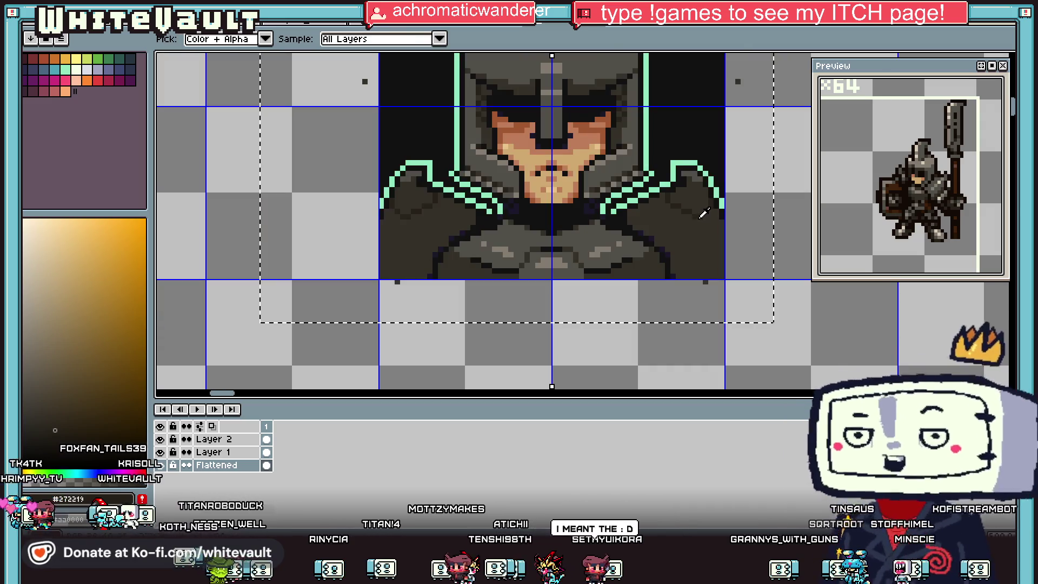
Draw a short near-black line on the right shoulder
{"action": "scroll", "coordinate": [703, 209], "scroll_direction": "up", "scroll_amount": 2}
{"action": "left_click", "coordinate": [704, 208]}
{"action": "scroll", "coordinate": [698, 214], "scroll_direction": "up", "scroll_amount": 1}
{"action": "key", "text": "b"}
{"action": "left_click_drag", "start_coordinate": [649, 199], "coordinate": [598, 185]}
{"action": "key", "text": "i"}
{"action": "left_click", "coordinate": [597, 184]}
{"action": "key", "text": "b"}
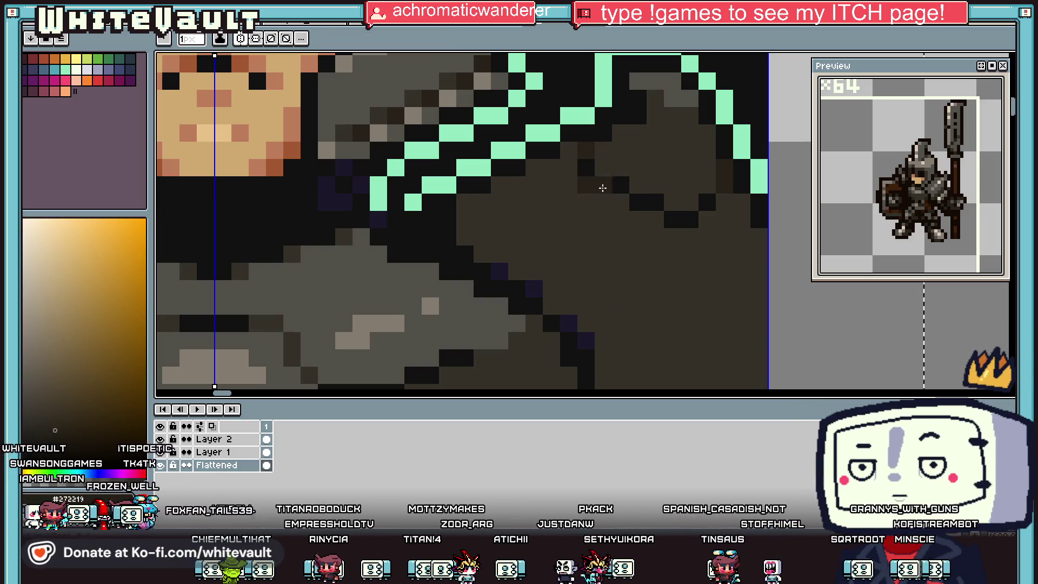
Extend the mint outline on both shoulders
{"action": "scroll", "coordinate": [706, 221], "scroll_direction": "down", "scroll_amount": 4}
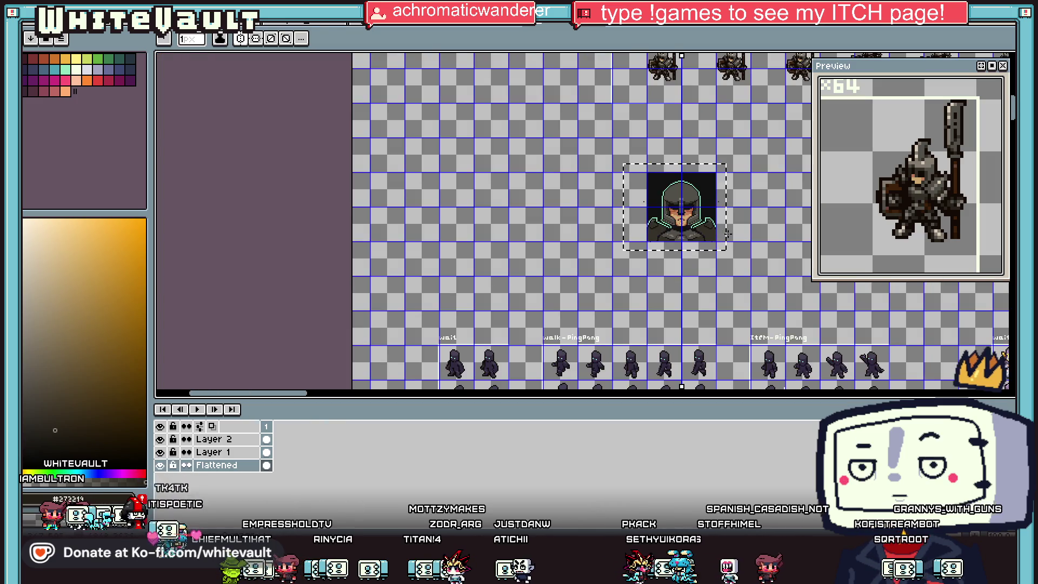
{"action": "key", "text": "i"}
{"action": "scroll", "coordinate": [685, 184], "scroll_direction": "up", "scroll_amount": 3}
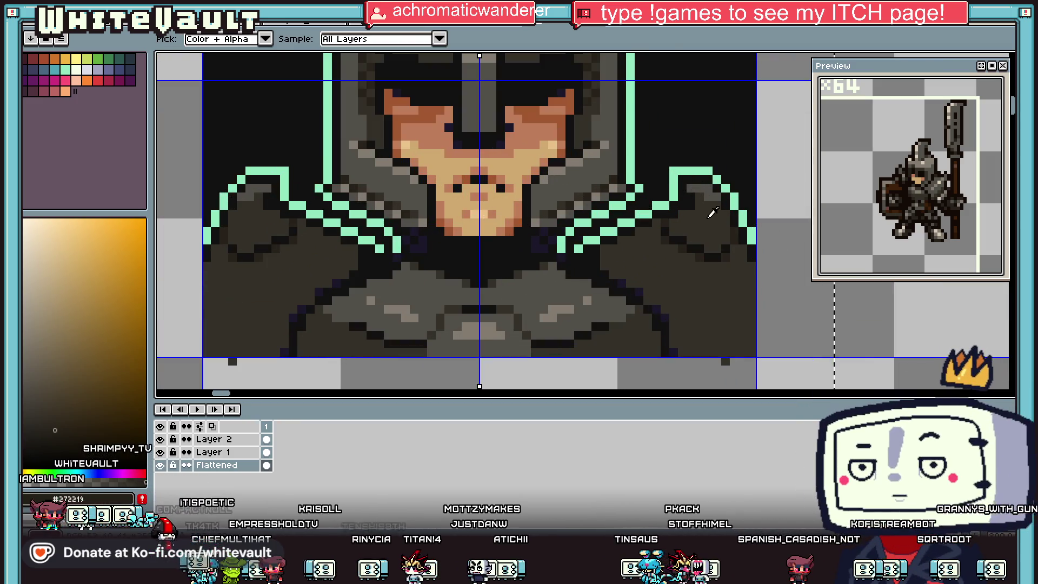
{"action": "left_click", "coordinate": [668, 229]}
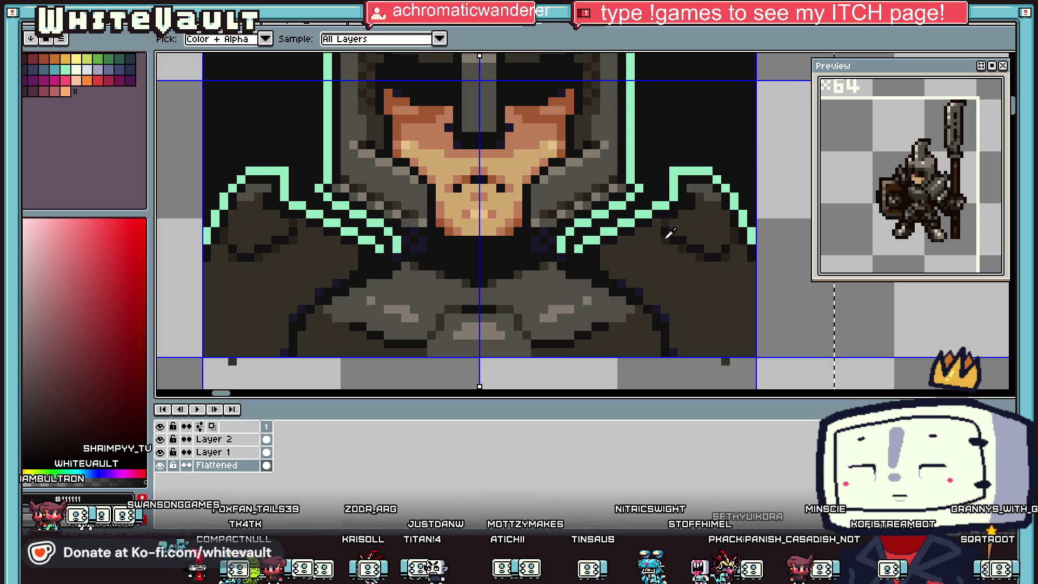
{"action": "key", "text": "b"}
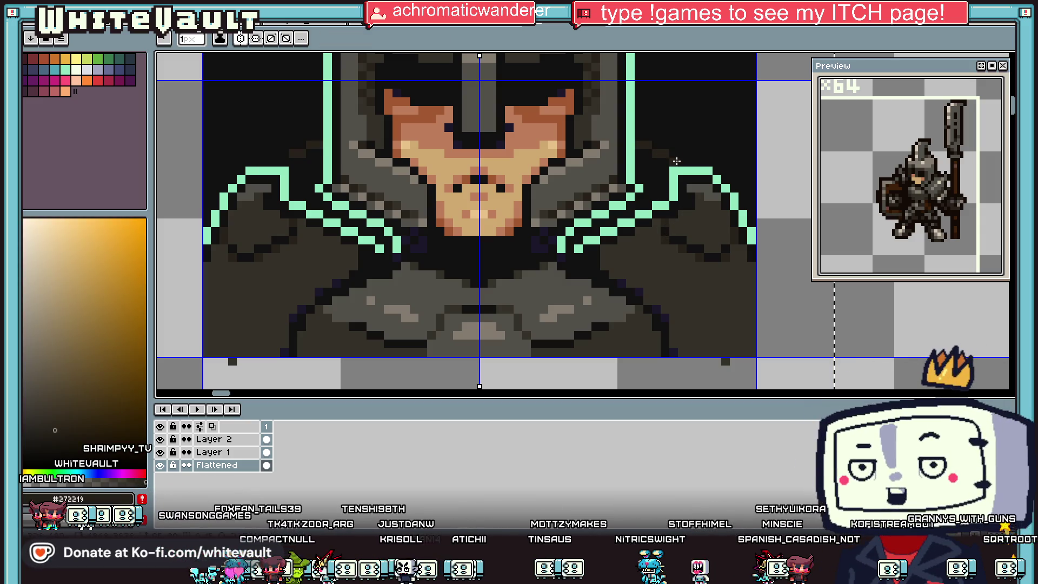
{"action": "left_click", "coordinate": [630, 135], "text": "alt"}
{"action": "left_click_drag", "start_coordinate": [646, 136], "coordinate": [654, 137]}
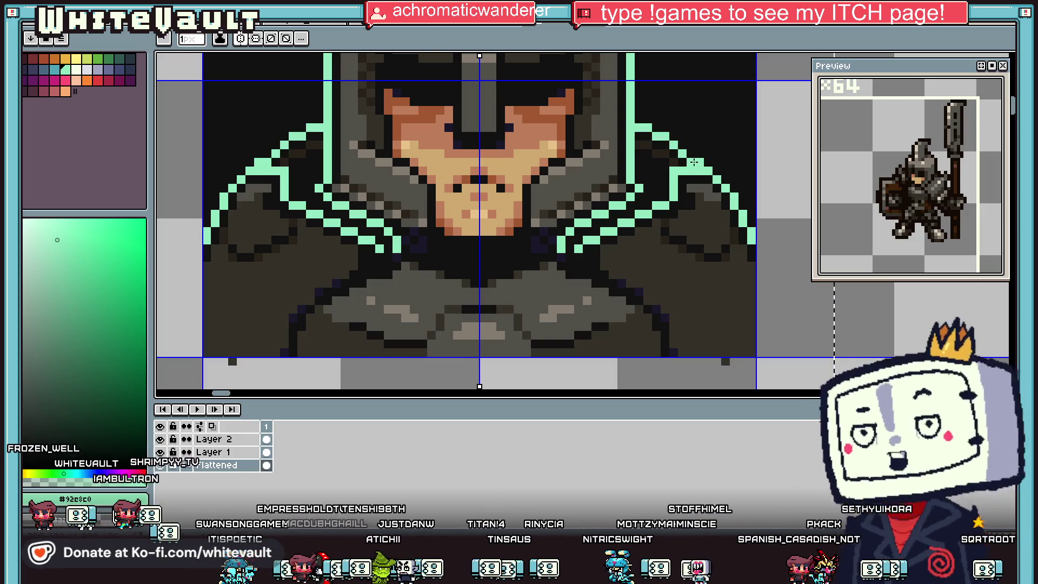
Add mirrored teal pixels beside the shoulder outline
{"action": "left_click", "coordinate": [689, 191], "text": "alt"}
{"action": "left_click", "coordinate": [689, 192], "text": "alt"}
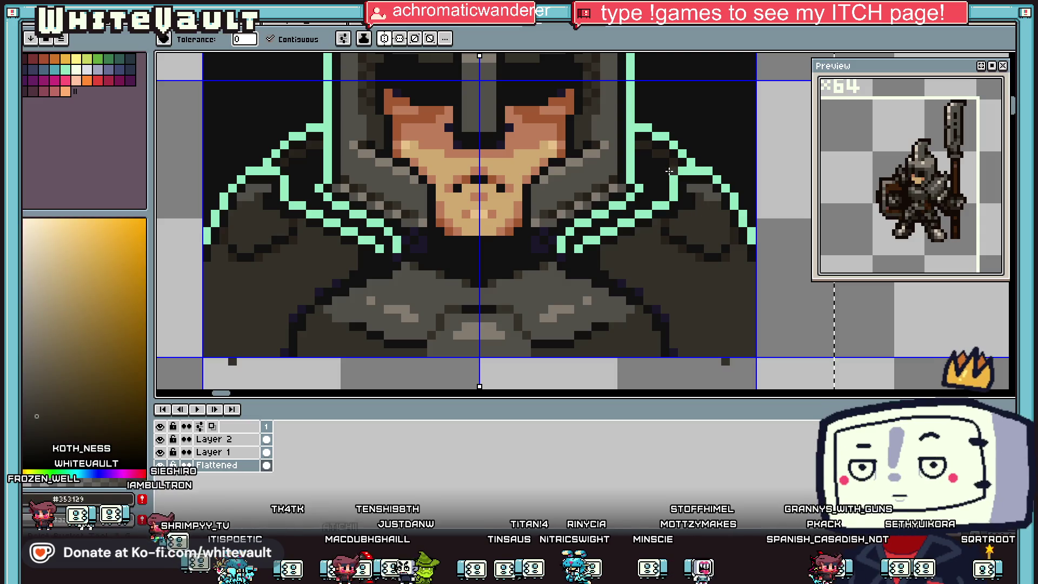
{"action": "scroll", "coordinate": [671, 184], "scroll_direction": "down", "scroll_amount": 5}
{"action": "scroll", "coordinate": [667, 181], "scroll_direction": "up", "scroll_amount": 5}
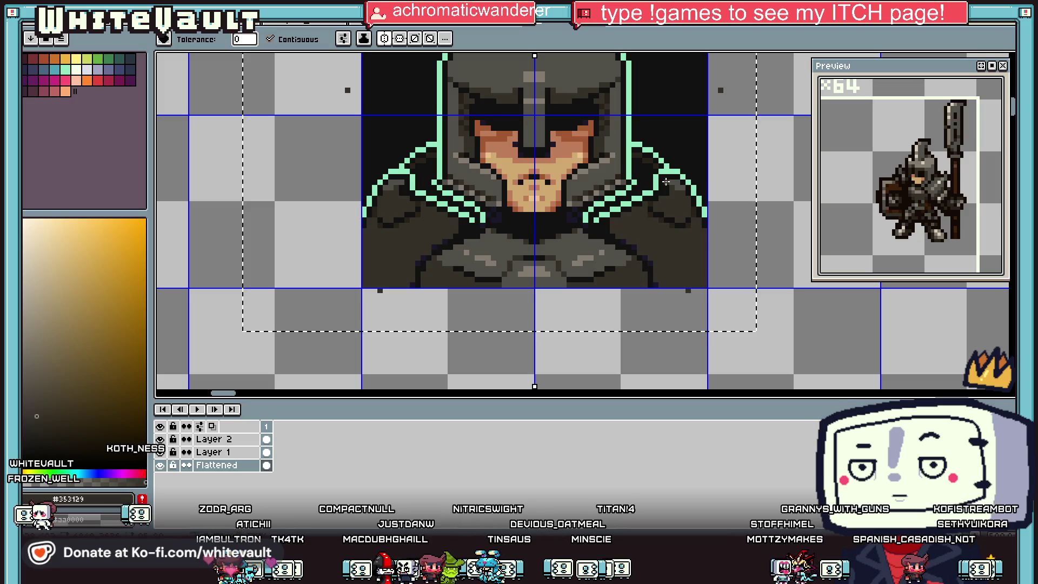
{"action": "key", "text": "alt"}
{"action": "scroll", "coordinate": [665, 208], "scroll_direction": "up", "scroll_amount": 2}
{"action": "left_click", "coordinate": [665, 208], "text": "alt"}
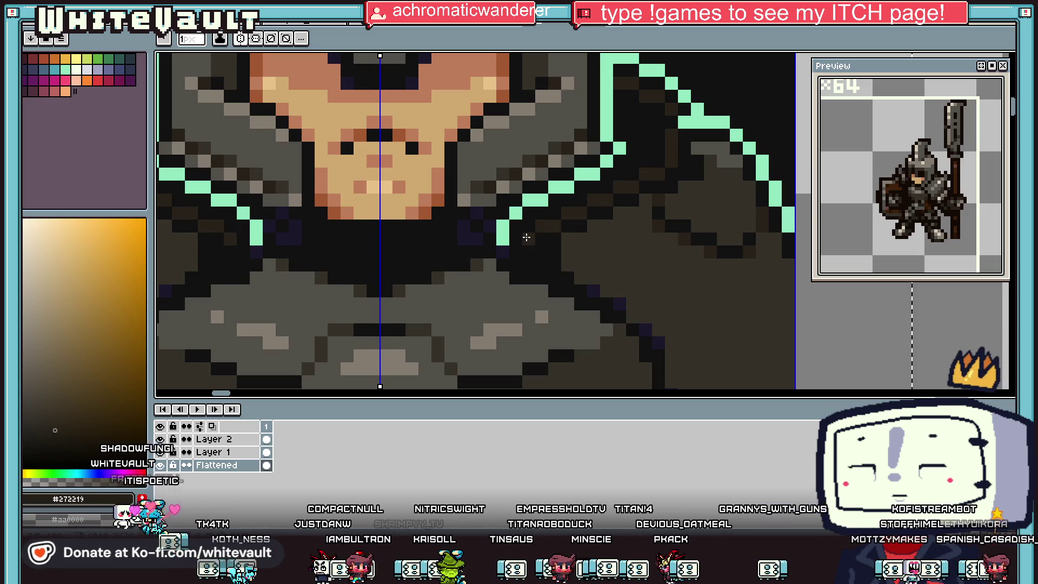
{"action": "scroll", "coordinate": [633, 222], "scroll_direction": "down", "scroll_amount": 5}
{"action": "key", "text": "alt"}
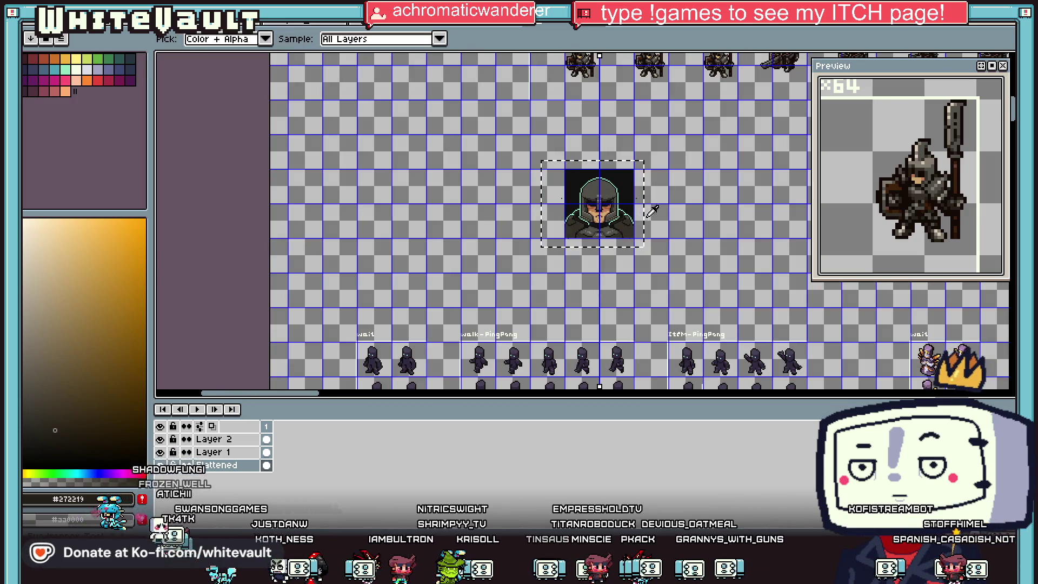
{"action": "scroll", "coordinate": [630, 211], "scroll_direction": "up", "scroll_amount": 5}
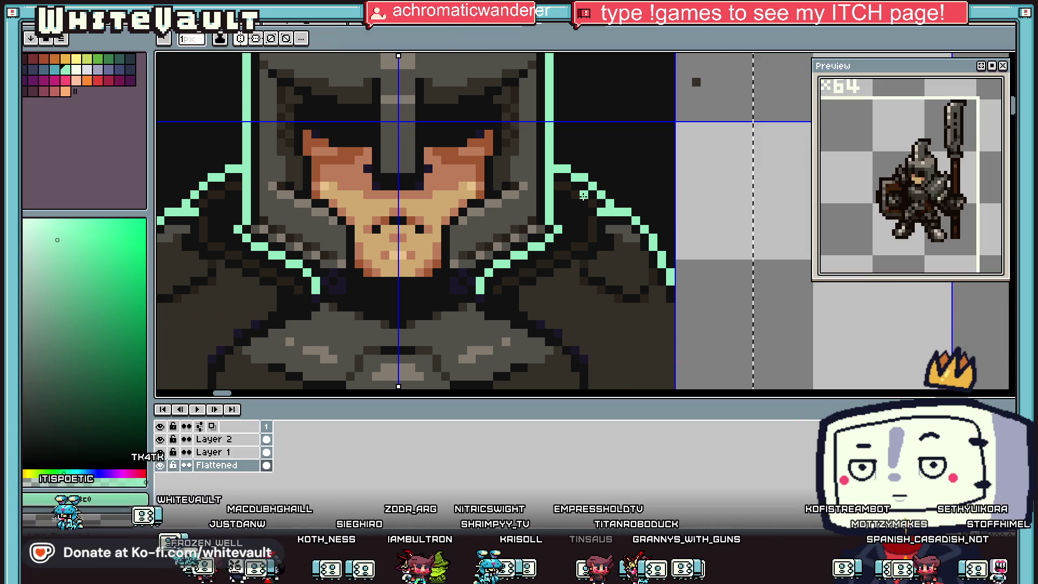
{"action": "left_click", "coordinate": [566, 207], "text": "alt"}
{"action": "left_click", "coordinate": [573, 201], "text": "alt"}
{"action": "left_click_drag", "start_coordinate": [574, 204], "coordinate": [567, 213]}
Pick the mint outline colour from the art for the Pencil
{"action": "left_click", "coordinate": [576, 190], "text": "alt"}
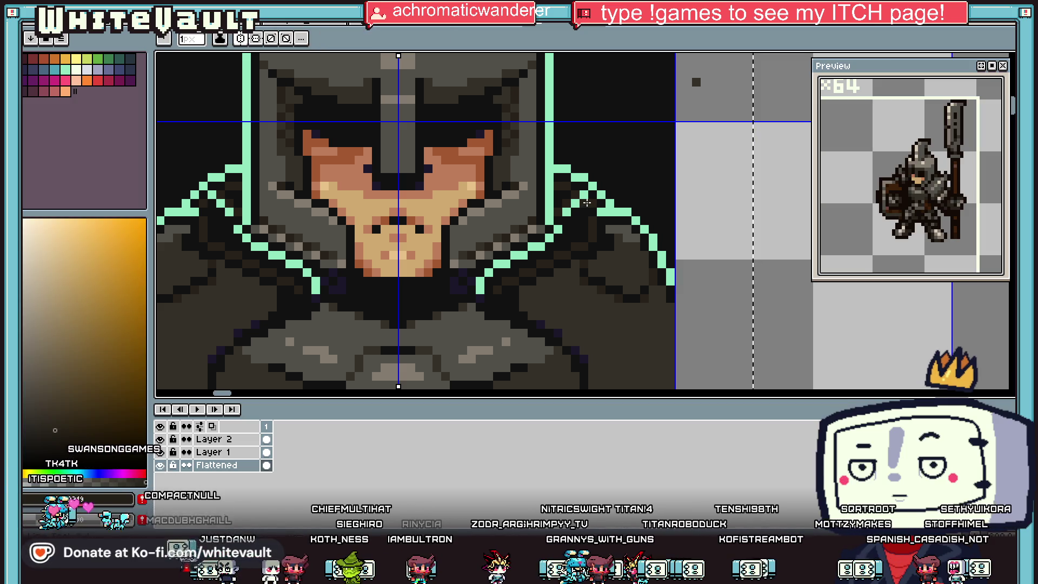
{"action": "scroll", "coordinate": [603, 186], "scroll_direction": "down", "scroll_amount": 5}
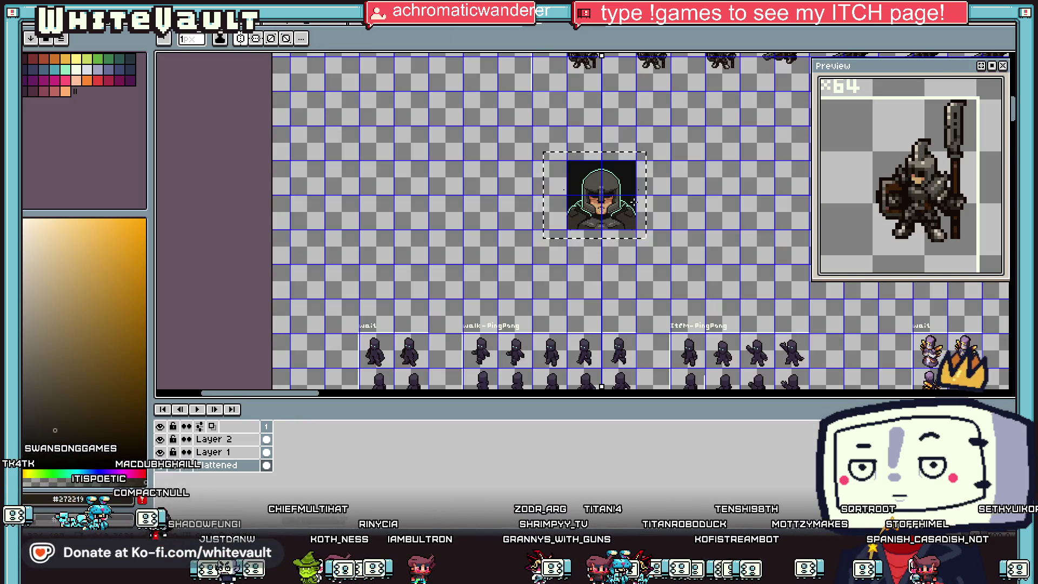
{"action": "key", "text": "v"}
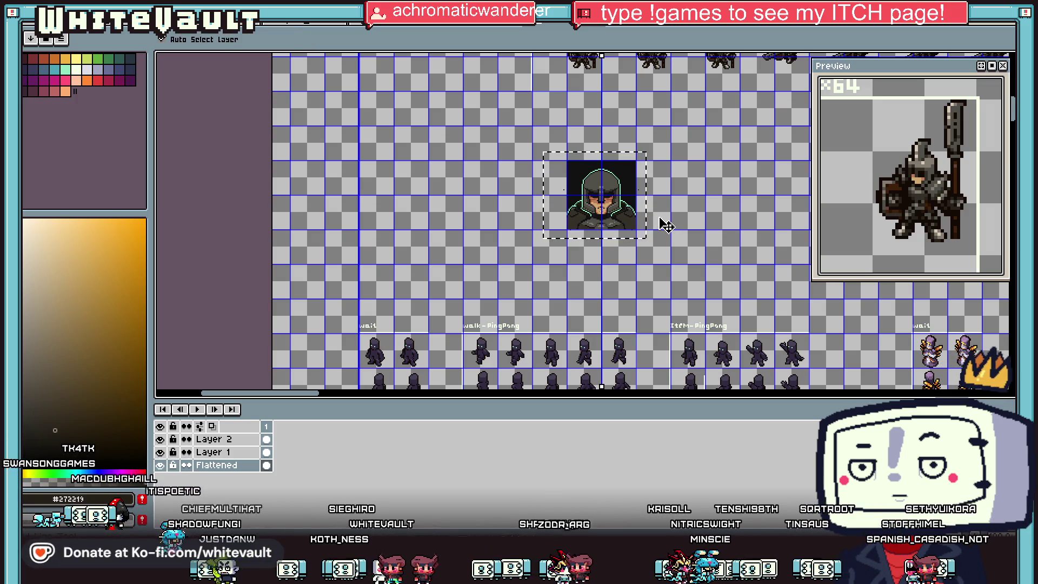
{"action": "key", "text": "b"}
{"action": "scroll", "coordinate": [628, 216], "scroll_direction": "up", "scroll_amount": 5}
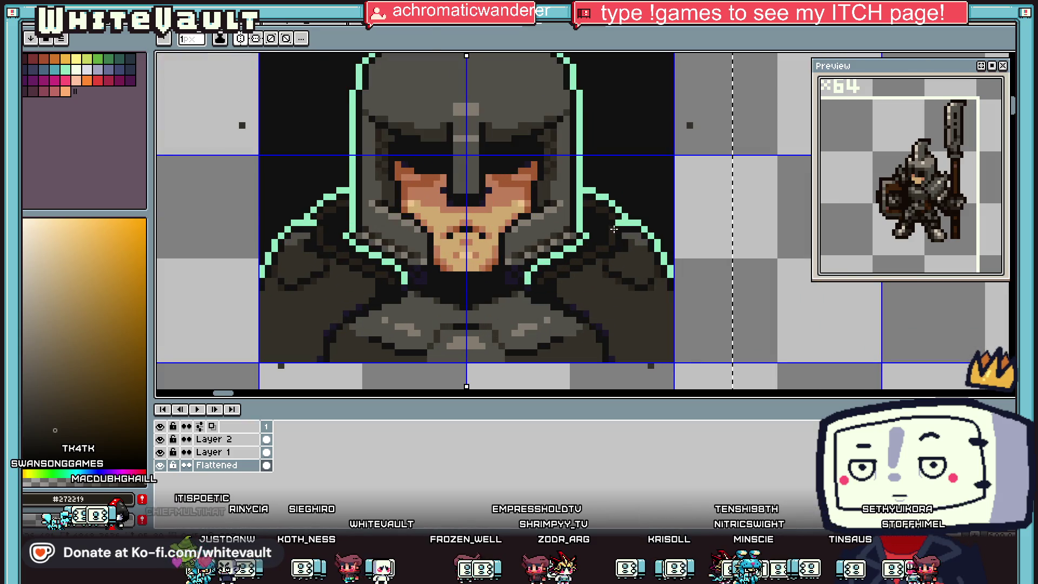
{"action": "left_click", "coordinate": [584, 238], "text": "alt"}
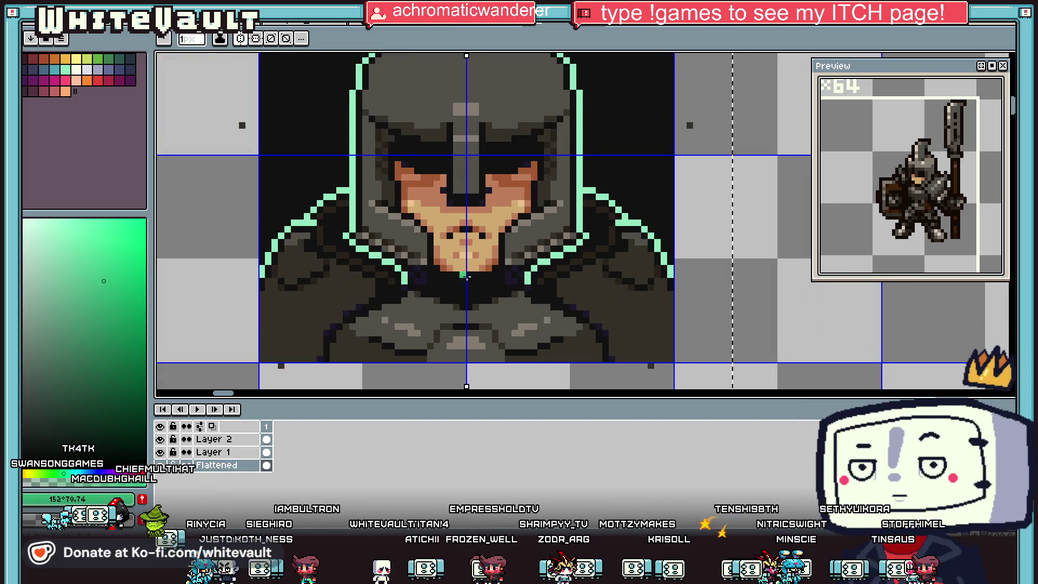
Recolour the inner shoulder diagonal and vertical outline lines medium green
{"action": "scroll", "coordinate": [527, 278], "scroll_direction": "up", "scroll_amount": 1}
{"action": "left_click_drag", "start_coordinate": [527, 277], "coordinate": [603, 227]}
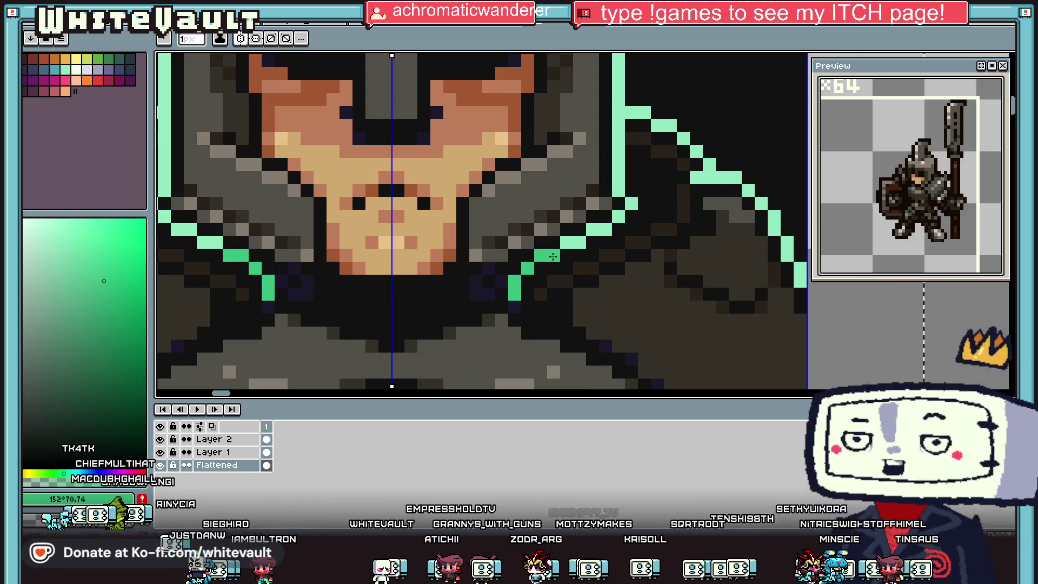
{"action": "left_click_drag", "start_coordinate": [619, 113], "coordinate": [621, 192]}
{"action": "scroll", "coordinate": [621, 192], "scroll_direction": "down", "scroll_amount": 5}
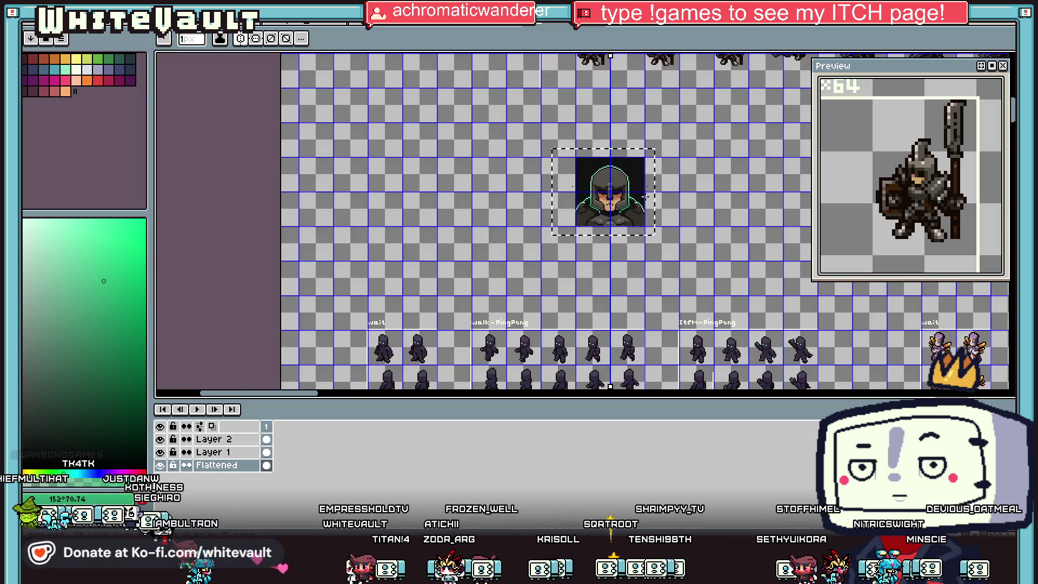
{"action": "scroll", "coordinate": [647, 198], "scroll_direction": "up", "scroll_amount": 2}
{"action": "scroll", "coordinate": [599, 202], "scroll_direction": "up", "scroll_amount": 2}
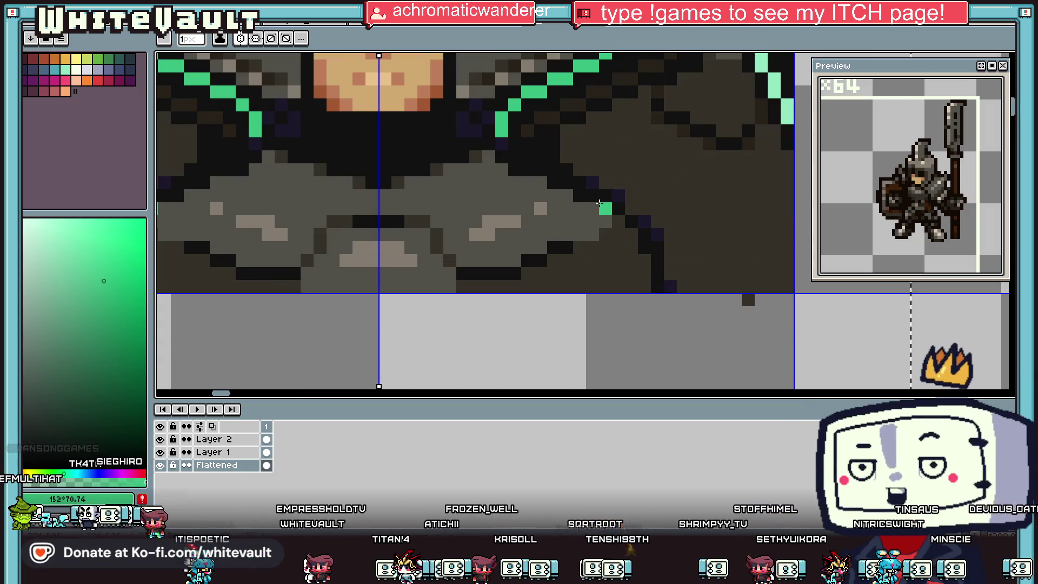
{"action": "left_click", "coordinate": [527, 156]}
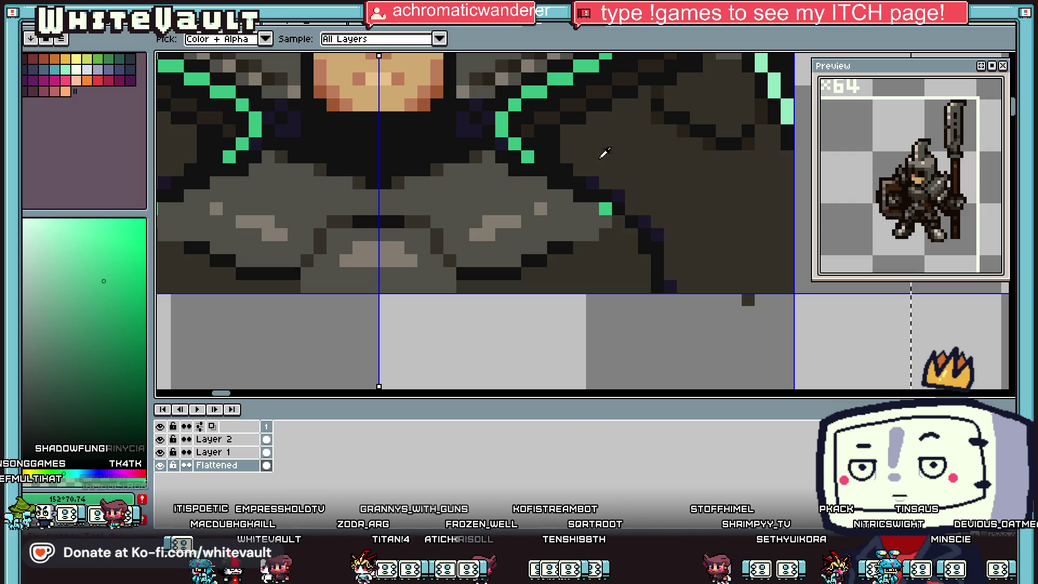
Paint three near-black #111111 pixels across the shoulder
{"action": "scroll", "coordinate": [598, 143], "scroll_direction": "down", "scroll_amount": 2}
{"action": "scroll", "coordinate": [611, 178], "scroll_direction": "up", "scroll_amount": 1}
{"action": "left_click", "coordinate": [613, 181], "text": "alt"}
{"action": "scroll", "coordinate": [604, 187], "scroll_direction": "down", "scroll_amount": 4}
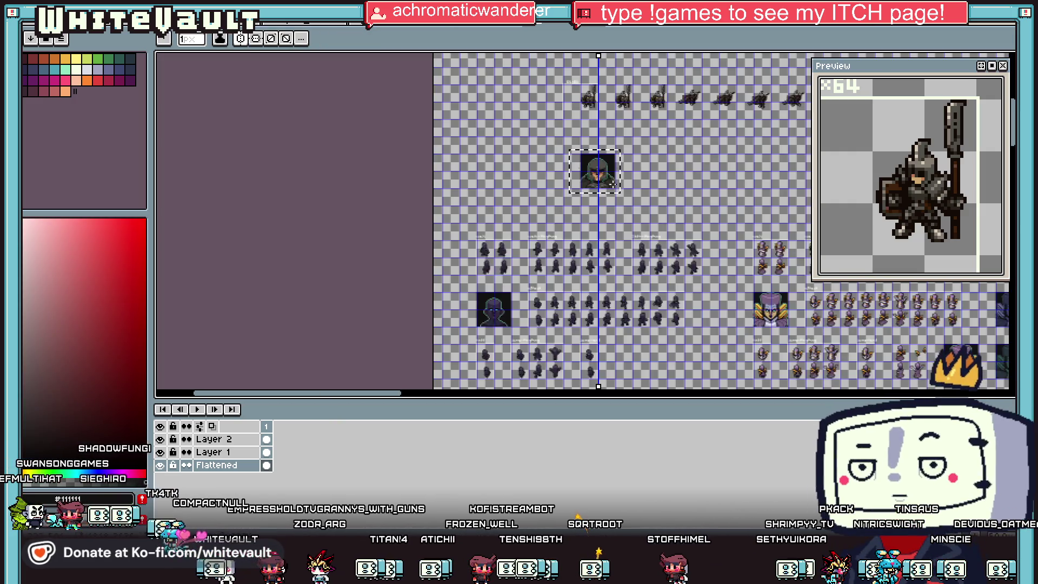
{"action": "scroll", "coordinate": [600, 189], "scroll_direction": "up", "scroll_amount": 3}
{"action": "key", "text": "alt"}
{"action": "scroll", "coordinate": [588, 189], "scroll_direction": "up", "scroll_amount": 1}
{"action": "scroll", "coordinate": [590, 190], "scroll_direction": "up", "scroll_amount": 1}
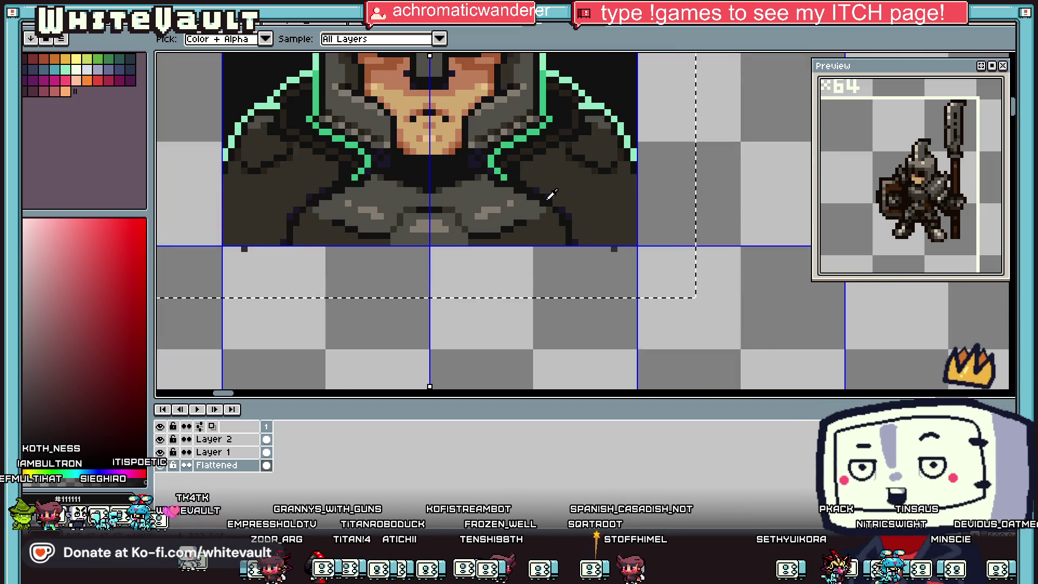
{"action": "scroll", "coordinate": [613, 196], "scroll_direction": "up", "scroll_amount": 1}
{"action": "left_click_drag", "start_coordinate": [632, 221], "coordinate": [574, 234]}
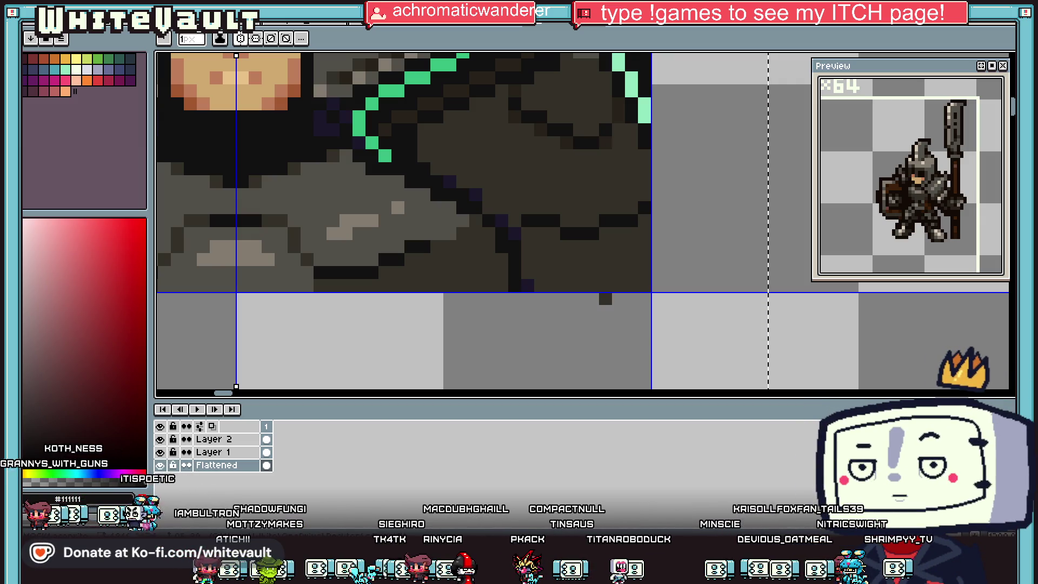
Repaint three green outline pixels #111111 and add three green pixels to the outline
{"action": "scroll", "coordinate": [578, 284], "scroll_direction": "down", "scroll_amount": 4}
{"action": "scroll", "coordinate": [578, 285], "scroll_direction": "down", "scroll_amount": 2}
{"action": "scroll", "coordinate": [578, 284], "scroll_direction": "up", "scroll_amount": 2}
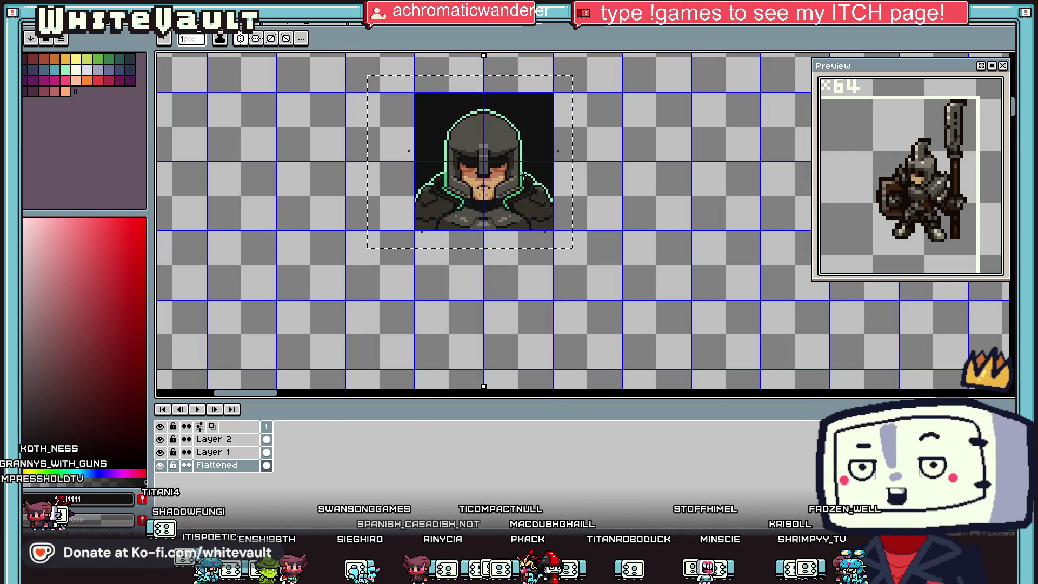
{"action": "key", "text": "i"}
{"action": "scroll", "coordinate": [535, 170], "scroll_direction": "up", "scroll_amount": 1}
{"action": "scroll", "coordinate": [537, 167], "scroll_direction": "up", "scroll_amount": 1}
{"action": "key", "text": "b"}
{"action": "scroll", "coordinate": [557, 185], "scroll_direction": "down", "scroll_amount": 3}
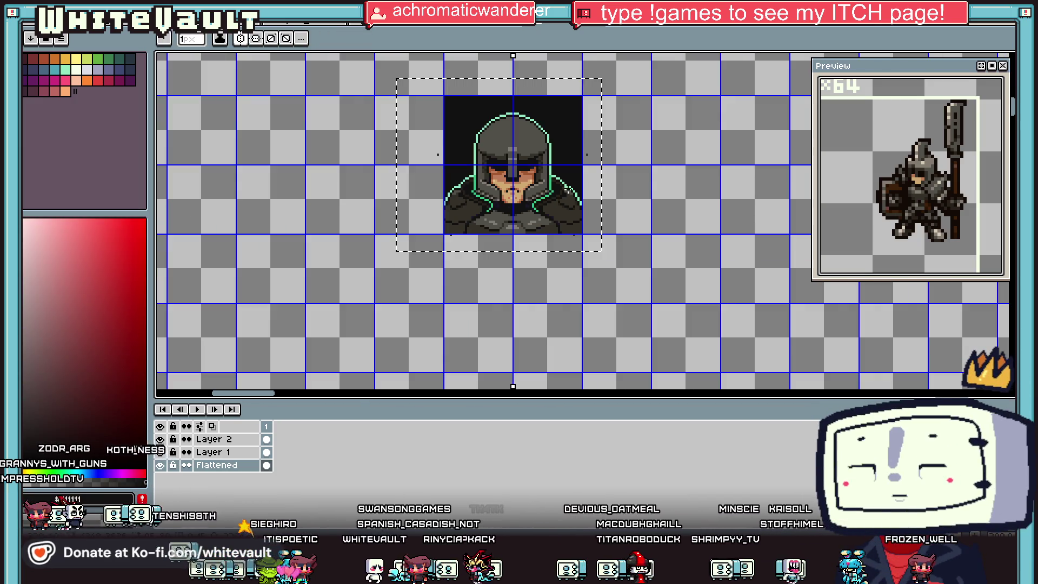
{"action": "key", "text": "i"}
{"action": "scroll", "coordinate": [563, 190], "scroll_direction": "up", "scroll_amount": 2}
{"action": "scroll", "coordinate": [572, 196], "scroll_direction": "up", "scroll_amount": 1}
{"action": "left_click", "coordinate": [588, 199]}
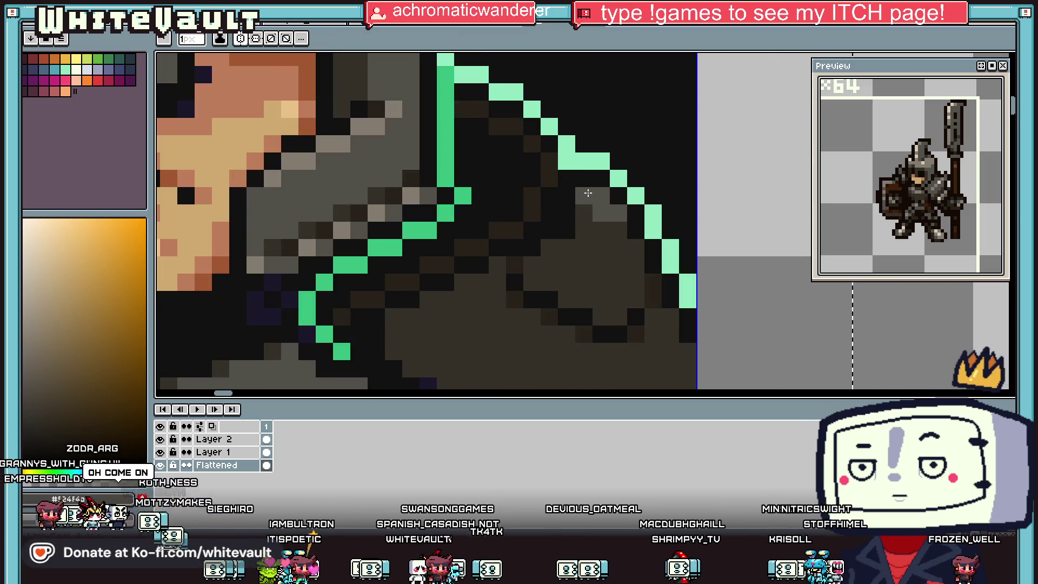
{"action": "left_click", "coordinate": [622, 192], "text": "alt"}
{"action": "mouse_move", "coordinate": [619, 179]}
{"action": "left_mouse_down"}
{"action": "mouse_move", "coordinate": [584, 161]}
{"action": "mouse_move", "coordinate": [602, 143]}
{"action": "left_mouse_up"}
{"action": "left_click", "coordinate": [566, 161], "text": "alt"}
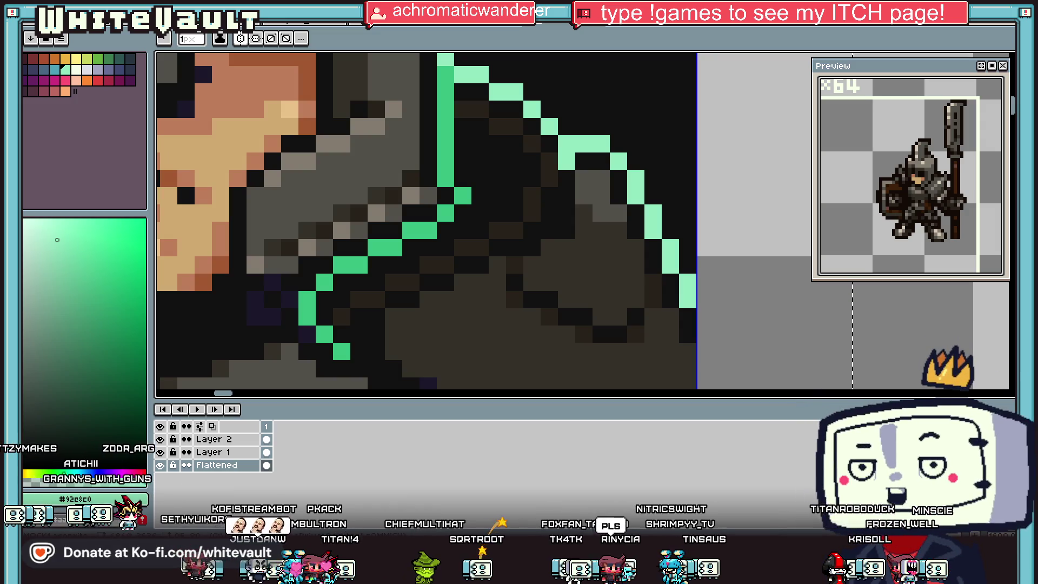
{"action": "left_click", "coordinate": [554, 190], "text": "alt"}
{"action": "scroll", "coordinate": [555, 190], "scroll_direction": "down", "scroll_amount": 5}
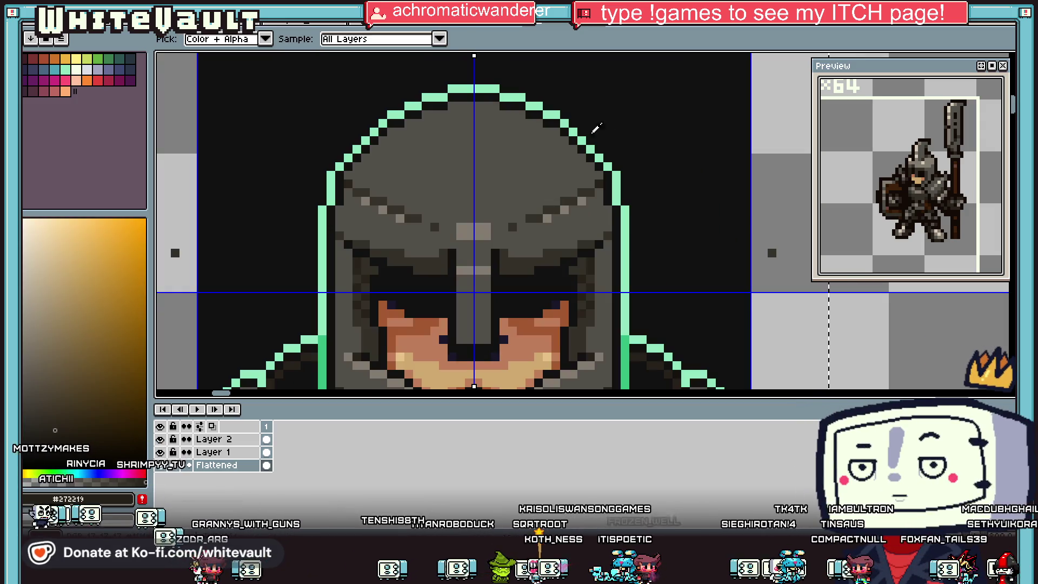
Draw a grey crest loop above the helmet and paint over stray mint pixels in near-black #111111
{"action": "scroll", "coordinate": [542, 179], "scroll_direction": "up", "scroll_amount": 4}
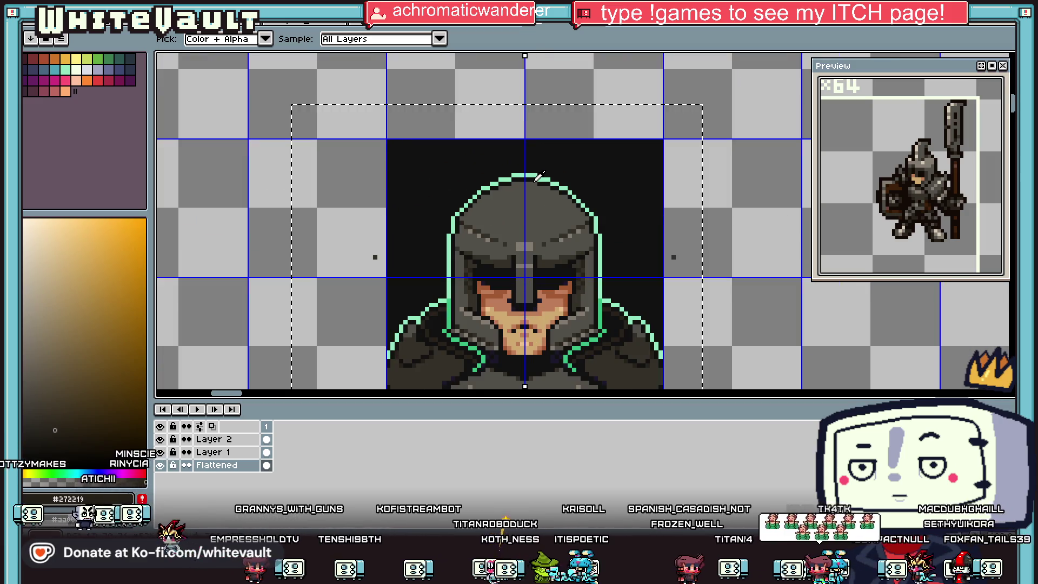
{"action": "left_click", "coordinate": [528, 172], "text": "alt"}
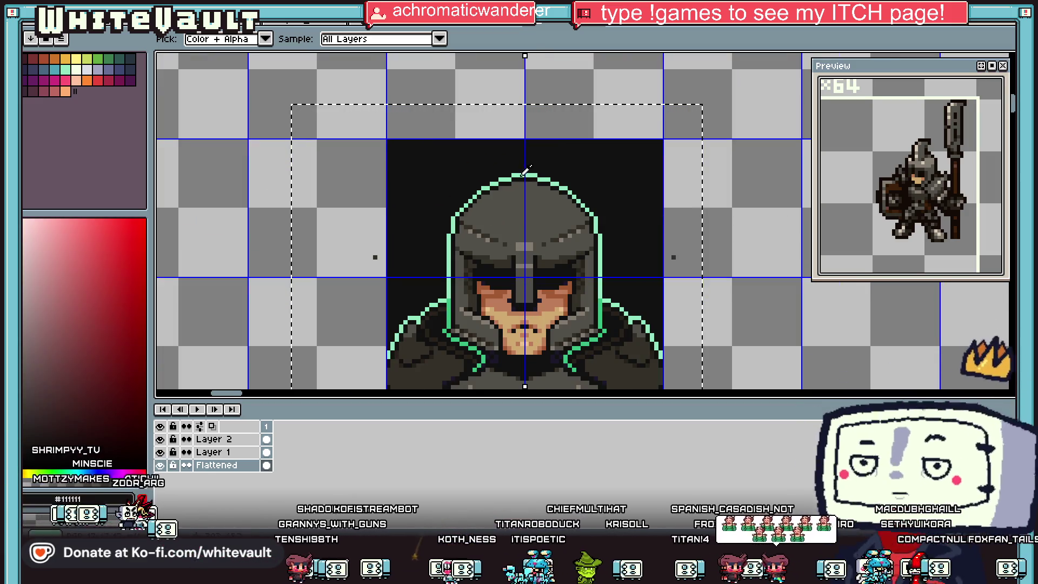
{"action": "scroll", "coordinate": [524, 169], "scroll_direction": "up", "scroll_amount": 1}
{"action": "left_click", "coordinate": [522, 207], "text": "alt"}
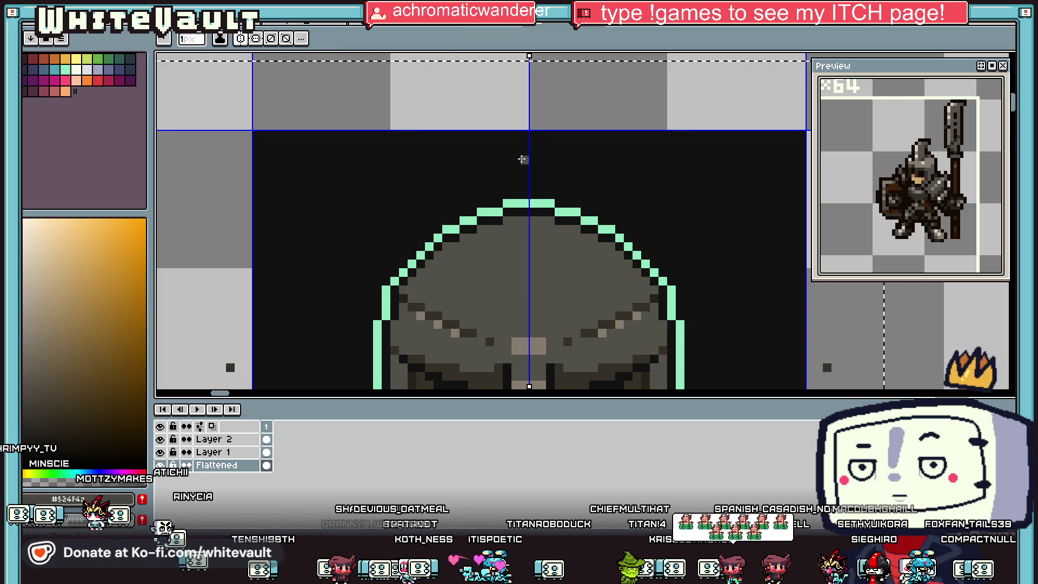
{"action": "left_click_drag", "start_coordinate": [526, 141], "coordinate": [486, 271]}
{"action": "left_click", "coordinate": [495, 213], "text": "alt"}
{"action": "left_click", "coordinate": [483, 245], "text": "alt"}
{"action": "mouse_move", "coordinate": [496, 227]}
{"action": "left_mouse_down"}
{"action": "mouse_move", "coordinate": [489, 303]}
{"action": "mouse_move", "coordinate": [505, 317]}
{"action": "left_mouse_up"}
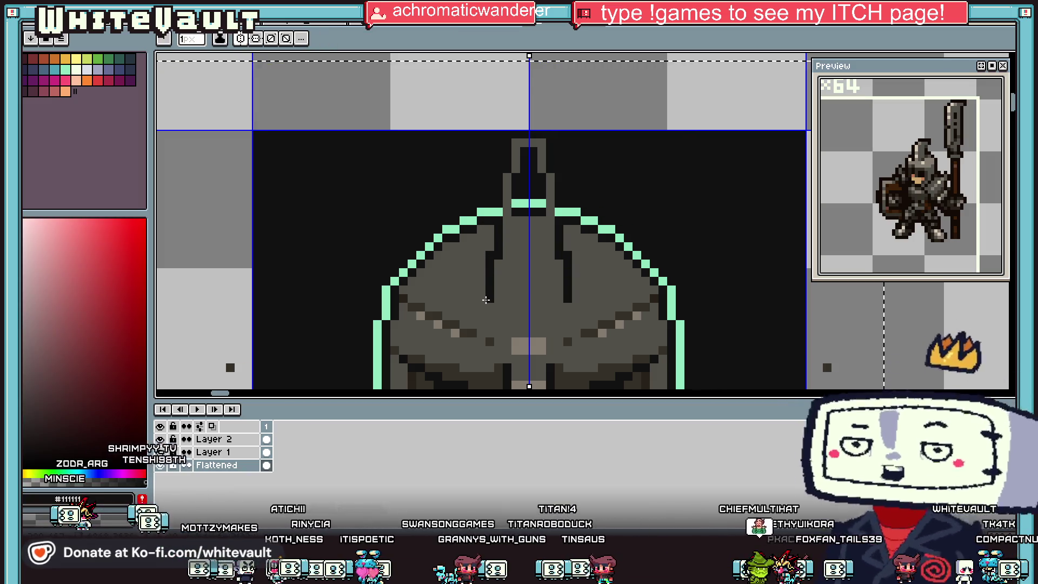
Add a dark mirrored helmet pixel and fill the crest's interior with the helmet grey
{"action": "scroll", "coordinate": [505, 316], "scroll_direction": "up", "scroll_amount": 1}
{"action": "left_click", "coordinate": [518, 325]}
{"action": "key", "text": "i"}
{"action": "left_click", "coordinate": [522, 197]}
{"action": "key", "text": "g"}
{"action": "left_click", "coordinate": [555, 128]}
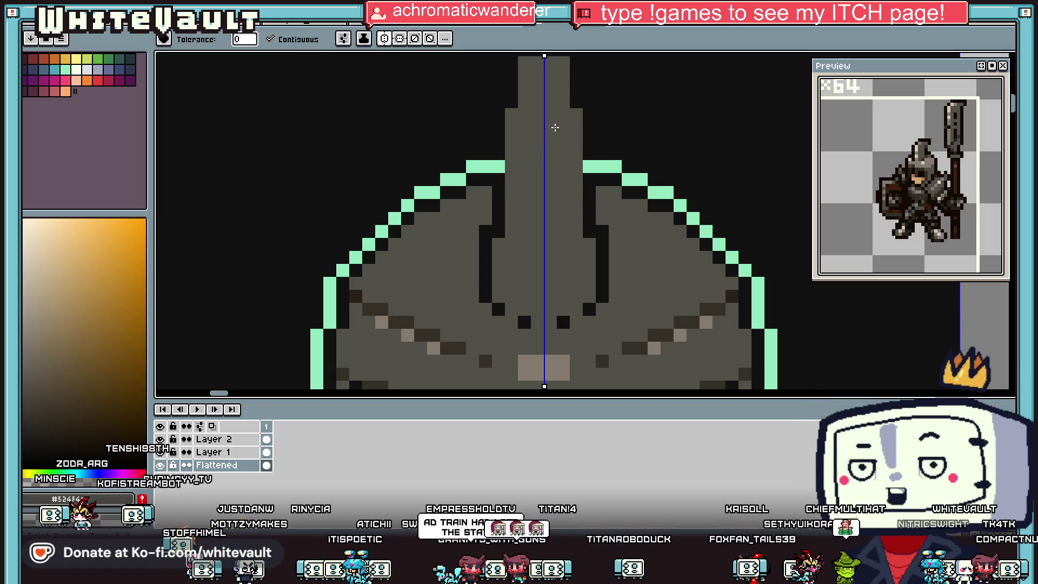
{"action": "scroll", "coordinate": [554, 127], "scroll_direction": "down", "scroll_amount": 2}
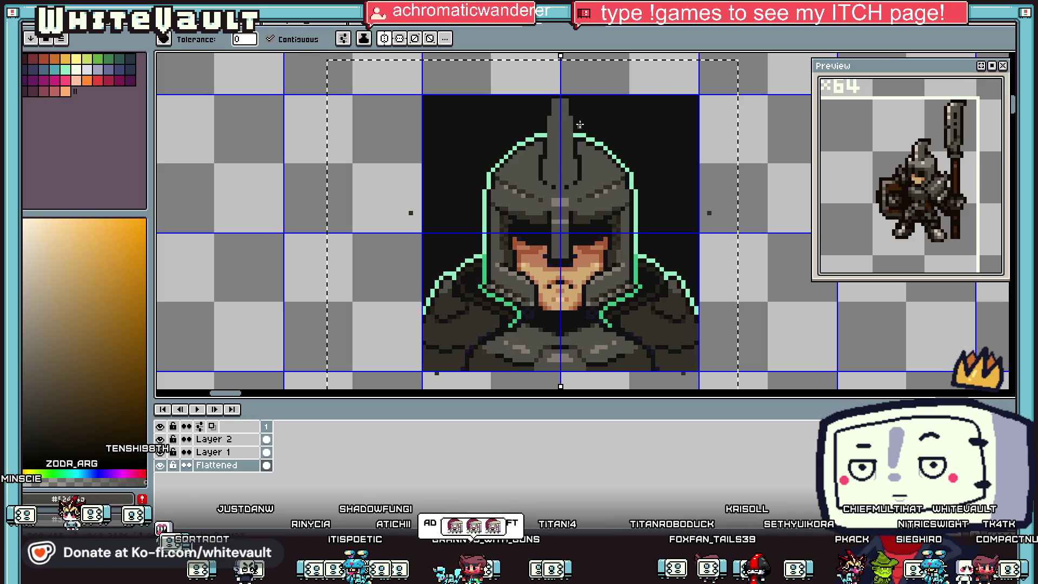
Paint the crest's top row near-black and run a mint outline up both crest sides
{"action": "key", "text": "b"}
{"action": "scroll", "coordinate": [617, 124], "scroll_direction": "up", "scroll_amount": 2}
{"action": "left_click", "coordinate": [620, 125], "text": "alt"}
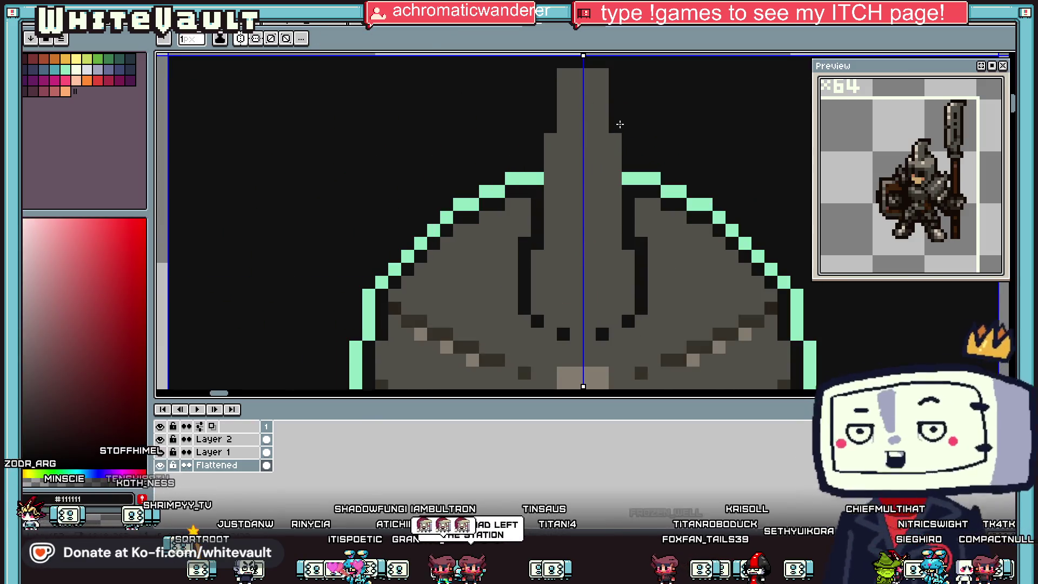
{"action": "left_click_drag", "start_coordinate": [589, 74], "coordinate": [614, 74]}
{"action": "left_click", "coordinate": [644, 178], "text": "alt"}
{"action": "left_click", "coordinate": [630, 165]}
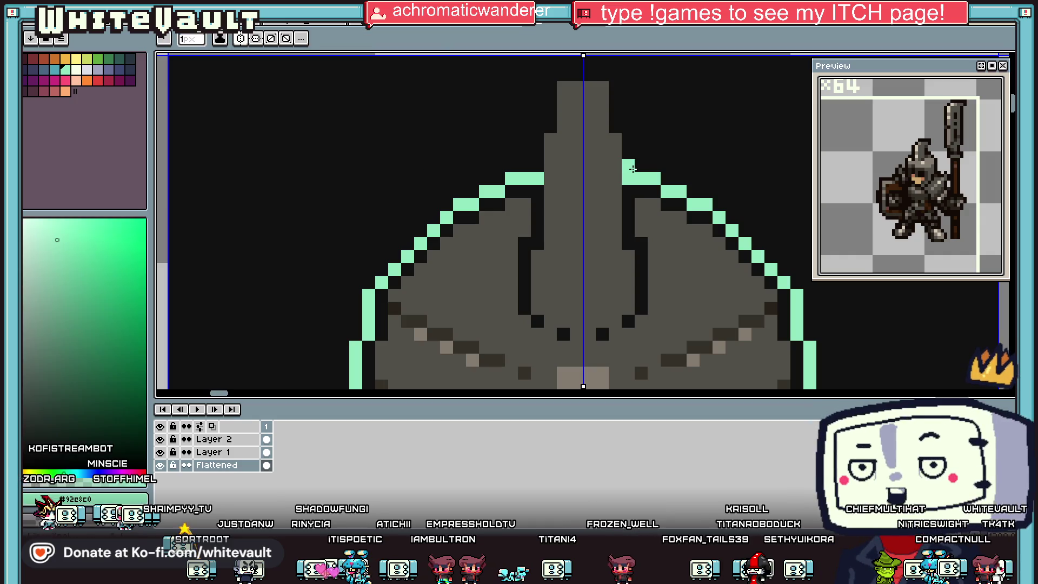
{"action": "left_click_drag", "start_coordinate": [641, 142], "coordinate": [628, 87]}
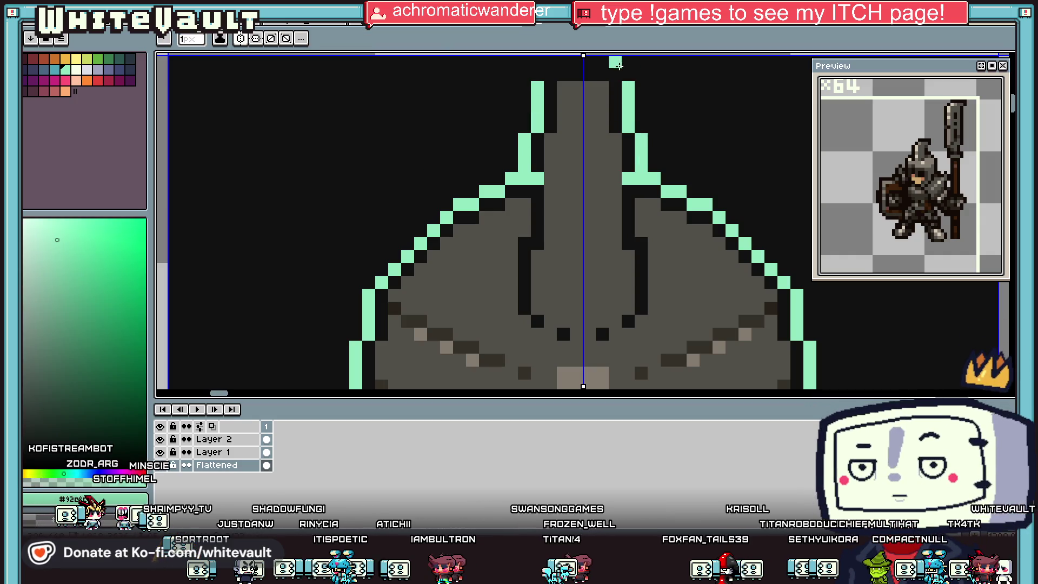
{"action": "scroll", "coordinate": [567, 61], "scroll_direction": "down", "scroll_amount": 3}
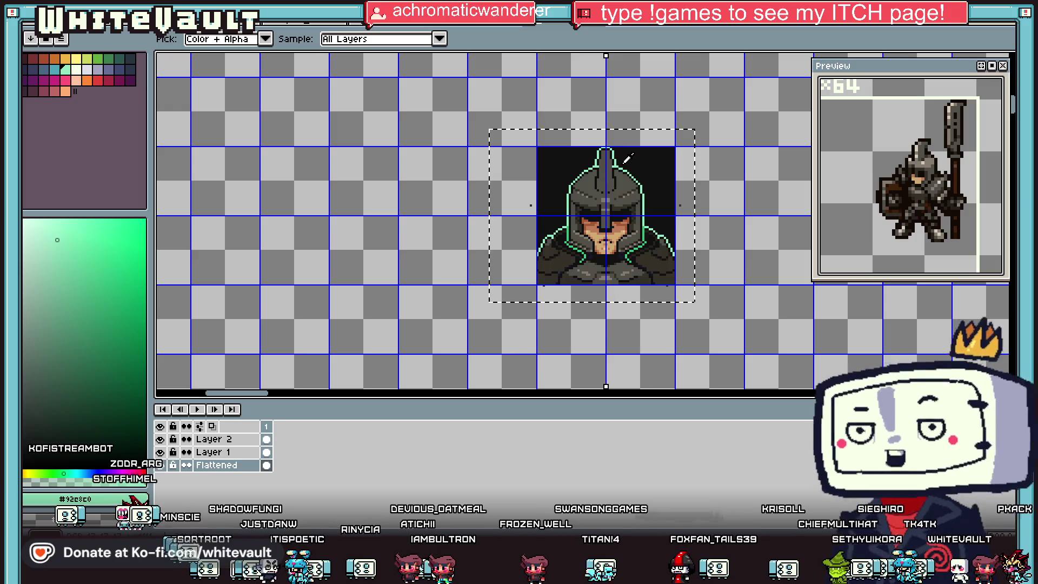
{"action": "scroll", "coordinate": [606, 161], "scroll_direction": "up", "scroll_amount": 2}
Paint a dark #353129 shading column on the helmet
{"action": "left_click", "coordinate": [607, 160], "text": "alt"}
{"action": "scroll", "coordinate": [607, 161], "scroll_direction": "up", "scroll_amount": 2}
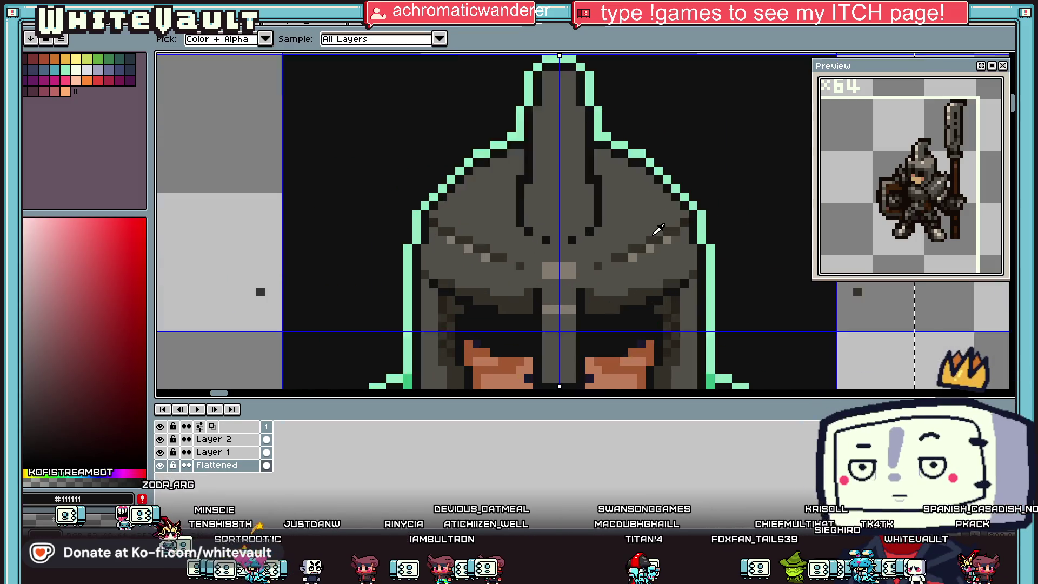
{"action": "left_click", "coordinate": [572, 142], "text": "alt"}
{"action": "left_click_drag", "start_coordinate": [572, 108], "coordinate": [571, 132]}
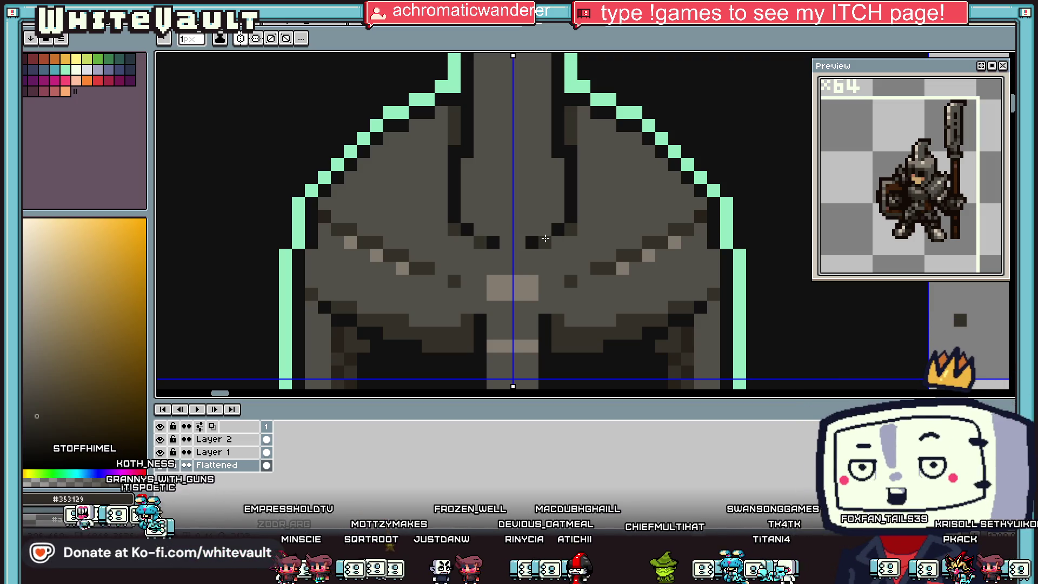
{"action": "scroll", "coordinate": [506, 140], "scroll_direction": "down", "scroll_amount": 3}
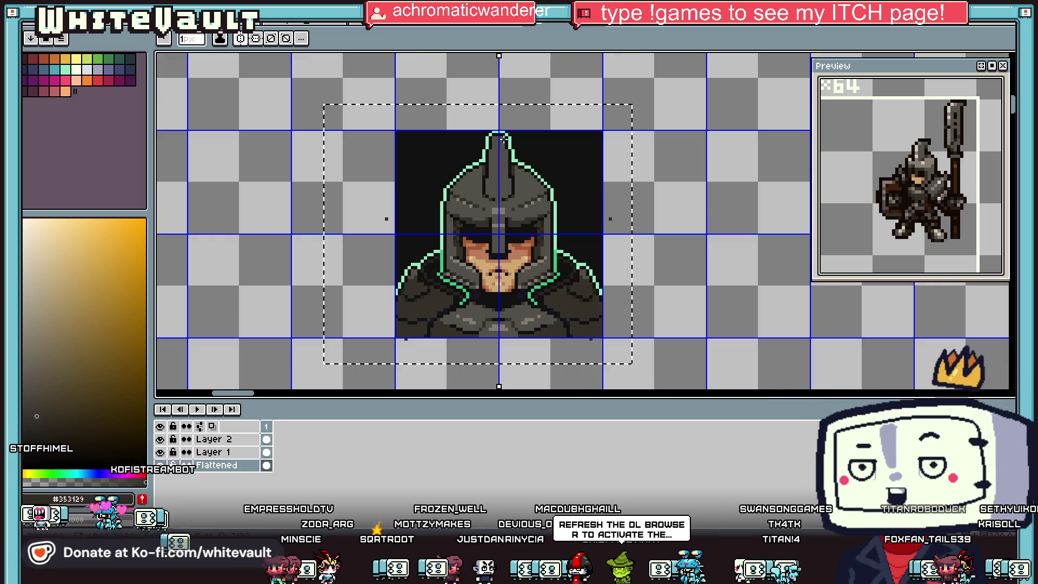
{"action": "scroll", "coordinate": [502, 143], "scroll_direction": "up", "scroll_amount": 1}
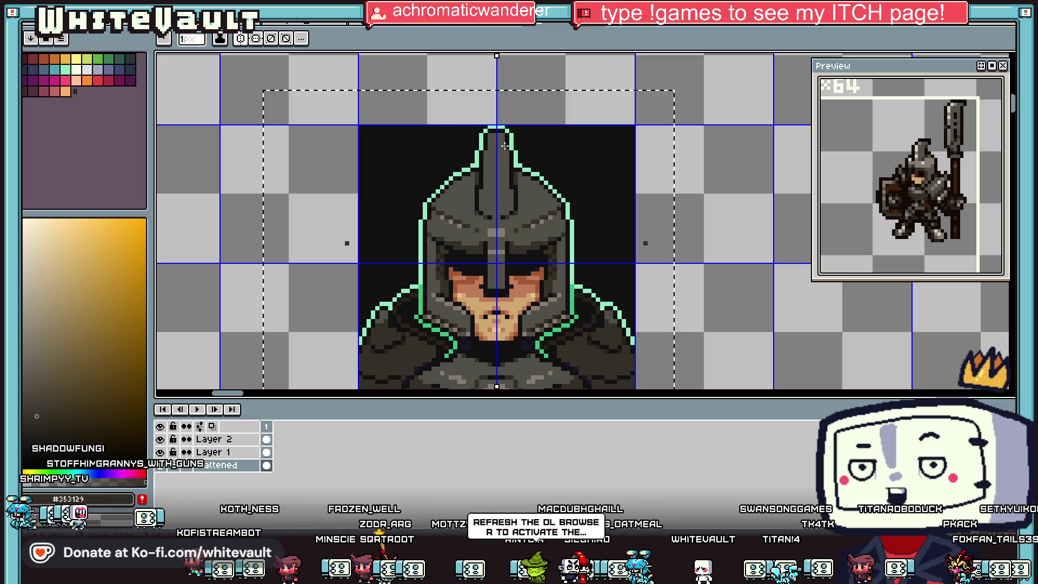
Add a lighter #847c70 pixel on the crest and fill a nearby area with grey
{"action": "key", "text": "i"}
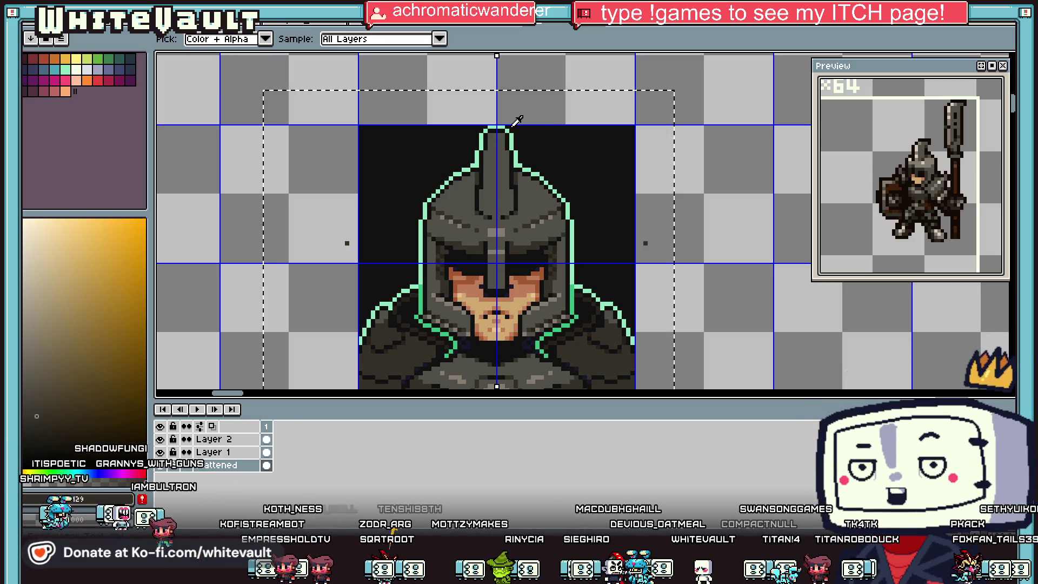
{"action": "scroll", "coordinate": [528, 192], "scroll_direction": "up", "scroll_amount": 1}
{"action": "left_click", "coordinate": [463, 144]}
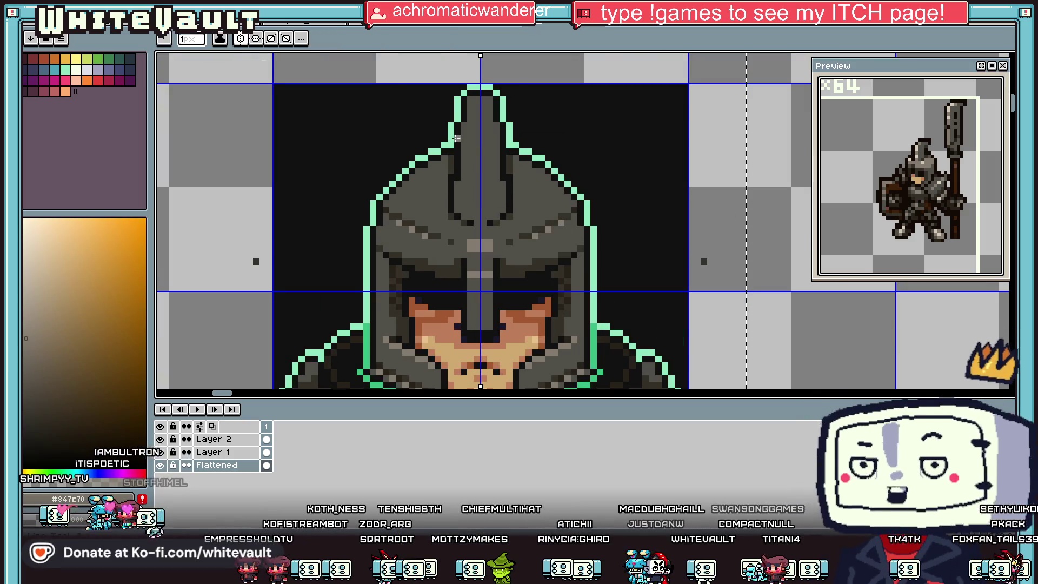
{"action": "scroll", "coordinate": [464, 144], "scroll_direction": "up", "scroll_amount": 1}
{"action": "left_click", "coordinate": [517, 178]}
{"action": "key", "text": "g"}
{"action": "left_click", "coordinate": [547, 136]}
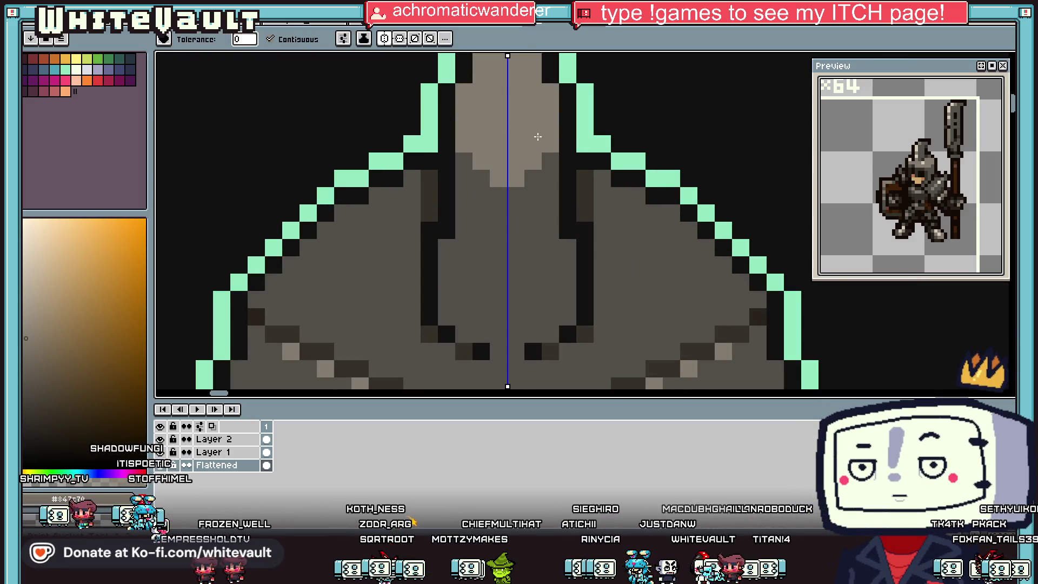
{"action": "scroll", "coordinate": [547, 136], "scroll_direction": "down", "scroll_amount": 2}
Paint mirrored lighter grey #847c70 pixels just below the crest
{"action": "key", "text": "i"}
{"action": "scroll", "coordinate": [539, 137], "scroll_direction": "up", "scroll_amount": 2}
{"action": "left_click", "coordinate": [521, 134]}
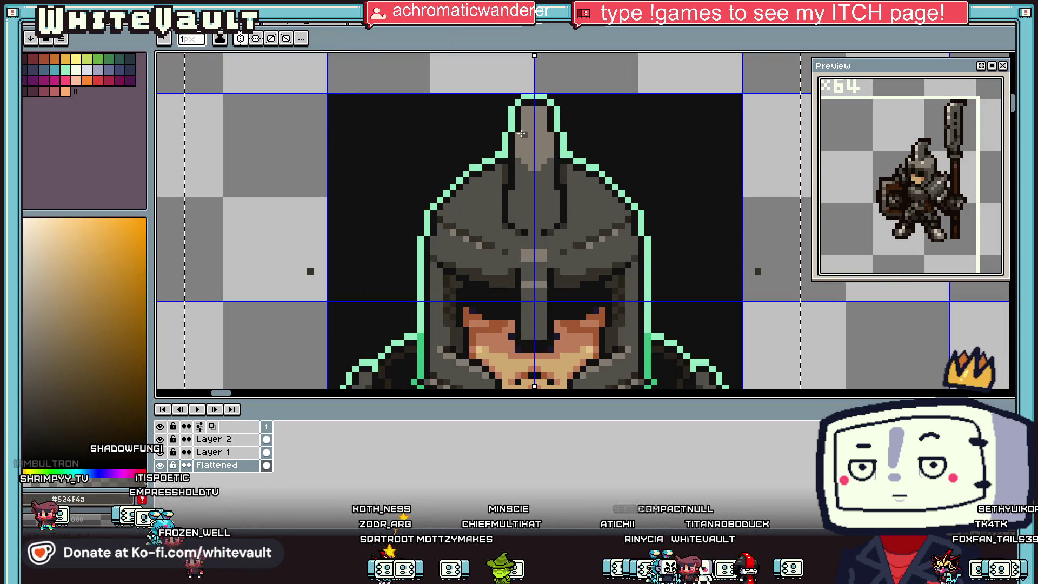
{"action": "key", "text": "i"}
{"action": "scroll", "coordinate": [523, 169], "scroll_direction": "down", "scroll_amount": 2}
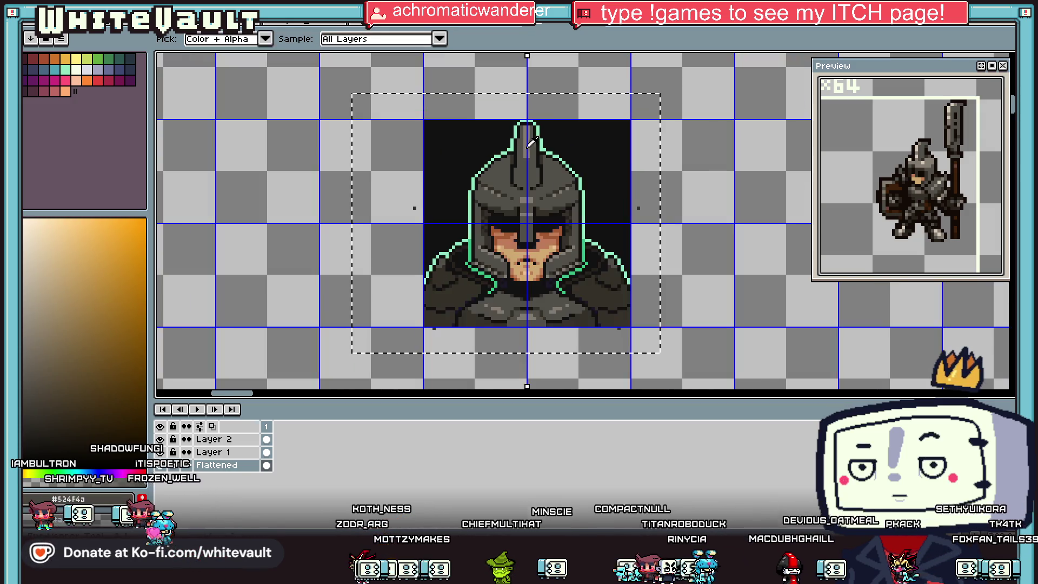
{"action": "scroll", "coordinate": [524, 170], "scroll_direction": "up", "scroll_amount": 2}
{"action": "left_click", "coordinate": [523, 171]}
{"action": "left_click", "coordinate": [517, 178]}
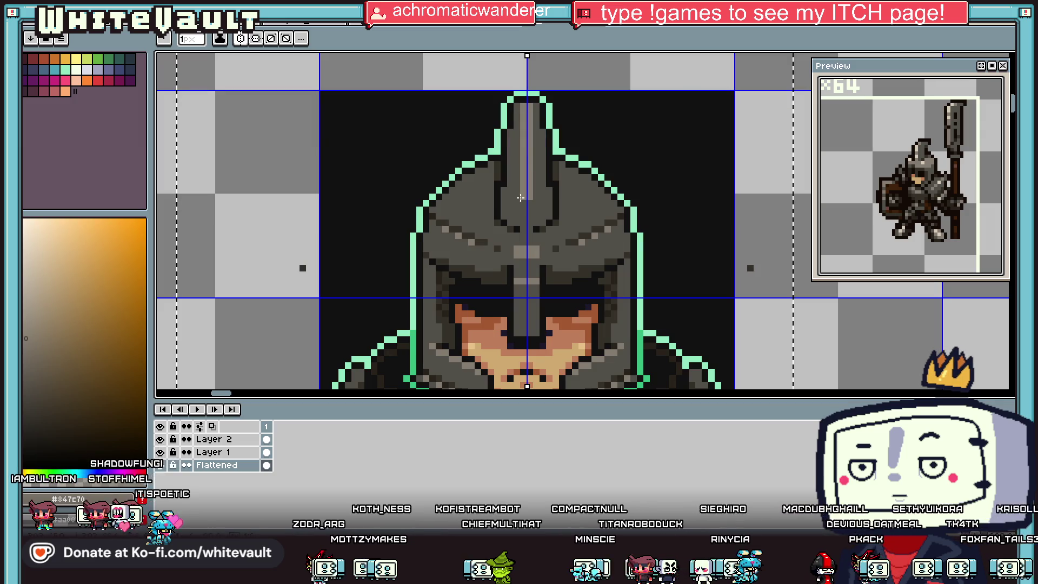
{"action": "left_click_drag", "start_coordinate": [516, 182], "coordinate": [516, 204]}
{"action": "scroll", "coordinate": [524, 215], "scroll_direction": "up", "scroll_amount": 1}
Fill the dark side panels on both helmet sides with #353129
{"action": "key", "text": "g"}
{"action": "scroll", "coordinate": [524, 209], "scroll_direction": "down", "scroll_amount": 3}
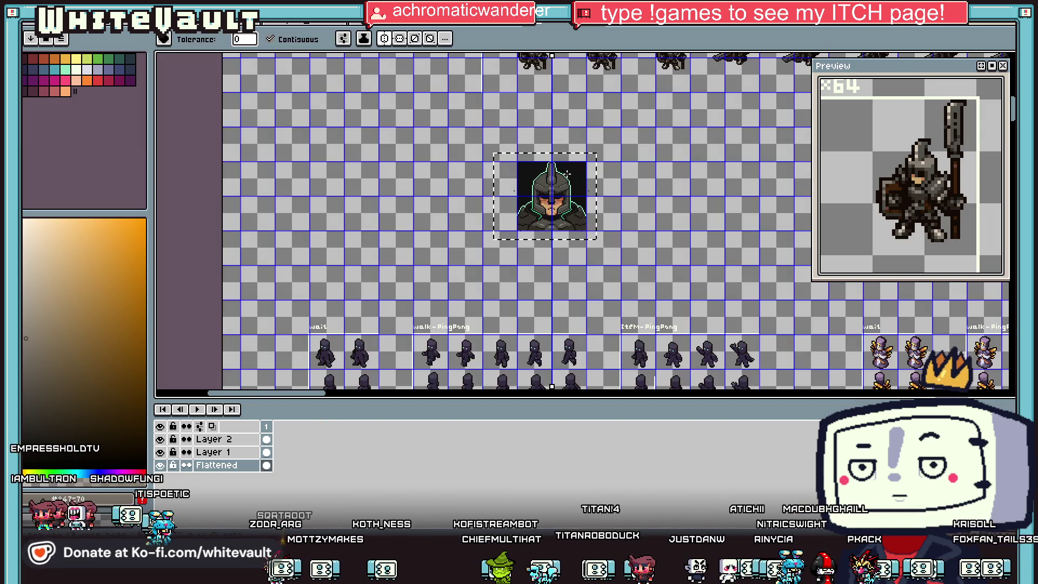
{"action": "key", "text": "i"}
{"action": "scroll", "coordinate": [564, 172], "scroll_direction": "up", "scroll_amount": 2}
{"action": "left_click", "coordinate": [563, 173]}
{"action": "scroll", "coordinate": [560, 174], "scroll_direction": "up", "scroll_amount": 1}
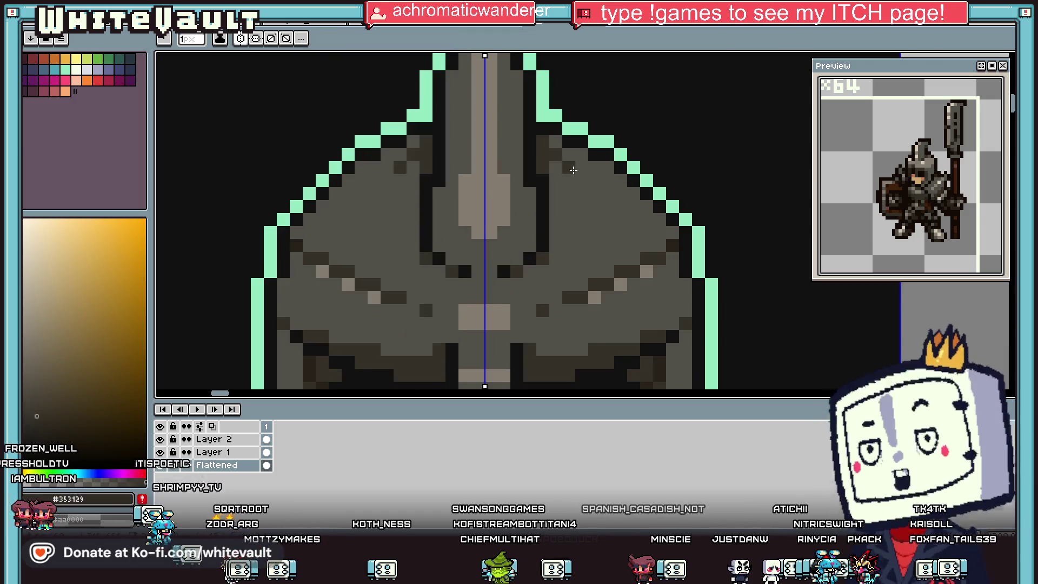
{"action": "key", "text": "g"}
{"action": "left_click", "coordinate": [576, 236]}
{"action": "left_click", "coordinate": [573, 201]}
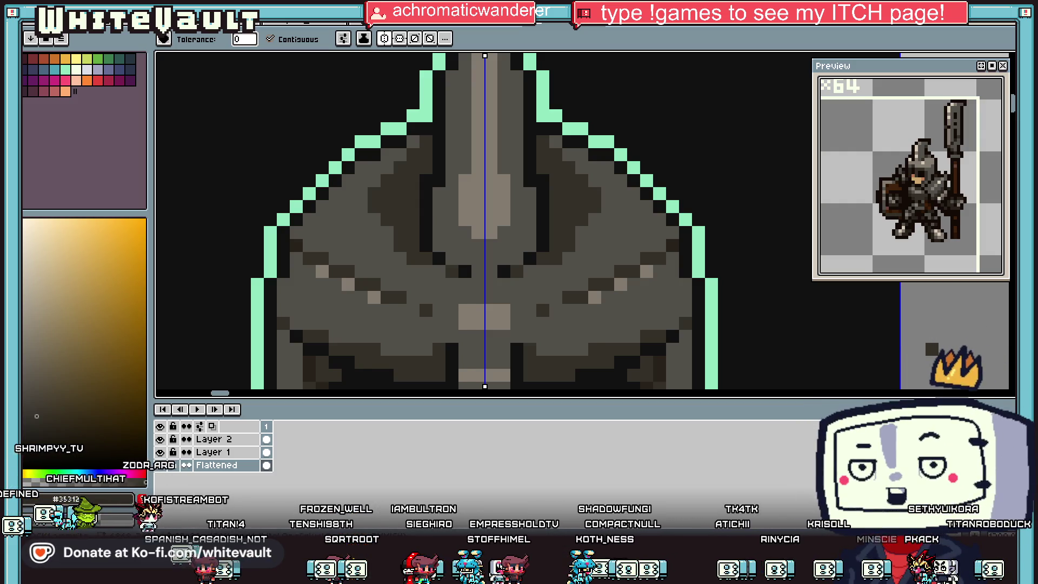
{"action": "scroll", "coordinate": [543, 267], "scroll_direction": "down", "scroll_amount": 5}
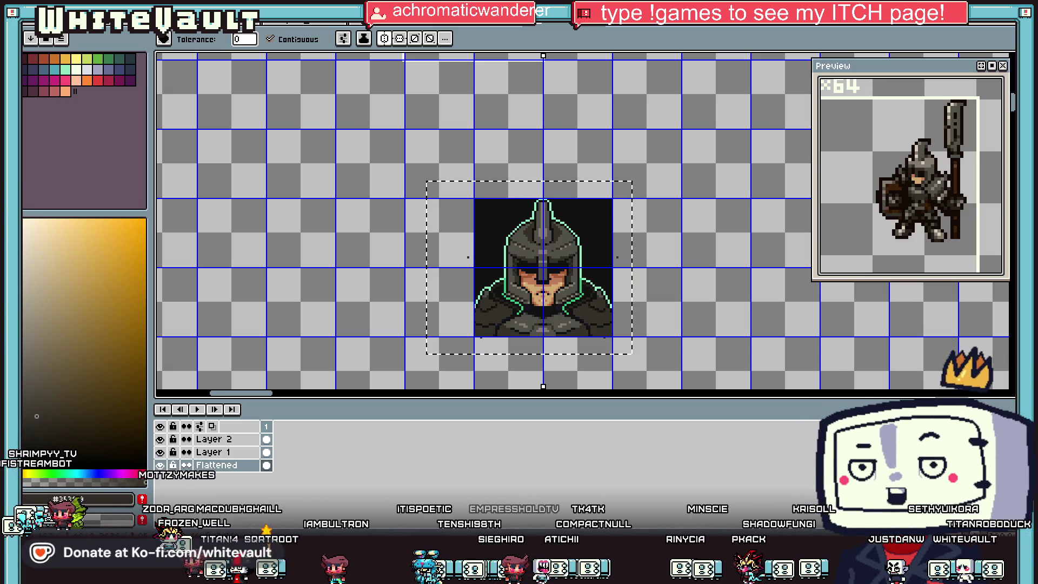
Paint mirrored lighter highlight pixels across the upper helmet
{"action": "scroll", "coordinate": [561, 224], "scroll_direction": "up", "scroll_amount": 2}
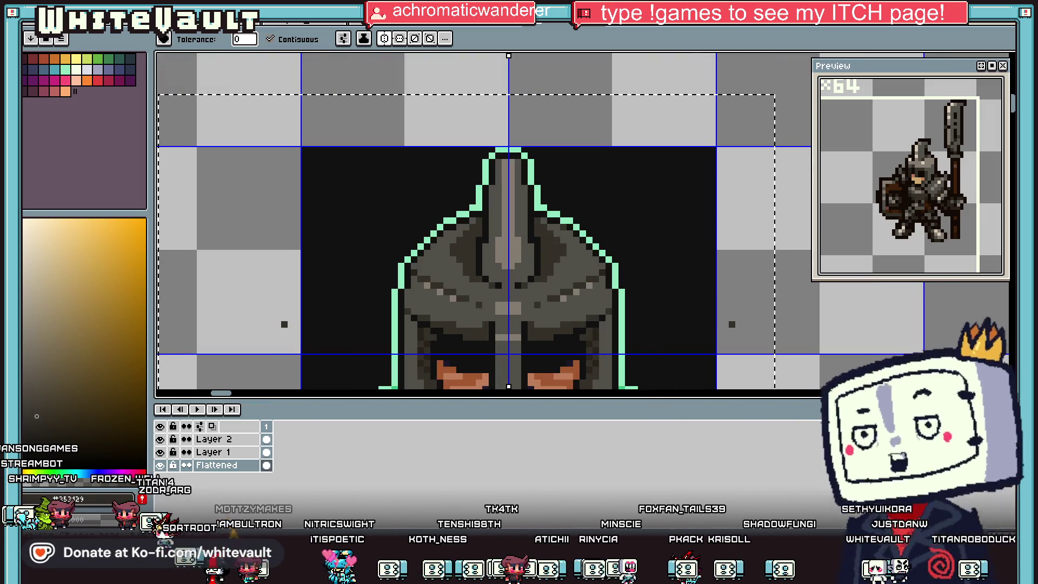
{"action": "scroll", "coordinate": [561, 264], "scroll_direction": "up", "scroll_amount": 1}
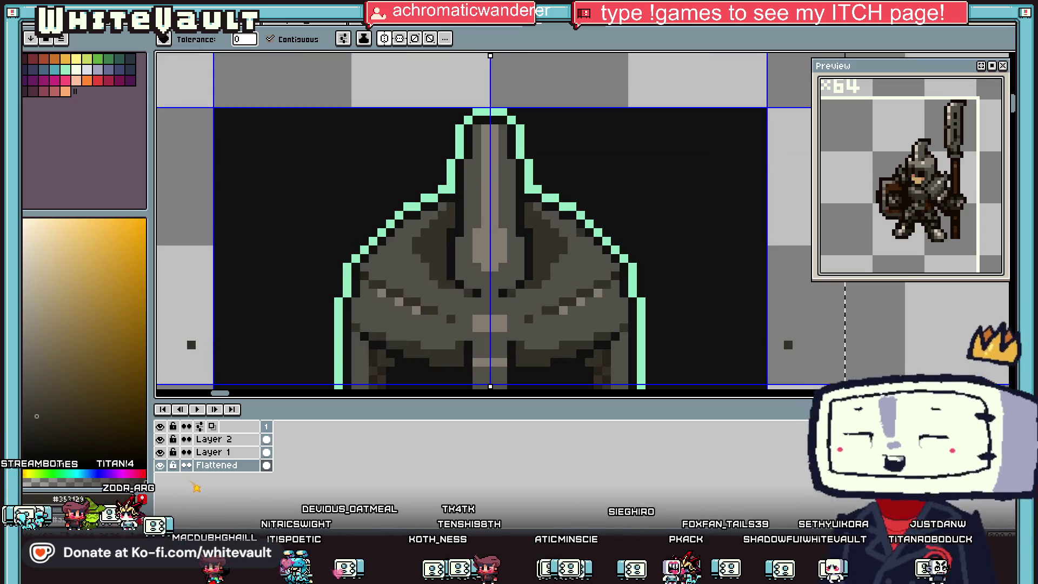
{"action": "key", "text": "i"}
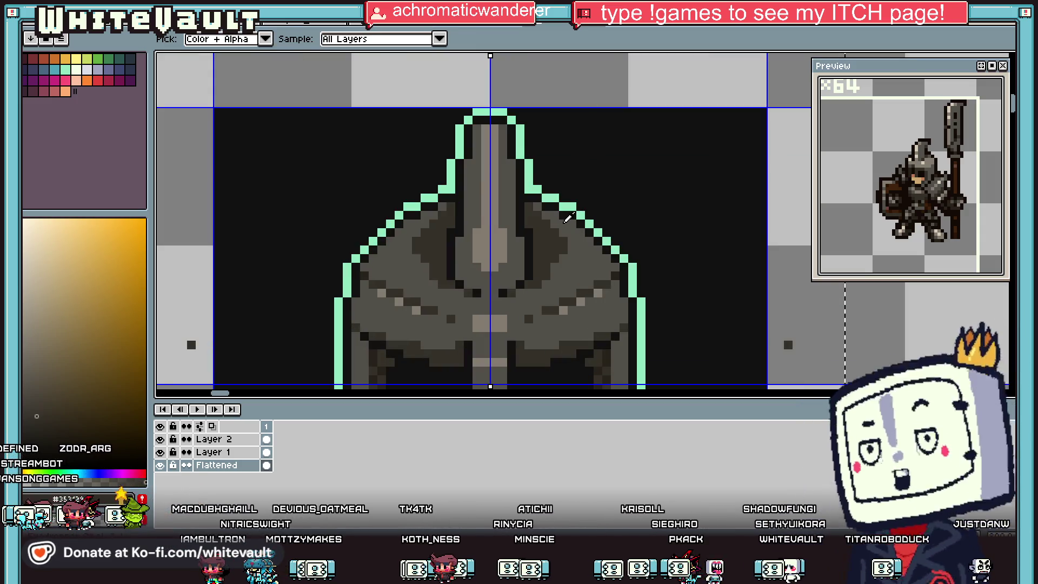
{"action": "key", "text": "b"}
{"action": "scroll", "coordinate": [544, 223], "scroll_direction": "up", "scroll_amount": 1}
{"action": "mouse_move", "coordinate": [558, 240]}
{"action": "left_mouse_down"}
{"action": "mouse_move", "coordinate": [557, 334]}
{"action": "mouse_move", "coordinate": [575, 243]}
{"action": "mouse_move", "coordinate": [593, 288]}
{"action": "left_mouse_up"}
{"action": "scroll", "coordinate": [593, 287], "scroll_direction": "down", "scroll_amount": 4}
{"action": "scroll", "coordinate": [572, 295], "scroll_direction": "up", "scroll_amount": 4}
Add mirrored dark strokes near the brow, then repaint the dark row in lighter grey #524f4a
{"action": "key", "text": "i"}
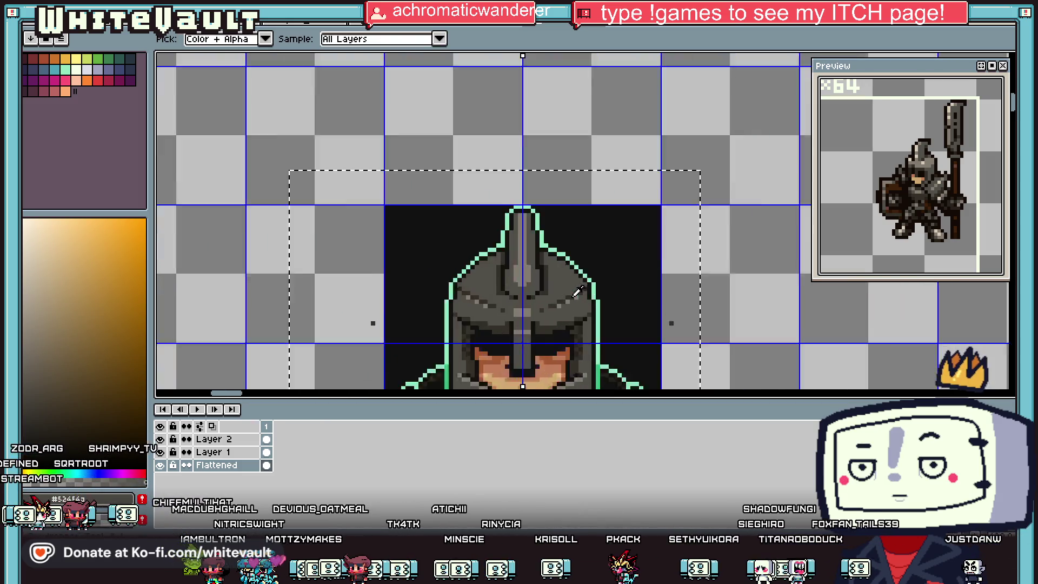
{"action": "key", "text": "b"}
{"action": "left_click", "coordinate": [539, 236]}
{"action": "scroll", "coordinate": [538, 232], "scroll_direction": "up", "scroll_amount": 1}
{"action": "left_click_drag", "start_coordinate": [529, 233], "coordinate": [561, 232]}
{"action": "left_click_drag", "start_coordinate": [528, 235], "coordinate": [558, 235]}
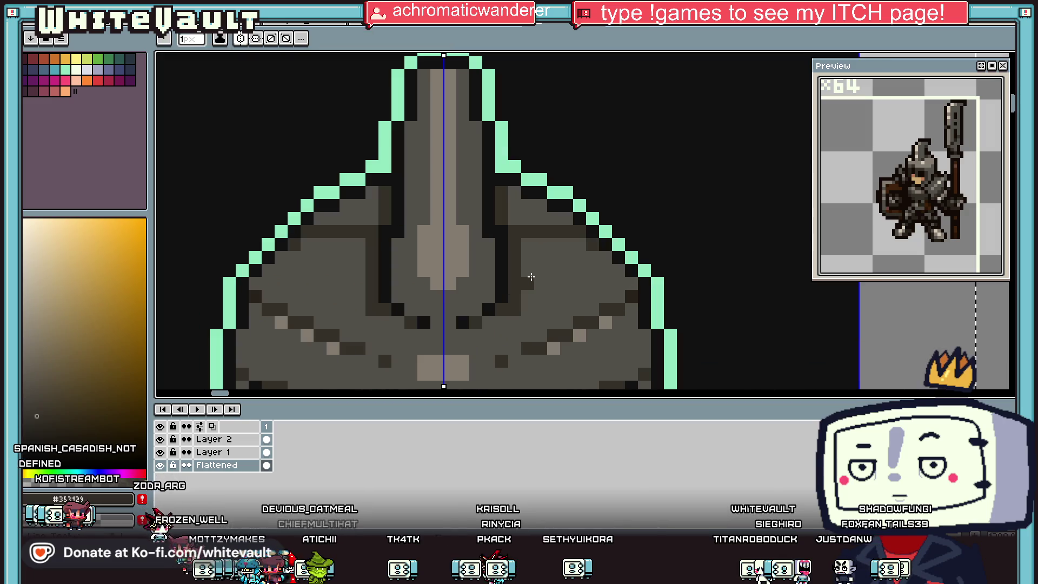
{"action": "mouse_move", "coordinate": [530, 278]}
{"action": "left_mouse_down"}
{"action": "mouse_move", "coordinate": [608, 279]}
{"action": "mouse_move", "coordinate": [543, 269]}
{"action": "left_mouse_up"}
{"action": "left_click", "coordinate": [617, 267]}
{"action": "left_click", "coordinate": [613, 283], "text": "alt"}
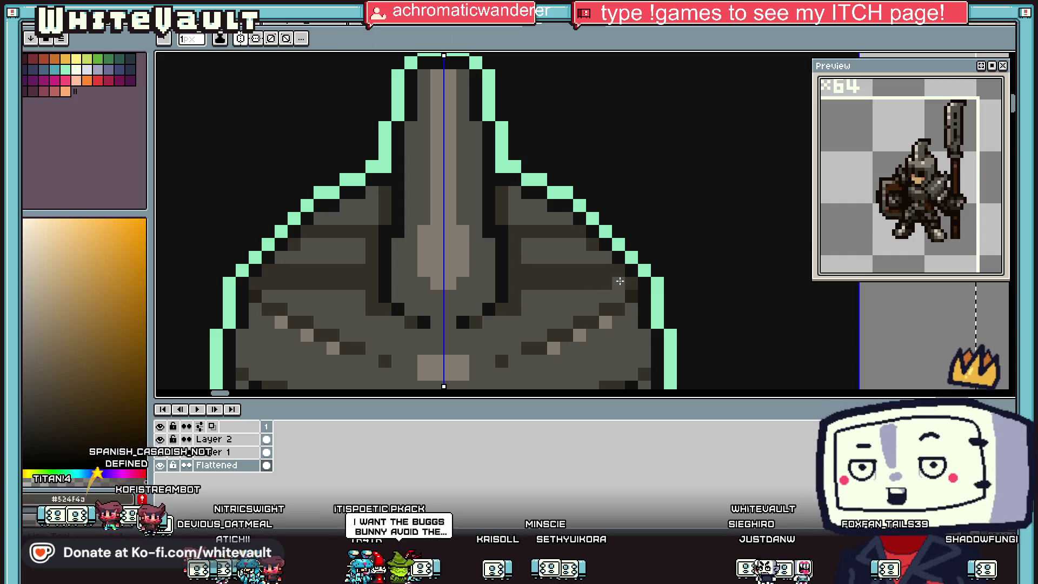
{"action": "left_click_drag", "start_coordinate": [613, 283], "coordinate": [531, 281]}
{"action": "scroll", "coordinate": [531, 280], "scroll_direction": "down", "scroll_amount": 5}
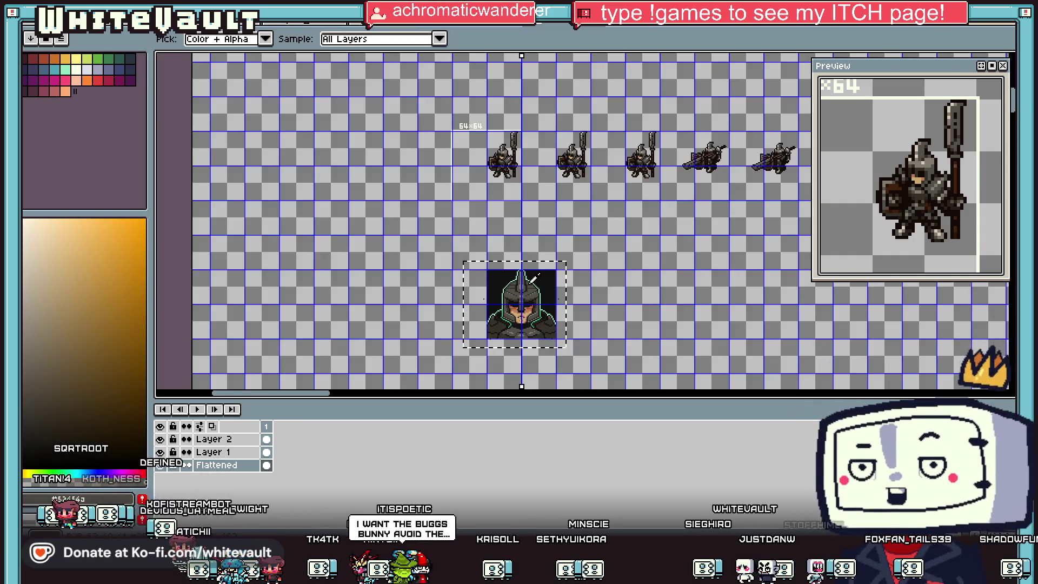
Add mirrored dark detail pixels and a short dark diagonal to the lower helmet
{"action": "scroll", "coordinate": [511, 267], "scroll_direction": "up", "scroll_amount": 5}
{"action": "left_click", "coordinate": [519, 256]}
{"action": "scroll", "coordinate": [523, 271], "scroll_direction": "down", "scroll_amount": 4}
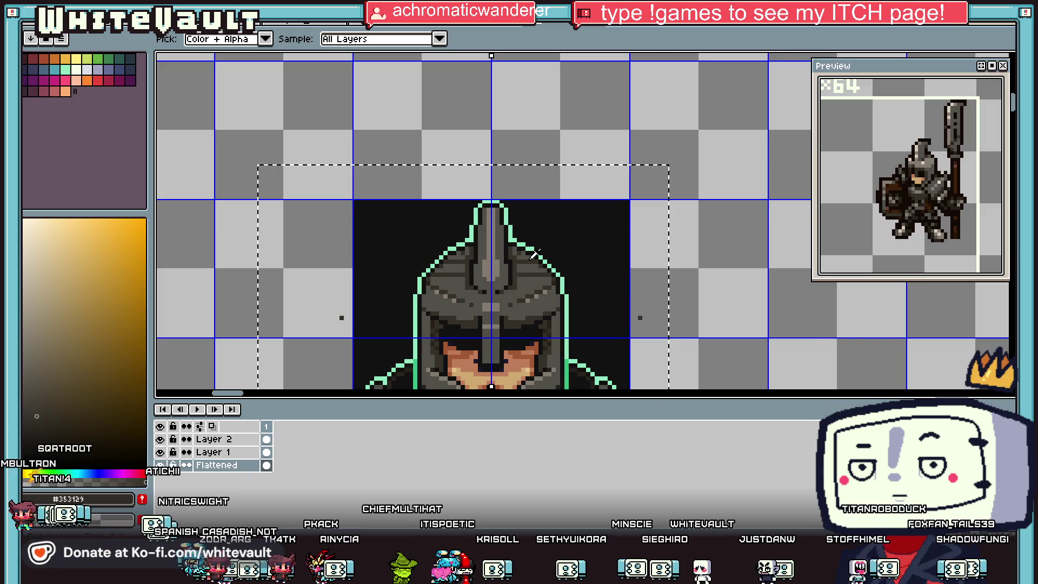
{"action": "scroll", "coordinate": [541, 264], "scroll_direction": "up", "scroll_amount": 4}
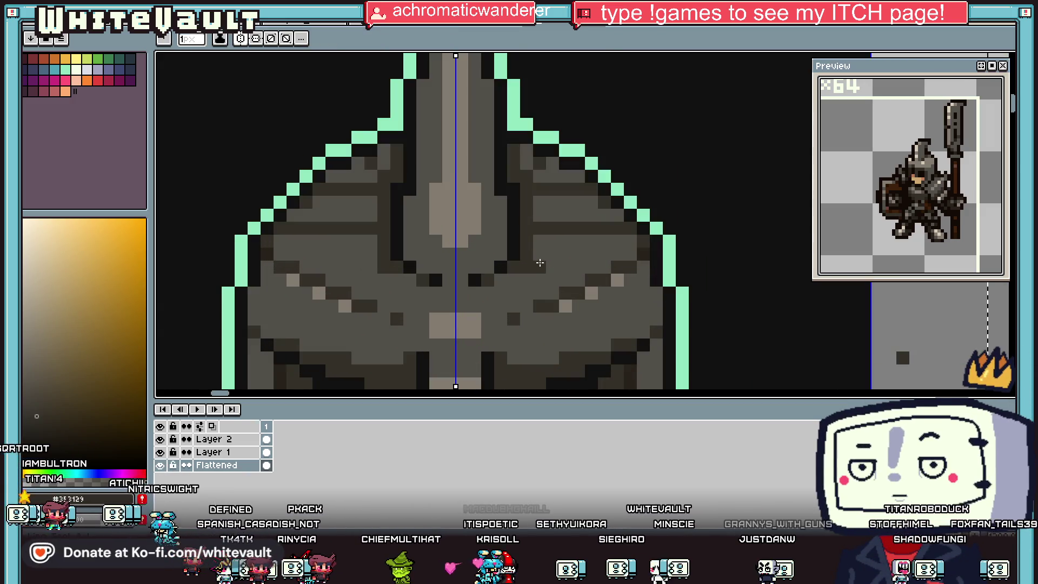
{"action": "left_click", "coordinate": [557, 267]}
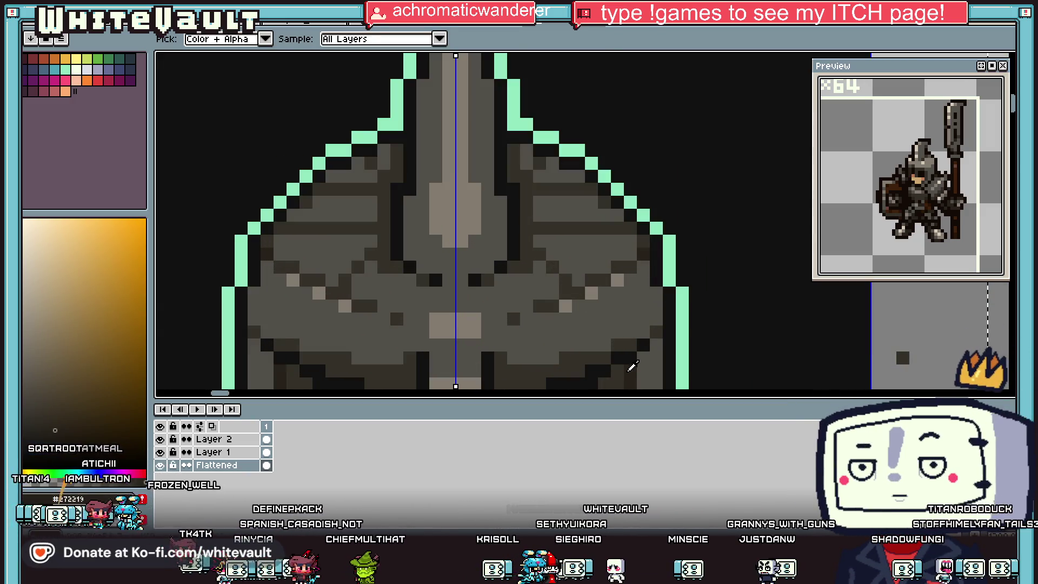
{"action": "left_click_drag", "start_coordinate": [579, 292], "coordinate": [599, 322]}
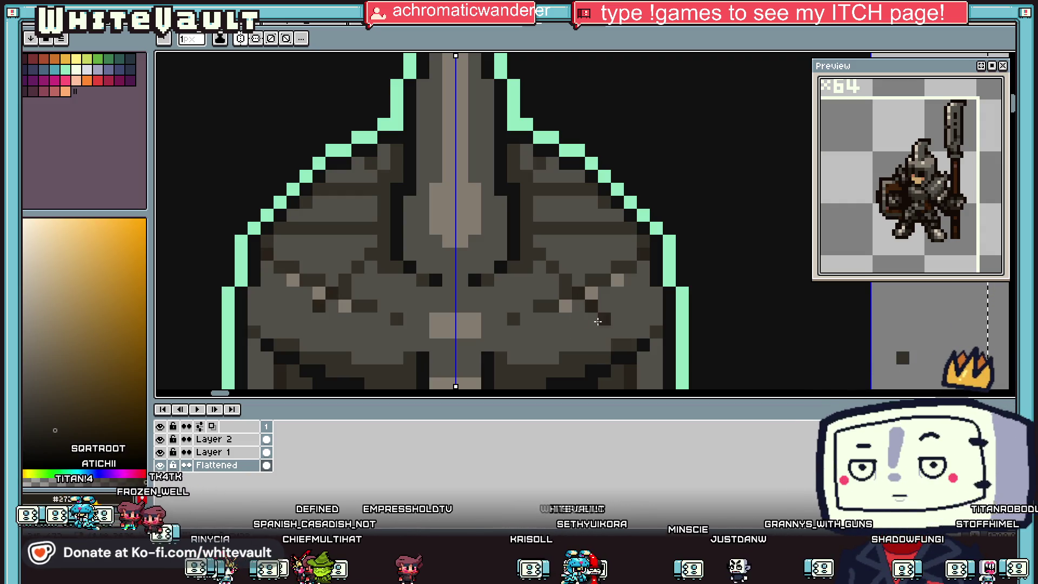
Review the finished crested knight portrait at full size and start transforming the selection
{"action": "scroll", "coordinate": [590, 297], "scroll_direction": "down", "scroll_amount": 4}
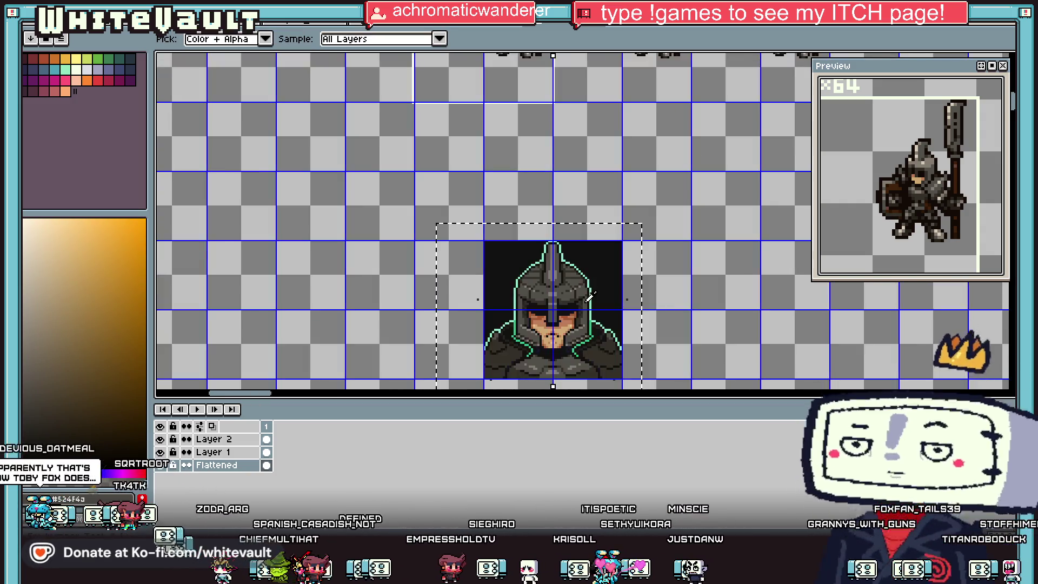
{"action": "scroll", "coordinate": [590, 296], "scroll_direction": "down", "scroll_amount": 2}
{"action": "scroll", "coordinate": [570, 293], "scroll_direction": "up", "scroll_amount": 4}
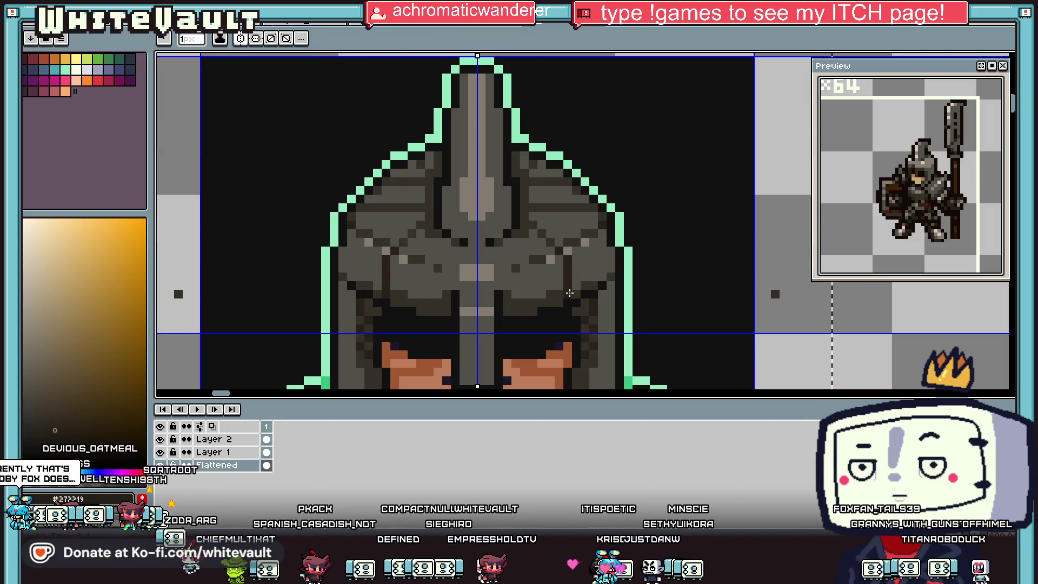
{"action": "scroll", "coordinate": [570, 293], "scroll_direction": "down", "scroll_amount": 4}
{"action": "scroll", "coordinate": [478, 283], "scroll_direction": "up", "scroll_amount": 4}
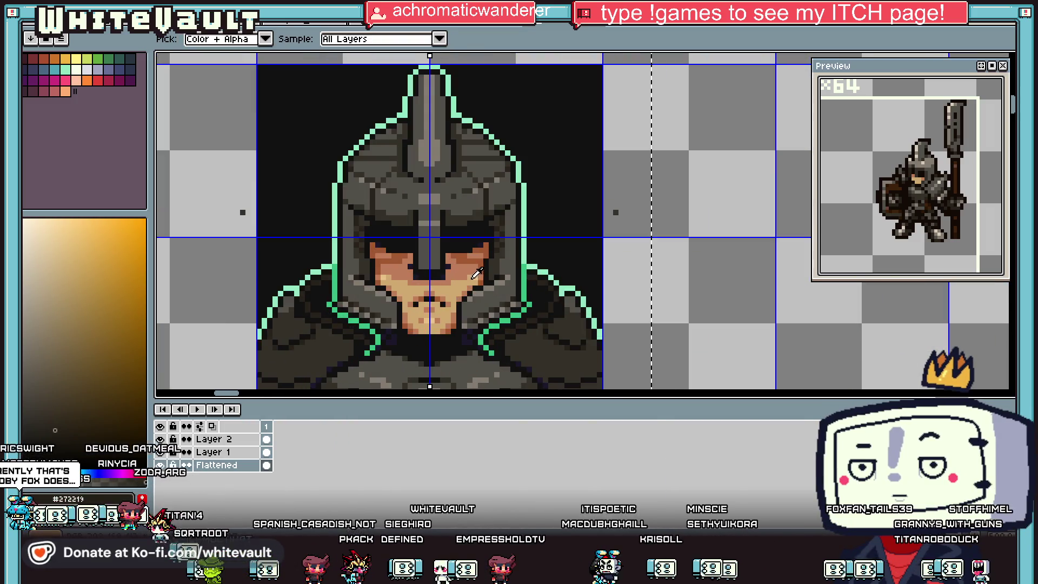
{"action": "scroll", "coordinate": [494, 285], "scroll_direction": "up", "scroll_amount": 1}
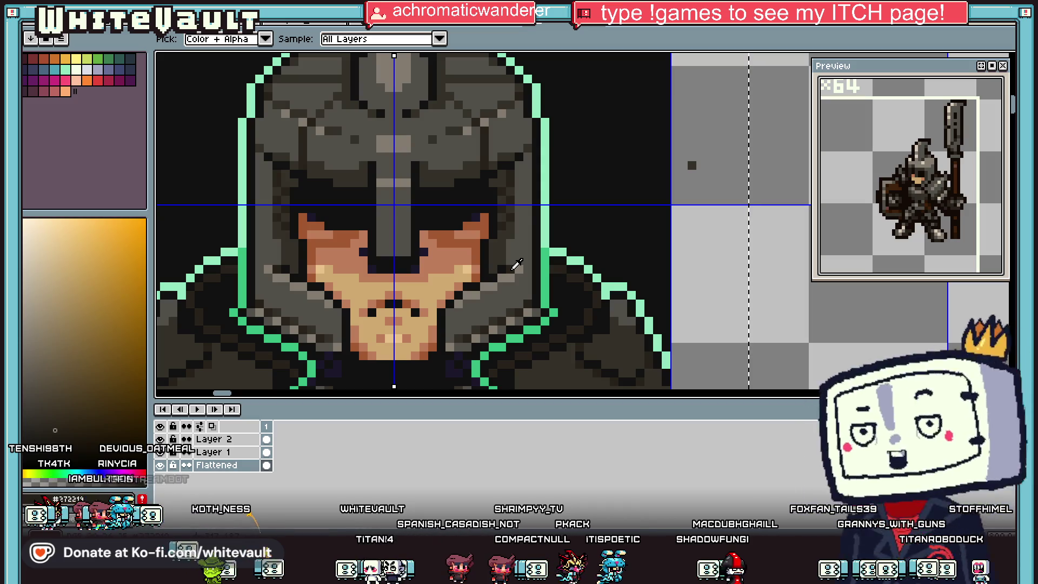
{"action": "scroll", "coordinate": [514, 285], "scroll_direction": "down", "scroll_amount": 1}
{"action": "scroll", "coordinate": [504, 281], "scroll_direction": "up", "scroll_amount": 2}
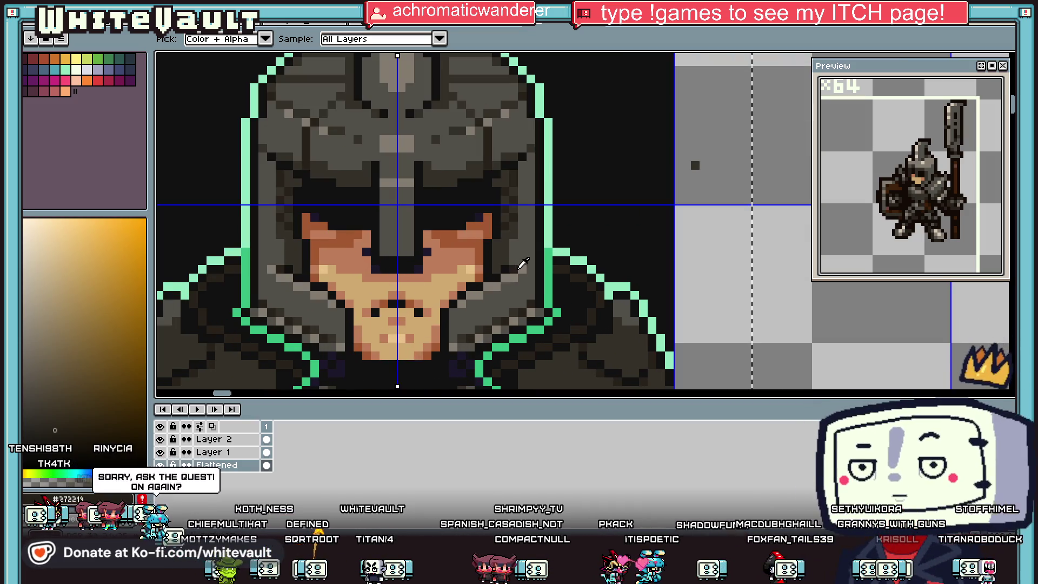
{"action": "key", "text": "b"}
{"action": "scroll", "coordinate": [523, 328], "scroll_direction": "down", "scroll_amount": 3}
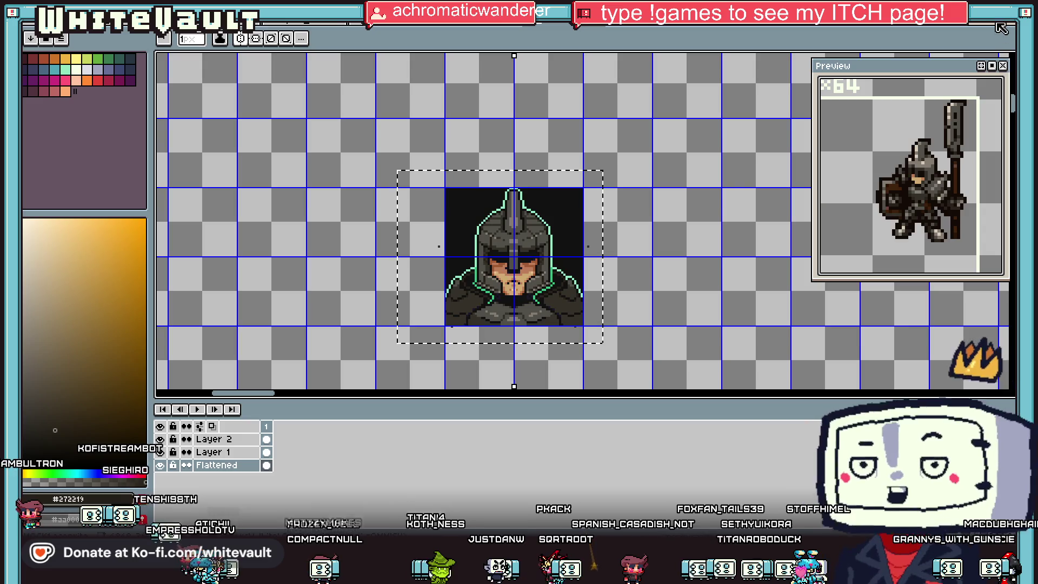
{"action": "key", "text": "ctrl+t"}
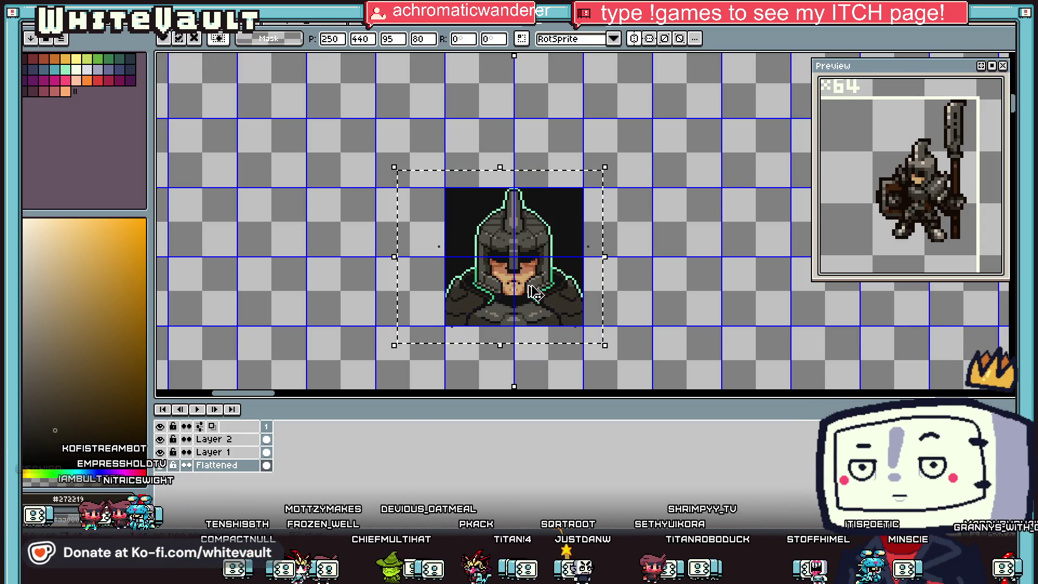
Paste the crested portrait copy right of the crestless original, nudged one pixel left
{"action": "key", "text": "Return"}
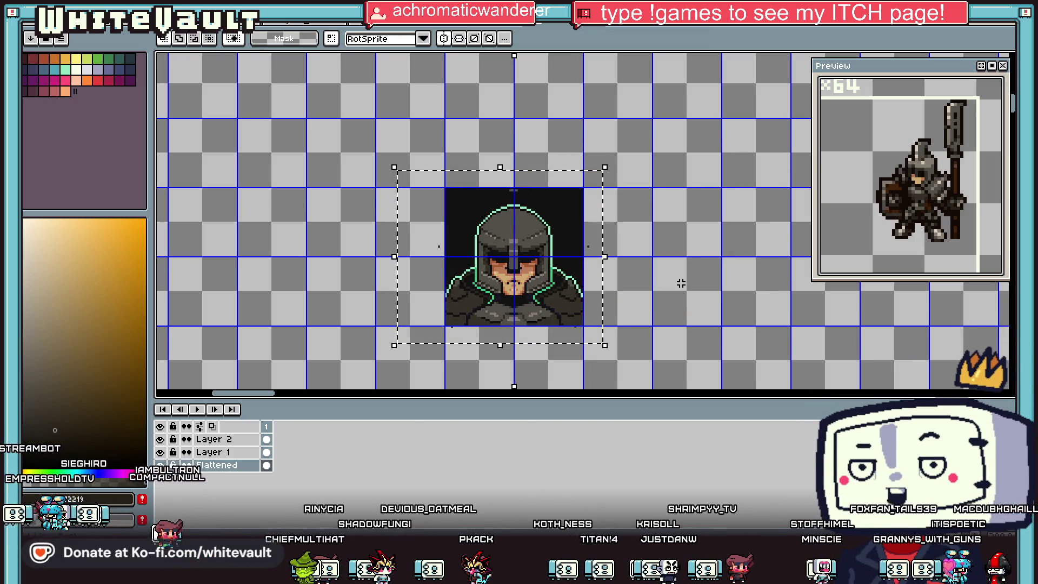
{"action": "key", "text": "ctrl+v"}
{"action": "mouse_move", "coordinate": [503, 316]}
{"action": "left_mouse_down"}
{"action": "mouse_move", "coordinate": [665, 294]}
{"action": "mouse_move", "coordinate": [688, 317]}
{"action": "left_mouse_up"}
{"action": "scroll", "coordinate": [725, 276], "scroll_direction": "up", "scroll_amount": 1}
{"action": "left_click_drag", "start_coordinate": [725, 276], "coordinate": [720, 272]}
{"action": "key", "text": "Return"}
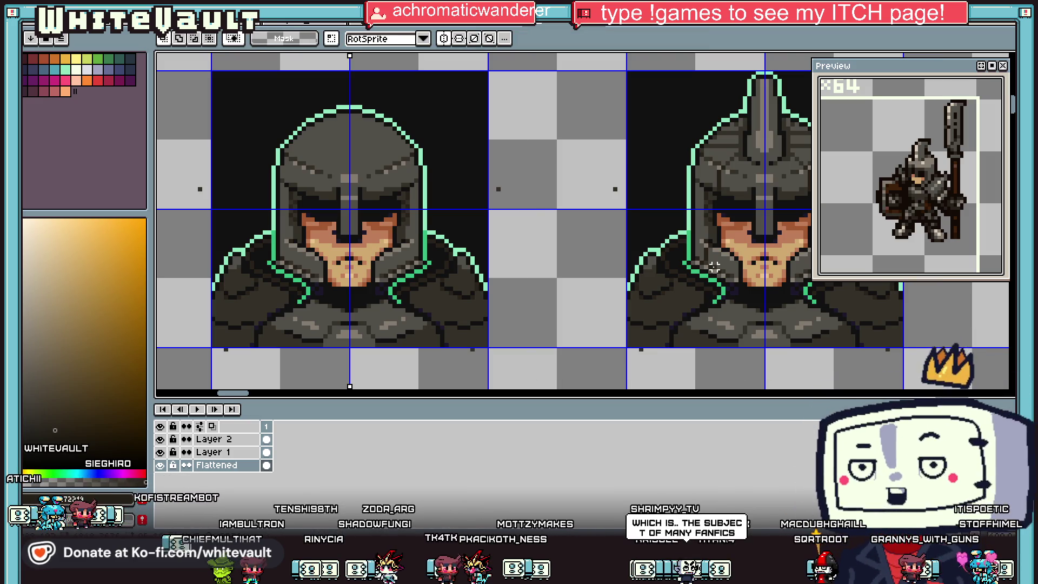
{"action": "scroll", "coordinate": [479, 262], "scroll_direction": "down", "scroll_amount": 1}
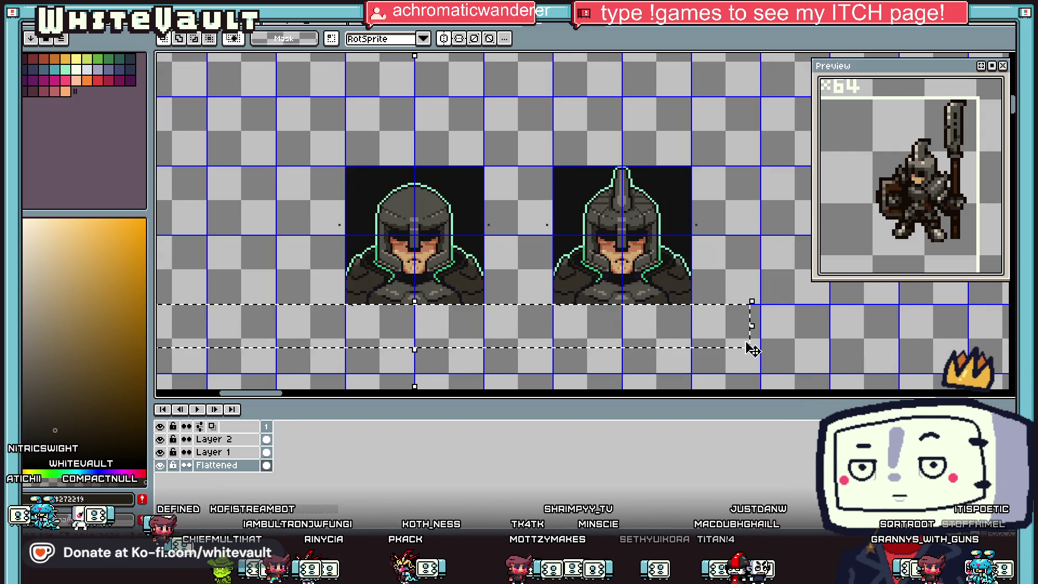
{"action": "scroll", "coordinate": [517, 229], "scroll_direction": "up", "scroll_amount": 1}
{"action": "left_click_drag", "start_coordinate": [476, 213], "coordinate": [562, 265]}
{"action": "key", "text": "Escape"}
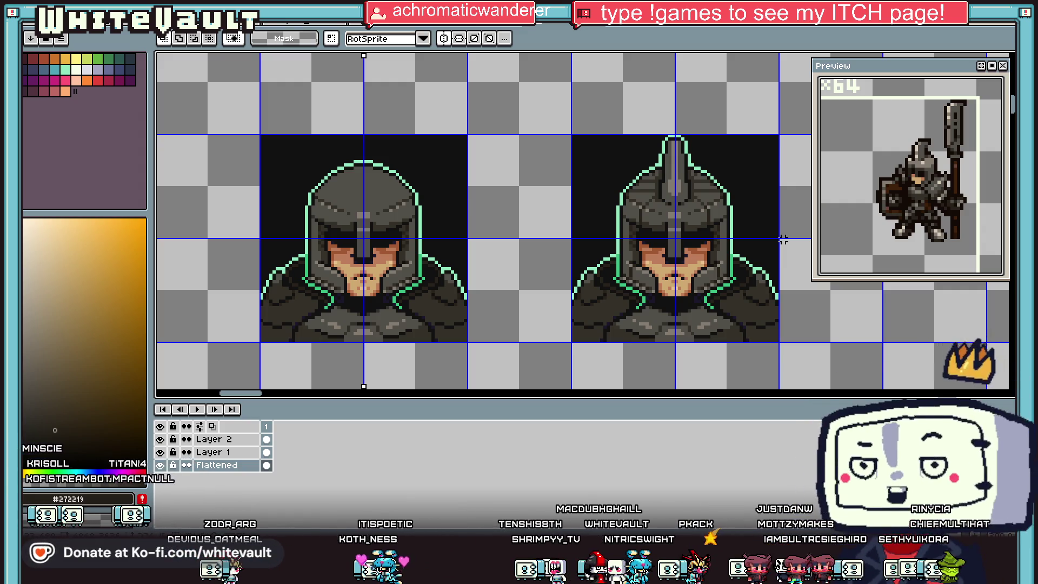
{"action": "scroll", "coordinate": [297, 201], "scroll_direction": "down", "scroll_amount": 2}
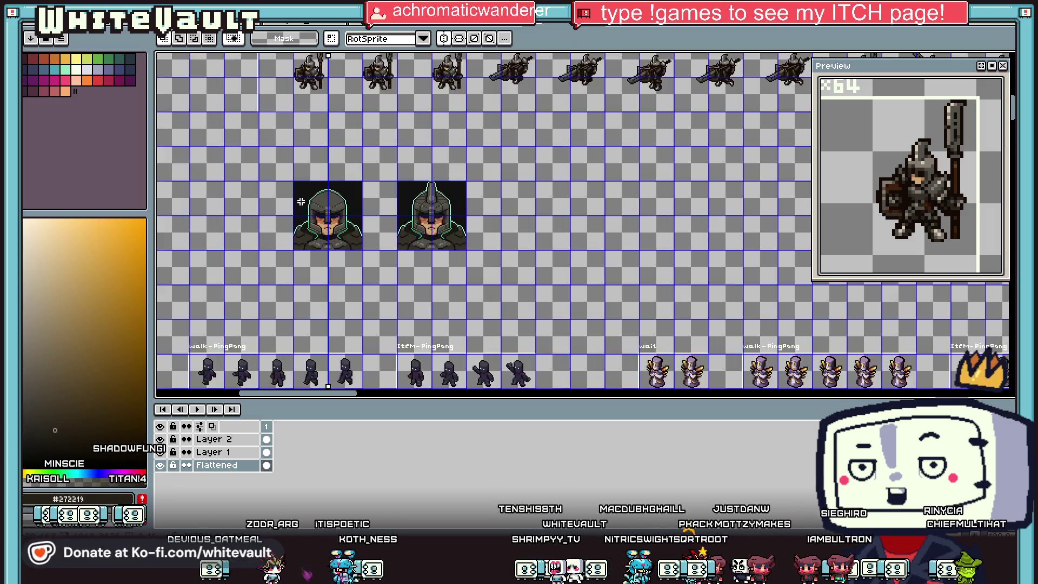
{"action": "scroll", "coordinate": [308, 218], "scroll_direction": "up", "scroll_amount": 2}
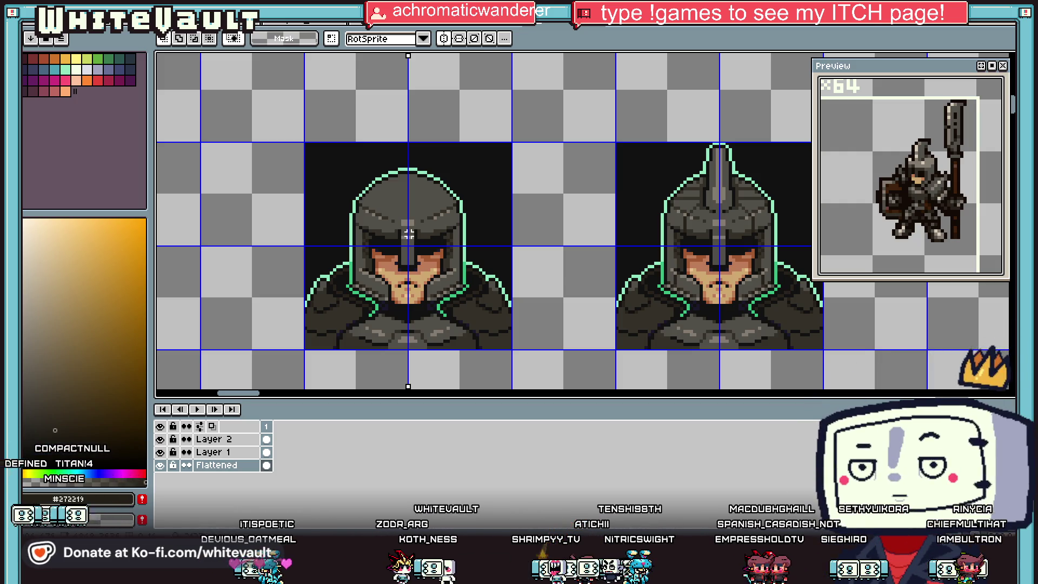
{"action": "scroll", "coordinate": [412, 234], "scroll_direction": "down", "scroll_amount": 3}
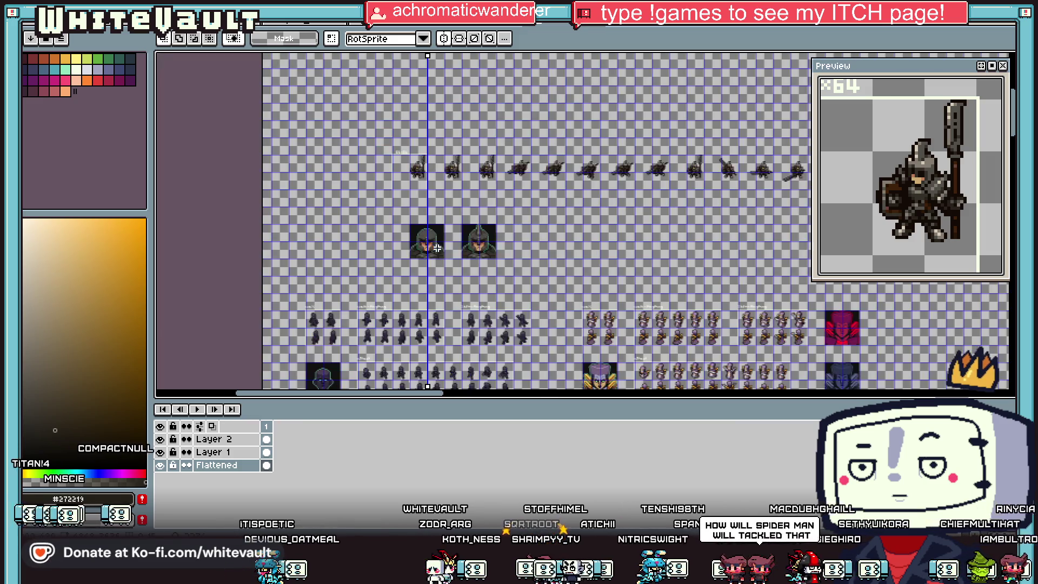
Paint a mirrored brown #a25831 shadow column up both cheeks
{"action": "scroll", "coordinate": [412, 233], "scroll_direction": "up", "scroll_amount": 5}
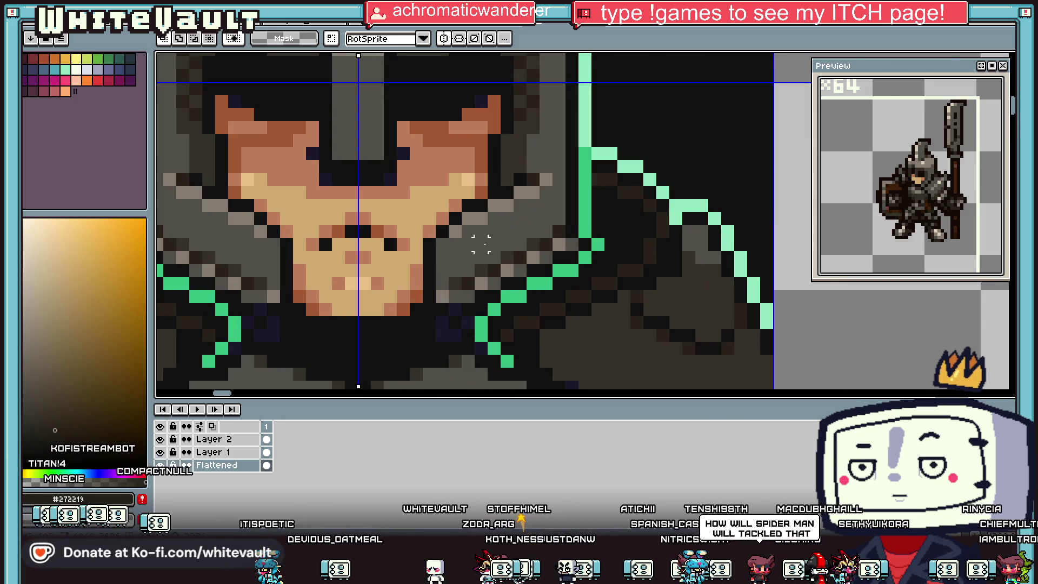
{"action": "scroll", "coordinate": [481, 245], "scroll_direction": "down", "scroll_amount": 1}
{"action": "key", "text": "i"}
{"action": "scroll", "coordinate": [454, 222], "scroll_direction": "up", "scroll_amount": 2}
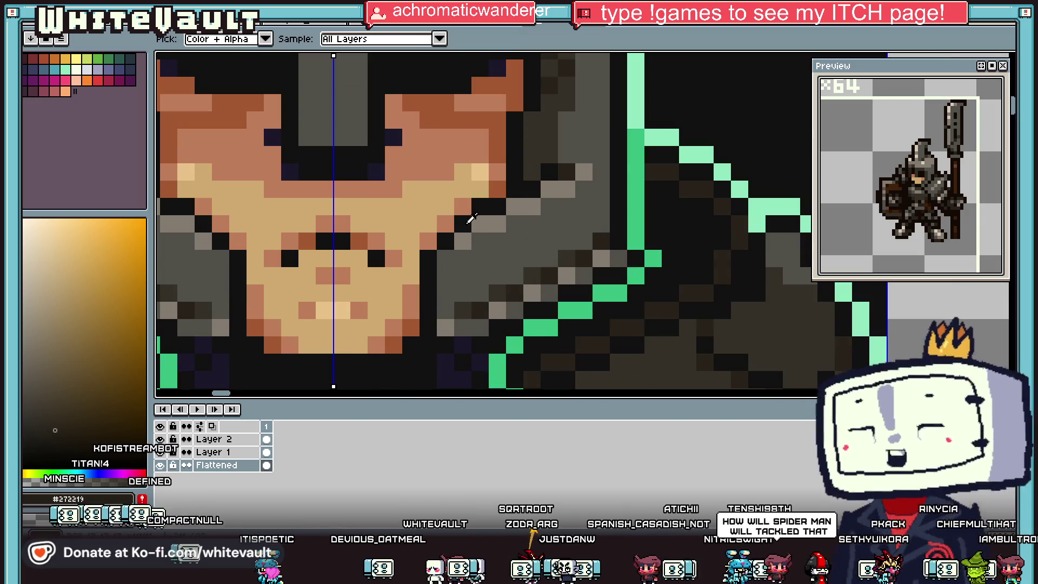
{"action": "left_click", "coordinate": [459, 233]}
{"action": "key", "text": "b"}
{"action": "key", "text": "i"}
{"action": "key", "text": "b"}
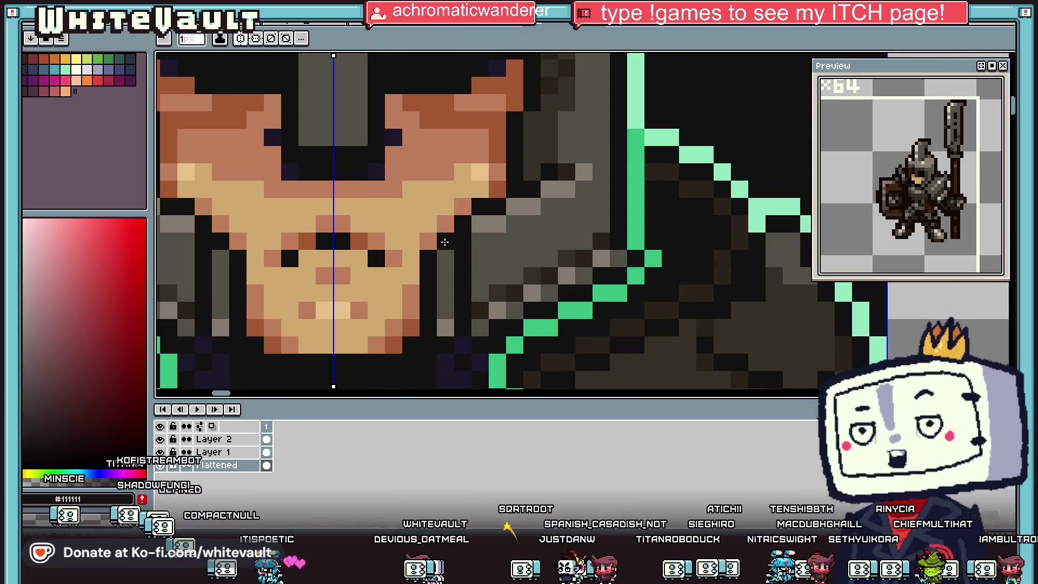
{"action": "key", "text": "i"}
{"action": "left_click", "coordinate": [419, 326]}
{"action": "key", "text": "b"}
{"action": "left_click_drag", "start_coordinate": [427, 325], "coordinate": [433, 247]}
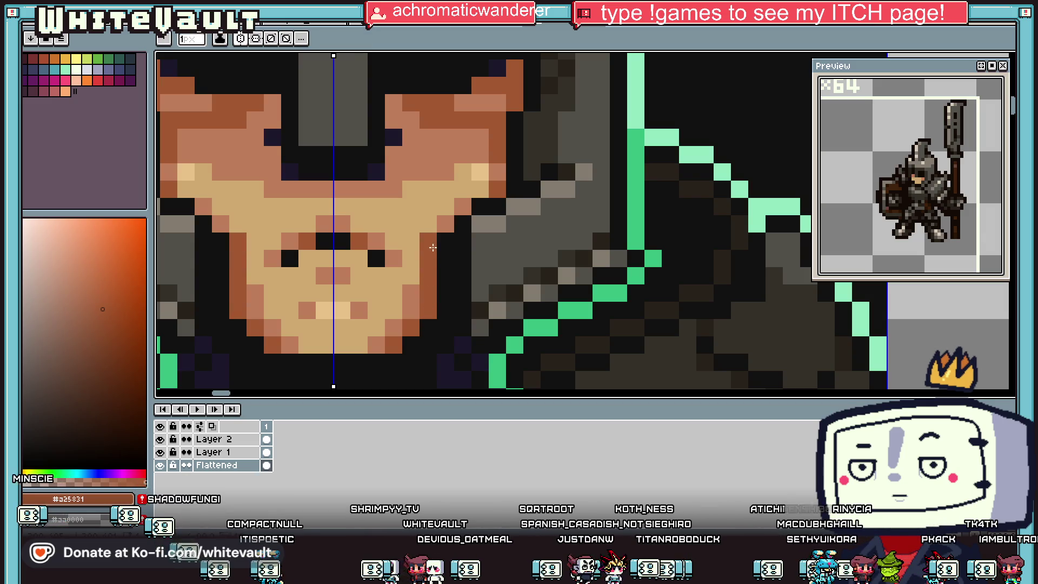
Paint two grey pixels beside the near-black cheek pixels
{"action": "key", "text": "i"}
{"action": "scroll", "coordinate": [433, 255], "scroll_direction": "down", "scroll_amount": 3}
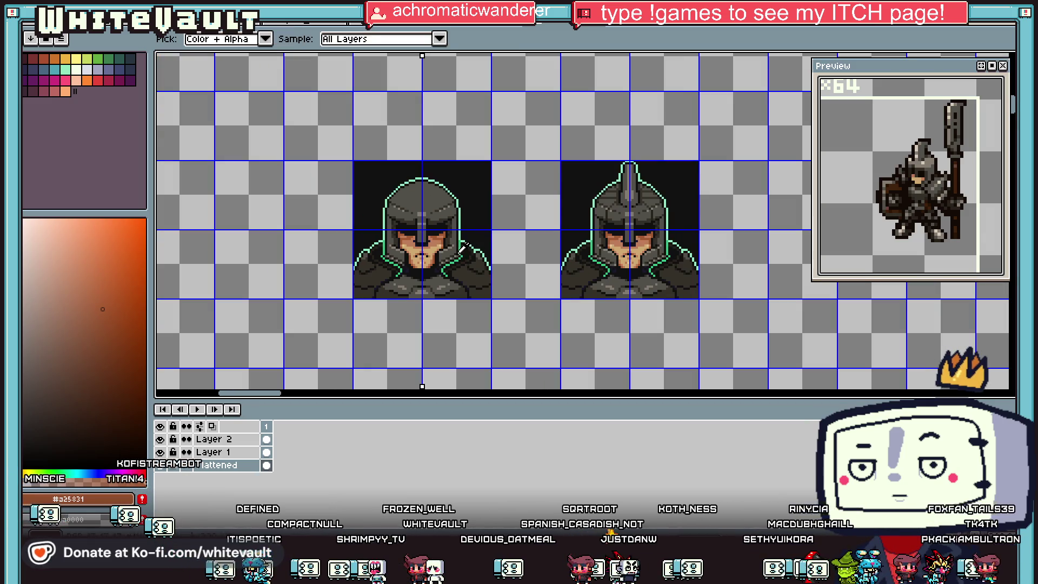
{"action": "scroll", "coordinate": [453, 247], "scroll_direction": "up", "scroll_amount": 3}
{"action": "left_click", "coordinate": [460, 232]}
{"action": "key", "text": "b"}
{"action": "scroll", "coordinate": [460, 231], "scroll_direction": "up", "scroll_amount": 2}
{"action": "key", "text": "i"}
{"action": "left_click", "coordinate": [452, 230]}
{"action": "key", "text": "b"}
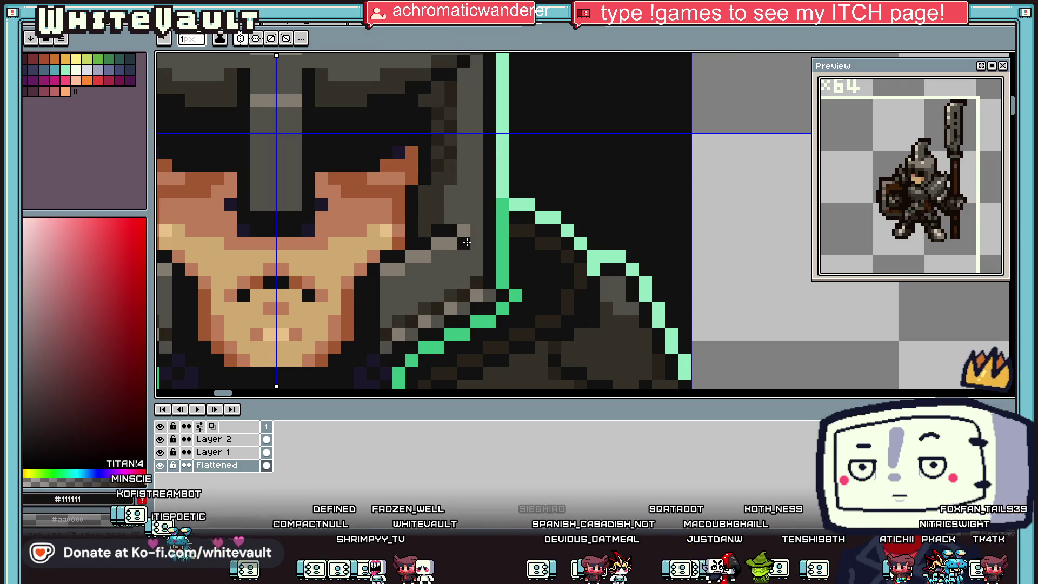
{"action": "left_click_drag", "start_coordinate": [464, 232], "coordinate": [477, 247]}
Paint a grey #524f4a column beside the face's near-black edge
{"action": "key", "text": "i"}
{"action": "left_click", "coordinate": [473, 231]}
{"action": "key", "text": "b"}
{"action": "key", "text": "i"}
{"action": "left_click", "coordinate": [470, 233]}
{"action": "key", "text": "b"}
{"action": "left_click_drag", "start_coordinate": [464, 243], "coordinate": [464, 287]}
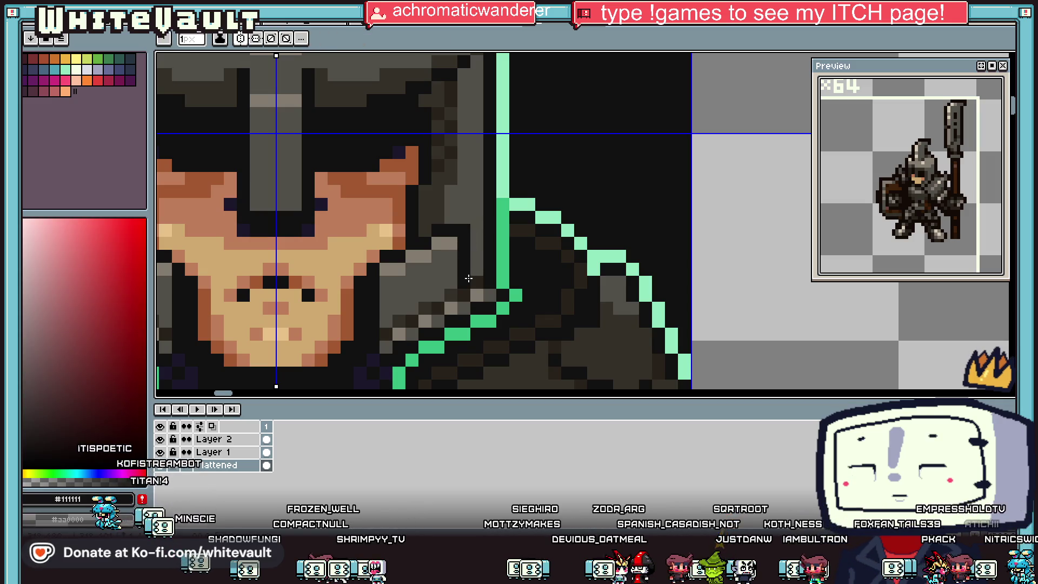
Paint a mirrored dark #272219 column along the helmet edge by the face
{"action": "key", "text": "i"}
{"action": "left_click", "coordinate": [475, 227]}
{"action": "left_click", "coordinate": [450, 224]}
{"action": "key", "text": "b"}
{"action": "scroll", "coordinate": [451, 224], "scroll_direction": "down", "scroll_amount": 4}
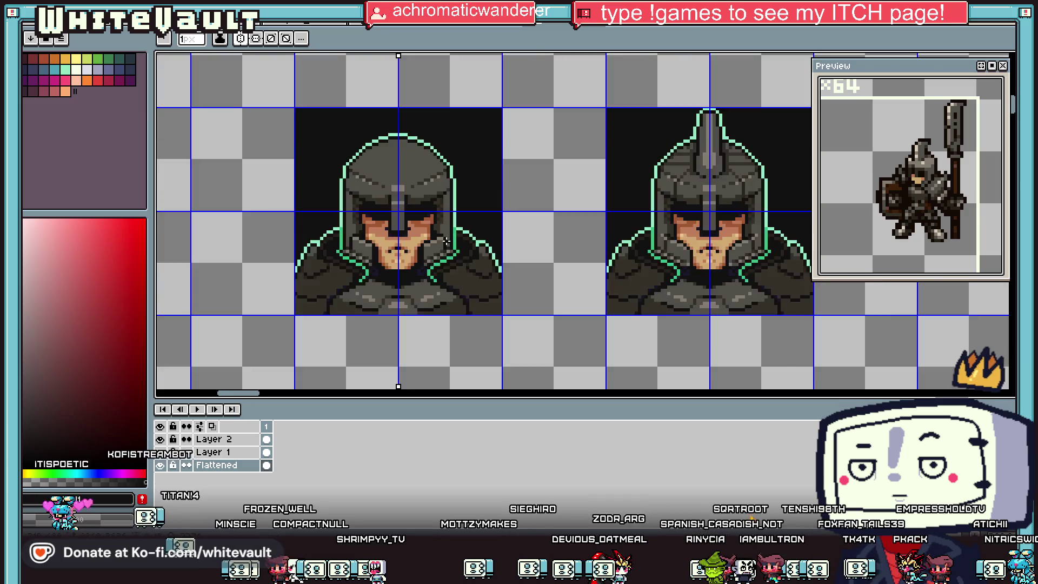
{"action": "scroll", "coordinate": [442, 242], "scroll_direction": "up", "scroll_amount": 4}
{"action": "key", "text": "i"}
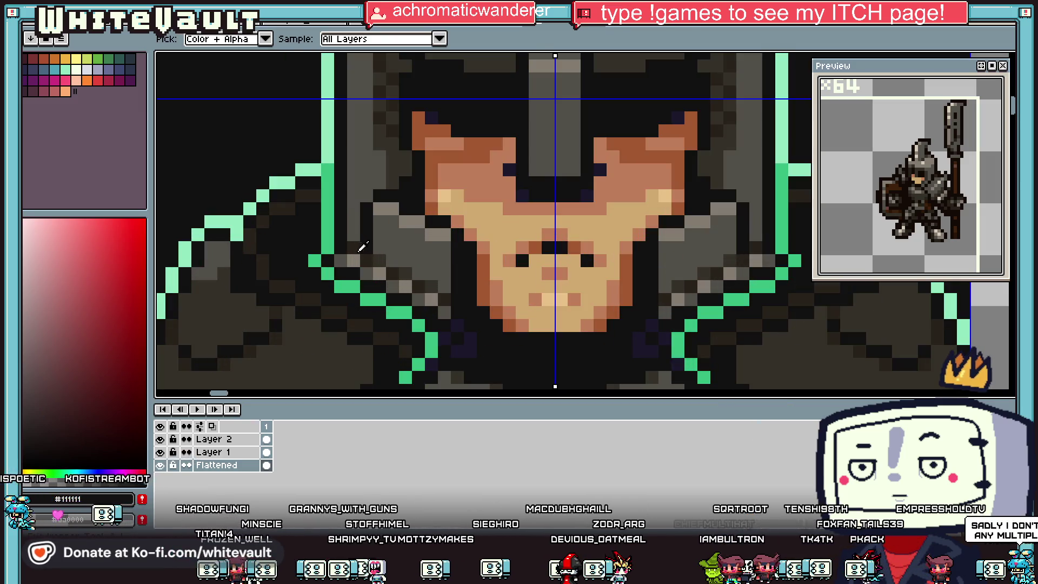
{"action": "left_click", "coordinate": [360, 243]}
{"action": "key", "text": "b"}
{"action": "left_click_drag", "start_coordinate": [353, 232], "coordinate": [358, 195]}
{"action": "key", "text": "i"}
{"action": "left_click", "coordinate": [343, 169]}
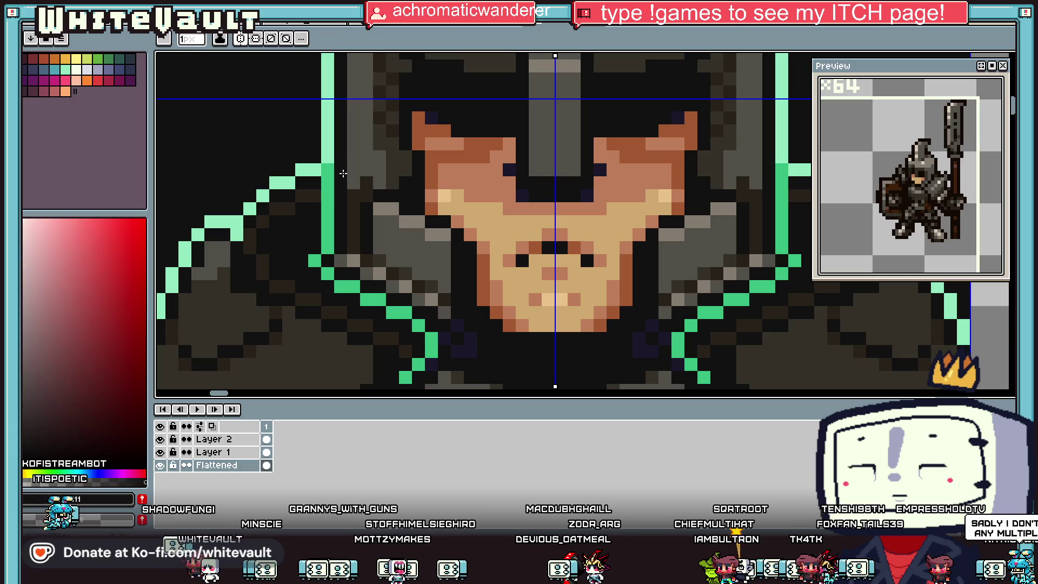
{"action": "key", "text": "b"}
Add more mirrored dark #272219 pixels along the upper helmet edge
{"action": "key", "text": "i"}
{"action": "key", "text": "b"}
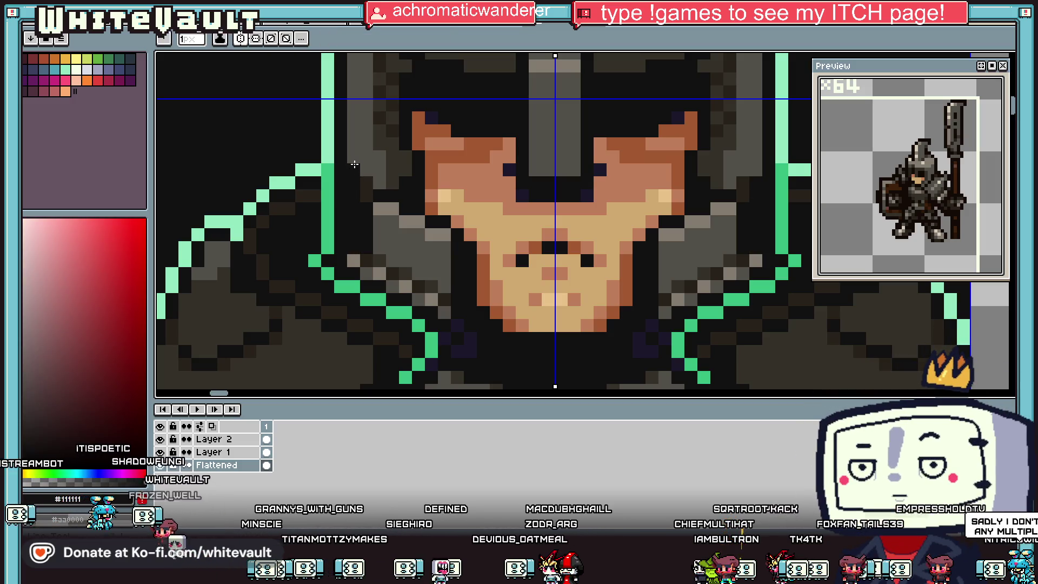
{"action": "left_click", "coordinate": [354, 169]}
{"action": "key", "text": "i"}
{"action": "left_click", "coordinate": [391, 193]}
{"action": "key", "text": "b"}
{"action": "left_click_drag", "start_coordinate": [360, 162], "coordinate": [355, 140]}
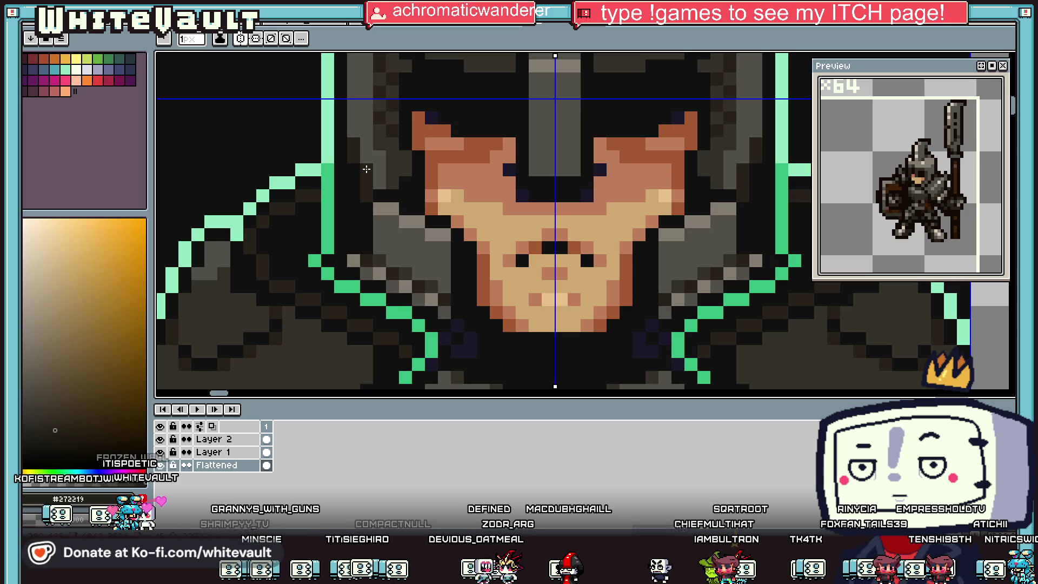
{"action": "scroll", "coordinate": [367, 169], "scroll_direction": "down", "scroll_amount": 5}
{"action": "scroll", "coordinate": [402, 193], "scroll_direction": "up", "scroll_amount": 6}
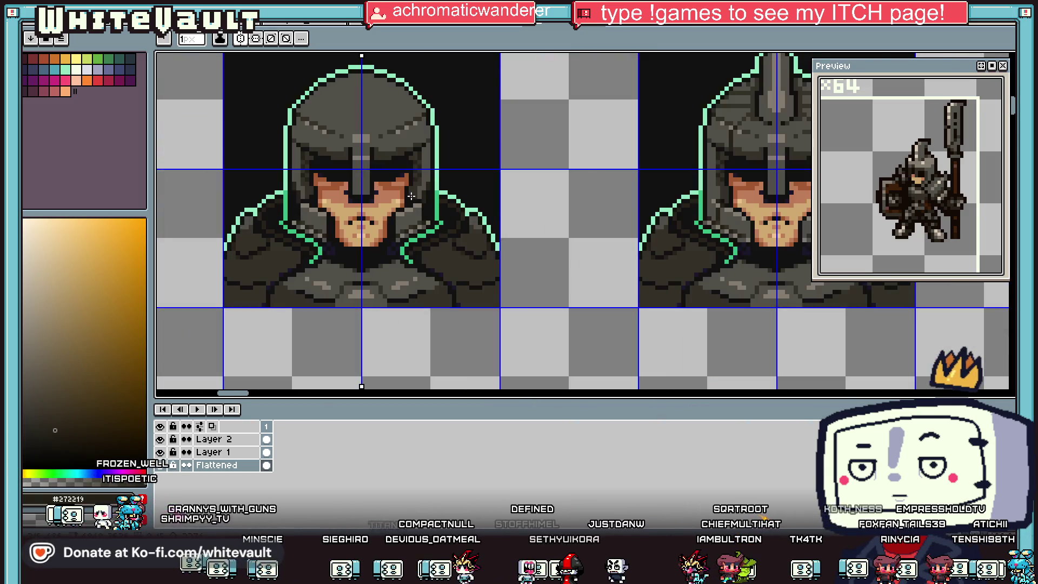
Darken a pixel on the helmet cheek guard with mid grey #524f4a
{"action": "key", "text": "i"}
{"action": "left_click", "coordinate": [444, 209]}
{"action": "key", "text": "b"}
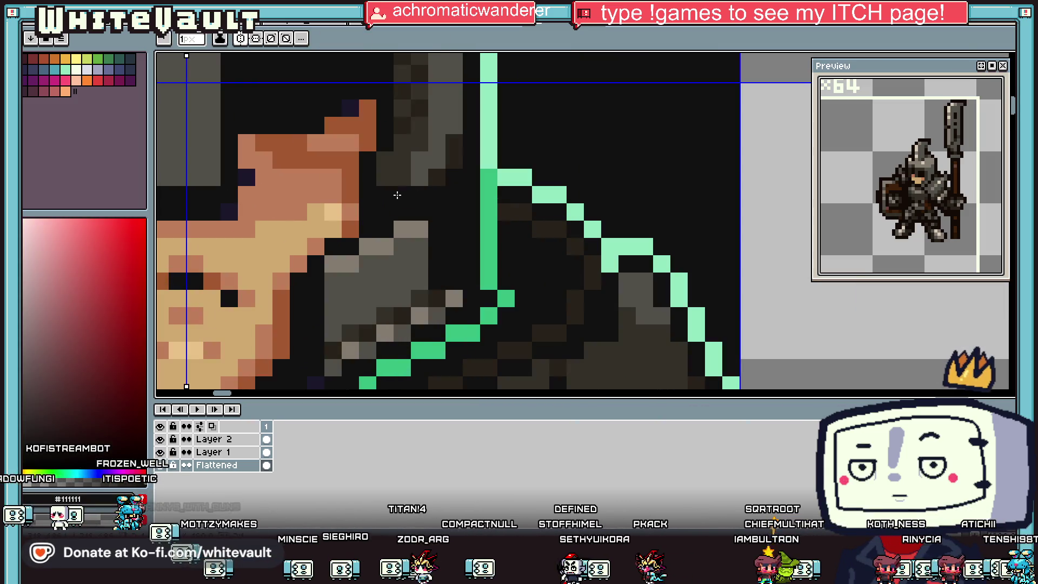
{"action": "key", "text": "i"}
{"action": "left_click", "coordinate": [410, 187]}
{"action": "key", "text": "b"}
{"action": "key", "text": "i"}
{"action": "left_click", "coordinate": [403, 172]}
{"action": "key", "text": "b"}
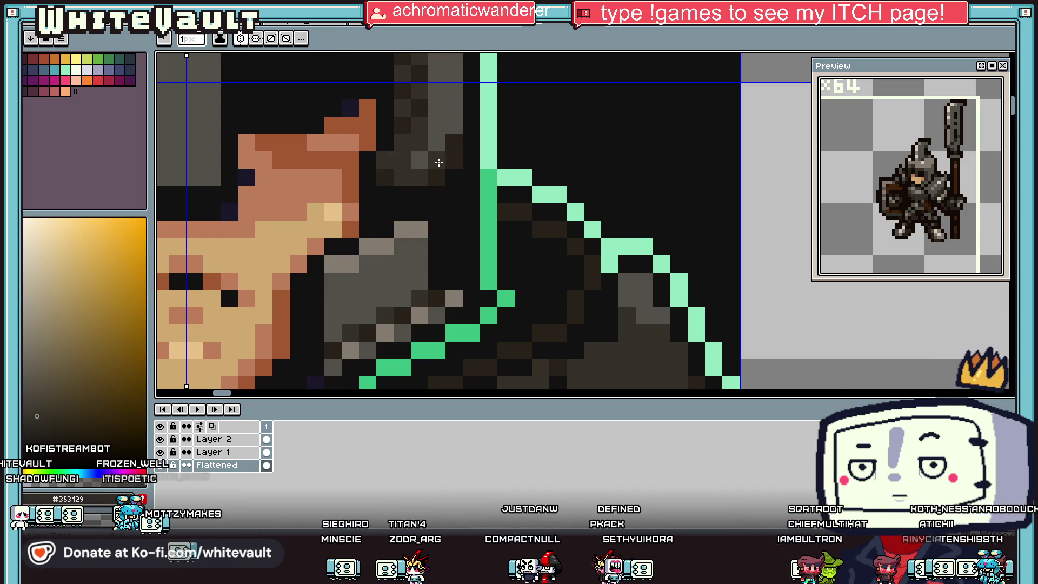
{"action": "scroll", "coordinate": [454, 127], "scroll_direction": "down", "scroll_amount": 5}
{"action": "scroll", "coordinate": [479, 177], "scroll_direction": "up", "scroll_amount": 2}
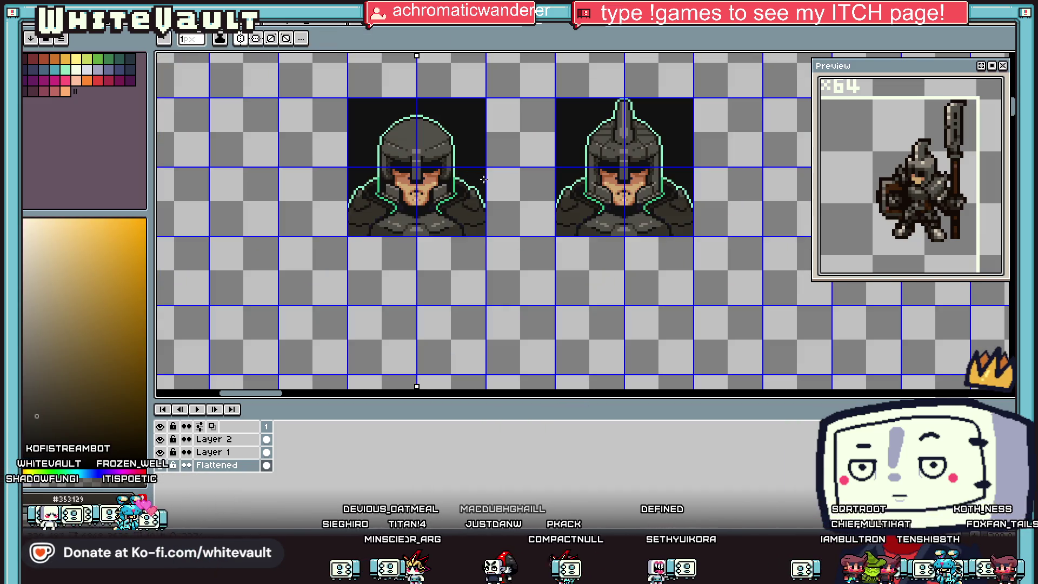
{"action": "scroll", "coordinate": [449, 183], "scroll_direction": "up", "scroll_amount": 3}
{"action": "key", "text": "i"}
{"action": "left_click", "coordinate": [456, 189]}
{"action": "key", "text": "b"}
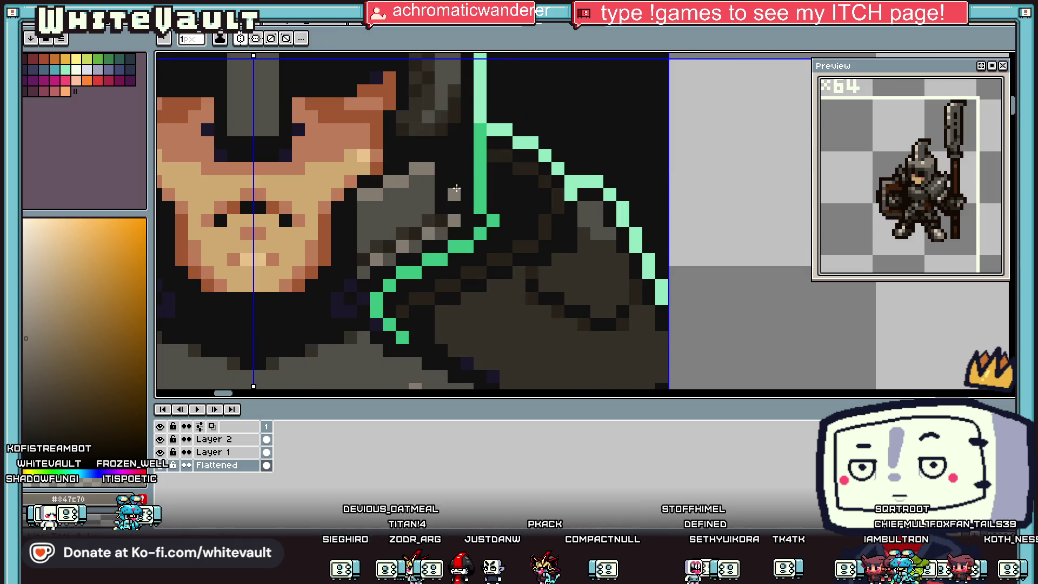
{"action": "key", "text": "i"}
{"action": "left_click", "coordinate": [454, 176]}
{"action": "key", "text": "b"}
{"action": "left_click", "coordinate": [452, 185]}
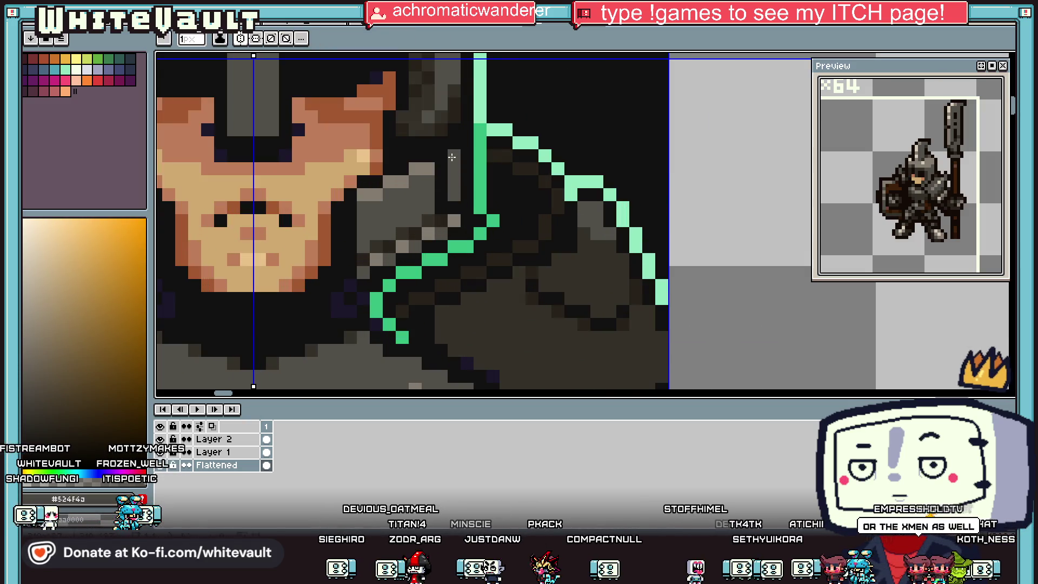
Add a light grey #847c70 highlight pixel on the helmet
{"action": "key", "text": "i"}
{"action": "left_click", "coordinate": [454, 221]}
{"action": "key", "text": "b"}
{"action": "left_click", "coordinate": [455, 167]}
{"action": "scroll", "coordinate": [478, 178], "scroll_direction": "down", "scroll_amount": 4}
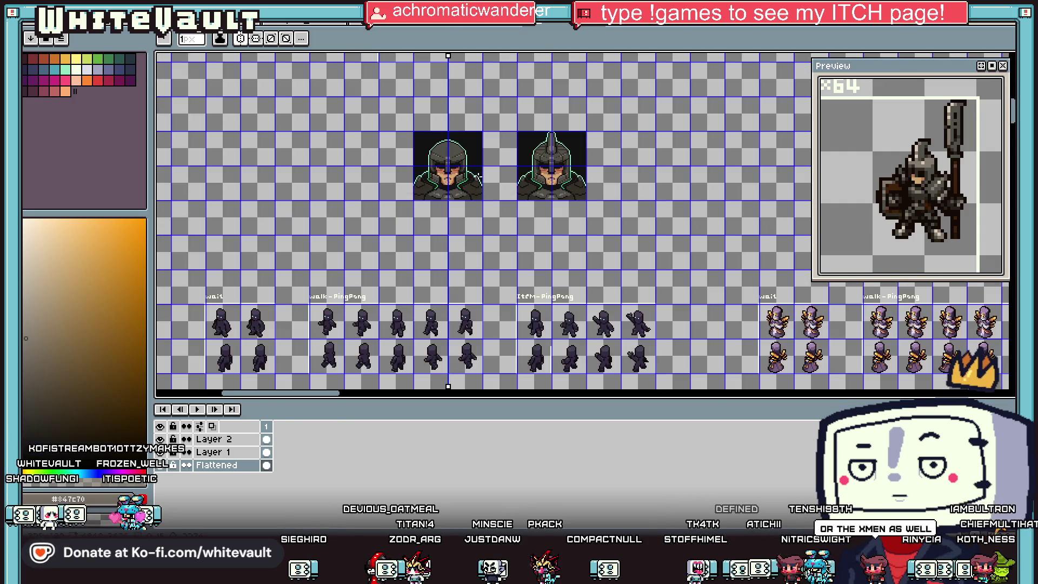
Pick a dark red-brown and the near-black #111111 from the face and helmet edge
{"action": "key", "text": "i"}
{"action": "scroll", "coordinate": [479, 177], "scroll_direction": "up", "scroll_amount": 4}
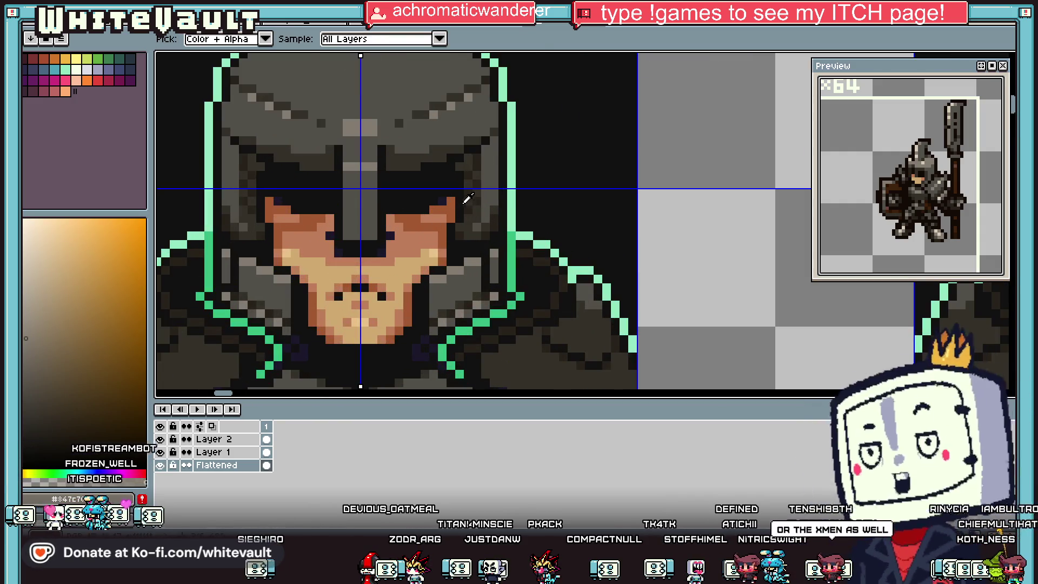
{"action": "scroll", "coordinate": [469, 199], "scroll_direction": "up", "scroll_amount": 2}
{"action": "left_click", "coordinate": [469, 202]}
{"action": "key", "text": "b"}
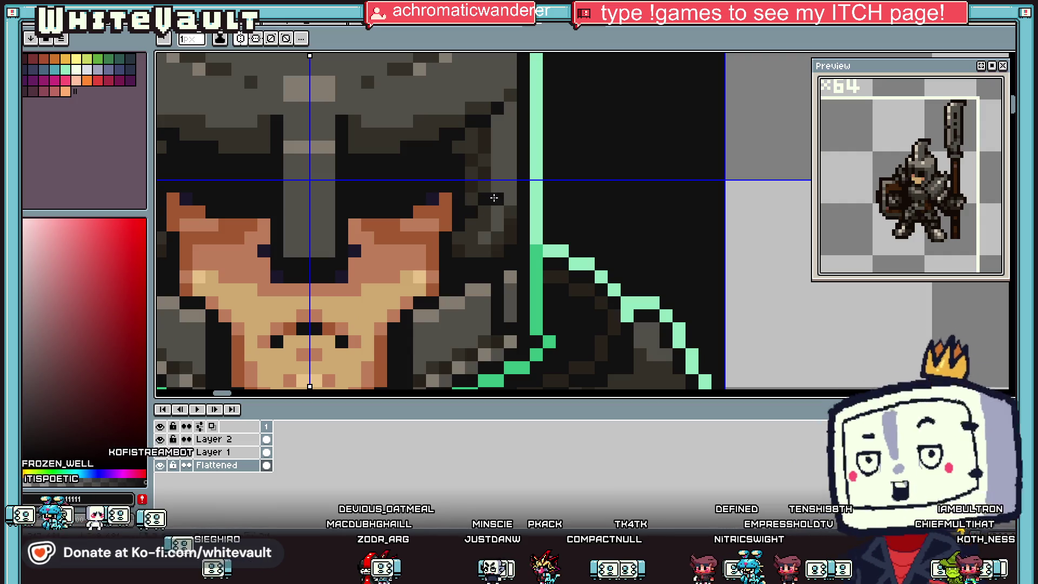
{"action": "key", "text": "i"}
{"action": "left_click", "coordinate": [489, 161]}
{"action": "key", "text": "b"}
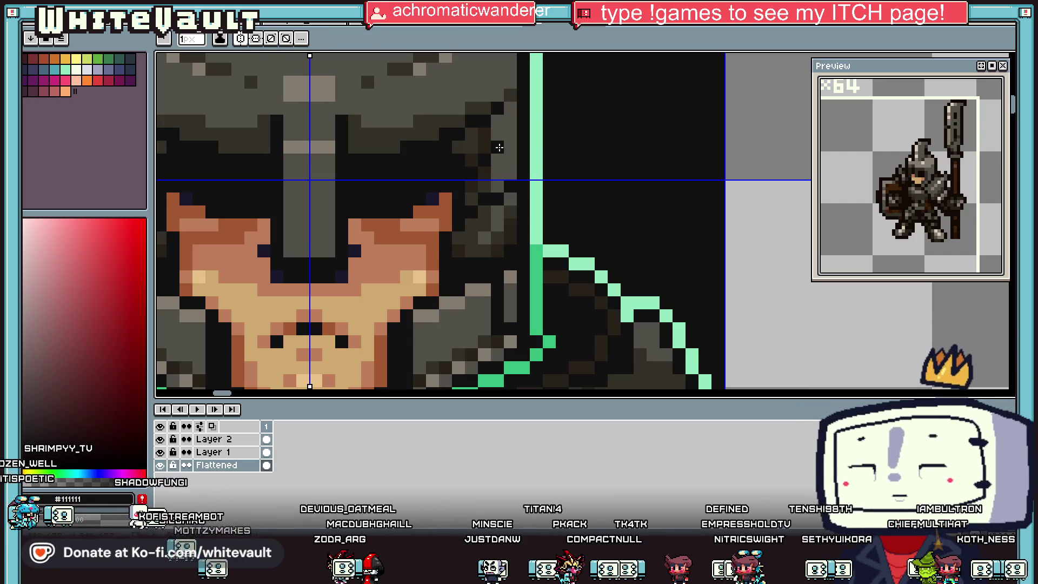
{"action": "key", "text": "i"}
{"action": "left_click", "coordinate": [487, 160]}
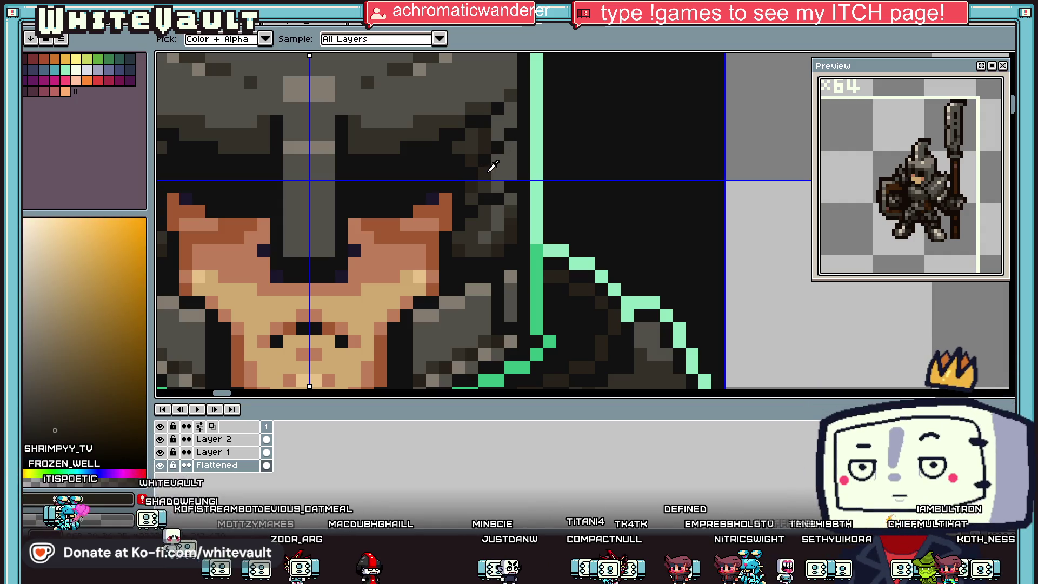
{"action": "key", "text": "b"}
Pick the near-black #111111 beside the face for further retouching
{"action": "scroll", "coordinate": [508, 162], "scroll_direction": "down", "scroll_amount": 5}
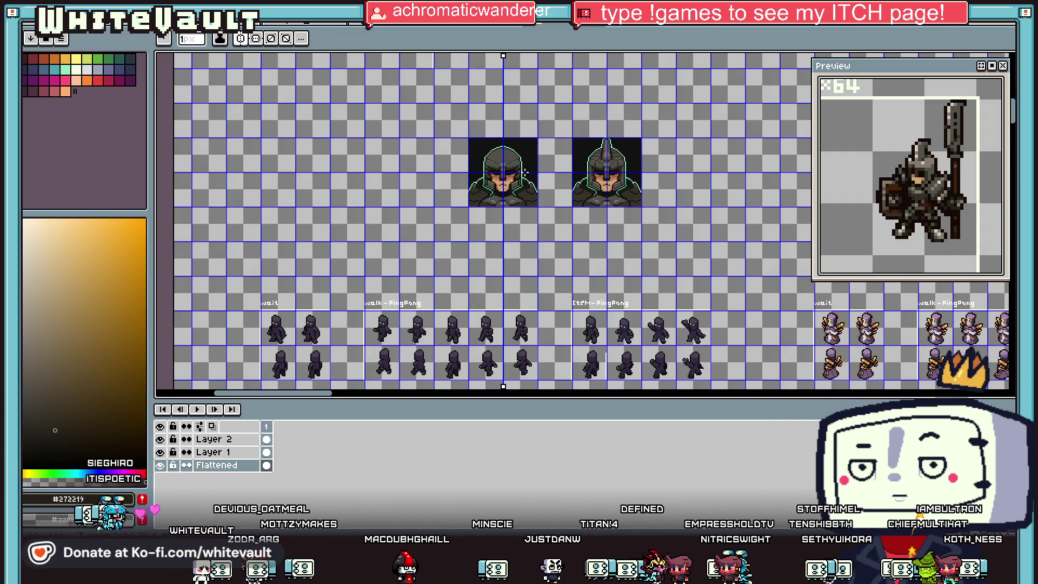
{"action": "scroll", "coordinate": [525, 157], "scroll_direction": "up", "scroll_amount": 2}
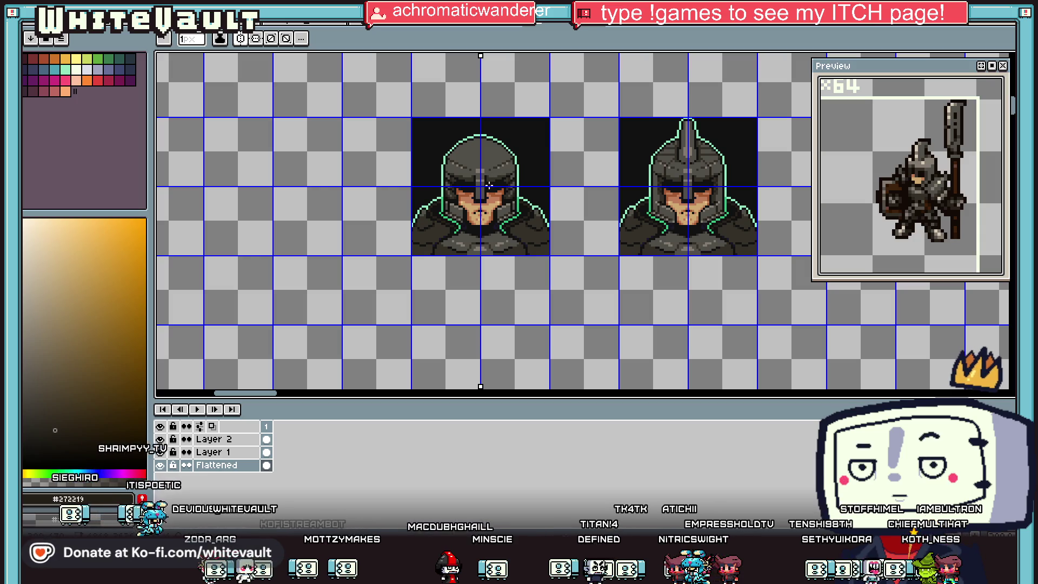
{"action": "scroll", "coordinate": [509, 216], "scroll_direction": "up", "scroll_amount": 3}
{"action": "key", "text": "i"}
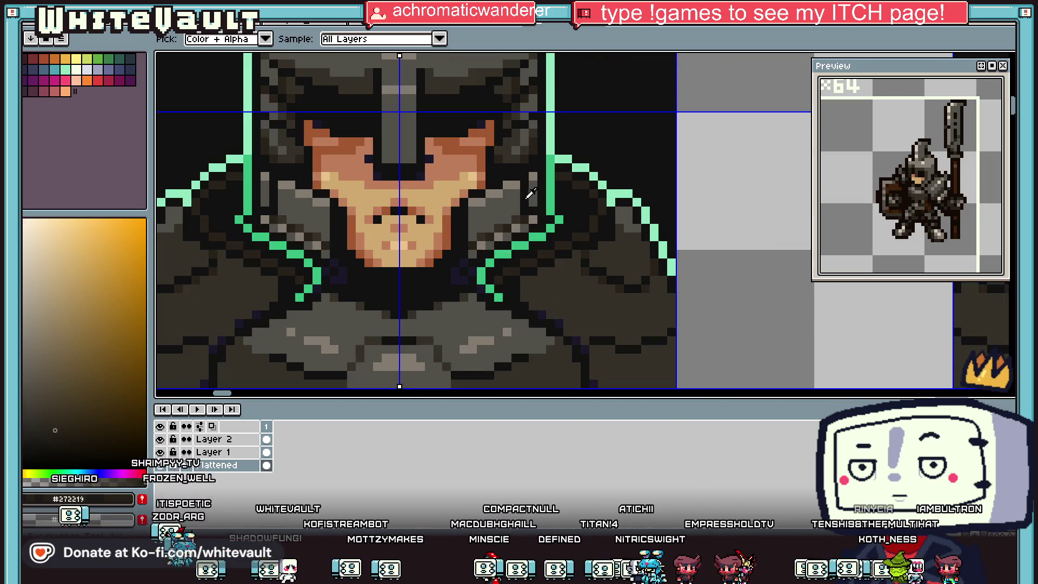
{"action": "left_click", "coordinate": [505, 222]}
{"action": "key", "text": "b"}
{"action": "scroll", "coordinate": [505, 222], "scroll_direction": "up", "scroll_amount": 2}
{"action": "scroll", "coordinate": [505, 229], "scroll_direction": "down", "scroll_amount": 5}
{"action": "key", "text": "i"}
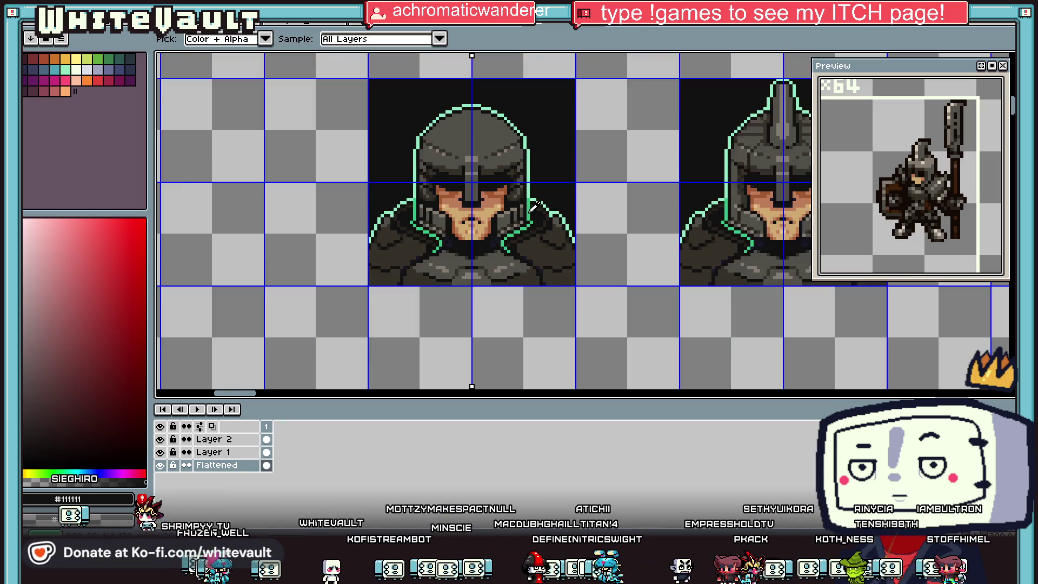
{"action": "scroll", "coordinate": [549, 165], "scroll_direction": "up", "scroll_amount": 2}
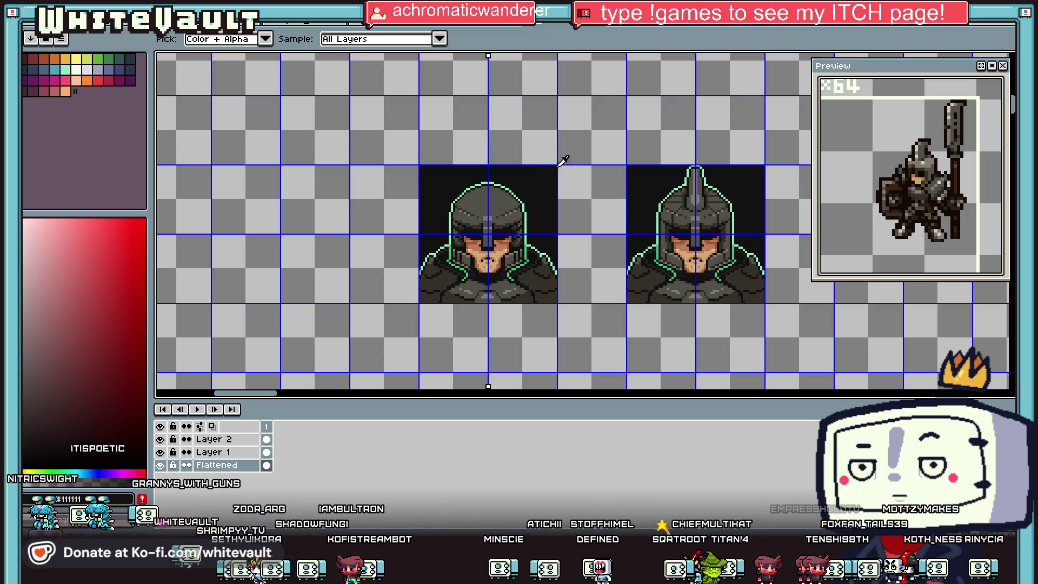
Zoom in and try dark armour tones, ending on the background near-black #111111
{"action": "scroll", "coordinate": [494, 193], "scroll_direction": "down", "scroll_amount": 2}
{"action": "scroll", "coordinate": [461, 213], "scroll_direction": "up", "scroll_amount": 2}
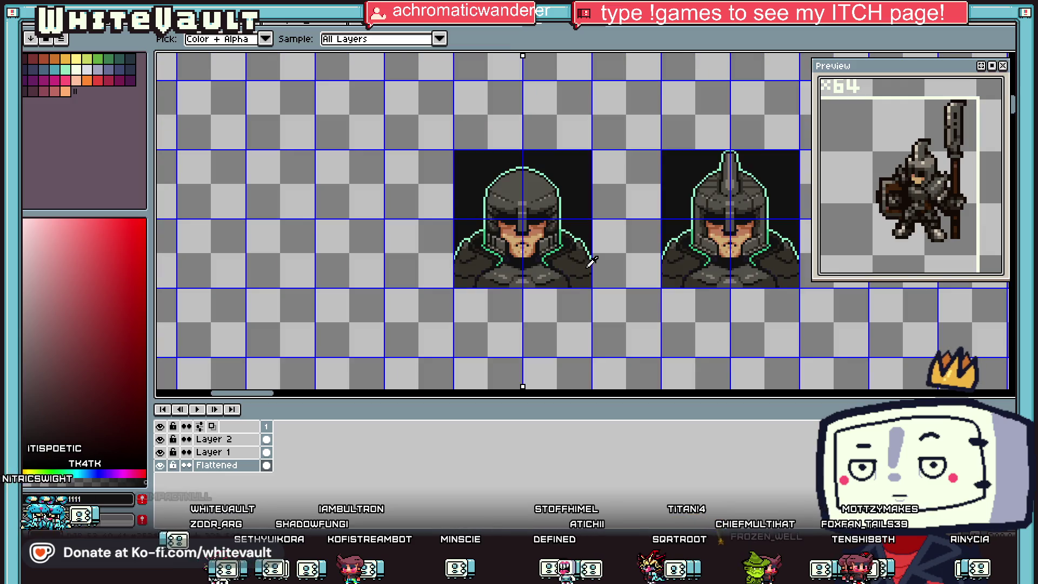
{"action": "scroll", "coordinate": [567, 265], "scroll_direction": "up", "scroll_amount": 2}
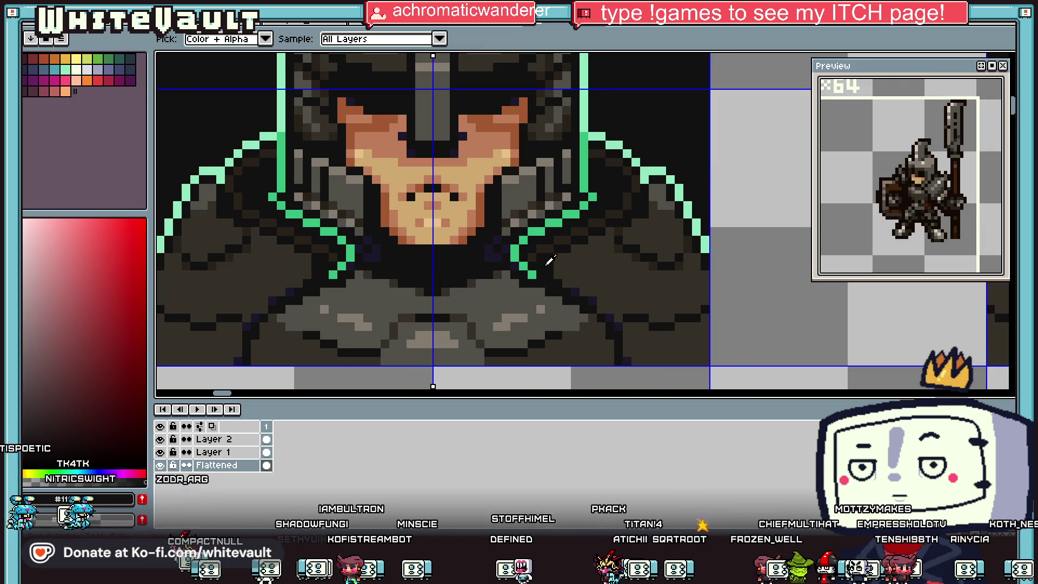
{"action": "left_click", "coordinate": [550, 261], "text": "alt"}
{"action": "scroll", "coordinate": [564, 262], "scroll_direction": "down", "scroll_amount": 2}
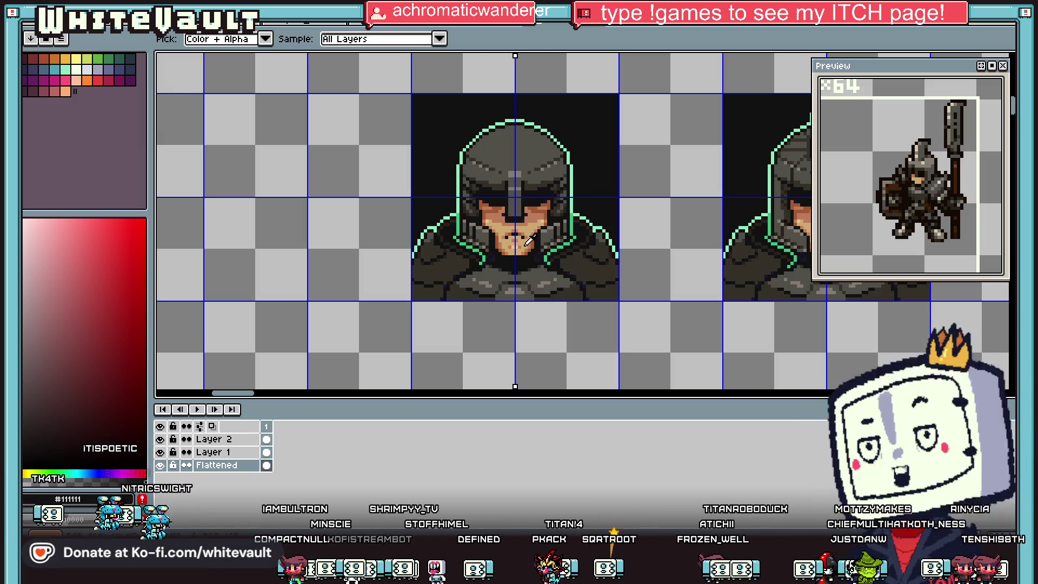
{"action": "scroll", "coordinate": [481, 257], "scroll_direction": "up", "scroll_amount": 2}
{"action": "left_click", "coordinate": [481, 257], "text": "alt"}
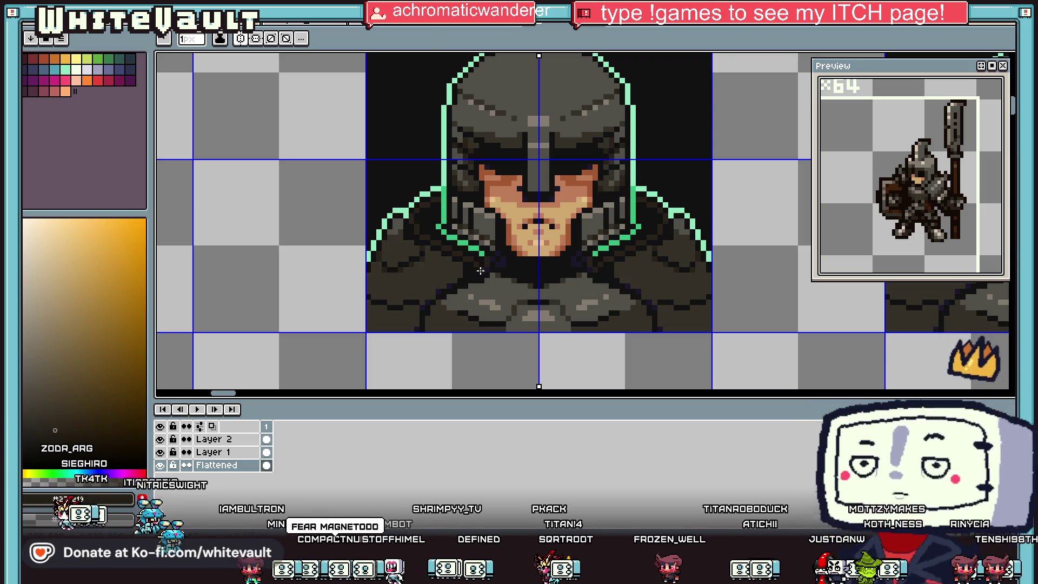
{"action": "scroll", "coordinate": [484, 257], "scroll_direction": "up", "scroll_amount": 1}
{"action": "left_click", "coordinate": [487, 255], "text": "alt"}
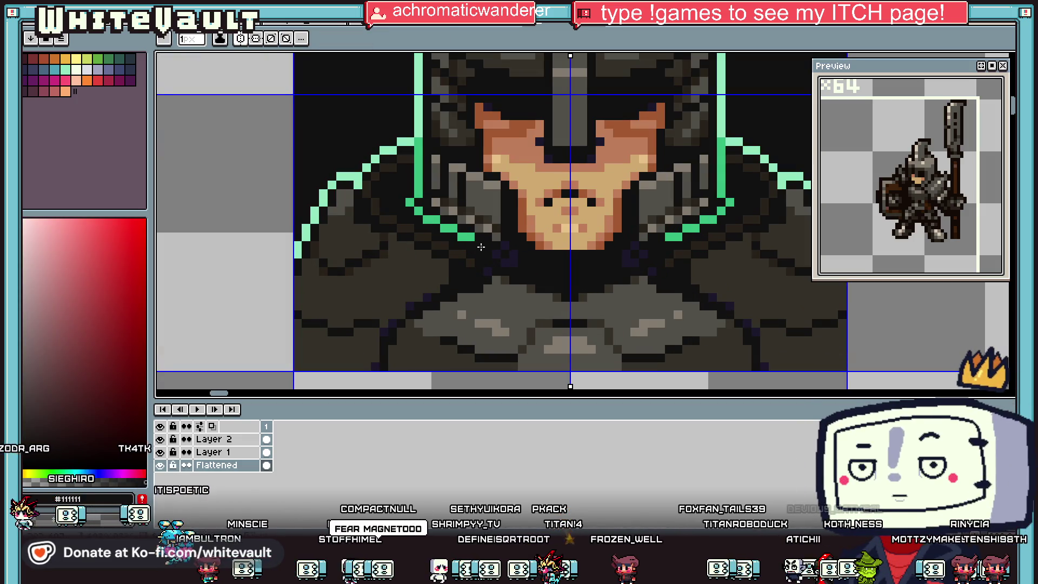
{"action": "scroll", "coordinate": [479, 234], "scroll_direction": "down", "scroll_amount": 2}
{"action": "scroll", "coordinate": [611, 218], "scroll_direction": "up", "scroll_amount": 2}
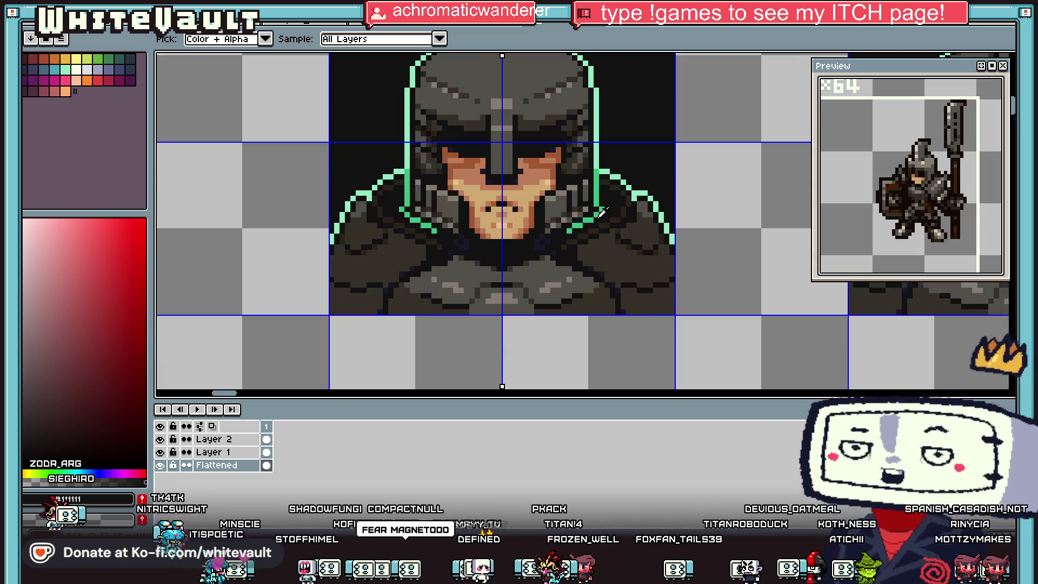
{"action": "scroll", "coordinate": [611, 218], "scroll_direction": "down", "scroll_amount": 3}
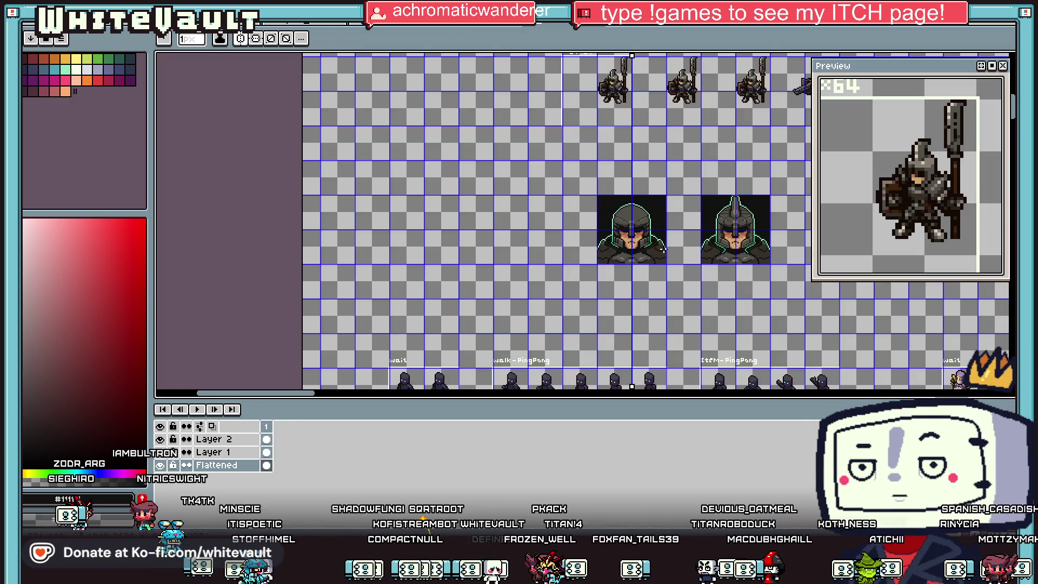
{"action": "scroll", "coordinate": [664, 233], "scroll_direction": "up", "scroll_amount": 3}
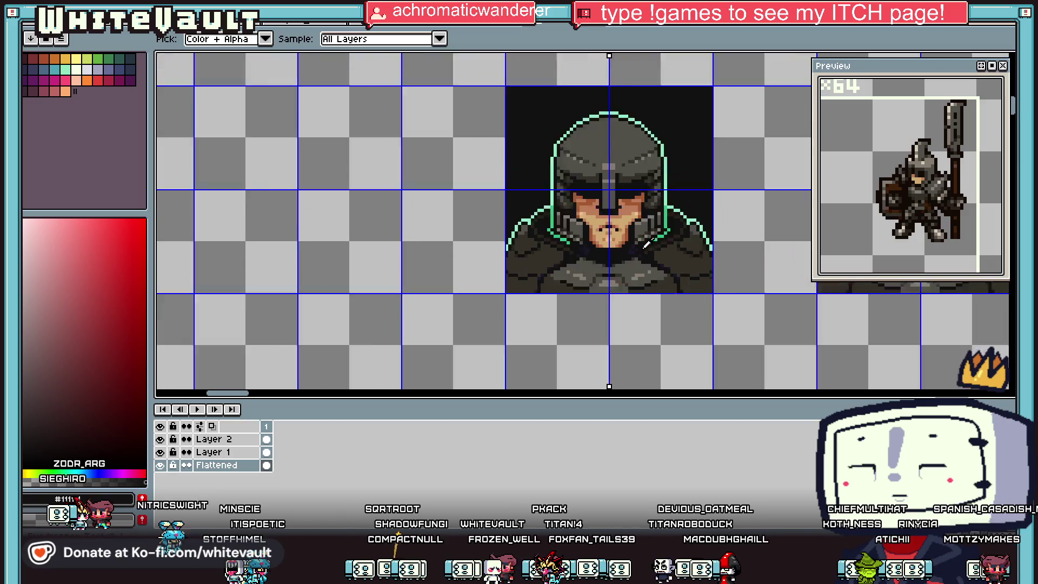
Eyedrop #353129 from the armour, then the helmet's dark brown #272219
{"action": "key", "text": "g"}
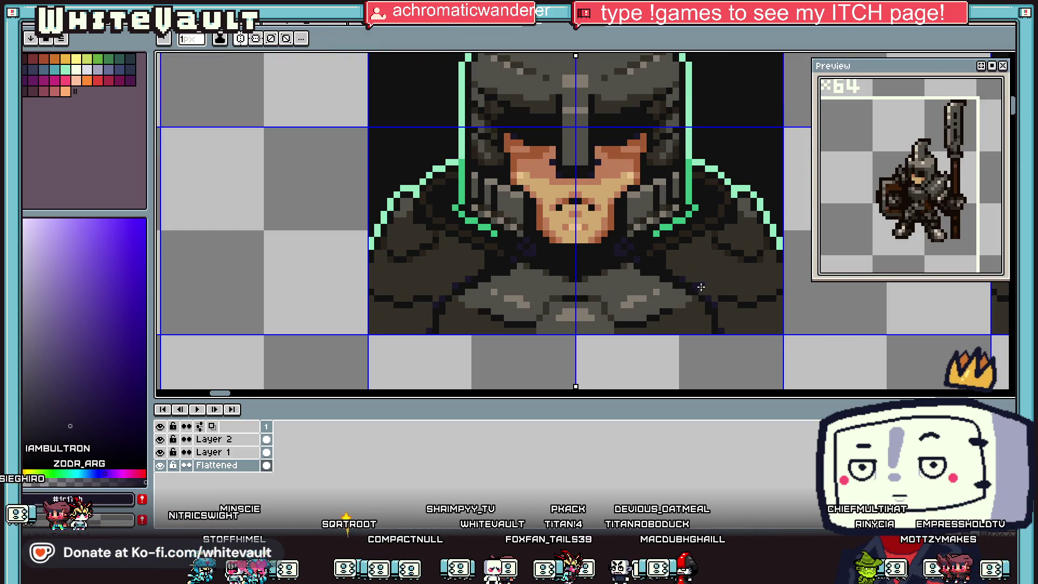
{"action": "scroll", "coordinate": [698, 314], "scroll_direction": "up", "scroll_amount": 2}
{"action": "scroll", "coordinate": [726, 346], "scroll_direction": "down", "scroll_amount": 3}
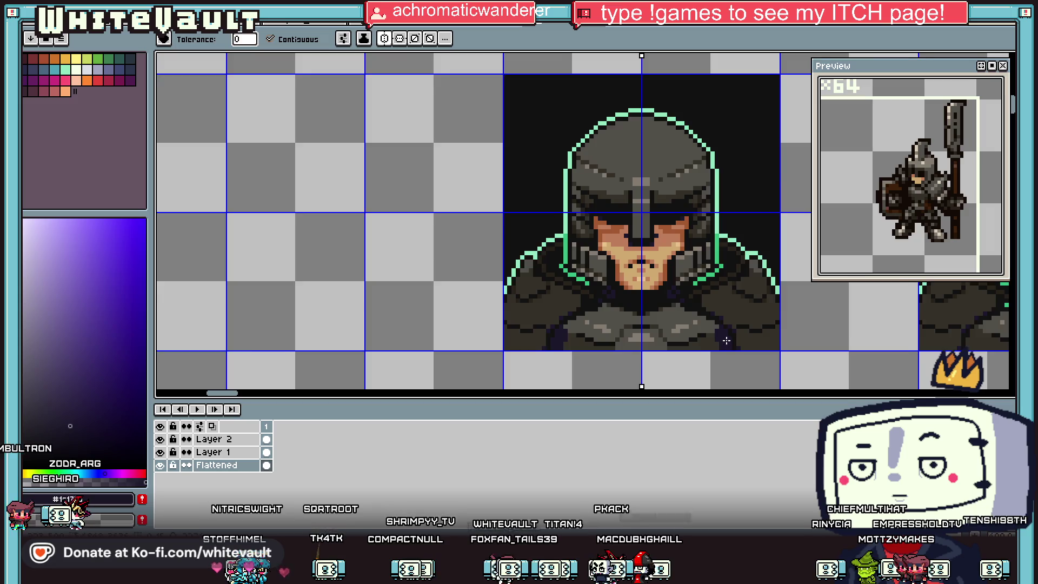
{"action": "key", "text": "i"}
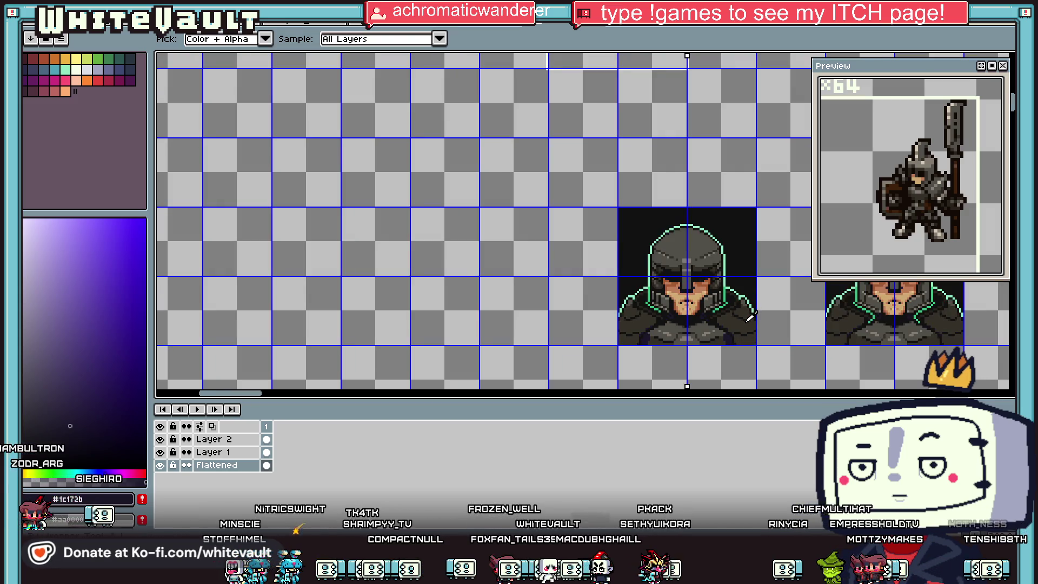
{"action": "scroll", "coordinate": [757, 293], "scroll_direction": "down", "scroll_amount": 2}
{"action": "scroll", "coordinate": [764, 292], "scroll_direction": "up", "scroll_amount": 2}
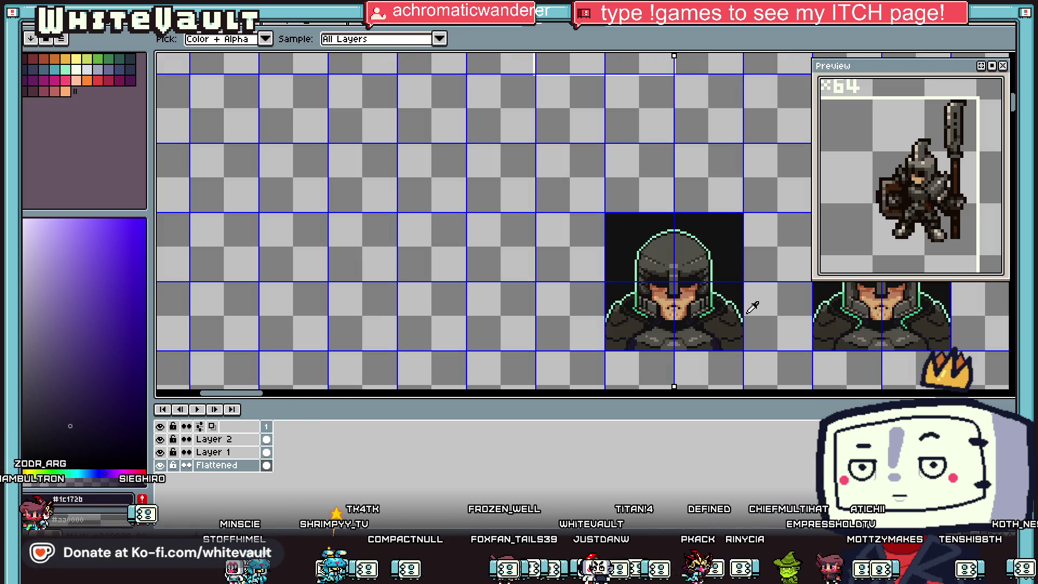
{"action": "scroll", "coordinate": [753, 301], "scroll_direction": "up", "scroll_amount": 2}
{"action": "left_click", "coordinate": [716, 291]}
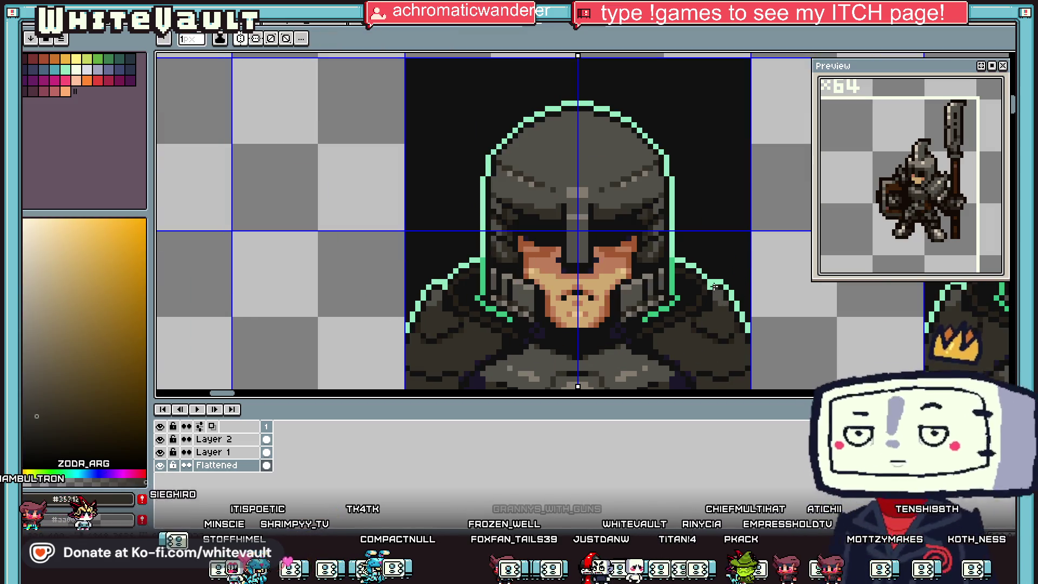
{"action": "key", "text": "i"}
{"action": "scroll", "coordinate": [690, 281], "scroll_direction": "up", "scroll_amount": 1}
{"action": "left_click", "coordinate": [683, 285]}
{"action": "scroll", "coordinate": [679, 287], "scroll_direction": "up", "scroll_amount": 1}
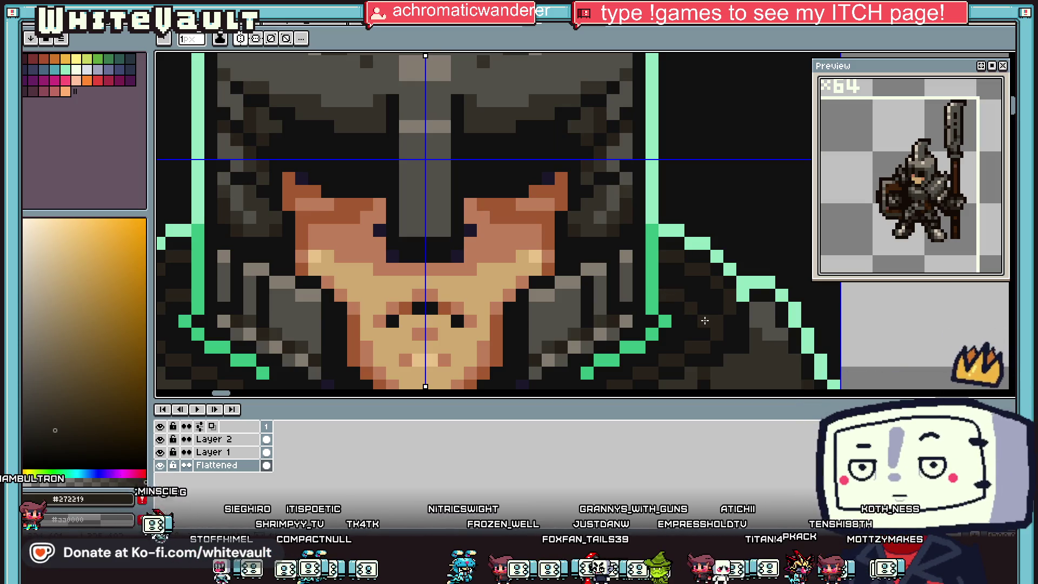
Paint near-black #111111 over the green outline beside the right shoulder
{"action": "key", "text": "i"}
{"action": "left_click", "coordinate": [721, 321]}
{"action": "left_click", "coordinate": [717, 284]}
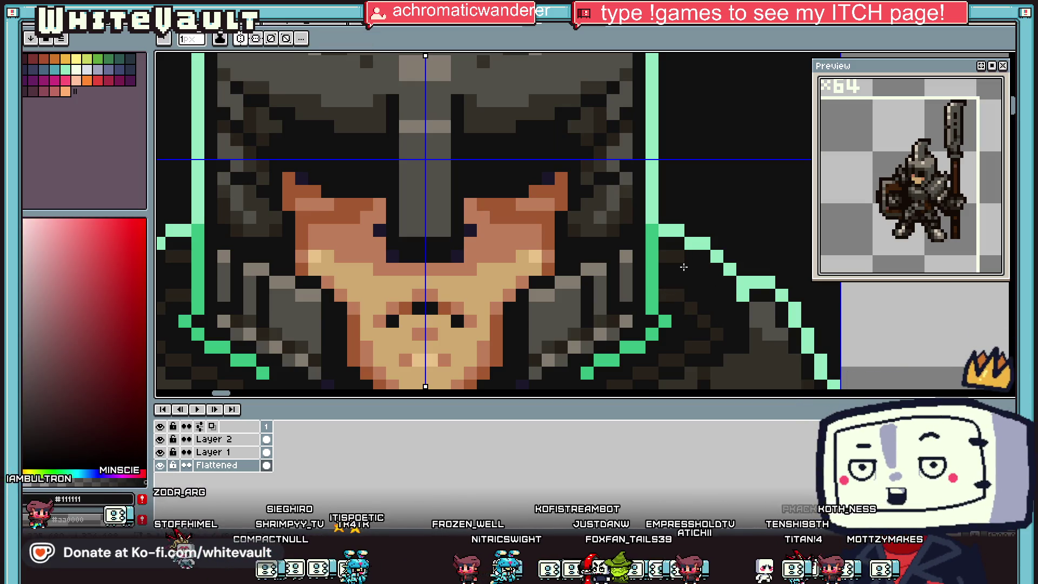
{"action": "left_click_drag", "start_coordinate": [666, 232], "coordinate": [712, 245]}
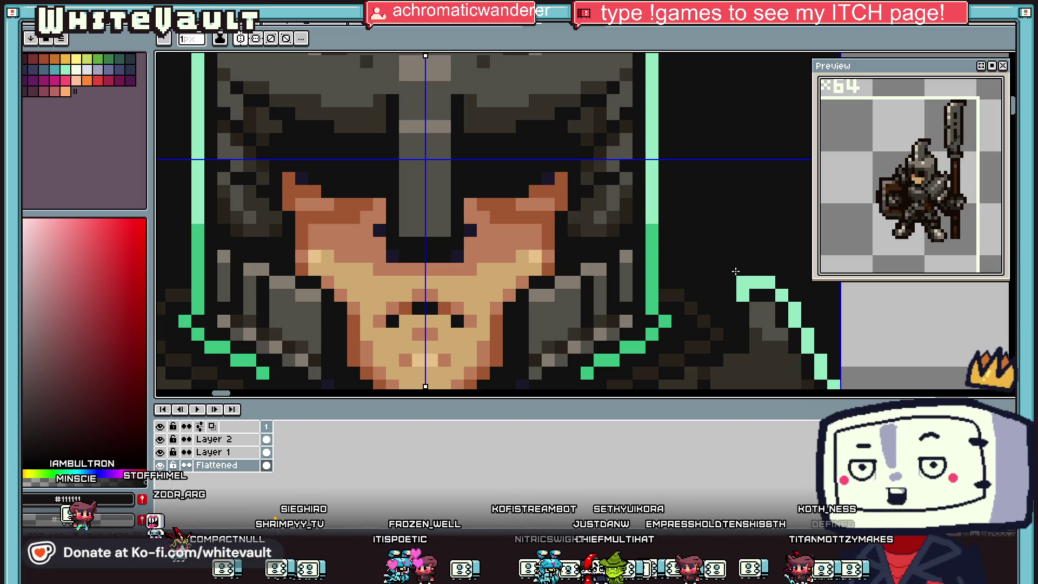
Redraw the mint green outline diagonally down the shoulder and up the helmet's side
{"action": "left_click", "coordinate": [746, 284], "text": "alt"}
{"action": "left_click_drag", "start_coordinate": [730, 320], "coordinate": [665, 269]}
{"action": "left_click", "coordinate": [679, 268]}
{"action": "left_click_drag", "start_coordinate": [652, 230], "coordinate": [659, 258]}
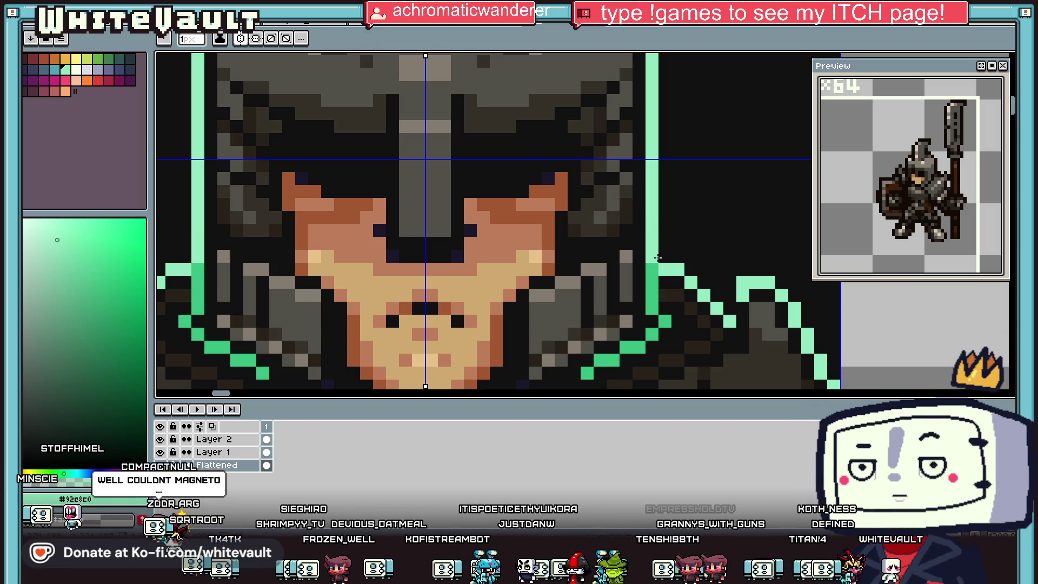
Cover the mint shoulder outline with dark armour grey #353129
{"action": "key", "text": "alt"}
{"action": "scroll", "coordinate": [721, 258], "scroll_direction": "down", "scroll_amount": 4}
{"action": "scroll", "coordinate": [721, 260], "scroll_direction": "up", "scroll_amount": 3}
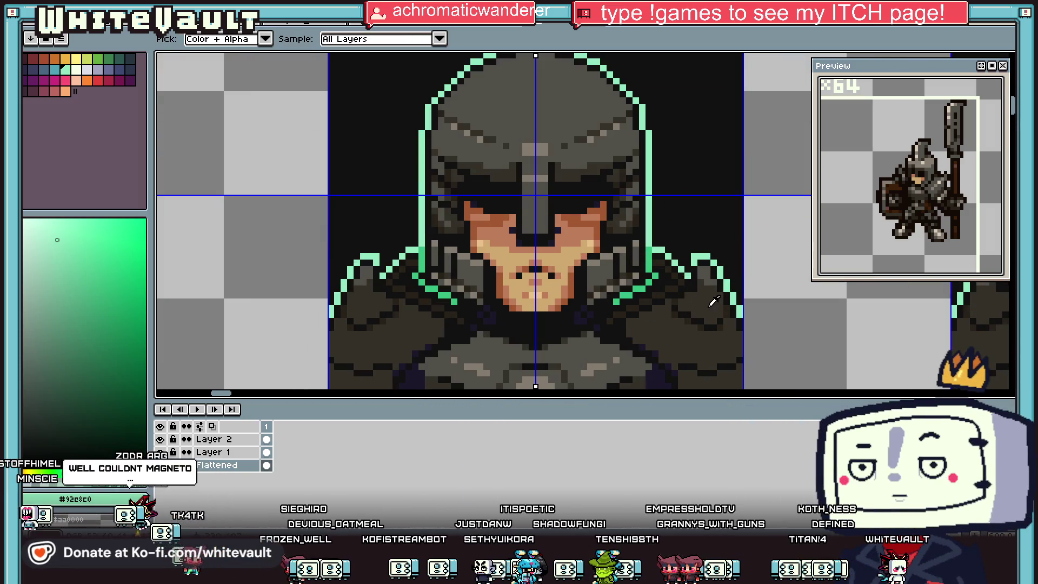
{"action": "left_click", "coordinate": [714, 301], "text": "alt"}
{"action": "scroll", "coordinate": [711, 301], "scroll_direction": "down", "scroll_amount": 1}
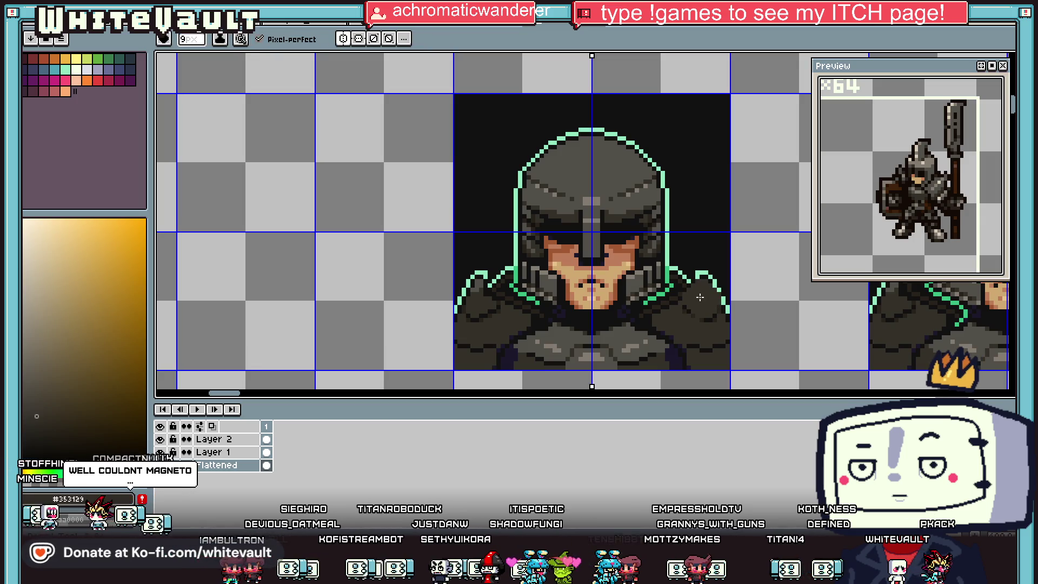
{"action": "left_click_drag", "start_coordinate": [686, 310], "coordinate": [704, 278]}
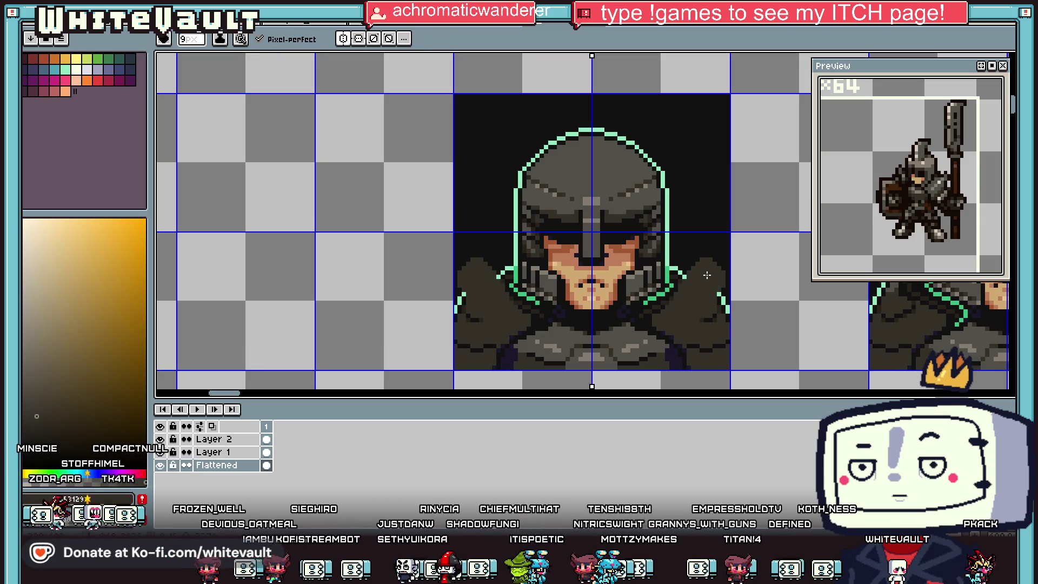
Shade a few dark chest pixels with a brown tone sampled from the armour
{"action": "scroll", "coordinate": [707, 327], "scroll_direction": "down", "scroll_amount": 3}
{"action": "scroll", "coordinate": [718, 312], "scroll_direction": "up", "scroll_amount": 2}
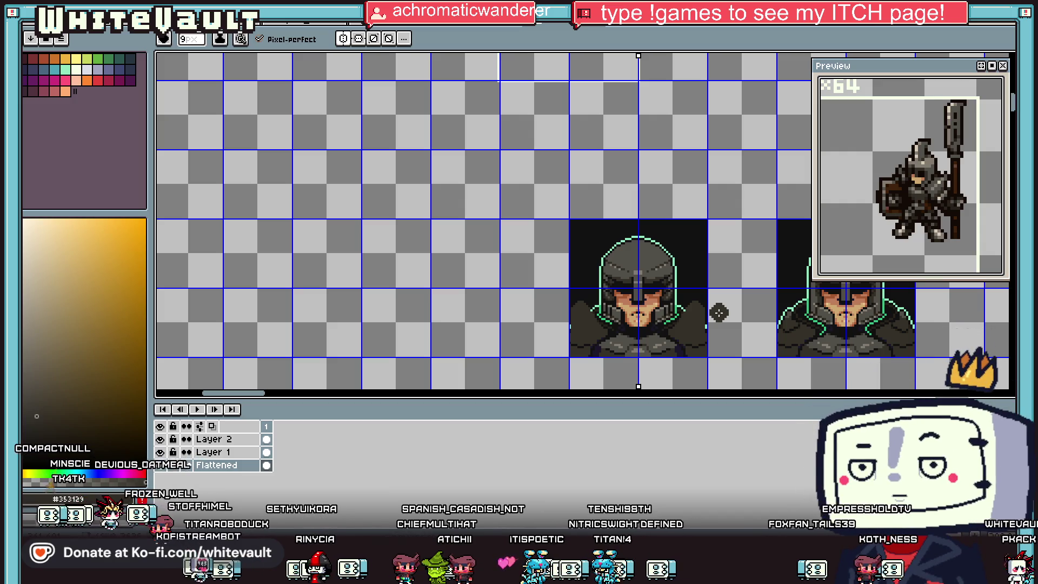
{"action": "scroll", "coordinate": [687, 330], "scroll_direction": "up", "scroll_amount": 2}
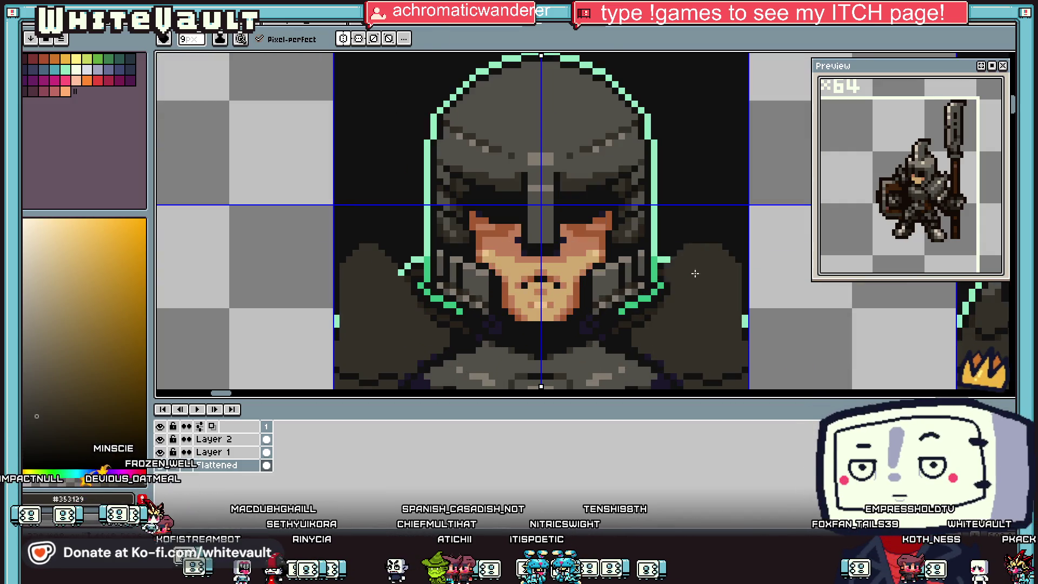
{"action": "left_click", "coordinate": [668, 256], "text": "alt"}
{"action": "scroll", "coordinate": [666, 261], "scroll_direction": "up", "scroll_amount": 2}
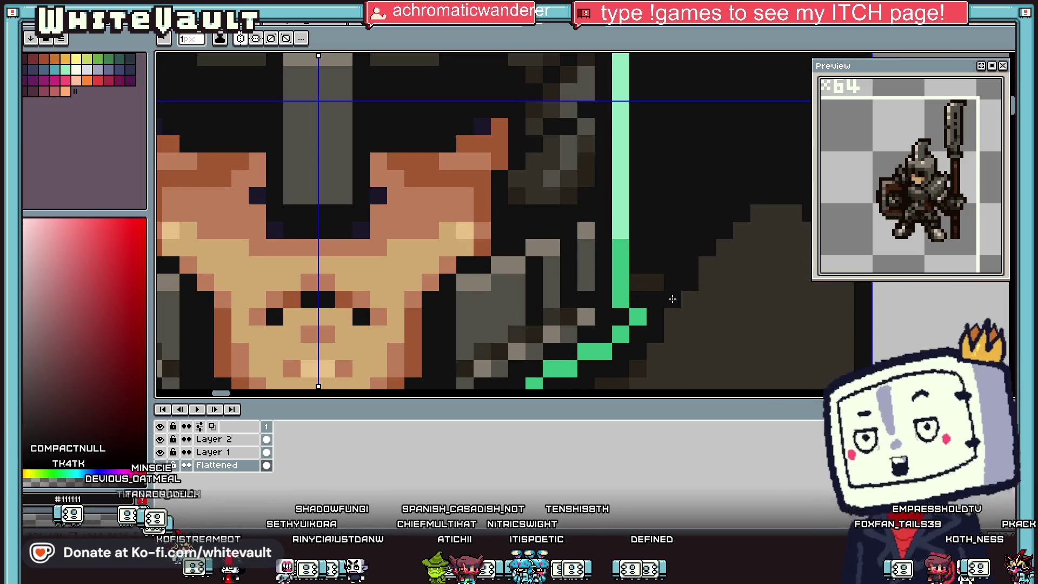
{"action": "scroll", "coordinate": [673, 302], "scroll_direction": "down", "scroll_amount": 3}
{"action": "scroll", "coordinate": [703, 270], "scroll_direction": "up", "scroll_amount": 3}
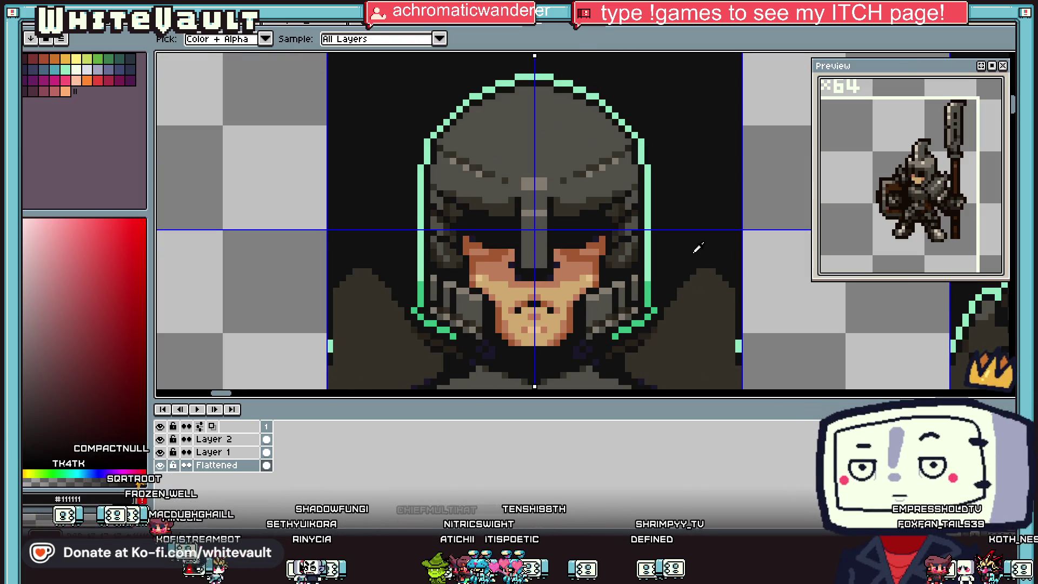
{"action": "scroll", "coordinate": [702, 297], "scroll_direction": "down", "scroll_amount": 2}
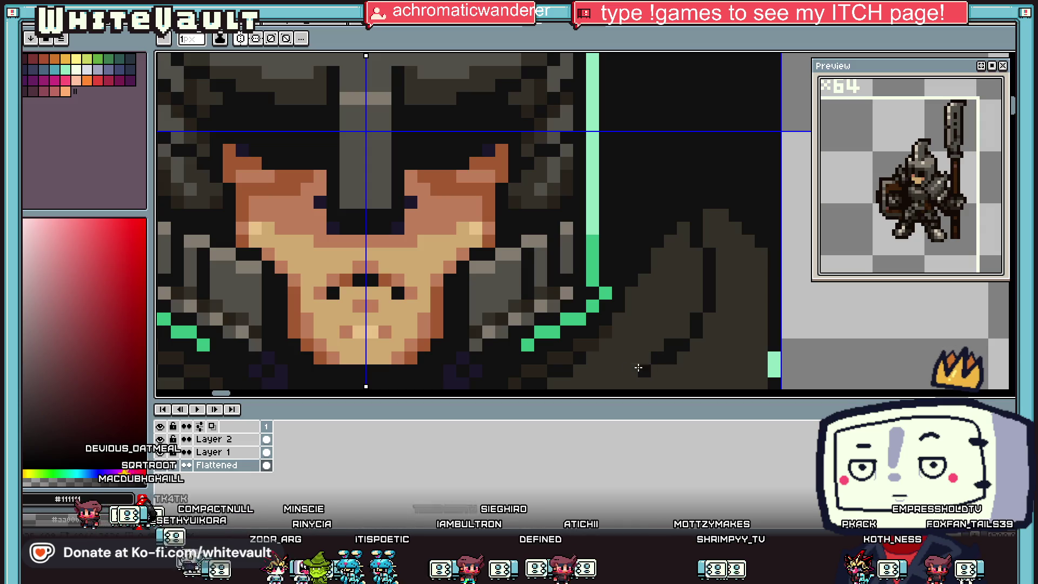
{"action": "scroll", "coordinate": [685, 276], "scroll_direction": "down", "scroll_amount": 5}
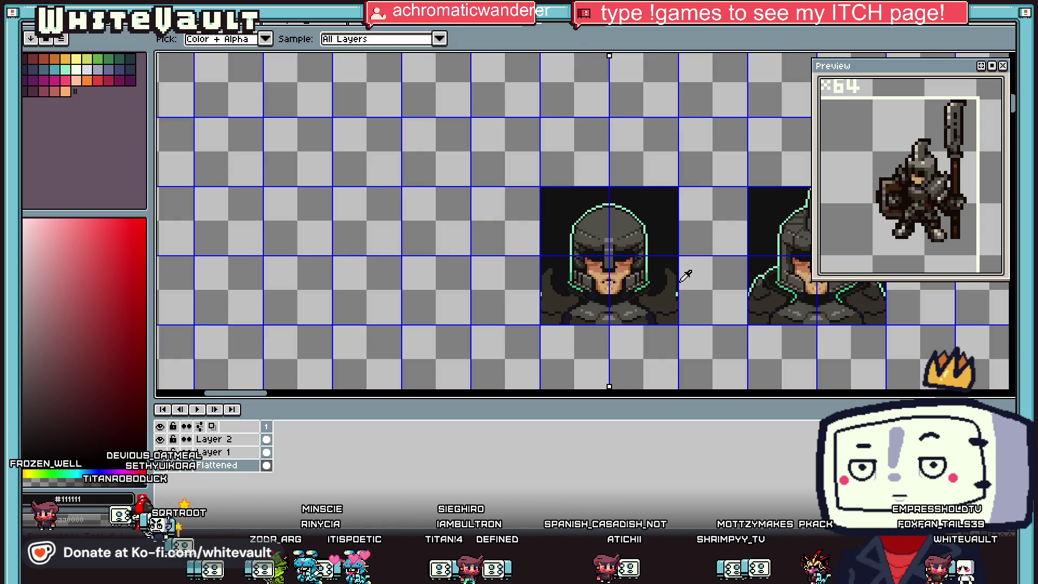
{"action": "scroll", "coordinate": [650, 297], "scroll_direction": "up", "scroll_amount": 2}
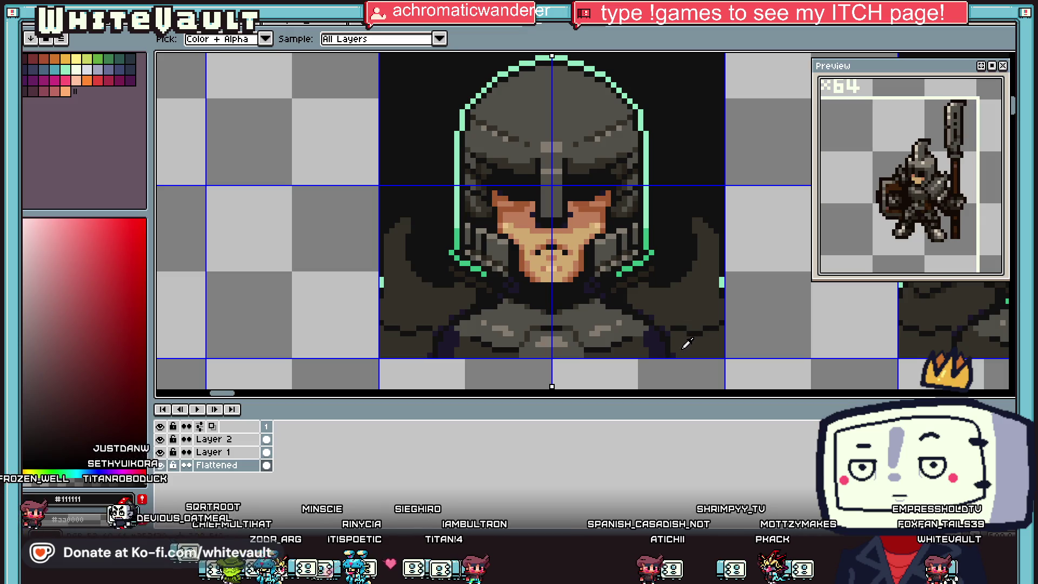
{"action": "left_click", "coordinate": [688, 343], "text": "alt"}
{"action": "scroll", "coordinate": [688, 335], "scroll_direction": "up", "scroll_amount": 3}
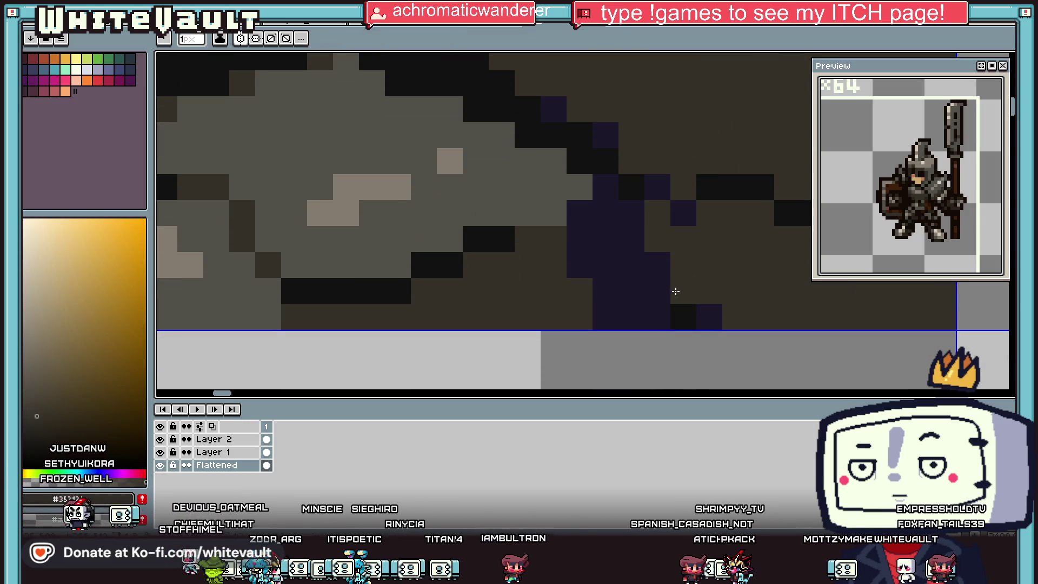
{"action": "left_click_drag", "start_coordinate": [683, 316], "coordinate": [709, 317]}
Add dark and navy shadow pixels to the chest
{"action": "scroll", "coordinate": [714, 222], "scroll_direction": "down", "scroll_amount": 5}
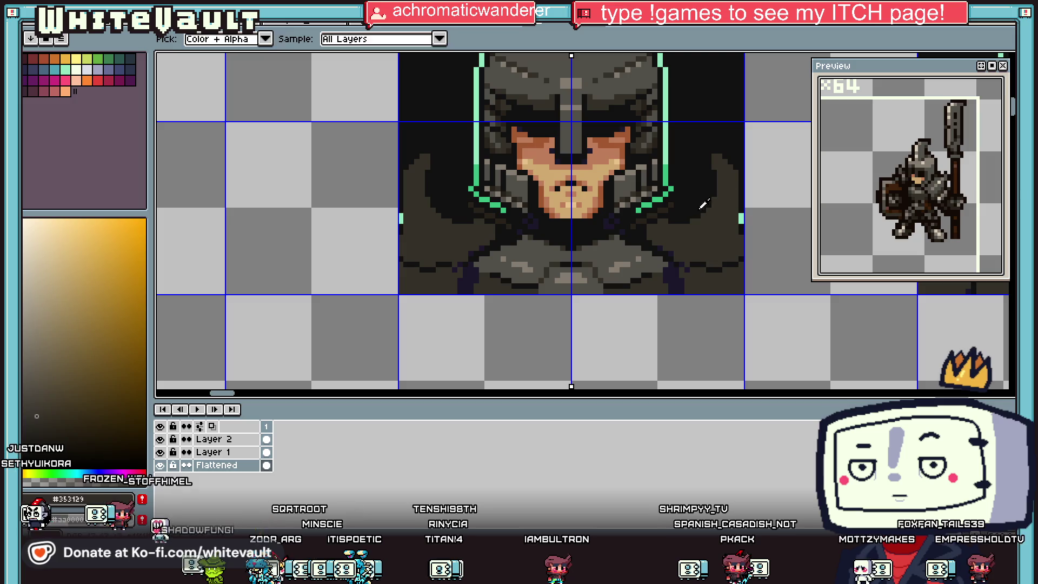
{"action": "scroll", "coordinate": [679, 216], "scroll_direction": "up", "scroll_amount": 3}
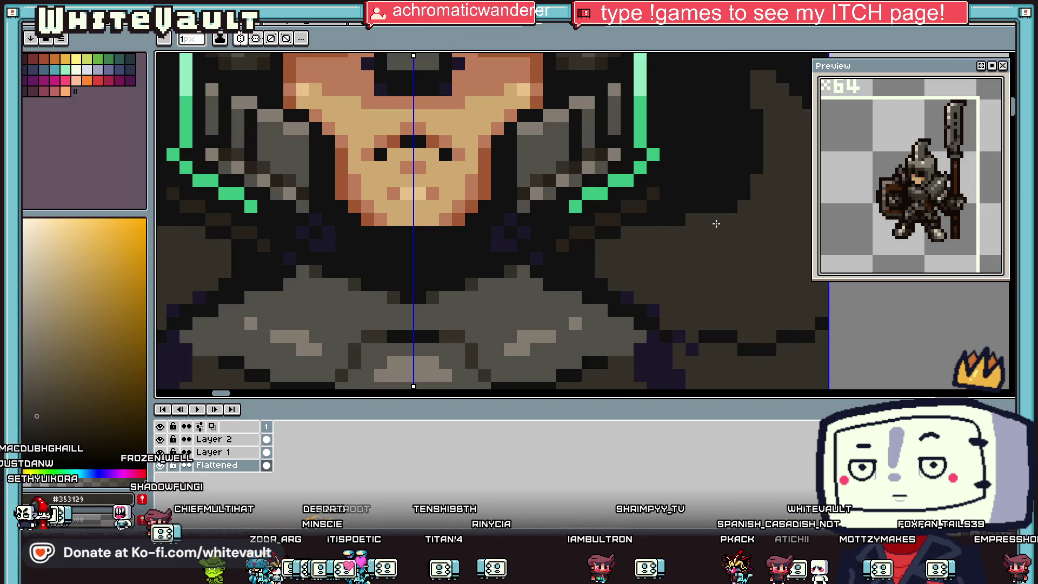
{"action": "scroll", "coordinate": [730, 227], "scroll_direction": "down", "scroll_amount": 3}
{"action": "scroll", "coordinate": [744, 257], "scroll_direction": "up", "scroll_amount": 3}
{"action": "left_click", "coordinate": [747, 254], "text": "alt"}
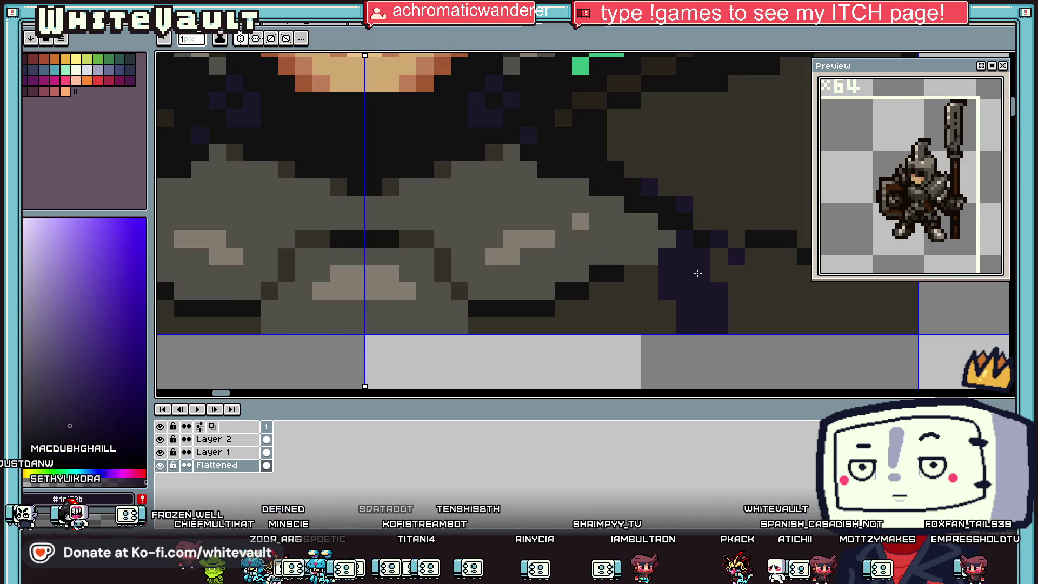
{"action": "left_click", "coordinate": [721, 270], "text": "alt"}
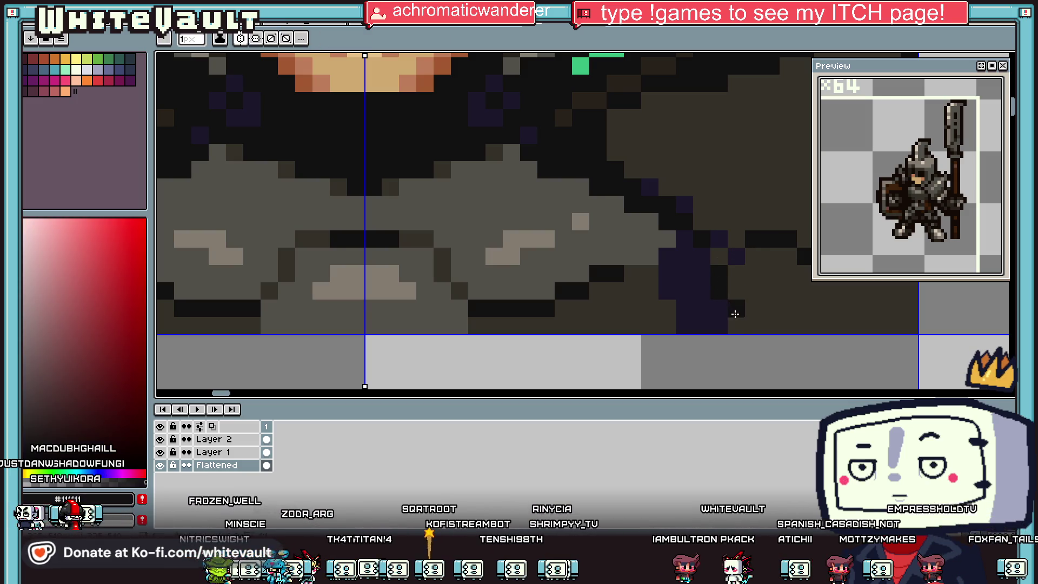
{"action": "left_click", "coordinate": [736, 325]}
{"action": "left_click", "coordinate": [716, 309], "text": "alt"}
{"action": "left_click", "coordinate": [748, 306]}
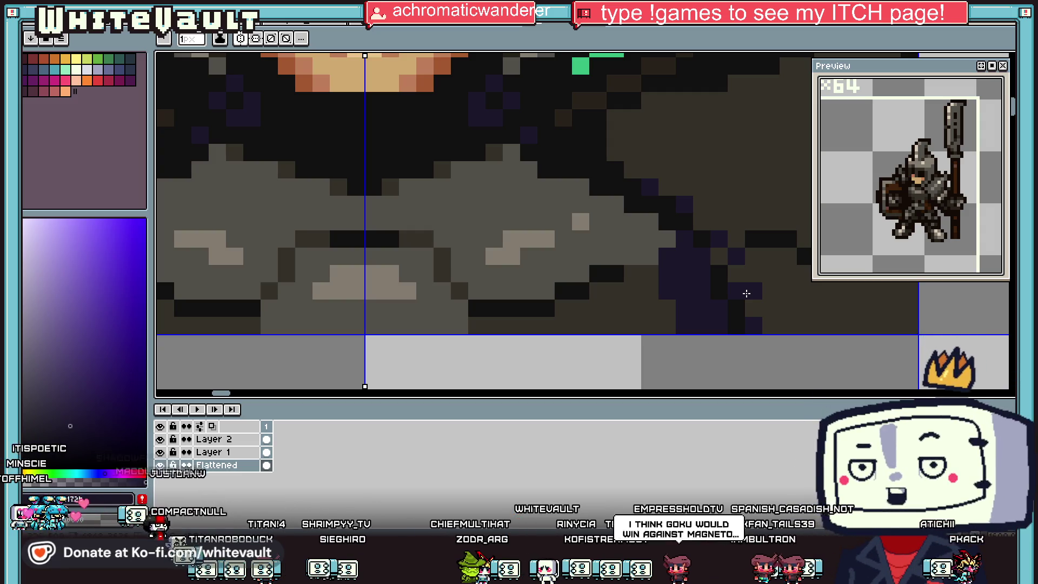
{"action": "scroll", "coordinate": [746, 293], "scroll_direction": "down", "scroll_amount": 3}
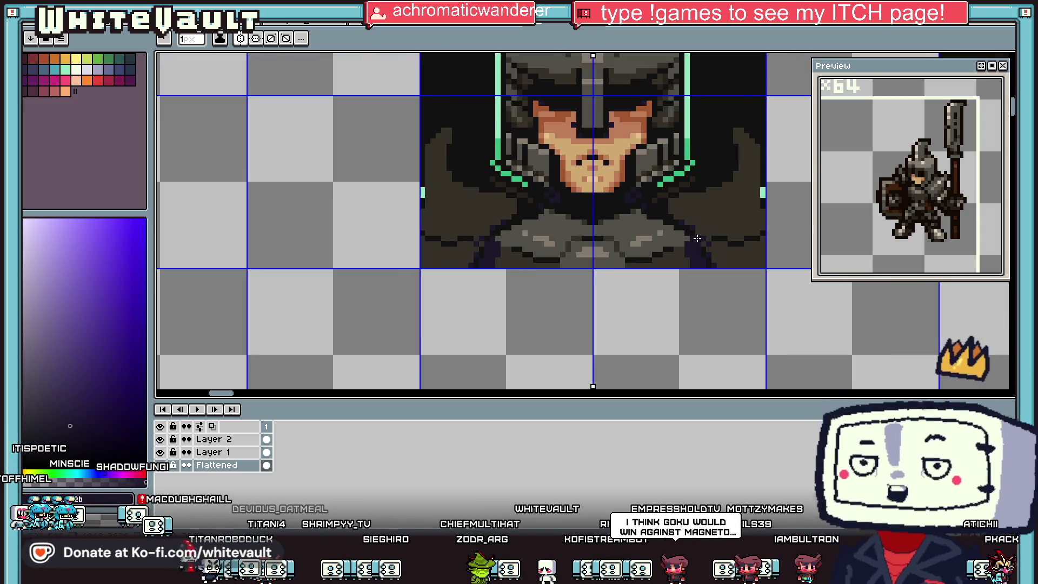
{"action": "key", "text": "i"}
{"action": "scroll", "coordinate": [719, 227], "scroll_direction": "down", "scroll_amount": 2}
{"action": "scroll", "coordinate": [754, 200], "scroll_direction": "up", "scroll_amount": 4}
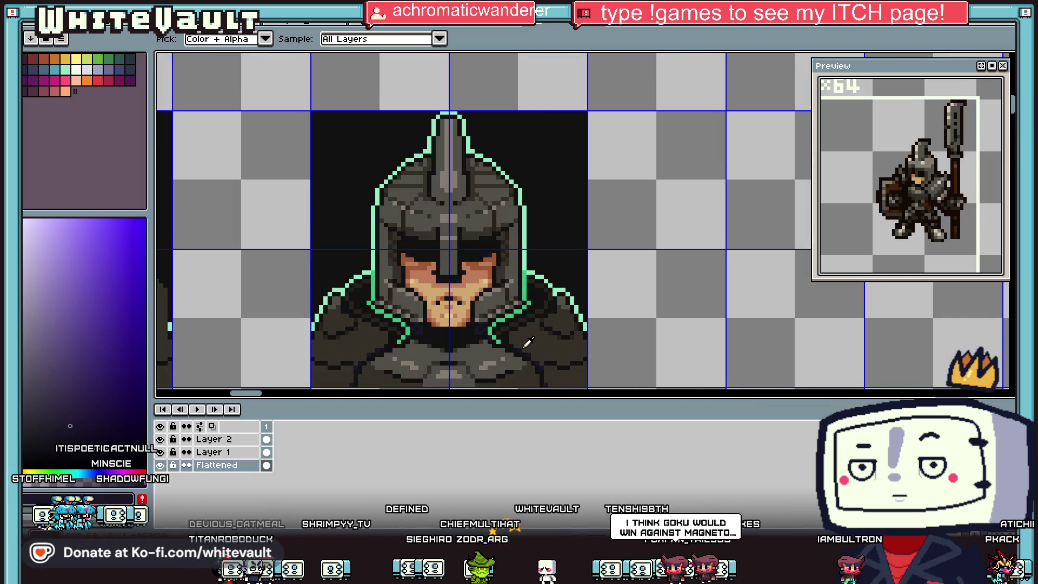
{"action": "scroll", "coordinate": [533, 349], "scroll_direction": "down", "scroll_amount": 3}
{"action": "scroll", "coordinate": [538, 355], "scroll_direction": "up", "scroll_amount": 5}
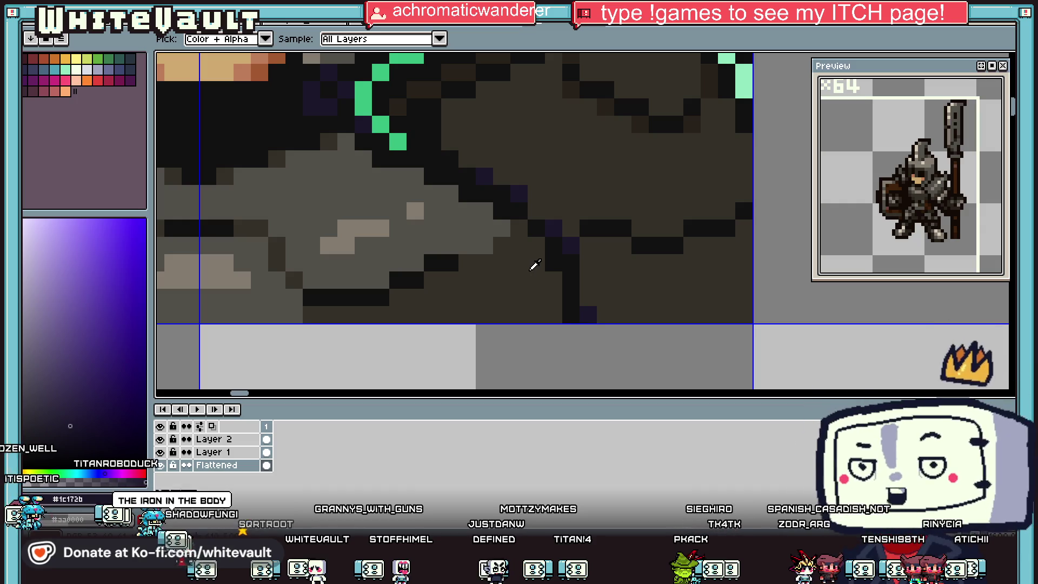
Try a dark bucket fill around the shoulder, then undo it
{"action": "scroll", "coordinate": [496, 209], "scroll_direction": "down", "scroll_amount": 3}
{"action": "scroll", "coordinate": [525, 205], "scroll_direction": "up", "scroll_amount": 2}
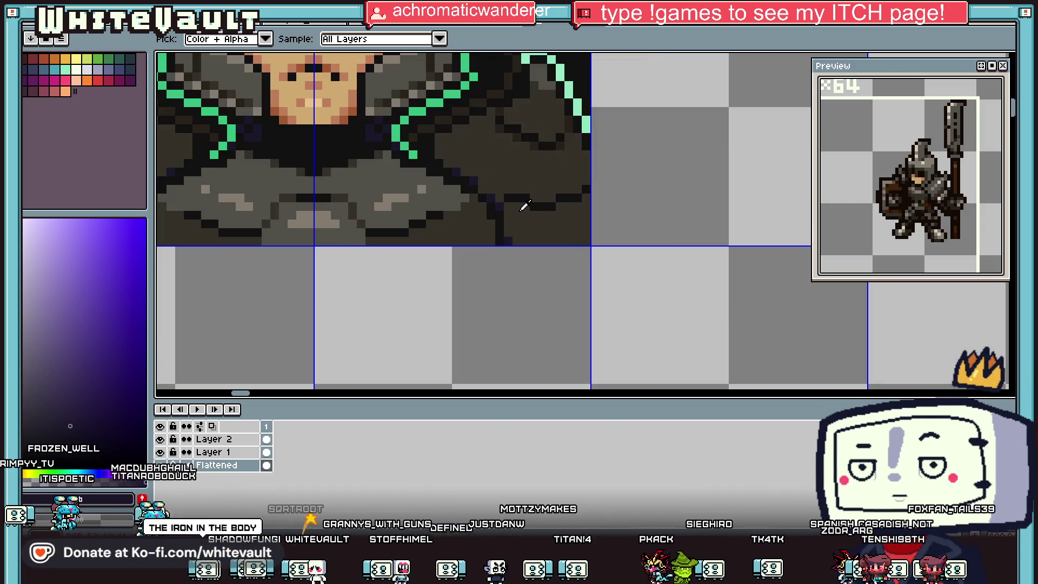
{"action": "left_click", "coordinate": [505, 201], "text": "alt"}
{"action": "left_click", "coordinate": [519, 217]}
{"action": "key", "text": "ctrl+z"}
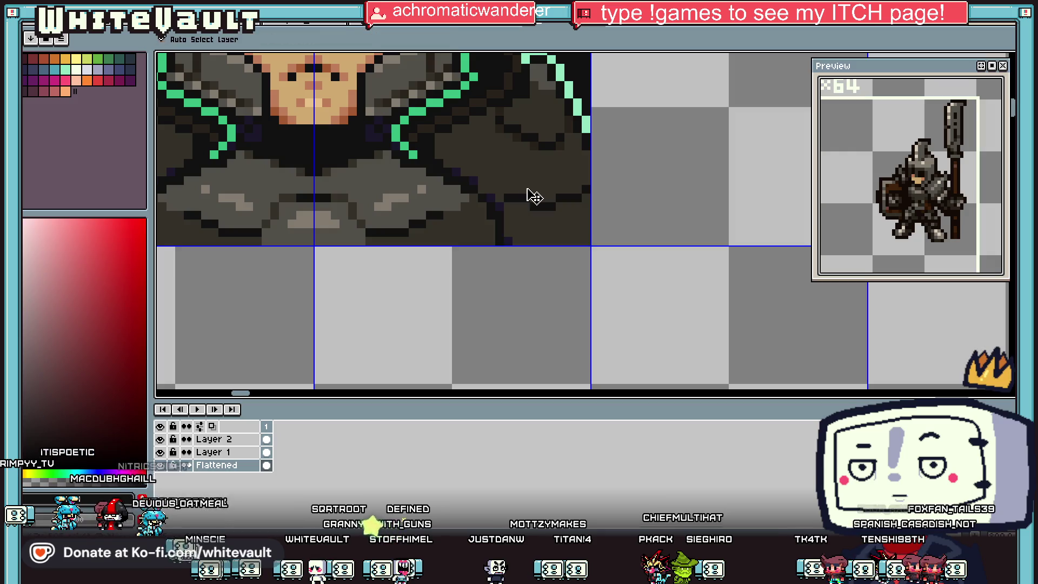
Pencil a dark pixel row along the shoulder's lower edge and dithered dark pixels above it
{"action": "scroll", "coordinate": [525, 200], "scroll_direction": "down", "scroll_amount": 1}
{"action": "scroll", "coordinate": [478, 197], "scroll_direction": "up", "scroll_amount": 1}
{"action": "scroll", "coordinate": [479, 197], "scroll_direction": "up", "scroll_amount": 2}
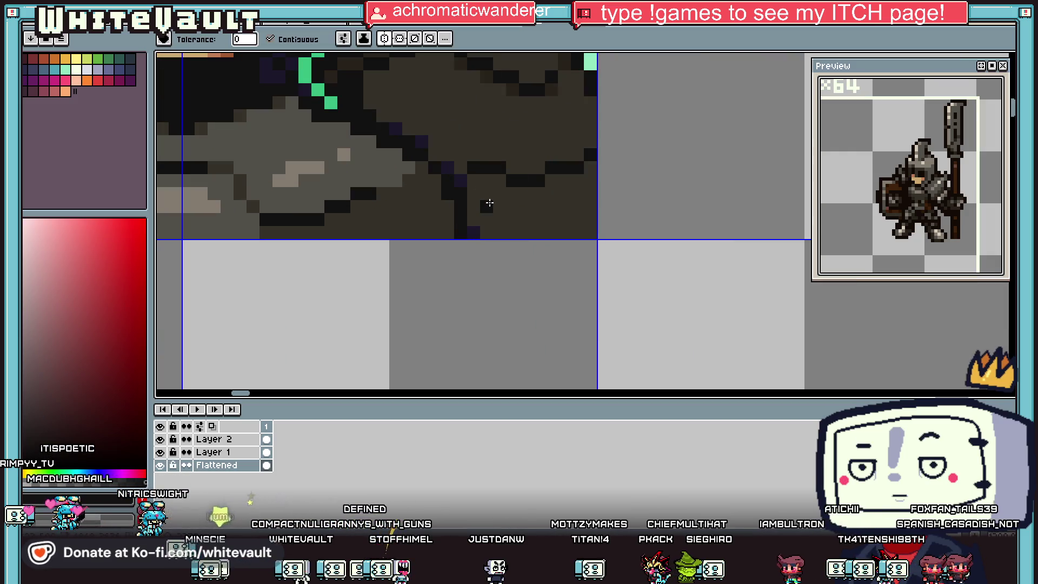
{"action": "key", "text": "i"}
{"action": "key", "text": "b"}
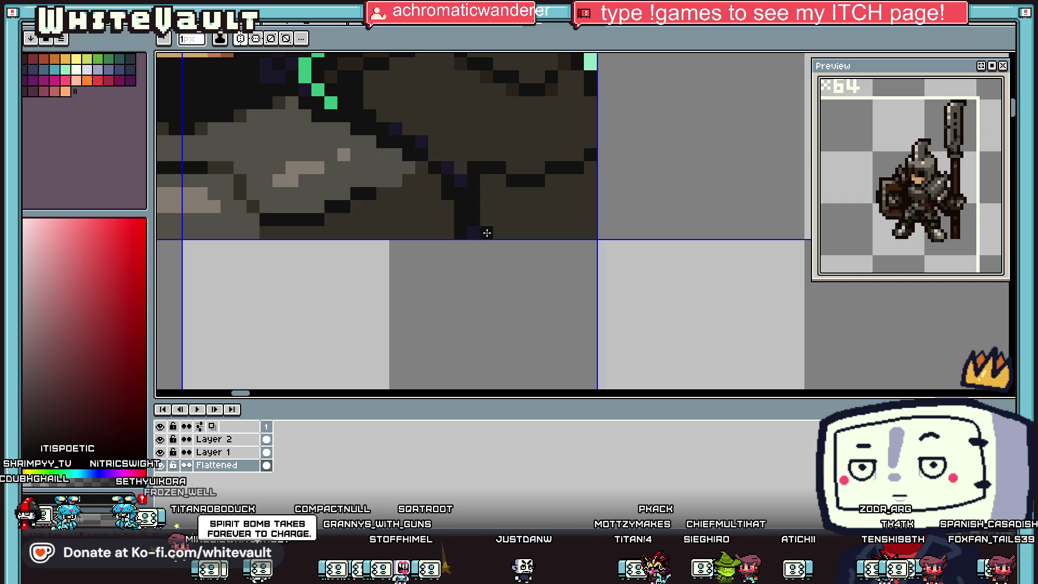
{"action": "left_click_drag", "start_coordinate": [487, 232], "coordinate": [579, 234]}
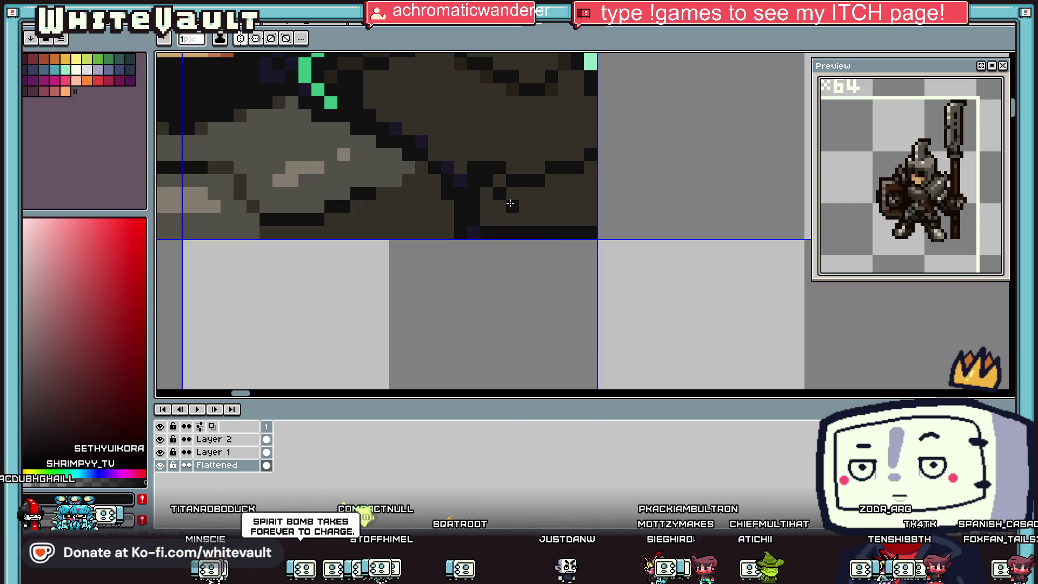
{"action": "left_click_drag", "start_coordinate": [539, 202], "coordinate": [580, 224]}
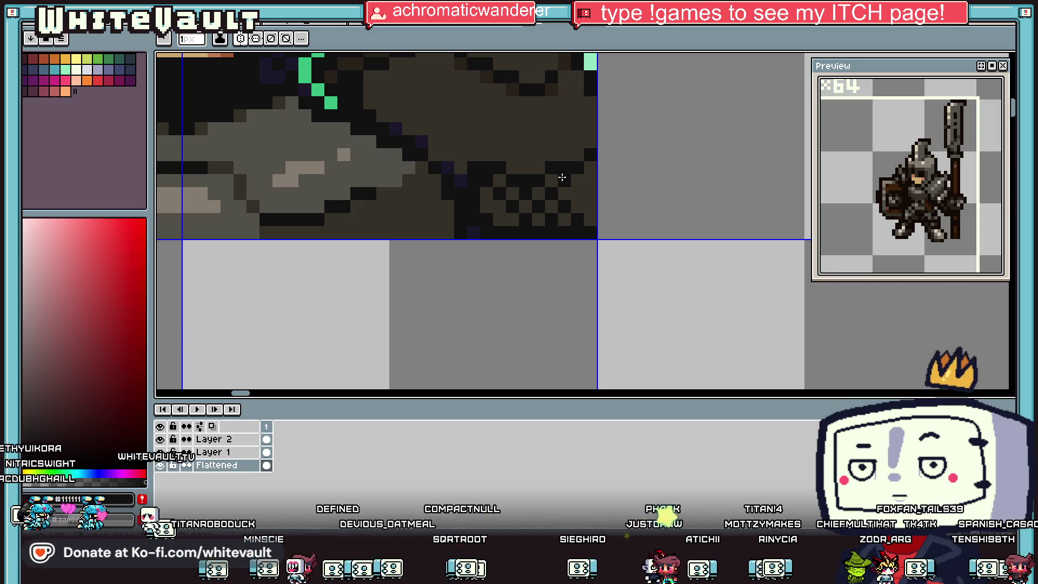
Paint mid grey #524f4a highlight strokes on the shoulder armour
{"action": "scroll", "coordinate": [581, 181], "scroll_direction": "down", "scroll_amount": 5}
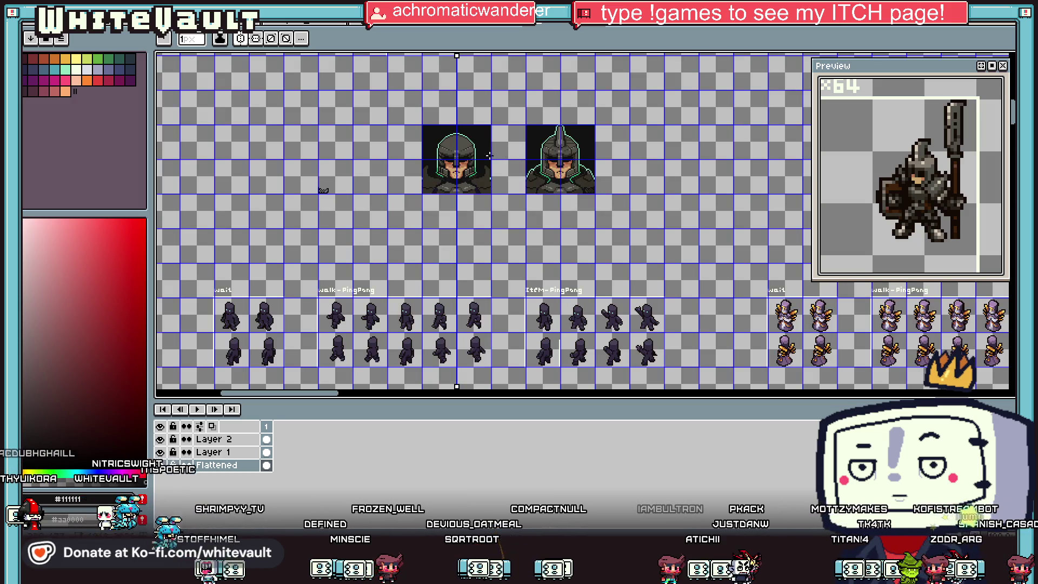
{"action": "scroll", "coordinate": [445, 154], "scroll_direction": "up", "scroll_amount": 2}
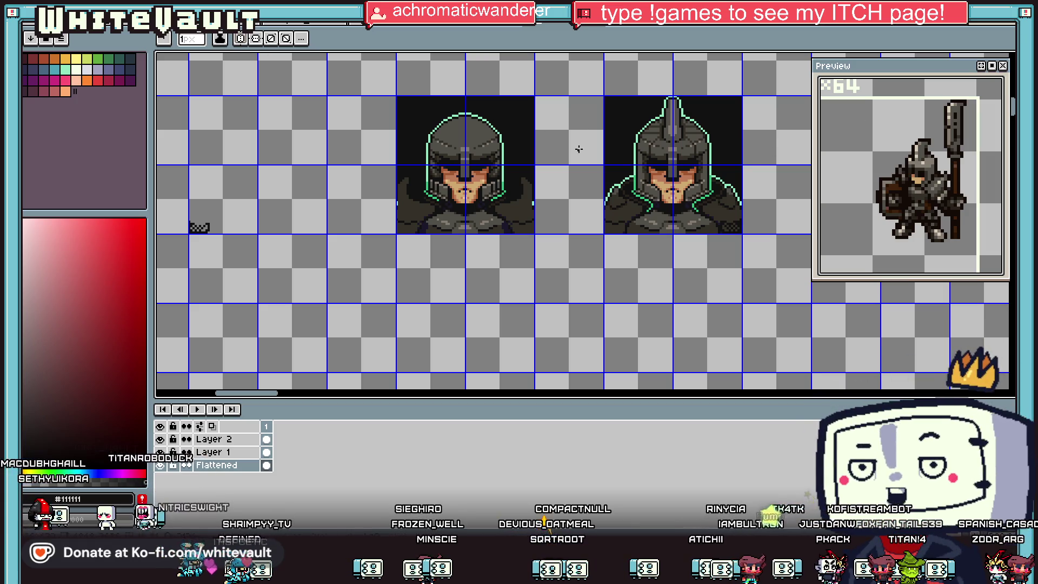
{"action": "scroll", "coordinate": [595, 224], "scroll_direction": "up", "scroll_amount": 2}
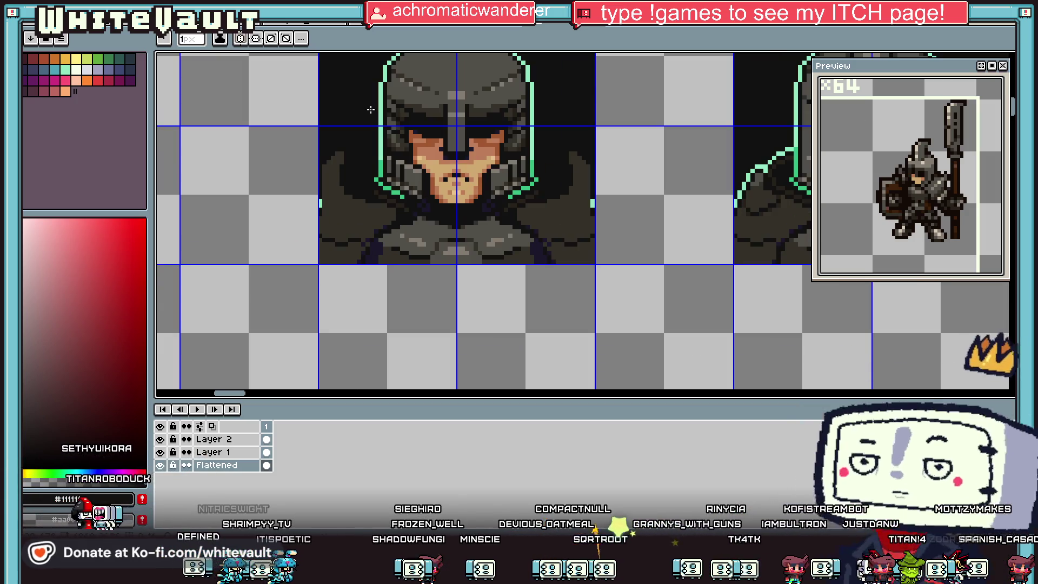
{"action": "scroll", "coordinate": [587, 237], "scroll_direction": "up", "scroll_amount": 1}
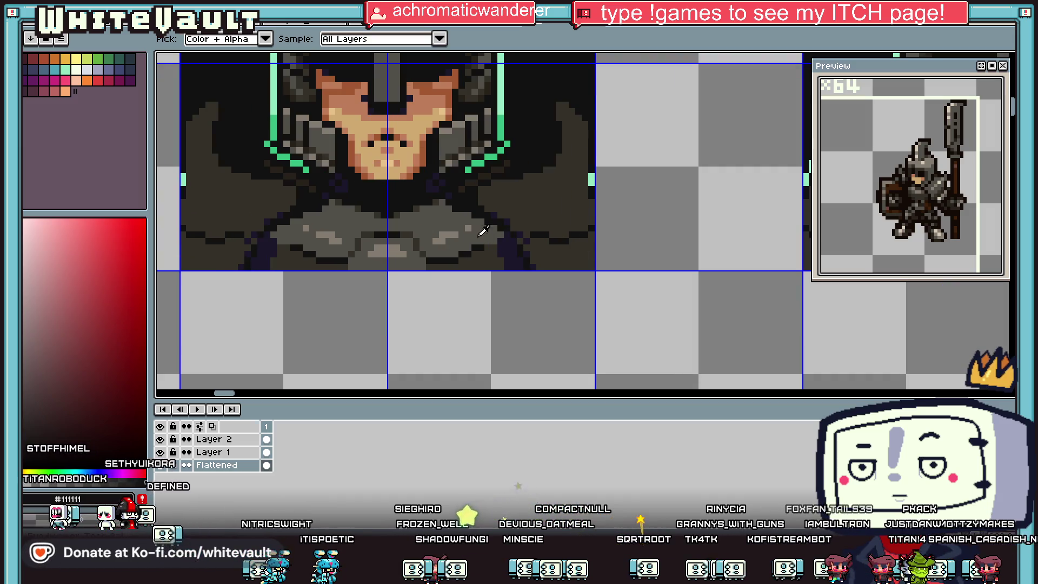
{"action": "left_click", "coordinate": [453, 214], "text": "alt"}
{"action": "scroll", "coordinate": [518, 183], "scroll_direction": "up", "scroll_amount": 2}
{"action": "left_click_drag", "start_coordinate": [535, 197], "coordinate": [580, 211]}
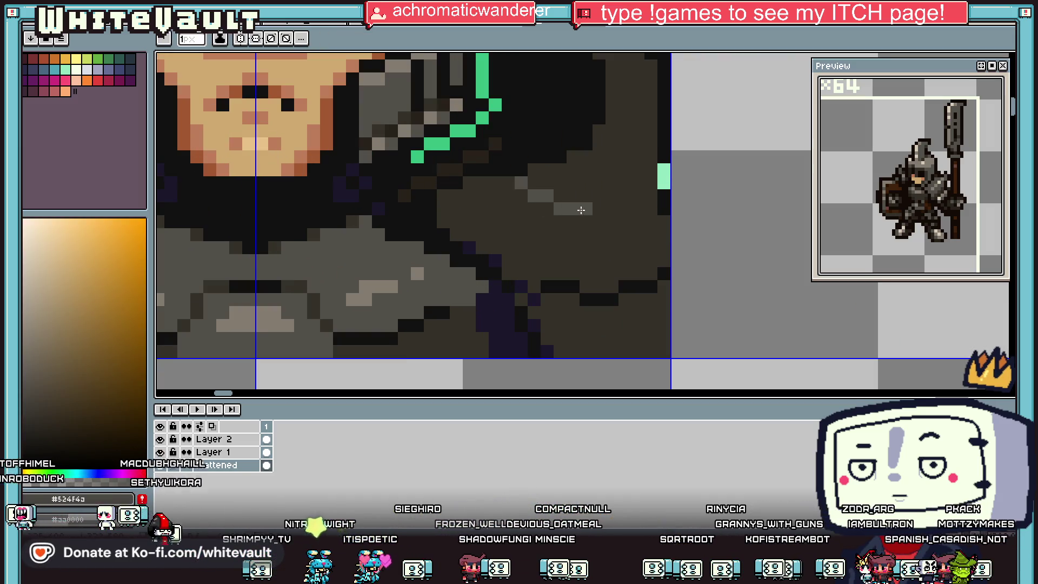
{"action": "left_click_drag", "start_coordinate": [635, 176], "coordinate": [645, 114]}
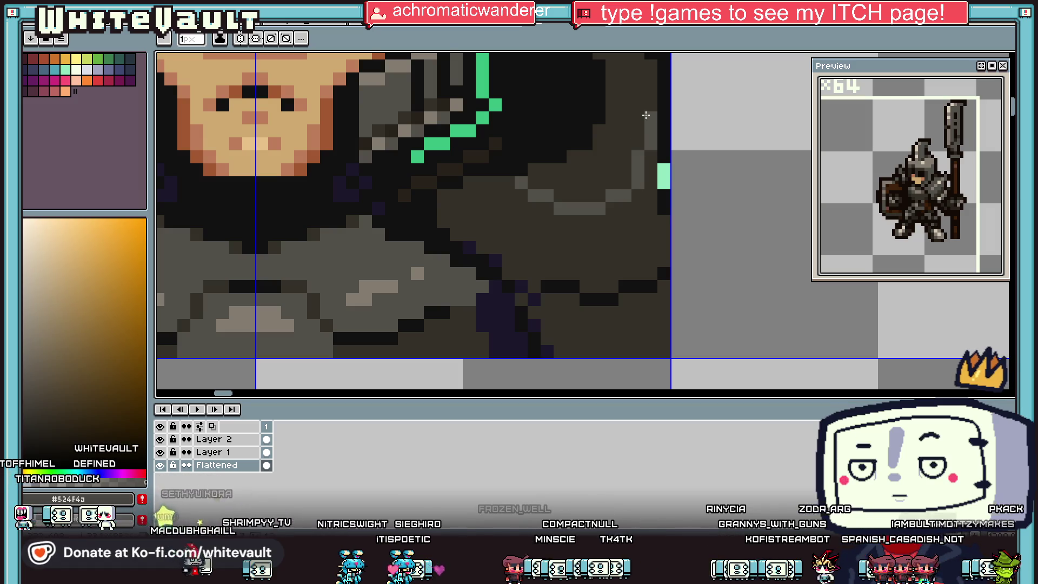
{"action": "scroll", "coordinate": [640, 121], "scroll_direction": "down", "scroll_amount": 3}
{"action": "scroll", "coordinate": [653, 106], "scroll_direction": "down", "scroll_amount": 3}
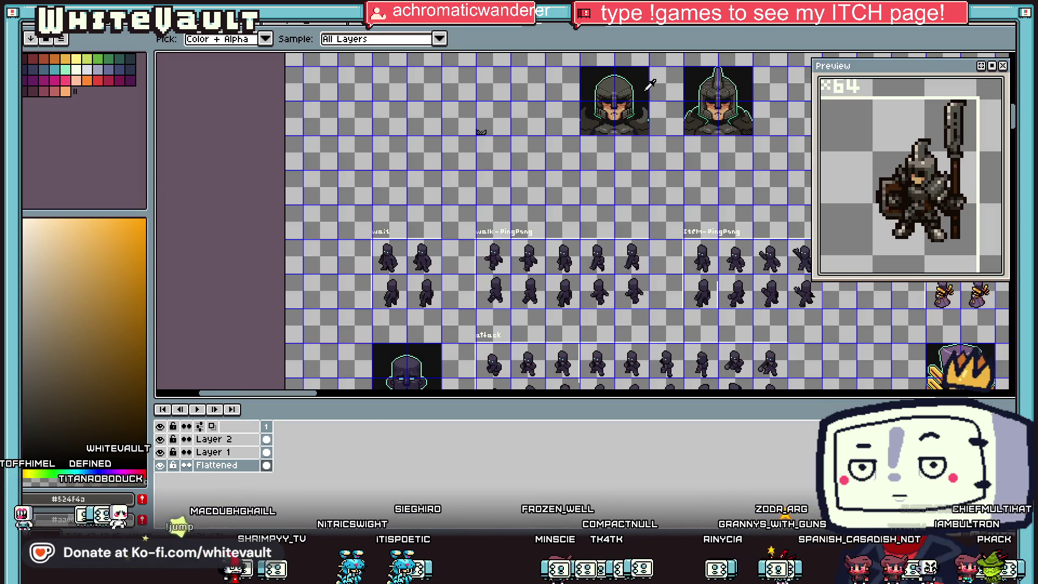
{"action": "scroll", "coordinate": [647, 84], "scroll_direction": "up", "scroll_amount": 2}
{"action": "scroll", "coordinate": [647, 87], "scroll_direction": "down", "scroll_amount": 3}
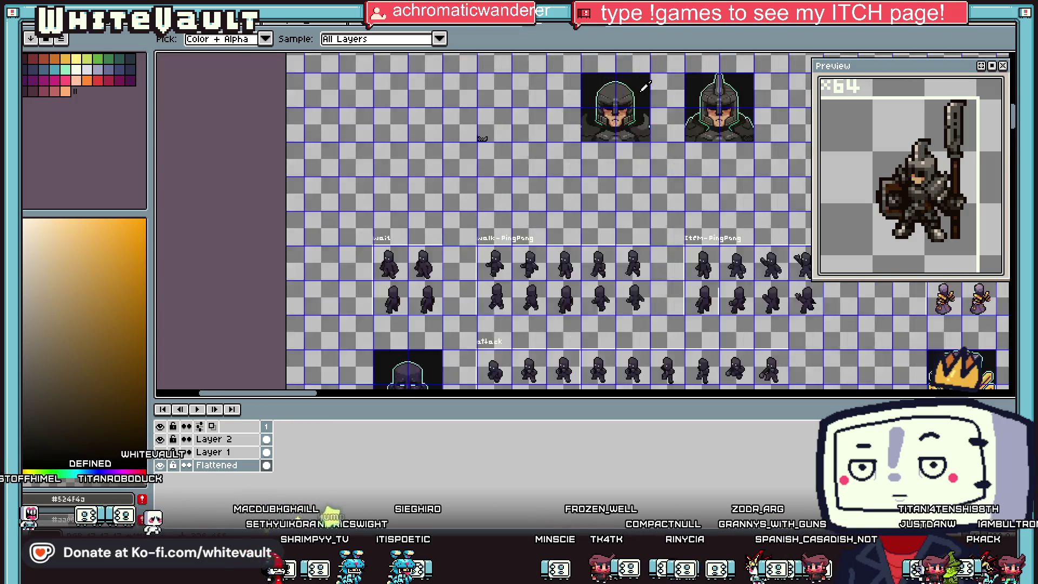
{"action": "scroll", "coordinate": [647, 90], "scroll_direction": "up", "scroll_amount": 2}
{"action": "key", "text": "shift+m"}
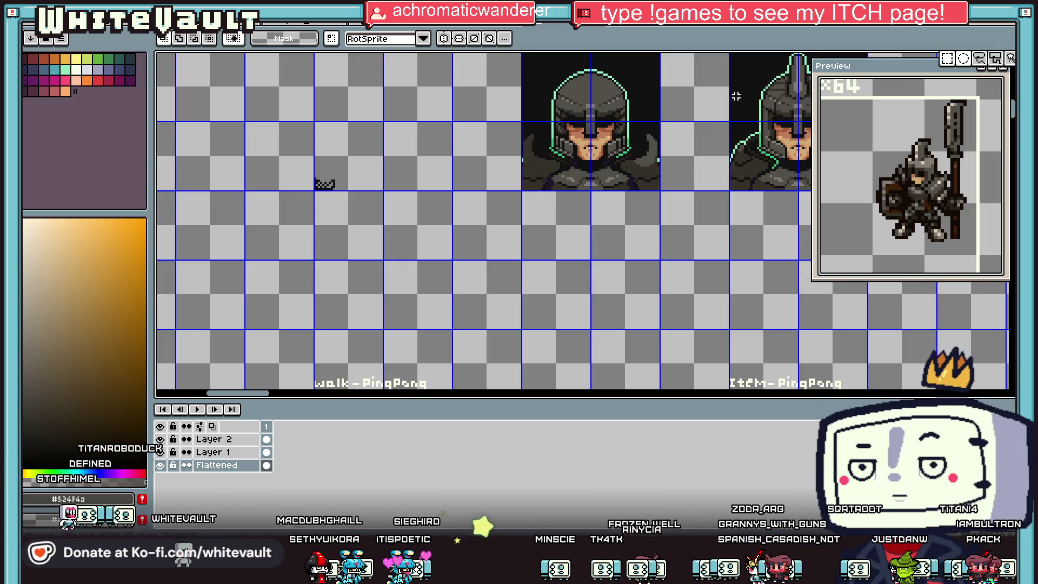
Select the crestless helmet and the area below it, and nudge it up one pixel
{"action": "scroll", "coordinate": [632, 95], "scroll_direction": "down", "scroll_amount": 3}
{"action": "scroll", "coordinate": [617, 99], "scroll_direction": "up", "scroll_amount": 4}
{"action": "left_click_drag", "start_coordinate": [508, 64], "coordinate": [691, 246]}
{"action": "scroll", "coordinate": [592, 240], "scroll_direction": "up", "scroll_amount": 1}
{"action": "left_click_drag", "start_coordinate": [496, 228], "coordinate": [575, 268]}
{"action": "mouse_move", "coordinate": [523, 230]}
{"action": "left_mouse_down"}
{"action": "mouse_move", "coordinate": [660, 268]}
{"action": "mouse_move", "coordinate": [666, 237]}
{"action": "left_mouse_up"}
{"action": "scroll", "coordinate": [664, 184], "scroll_direction": "down", "scroll_amount": 1}
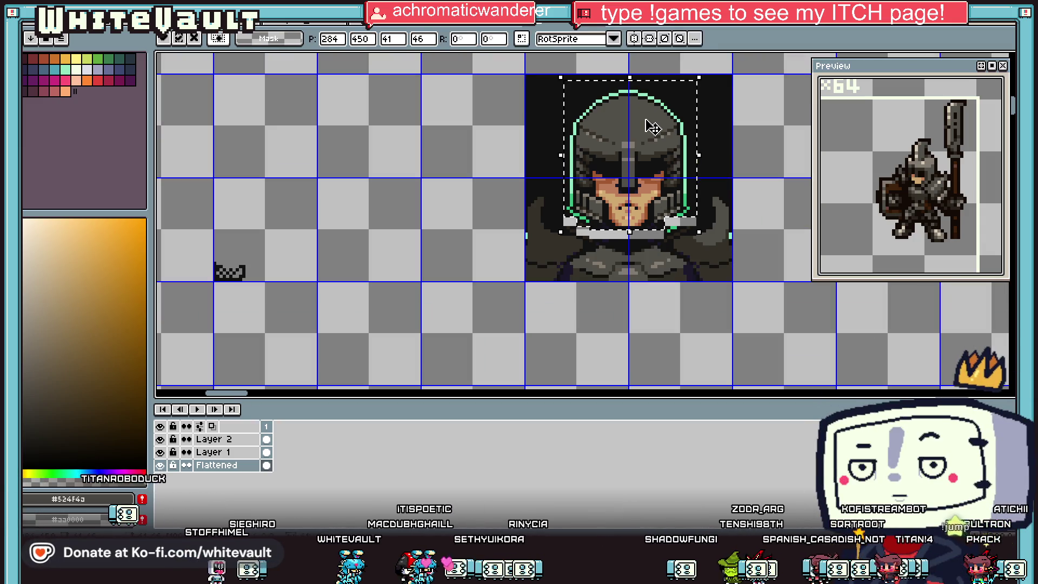
{"action": "key", "text": "Up"}
{"action": "left_click", "coordinate": [721, 169]}
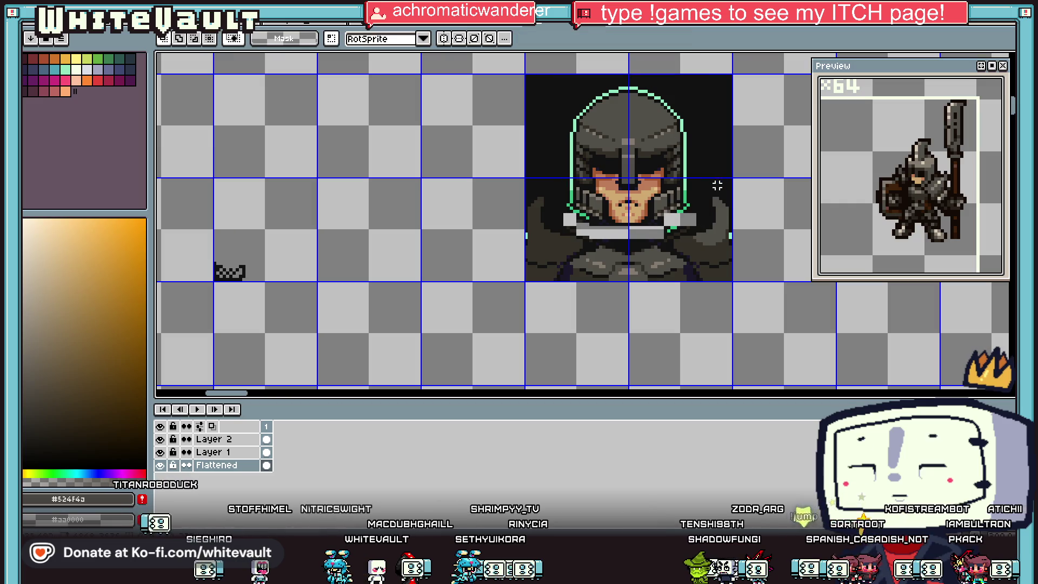
Pick near-black #111111 from the artwork as the fill colour
{"action": "scroll", "coordinate": [719, 216], "scroll_direction": "up", "scroll_amount": 1}
{"action": "key", "text": "i"}
{"action": "left_click", "coordinate": [714, 230]}
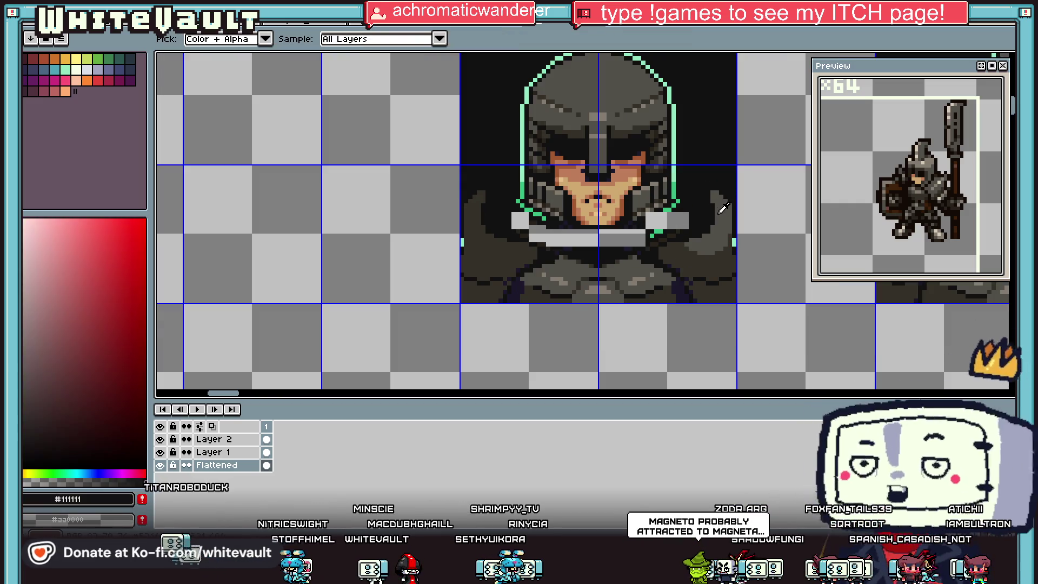
{"action": "key", "text": "b"}
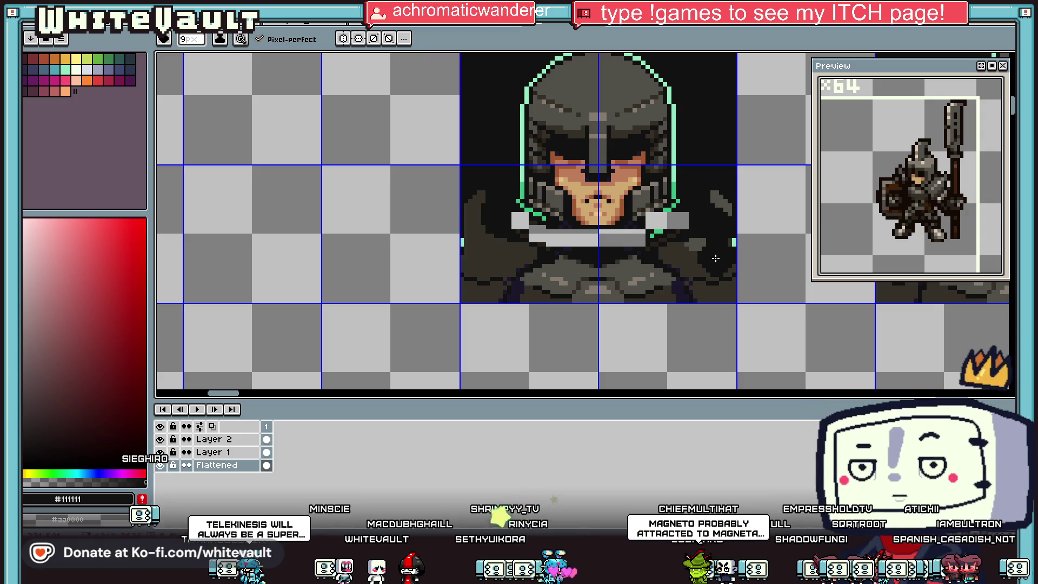
{"action": "key", "text": "g"}
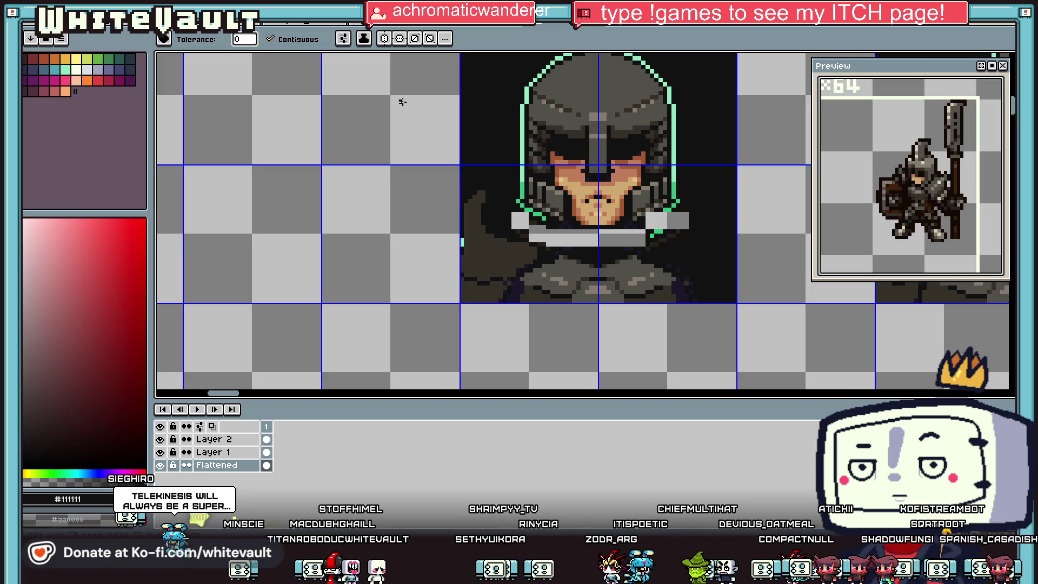
Fill the grey shoulder gaps and the collar bar under the face with black
{"action": "left_click", "coordinate": [503, 253]}
{"action": "left_click", "coordinate": [493, 288]}
{"action": "scroll", "coordinate": [477, 244], "scroll_direction": "down", "scroll_amount": 3}
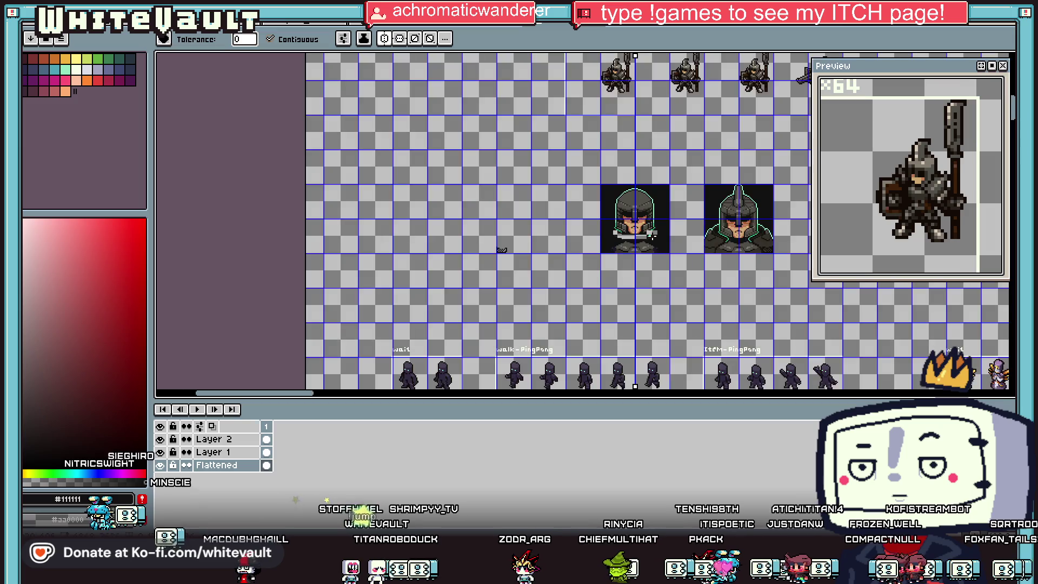
{"action": "scroll", "coordinate": [622, 249], "scroll_direction": "up", "scroll_amount": 3}
{"action": "scroll", "coordinate": [650, 254], "scroll_direction": "up", "scroll_amount": 1}
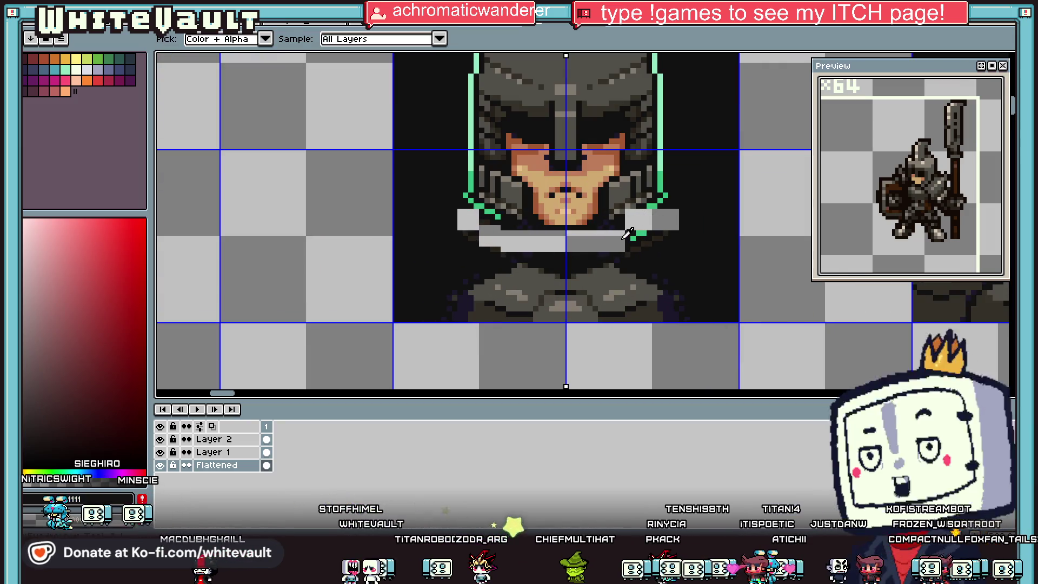
{"action": "scroll", "coordinate": [628, 227], "scroll_direction": "up", "scroll_amount": 1}
{"action": "left_click", "coordinate": [605, 253]}
Remove stray dark and green pixels beside the face
{"action": "key", "text": "i"}
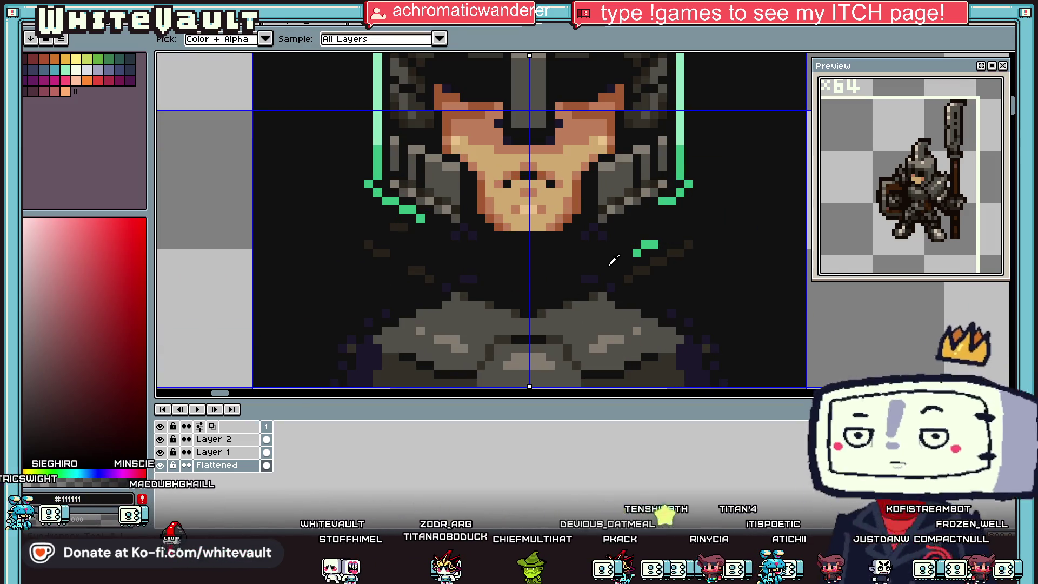
{"action": "scroll", "coordinate": [606, 253], "scroll_direction": "down", "scroll_amount": 1}
{"action": "scroll", "coordinate": [606, 273], "scroll_direction": "up", "scroll_amount": 2}
{"action": "key", "text": "b"}
{"action": "mouse_move", "coordinate": [656, 244]}
{"action": "left_mouse_down"}
{"action": "mouse_move", "coordinate": [683, 232]}
{"action": "mouse_move", "coordinate": [637, 219]}
{"action": "left_mouse_up"}
{"action": "left_click", "coordinate": [702, 219]}
{"action": "left_click", "coordinate": [624, 231]}
Draw dark purple #1c172b shading on the neck below the face
{"action": "key", "text": "i"}
{"action": "left_click", "coordinate": [570, 203]}
{"action": "mouse_move", "coordinate": [541, 206]}
{"action": "left_mouse_down"}
{"action": "mouse_move", "coordinate": [577, 205]}
{"action": "mouse_move", "coordinate": [560, 246]}
{"action": "left_mouse_up"}
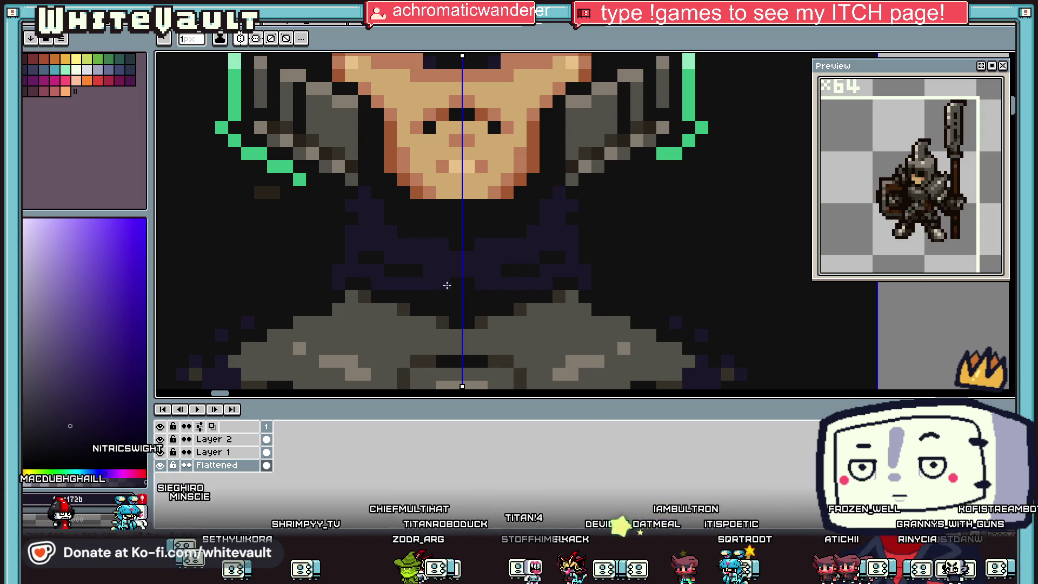
{"action": "key", "text": "g"}
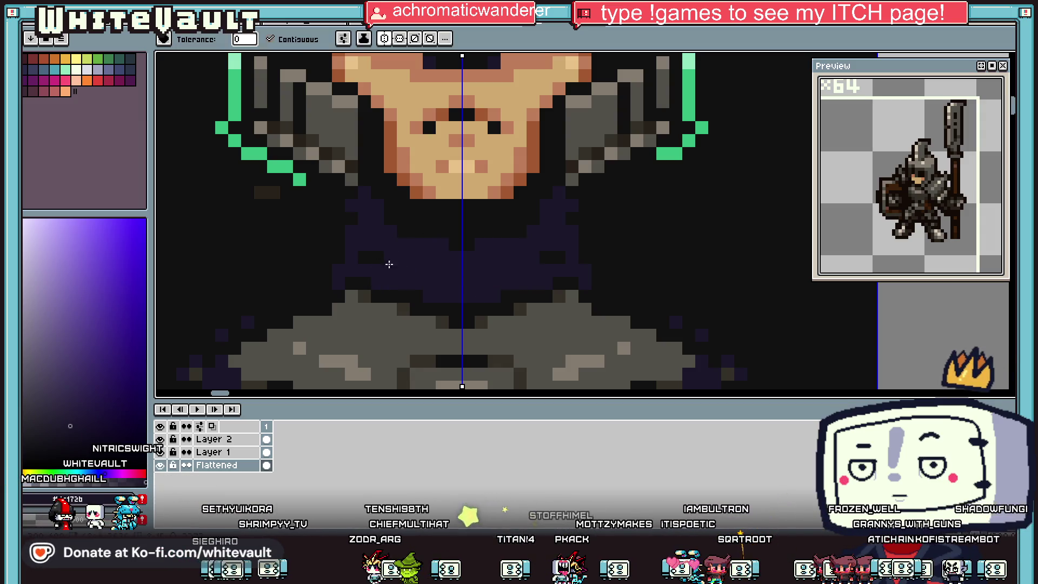
{"action": "scroll", "coordinate": [395, 254], "scroll_direction": "down", "scroll_amount": 4}
{"action": "scroll", "coordinate": [427, 241], "scroll_direction": "up", "scroll_amount": 2}
{"action": "key", "text": "i"}
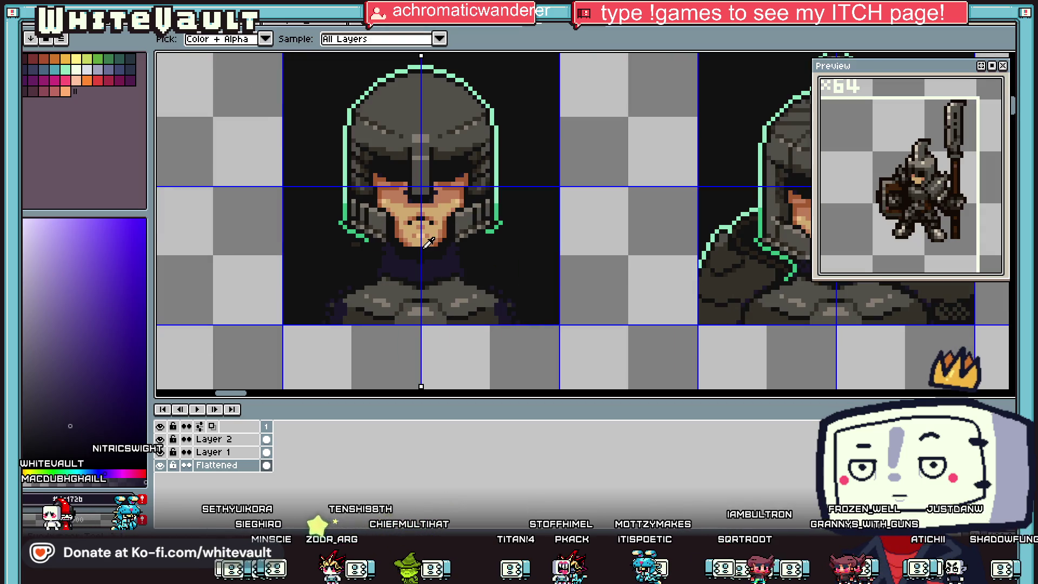
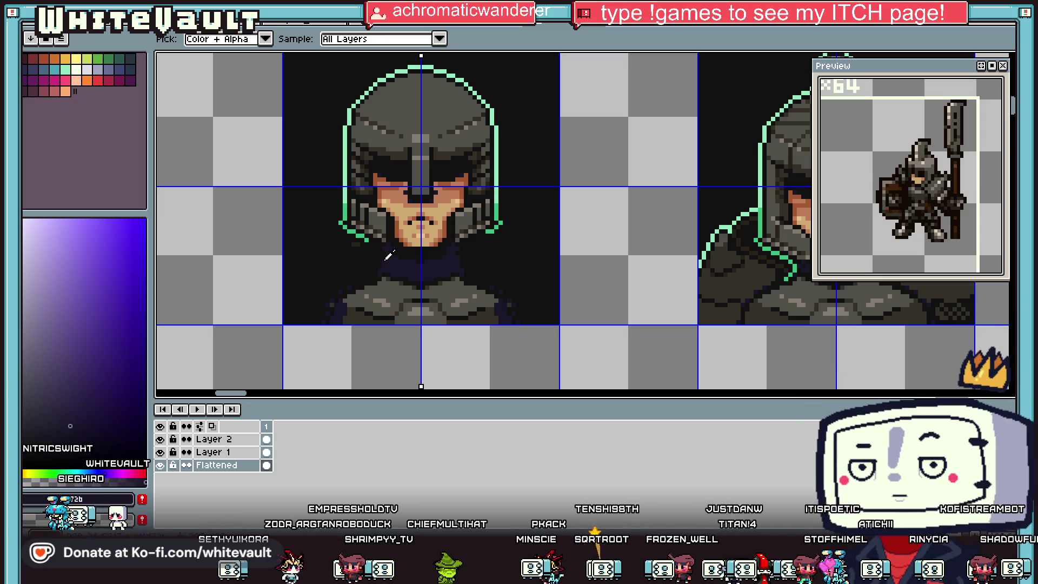
Extend the mint-green outline down both sides of the knight's armour
{"action": "scroll", "coordinate": [381, 258], "scroll_direction": "down", "scroll_amount": 4}
{"action": "scroll", "coordinate": [446, 161], "scroll_direction": "up", "scroll_amount": 5}
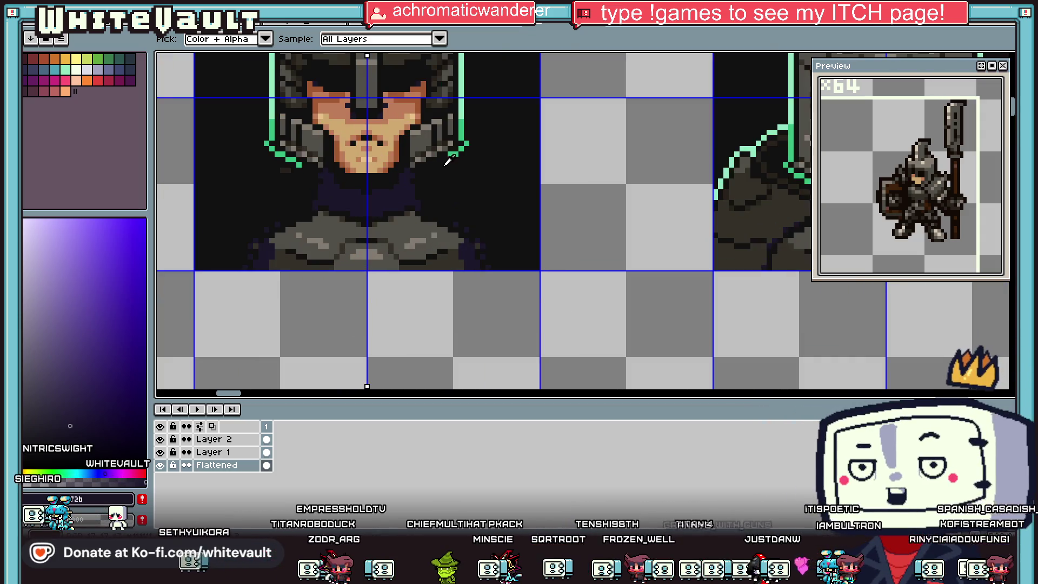
{"action": "scroll", "coordinate": [447, 162], "scroll_direction": "up", "scroll_amount": 2}
{"action": "left_click", "coordinate": [454, 145]}
{"action": "scroll", "coordinate": [457, 142], "scroll_direction": "down", "scroll_amount": 2}
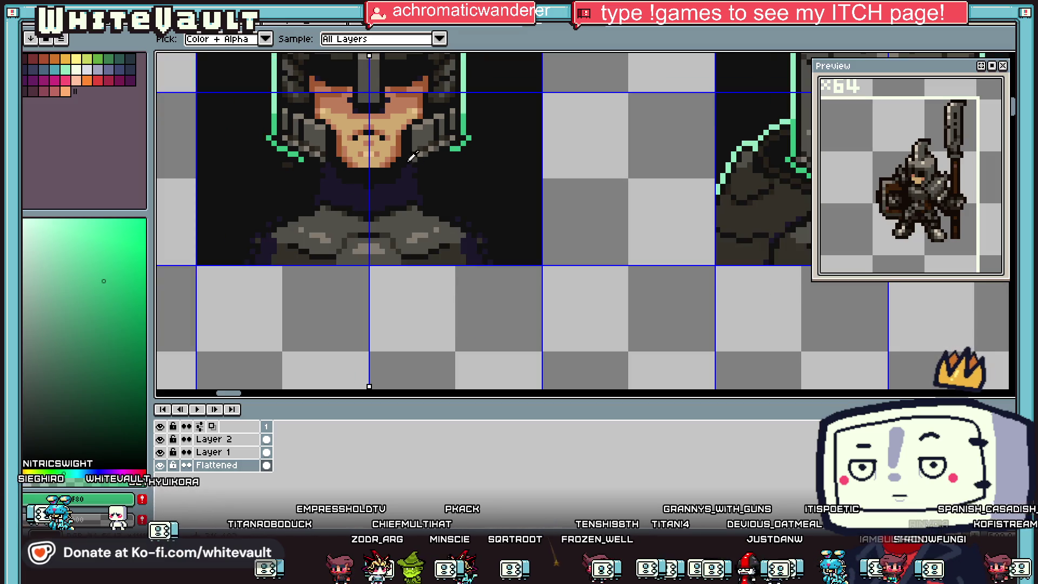
{"action": "scroll", "coordinate": [415, 160], "scroll_direction": "up", "scroll_amount": 2}
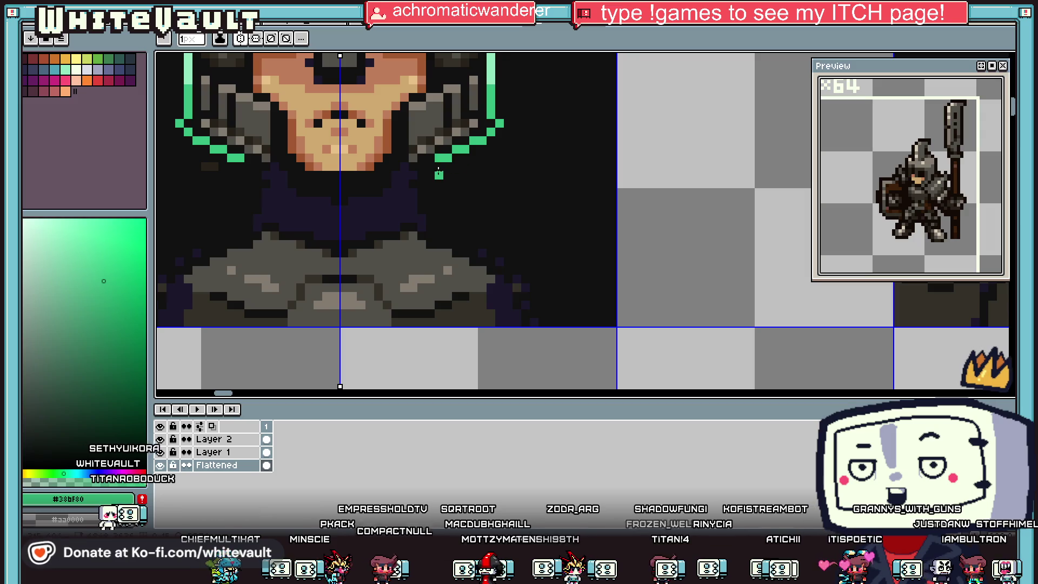
{"action": "left_click_drag", "start_coordinate": [437, 165], "coordinate": [441, 216]}
Sketch a dark grey pointed spike line off the right shoulder
{"action": "scroll", "coordinate": [441, 215], "scroll_direction": "up", "scroll_amount": 1}
{"action": "scroll", "coordinate": [464, 237], "scroll_direction": "down", "scroll_amount": 2}
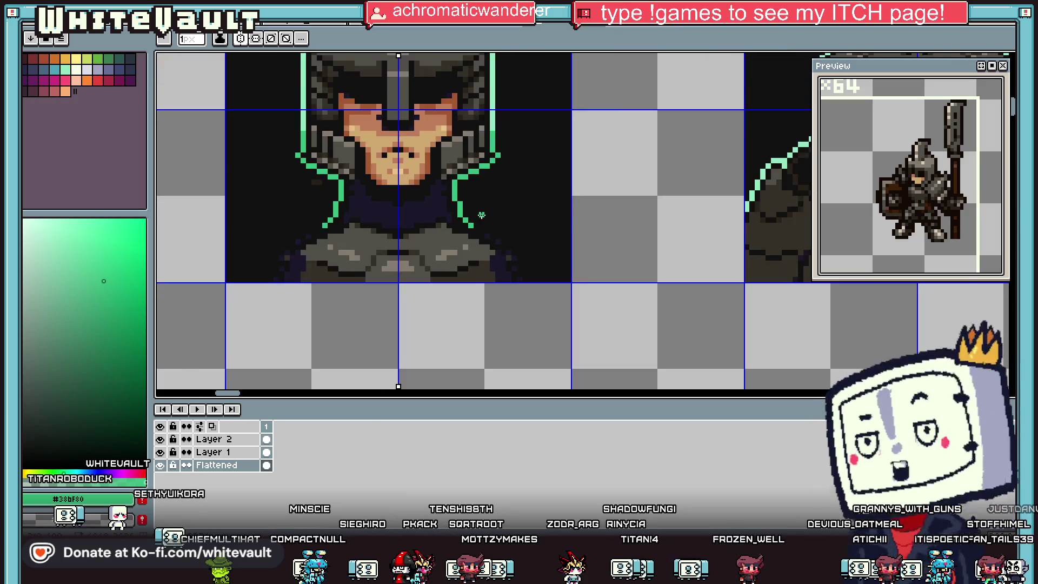
{"action": "scroll", "coordinate": [476, 221], "scroll_direction": "up", "scroll_amount": 1}
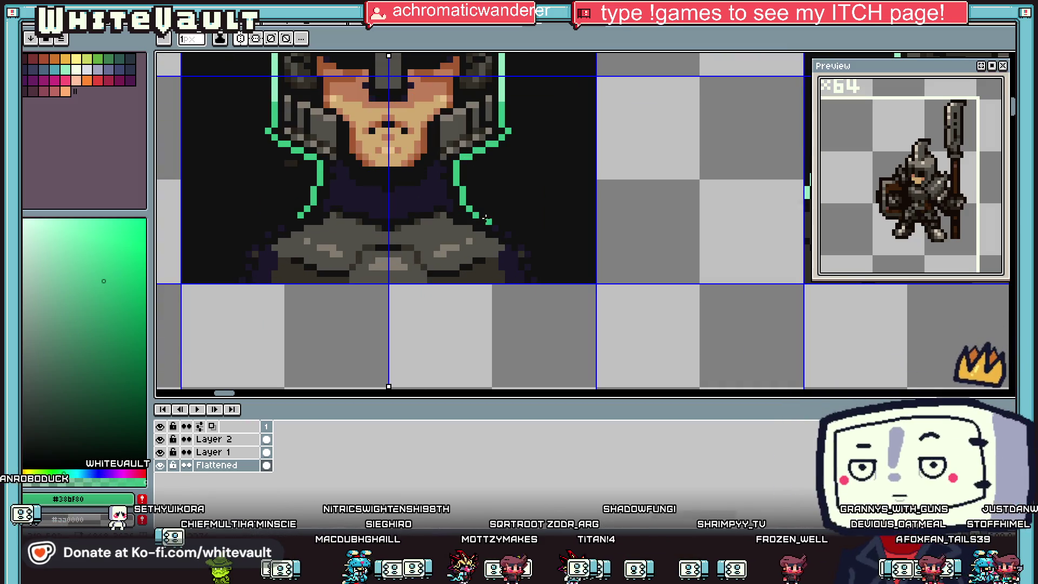
{"action": "right_click", "coordinate": [490, 234]}
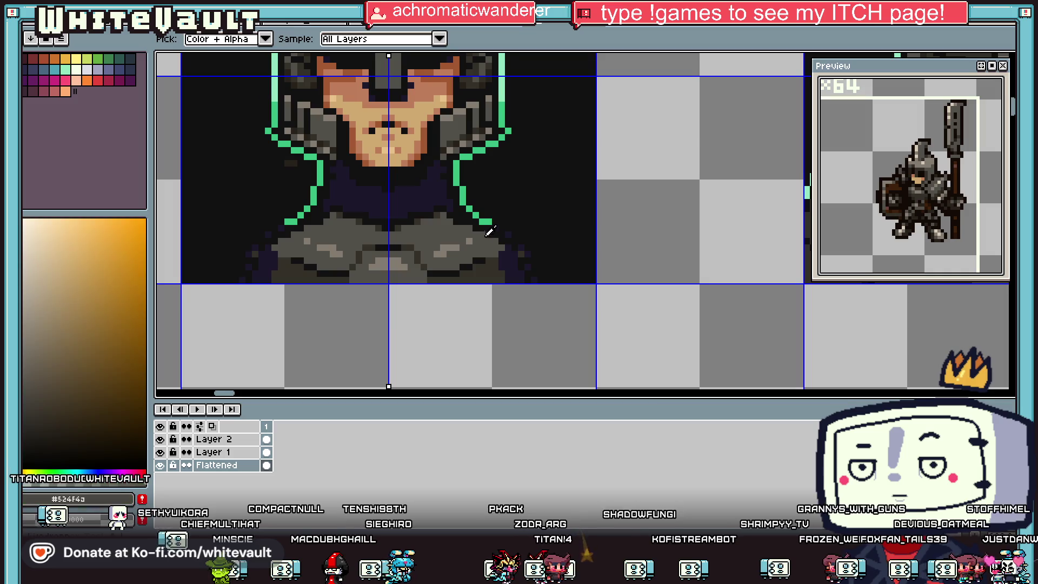
{"action": "scroll", "coordinate": [488, 223], "scroll_direction": "up", "scroll_amount": 1}
{"action": "mouse_move", "coordinate": [482, 220]}
{"action": "left_mouse_down"}
{"action": "mouse_move", "coordinate": [601, 194]}
{"action": "mouse_move", "coordinate": [617, 144]}
{"action": "mouse_move", "coordinate": [670, 211]}
{"action": "mouse_move", "coordinate": [682, 249]}
{"action": "left_mouse_up"}
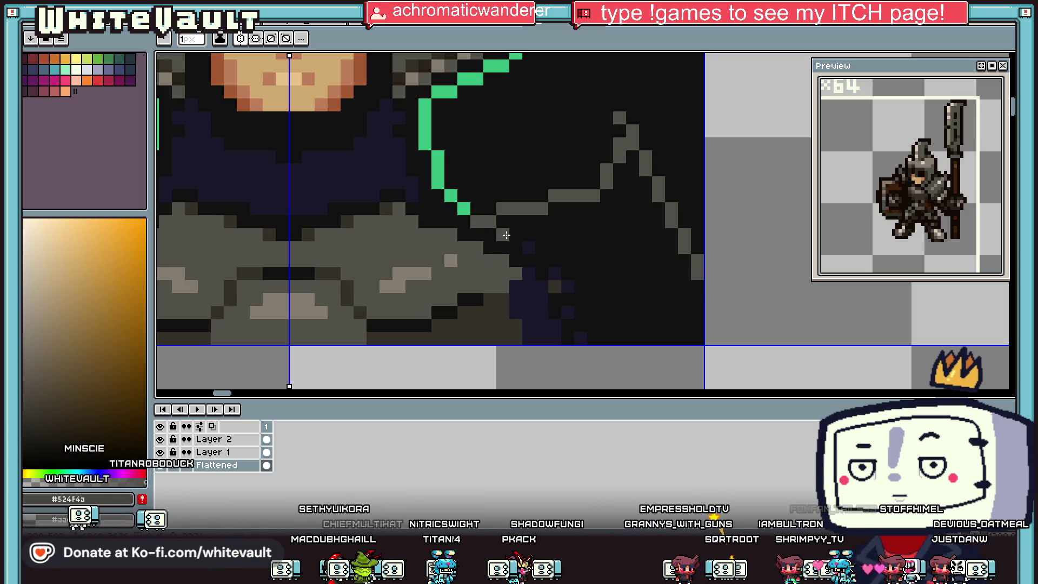
Trace the right shoulder spike in mint green, then sample the background and outline colours
{"action": "left_click", "coordinate": [464, 209], "text": "alt"}
{"action": "mouse_move", "coordinate": [486, 222]}
{"action": "left_mouse_down"}
{"action": "mouse_move", "coordinate": [589, 195]}
{"action": "mouse_move", "coordinate": [625, 144]}
{"action": "left_mouse_up"}
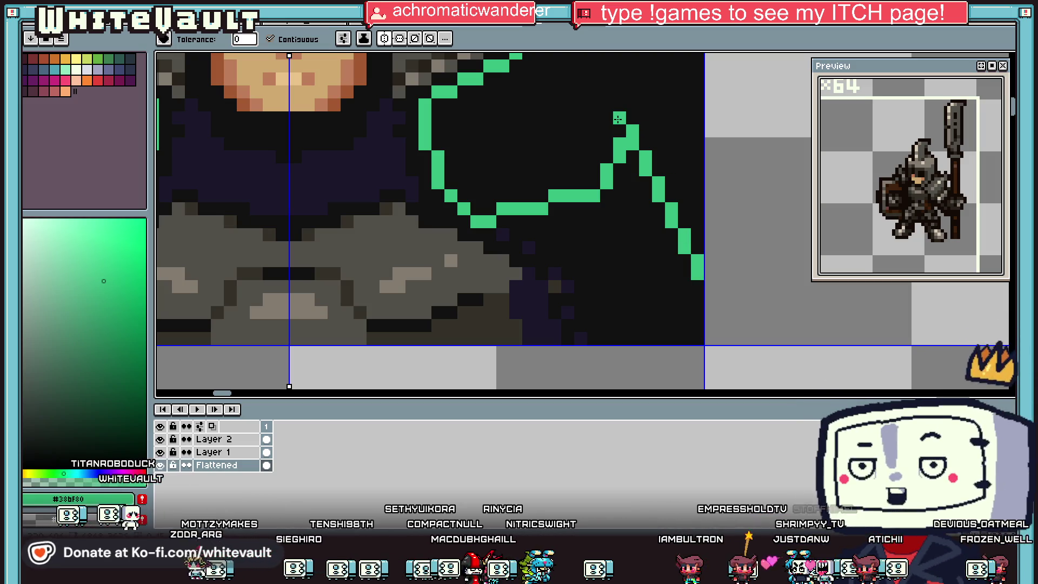
{"action": "key", "text": "i"}
{"action": "scroll", "coordinate": [624, 130], "scroll_direction": "down", "scroll_amount": 3}
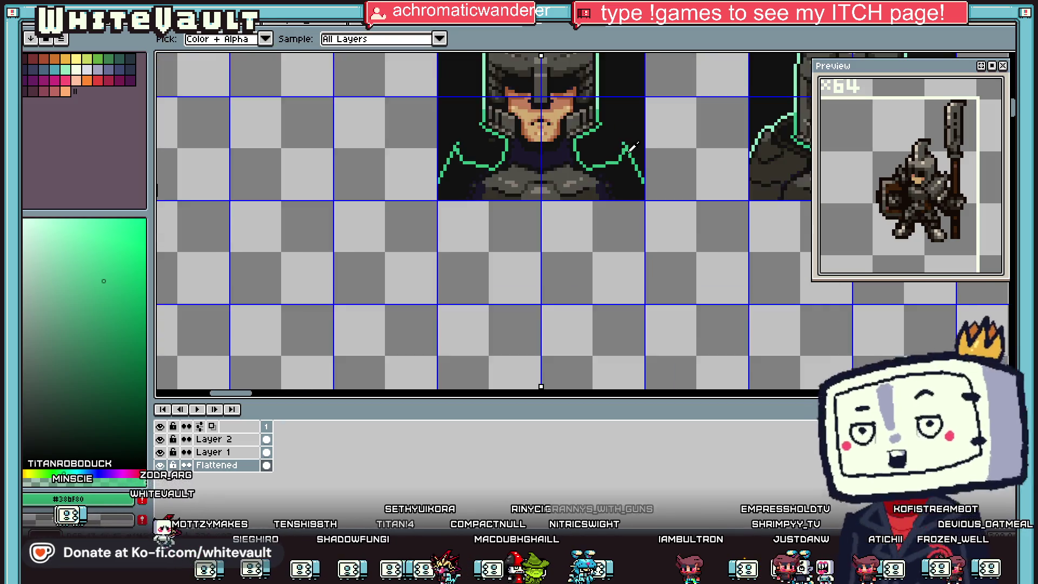
{"action": "scroll", "coordinate": [630, 140], "scroll_direction": "up", "scroll_amount": 2}
{"action": "scroll", "coordinate": [634, 144], "scroll_direction": "up", "scroll_amount": 1}
{"action": "left_click", "coordinate": [586, 170]}
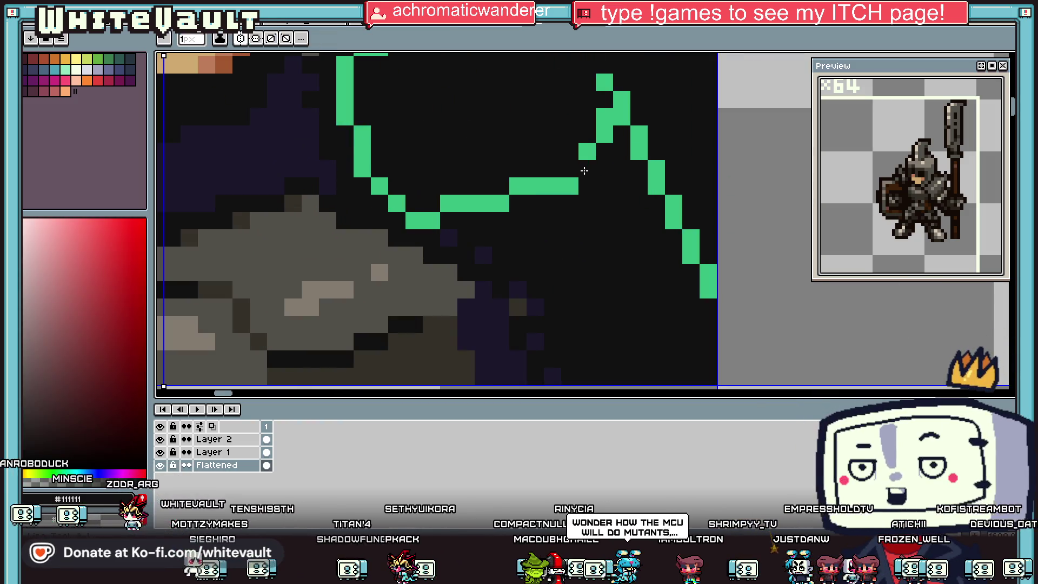
{"action": "left_click", "coordinate": [598, 140]}
Shade the spike's interior, right edge and lower part with grey pixels
{"action": "key", "text": "b"}
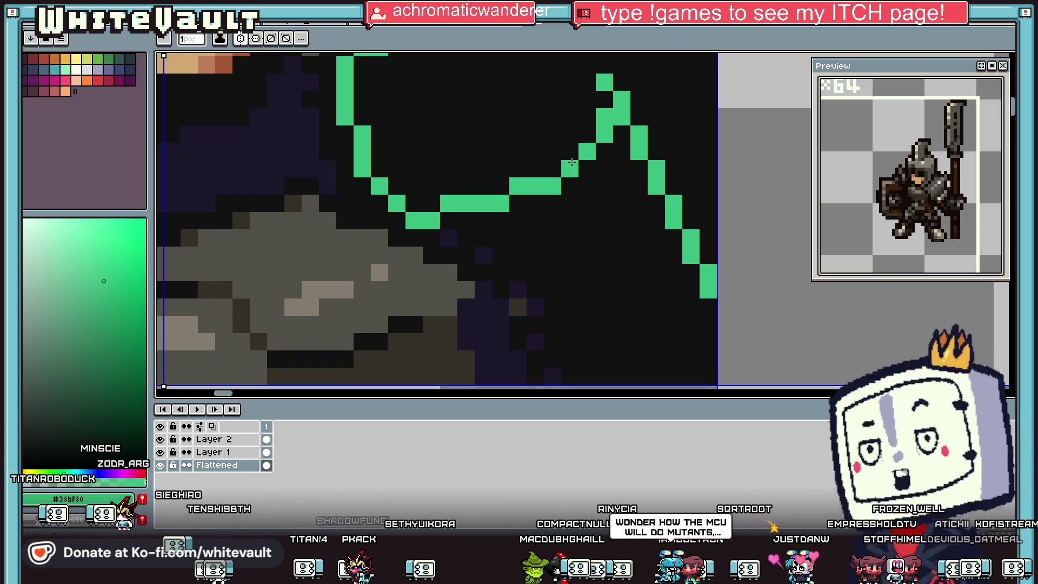
{"action": "scroll", "coordinate": [616, 162], "scroll_direction": "down", "scroll_amount": 3}
{"action": "scroll", "coordinate": [618, 165], "scroll_direction": "down", "scroll_amount": 2}
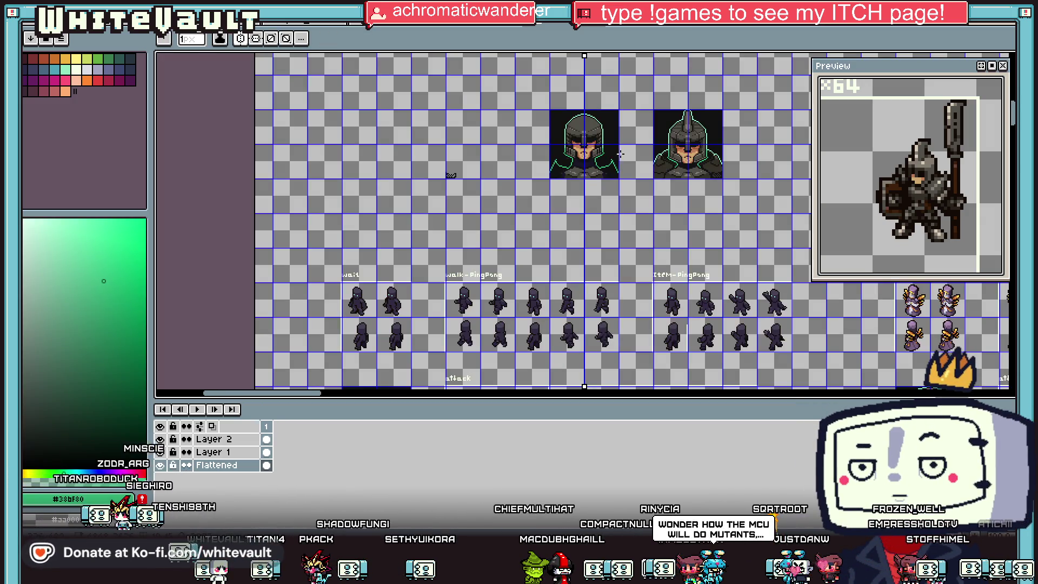
{"action": "scroll", "coordinate": [620, 154], "scroll_direction": "up", "scroll_amount": 2}
{"action": "left_click", "coordinate": [557, 187], "text": "alt"}
{"action": "scroll", "coordinate": [553, 192], "scroll_direction": "up", "scroll_amount": 2}
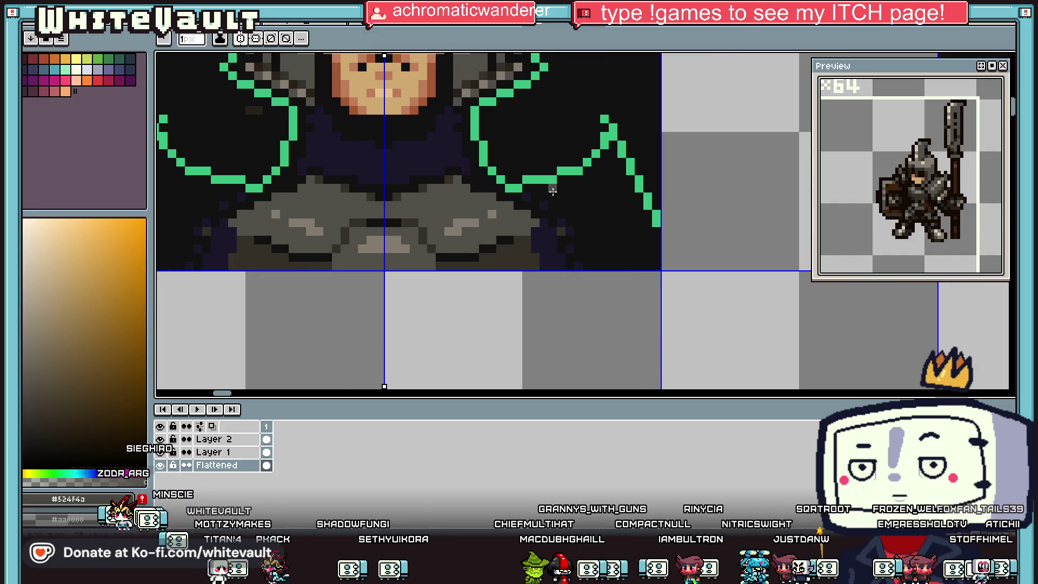
{"action": "scroll", "coordinate": [554, 191], "scroll_direction": "up", "scroll_amount": 1}
{"action": "mouse_move", "coordinate": [574, 192]}
{"action": "left_mouse_down"}
{"action": "mouse_move", "coordinate": [563, 179]}
{"action": "mouse_move", "coordinate": [617, 167]}
{"action": "left_mouse_up"}
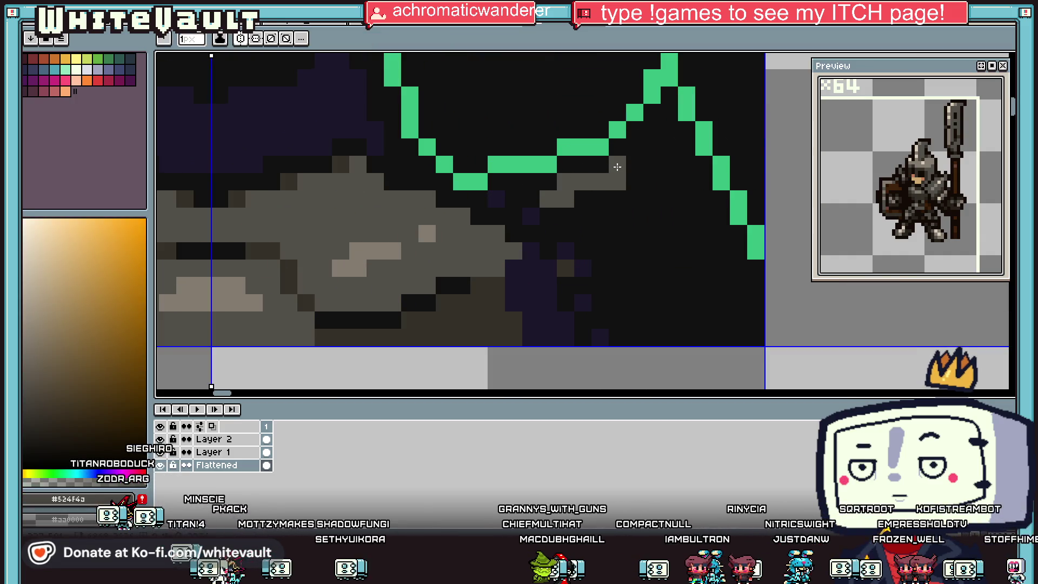
{"action": "mouse_move", "coordinate": [668, 128]}
{"action": "left_mouse_down"}
{"action": "mouse_move", "coordinate": [720, 238]}
{"action": "mouse_move", "coordinate": [733, 298]}
{"action": "left_mouse_up"}
{"action": "left_click_drag", "start_coordinate": [618, 234], "coordinate": [584, 213]}
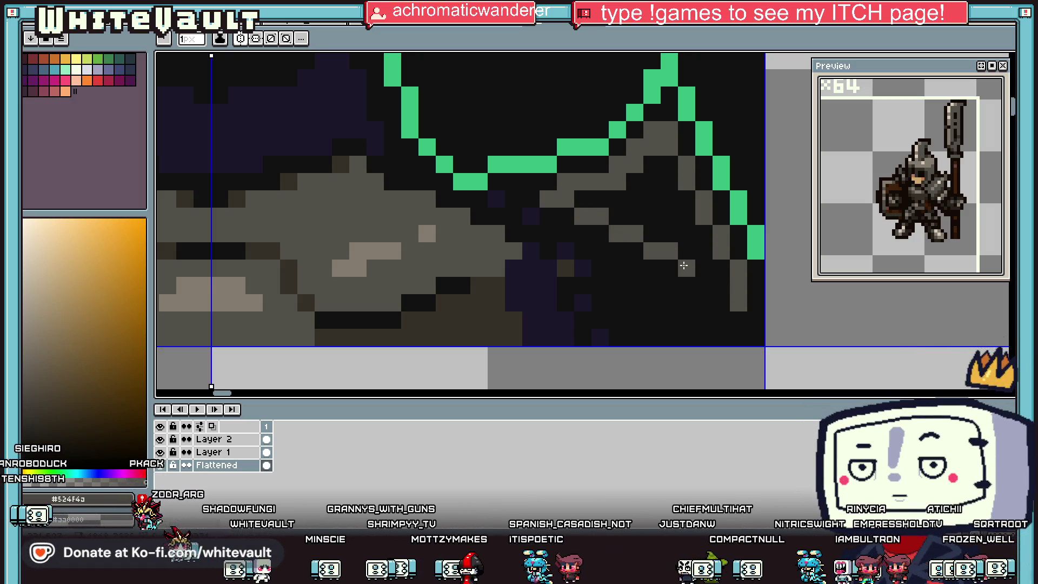
{"action": "key", "text": "f"}
{"action": "scroll", "coordinate": [685, 262], "scroll_direction": "down", "scroll_amount": 3}
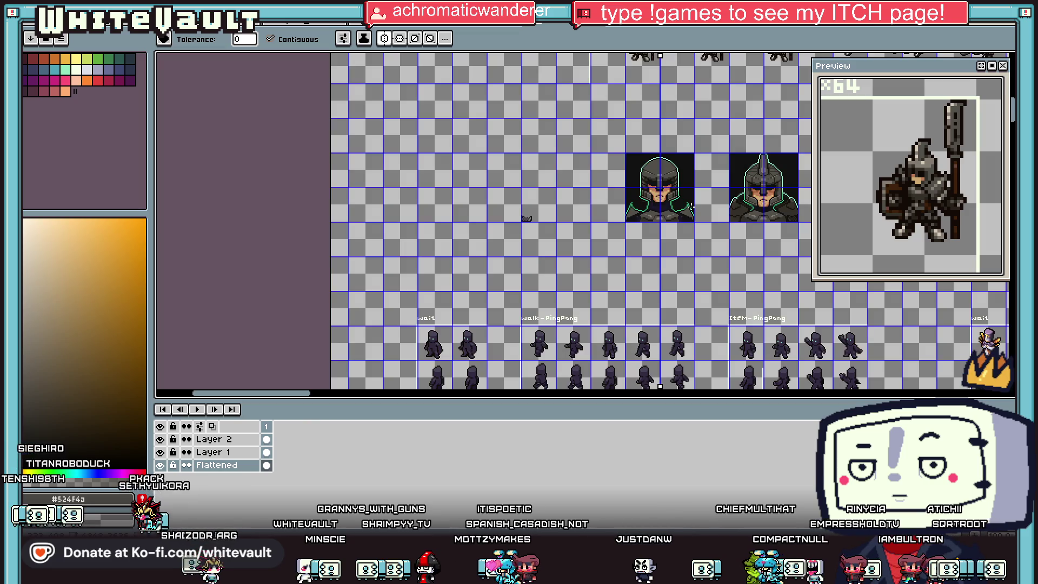
Add a light grey highlight and a darker grey pixel to the shoulder spike
{"action": "key", "text": "i"}
{"action": "scroll", "coordinate": [756, 219], "scroll_direction": "up", "scroll_amount": 3}
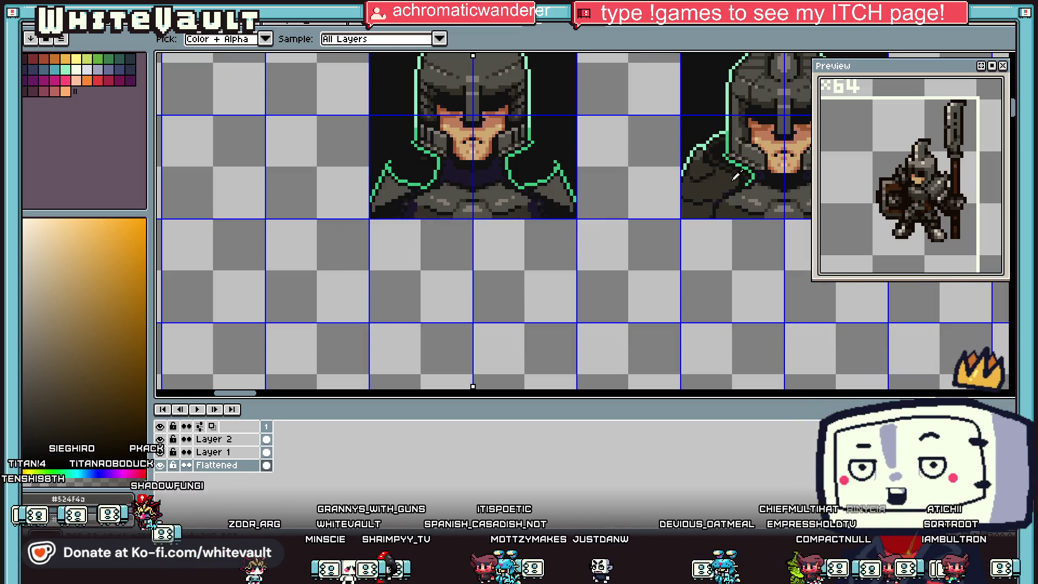
{"action": "key", "text": "b"}
{"action": "scroll", "coordinate": [560, 186], "scroll_direction": "up", "scroll_amount": 3}
{"action": "left_click", "coordinate": [575, 201]}
{"action": "key", "text": "i"}
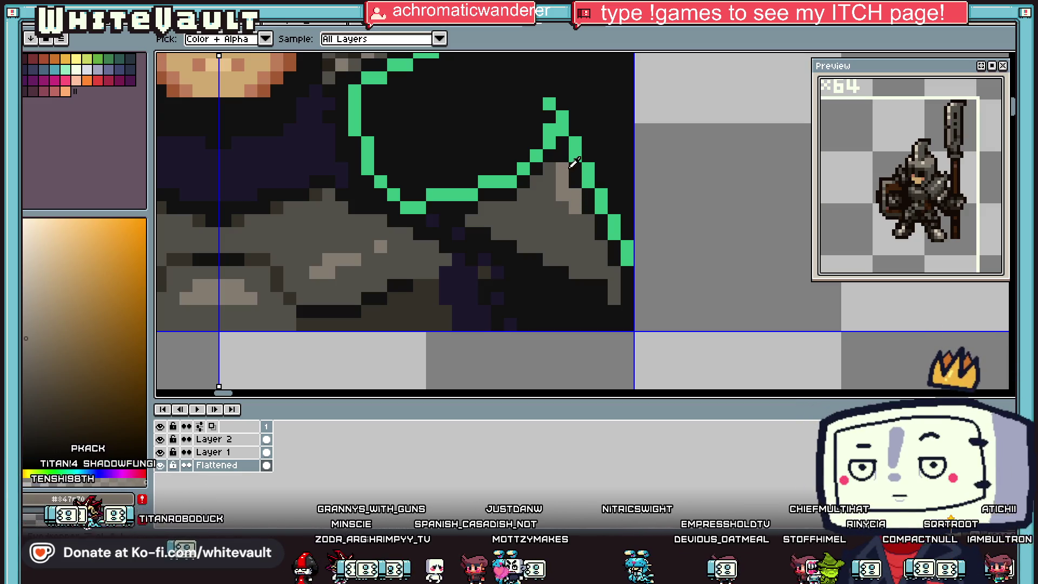
{"action": "left_click", "coordinate": [572, 165]}
{"action": "key", "text": "b"}
{"action": "left_click", "coordinate": [556, 159]}
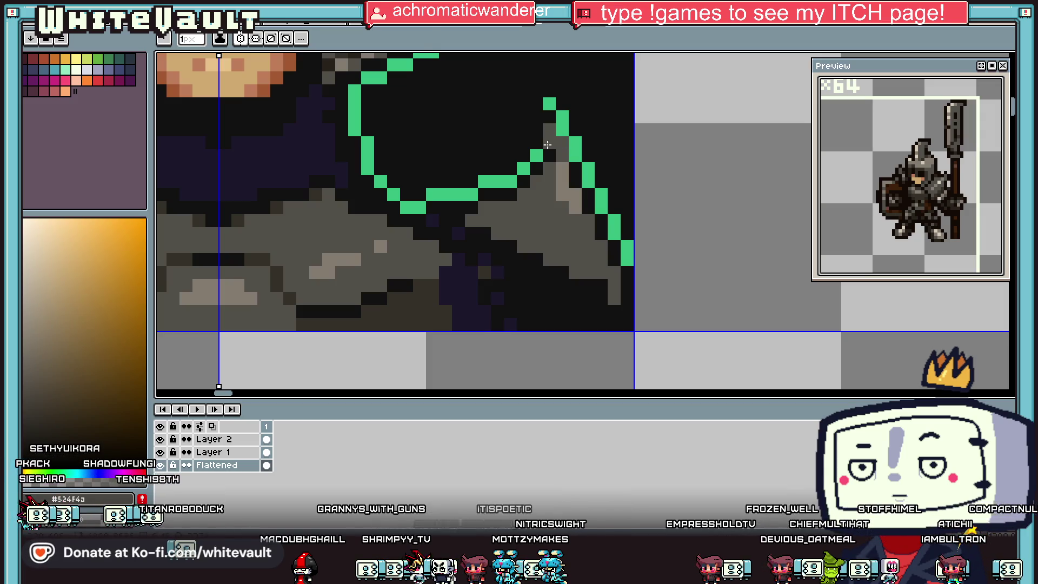
Wrap the spike tip in mint-green outline pixels and cover a stray green pixel with dark
{"action": "left_click", "coordinate": [561, 130], "text": "alt"}
{"action": "left_click", "coordinate": [549, 143]}
{"action": "left_click", "coordinate": [560, 150], "text": "alt"}
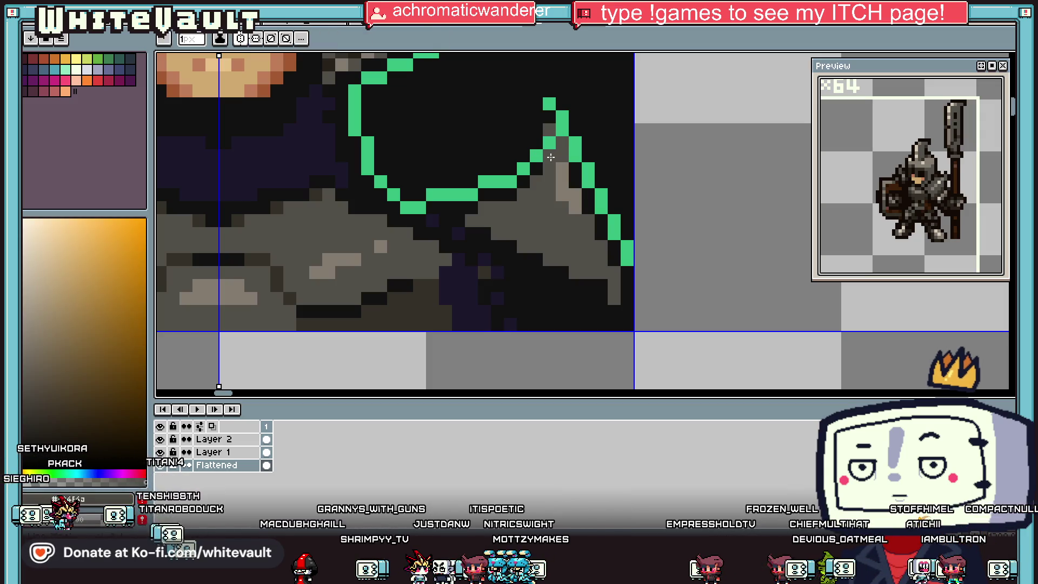
{"action": "left_click", "coordinate": [566, 118], "text": "alt"}
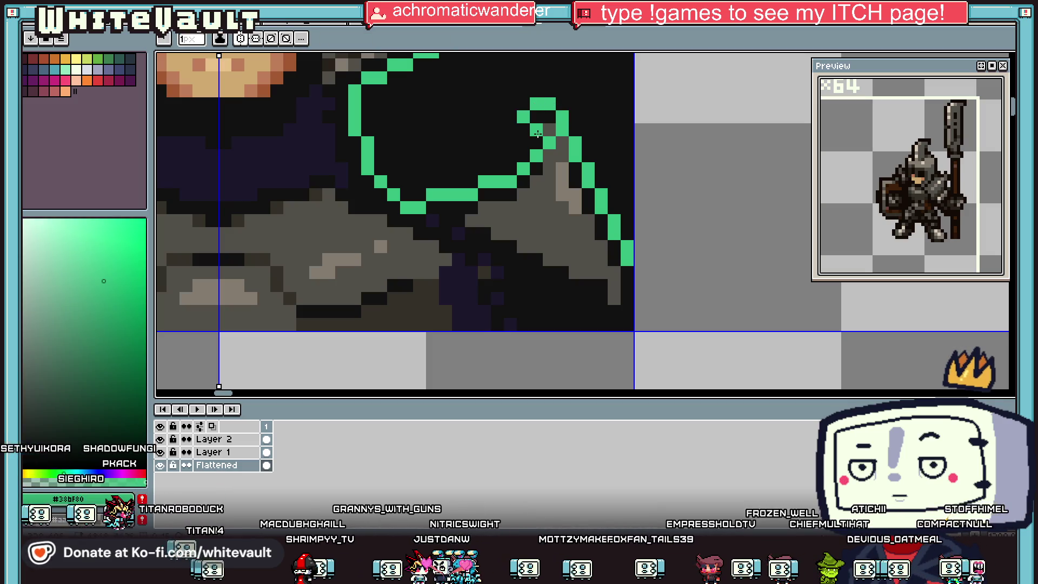
{"action": "left_click", "coordinate": [544, 117], "text": "alt"}
{"action": "left_click", "coordinate": [536, 155], "text": "alt"}
{"action": "left_click", "coordinate": [536, 143]}
{"action": "left_click", "coordinate": [584, 112], "text": "alt"}
{"action": "left_click", "coordinate": [576, 143]}
Add another green pixel to the spike outline, then sample grey, dark and green colours
{"action": "left_click", "coordinate": [588, 169], "text": "alt"}
{"action": "left_click", "coordinate": [575, 130]}
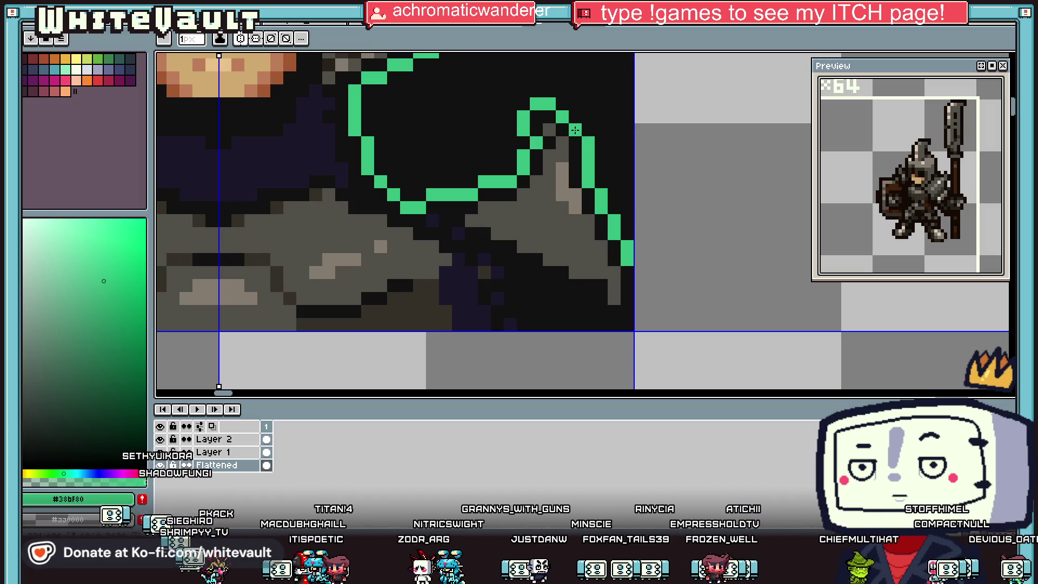
{"action": "scroll", "coordinate": [607, 157], "scroll_direction": "down", "scroll_amount": 8}
{"action": "scroll", "coordinate": [611, 148], "scroll_direction": "up", "scroll_amount": 8}
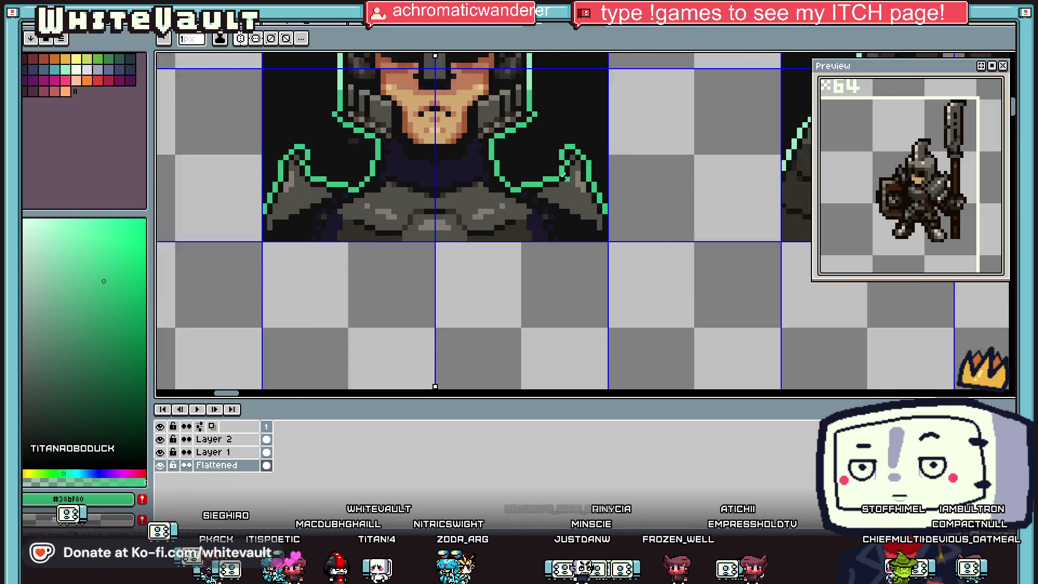
{"action": "left_click", "coordinate": [571, 172], "text": "alt"}
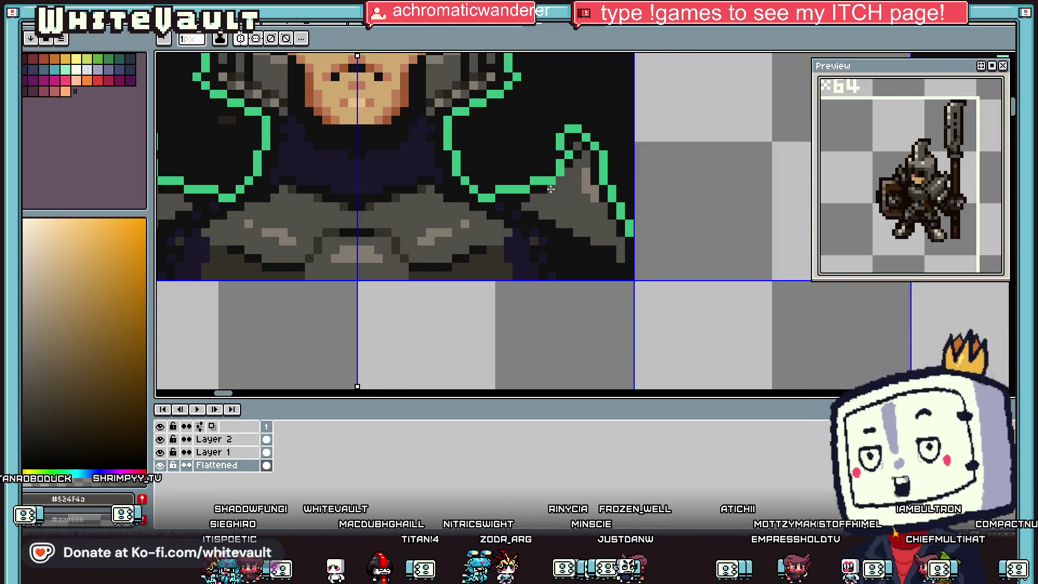
{"action": "left_click", "coordinate": [561, 172], "text": "alt"}
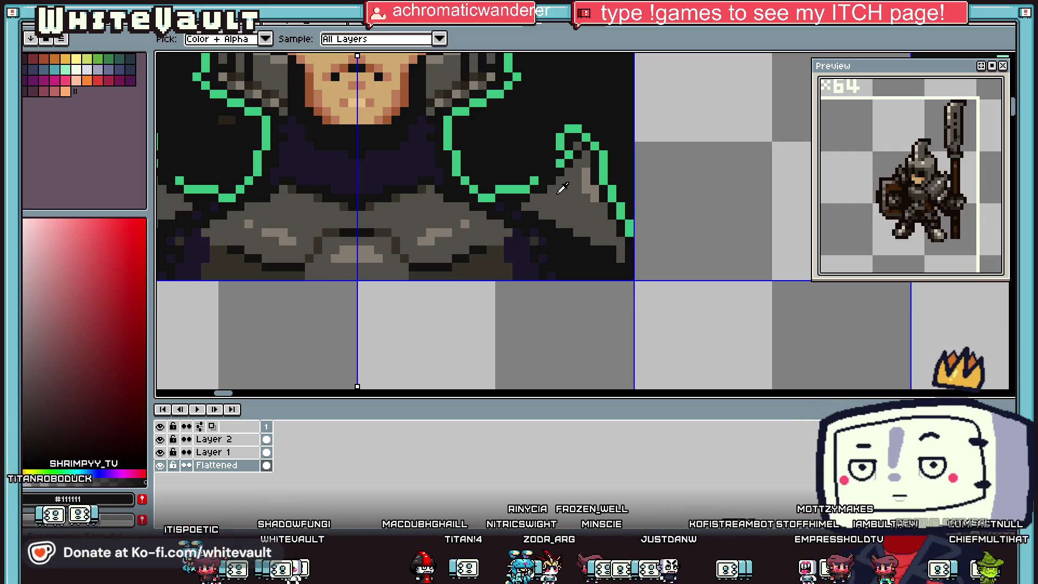
{"action": "left_click", "coordinate": [542, 180], "text": "alt"}
{"action": "scroll", "coordinate": [559, 174], "scroll_direction": "down", "scroll_amount": 5}
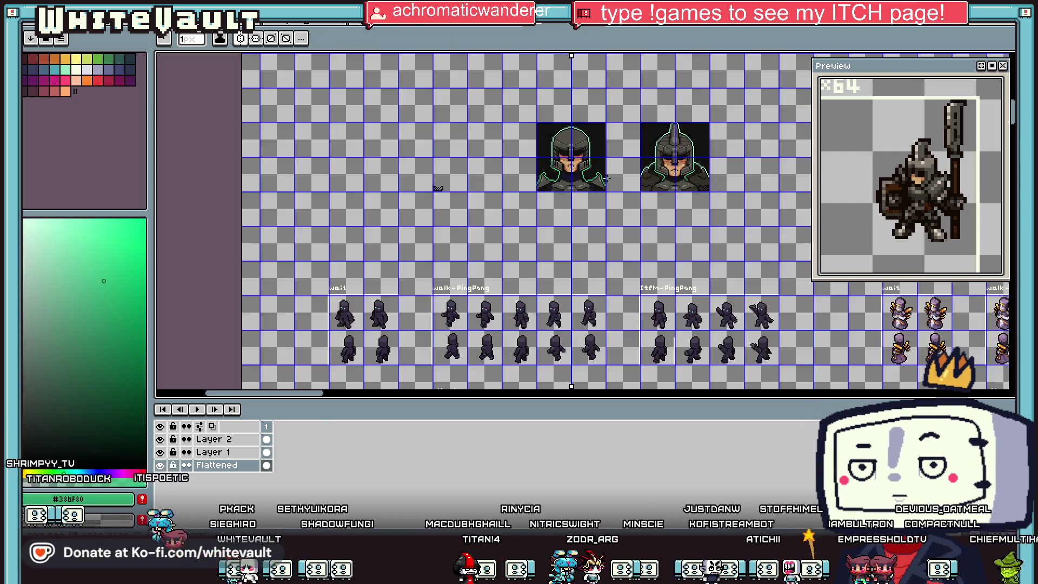
Darken two green outline pixels near the shoulder spike
{"action": "scroll", "coordinate": [606, 176], "scroll_direction": "up", "scroll_amount": 6}
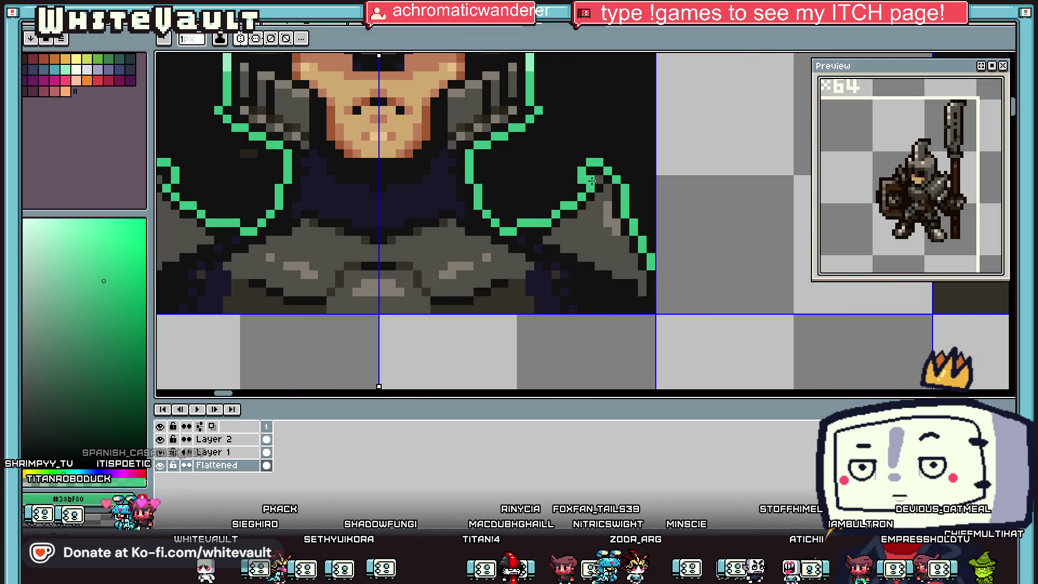
{"action": "key", "text": "alt"}
{"action": "left_click", "coordinate": [601, 160], "text": "alt"}
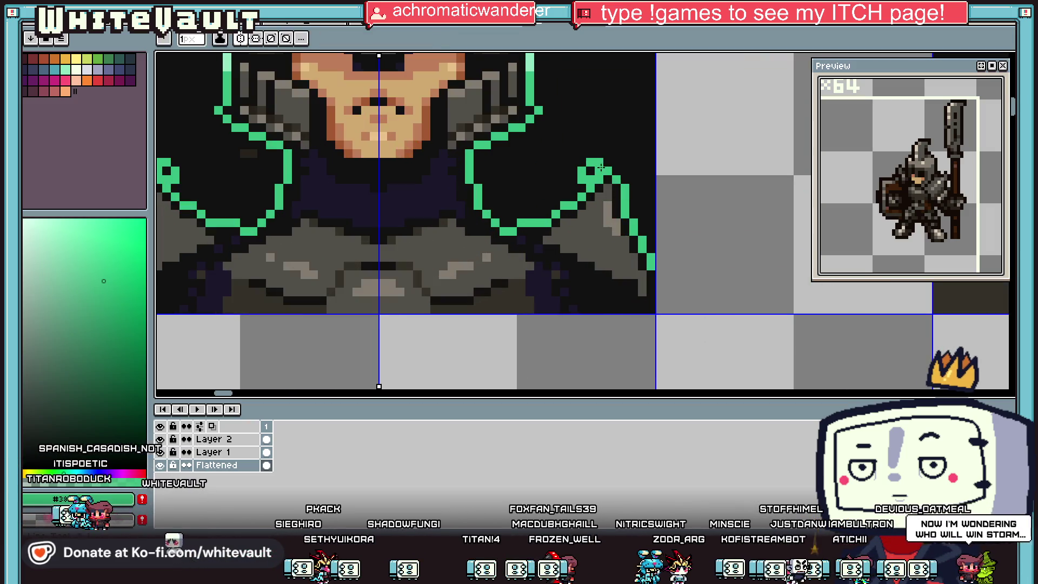
{"action": "left_click", "coordinate": [595, 161]}
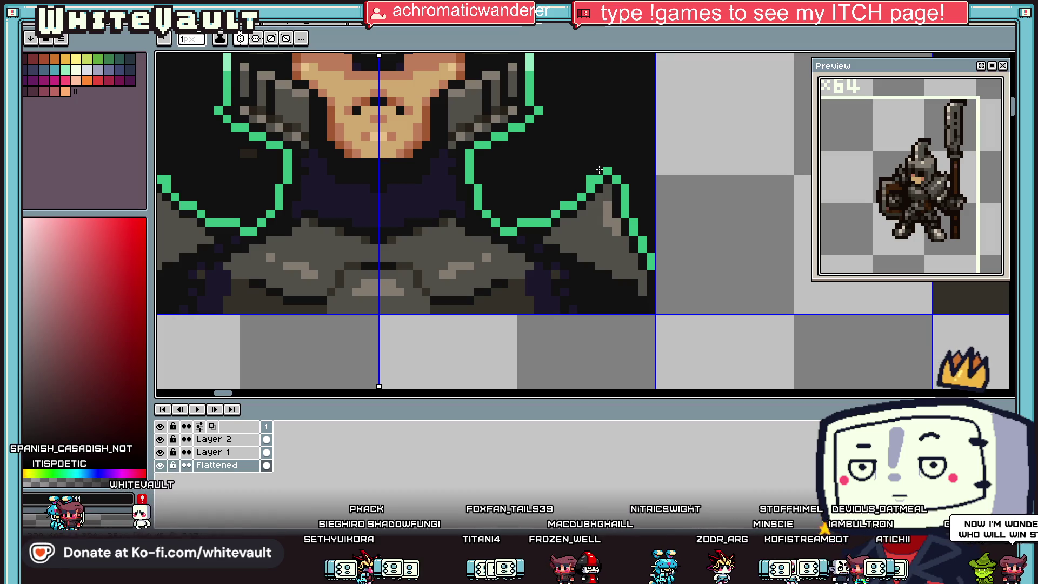
{"action": "scroll", "coordinate": [654, 181], "scroll_direction": "down", "scroll_amount": 4}
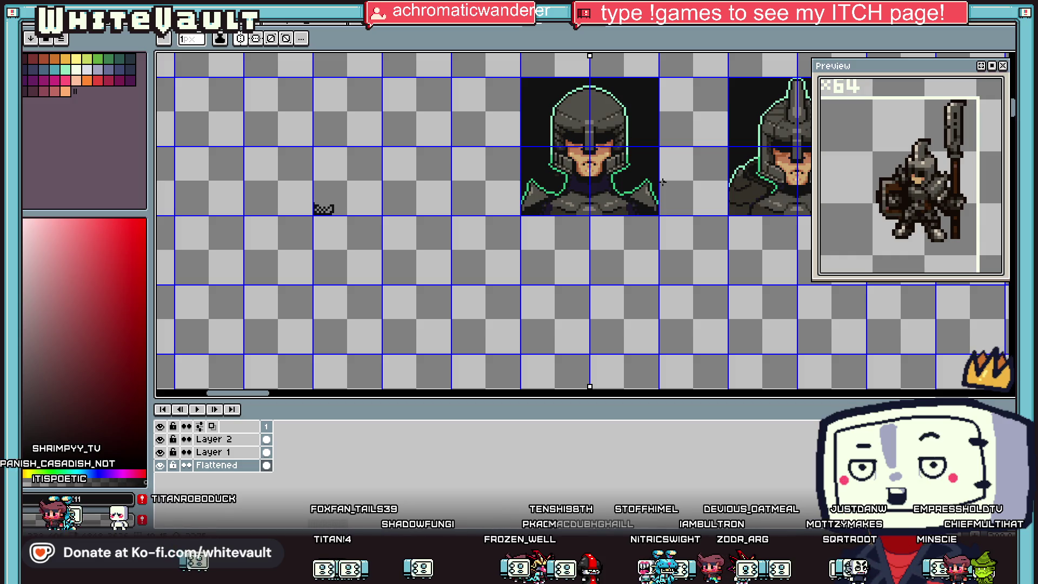
{"action": "scroll", "coordinate": [662, 183], "scroll_direction": "up", "scroll_amount": 3}
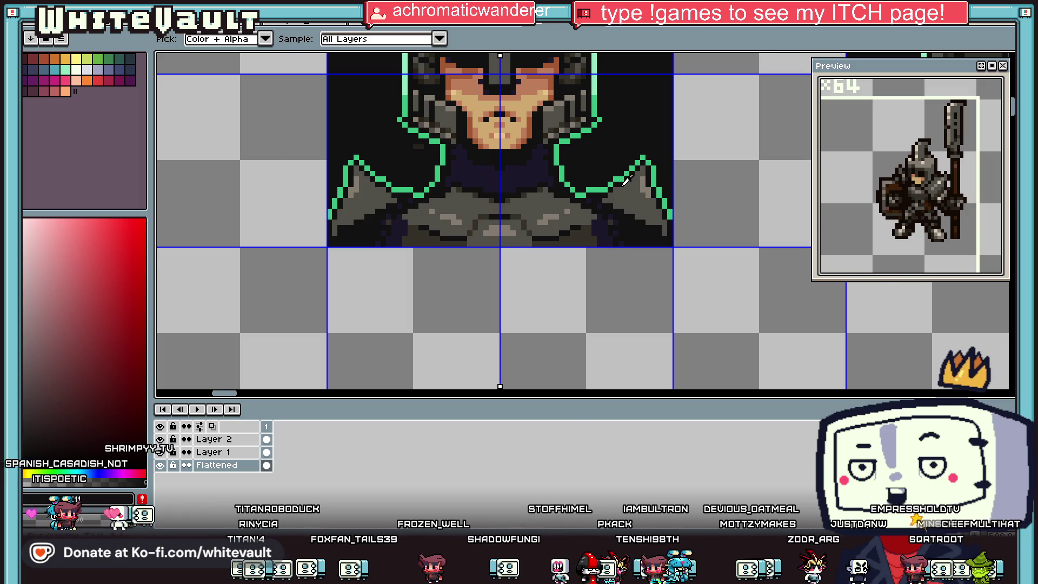
{"action": "scroll", "coordinate": [634, 188], "scroll_direction": "up", "scroll_amount": 2}
Sample near-black #111111 and navy #1c172b from the armour, ending on green #38bf80
{"action": "left_click", "coordinate": [628, 192], "text": "alt"}
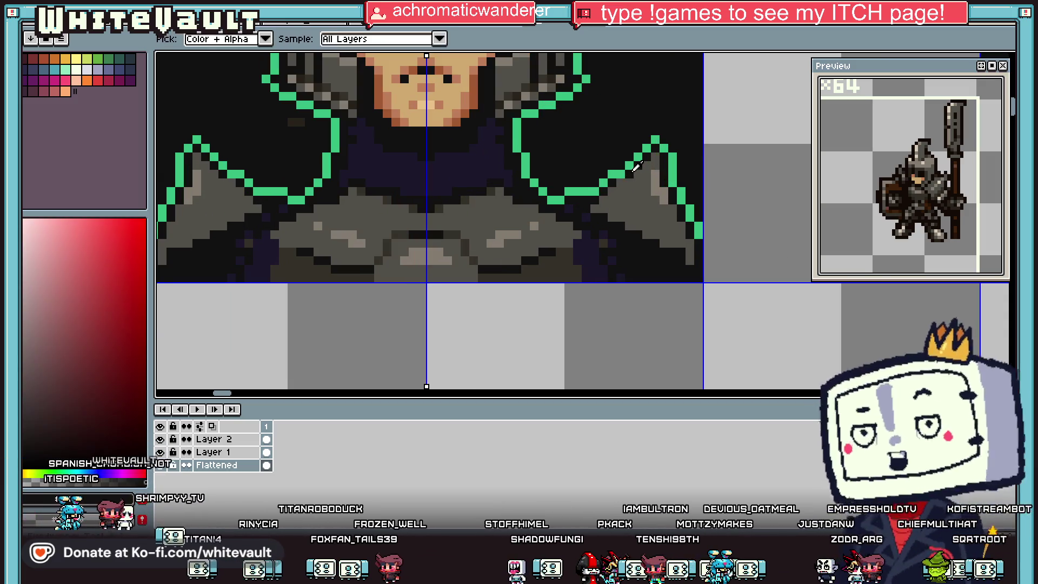
{"action": "scroll", "coordinate": [628, 193], "scroll_direction": "down", "scroll_amount": 4}
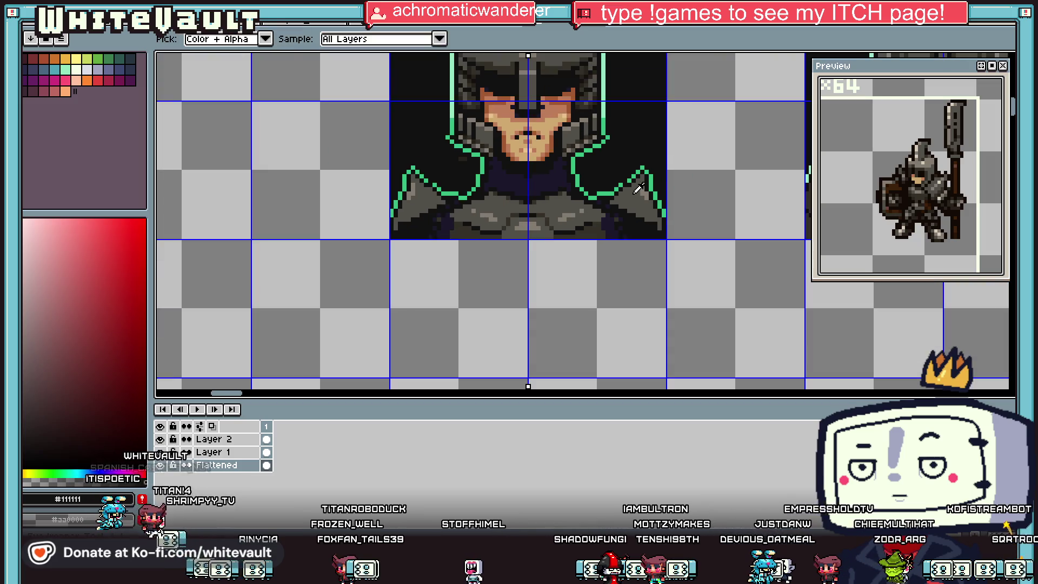
{"action": "scroll", "coordinate": [609, 201], "scroll_direction": "up", "scroll_amount": 3}
{"action": "scroll", "coordinate": [609, 201], "scroll_direction": "up", "scroll_amount": 1}
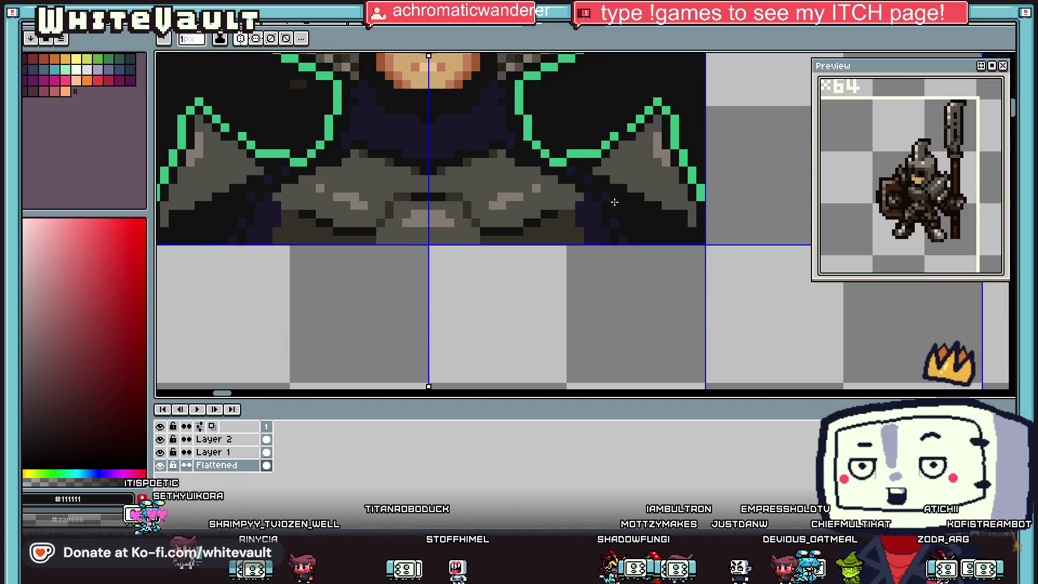
{"action": "left_click", "coordinate": [609, 194], "text": "alt"}
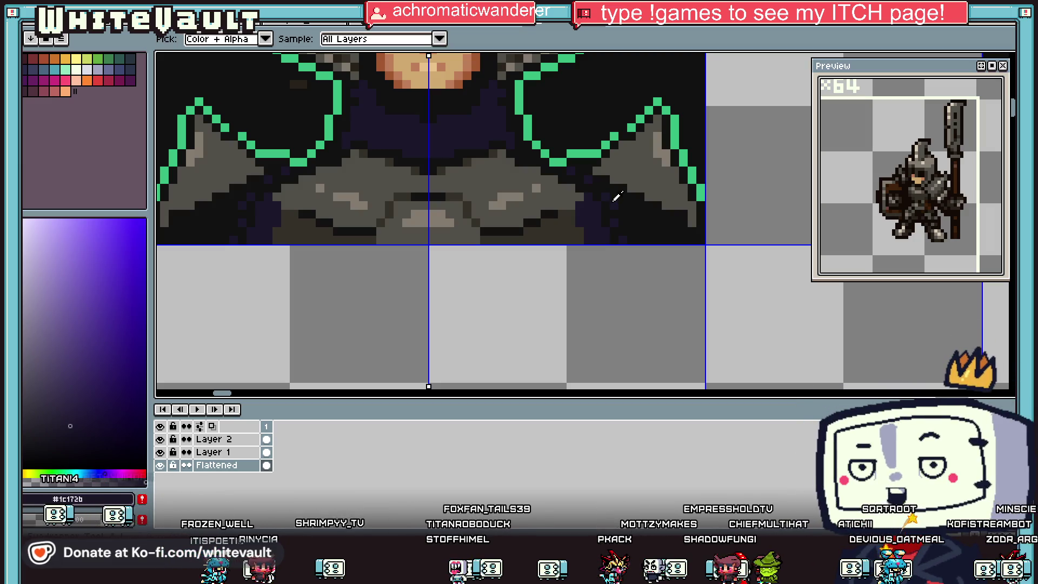
{"action": "scroll", "coordinate": [611, 202], "scroll_direction": "down", "scroll_amount": 4}
{"action": "scroll", "coordinate": [625, 168], "scroll_direction": "up", "scroll_amount": 5}
{"action": "left_click", "coordinate": [624, 168], "text": "alt"}
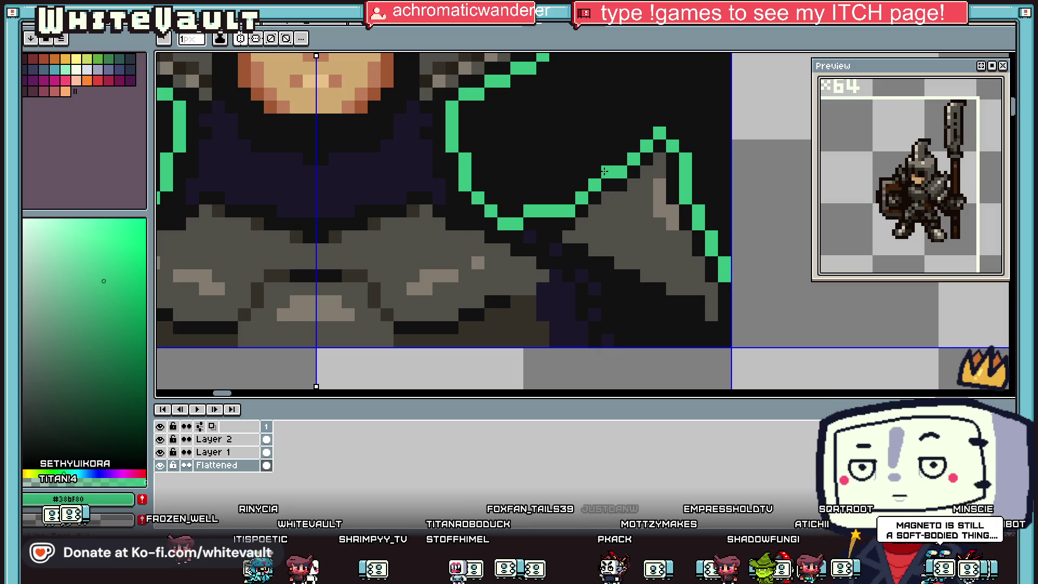
{"action": "scroll", "coordinate": [604, 171], "scroll_direction": "down", "scroll_amount": 2}
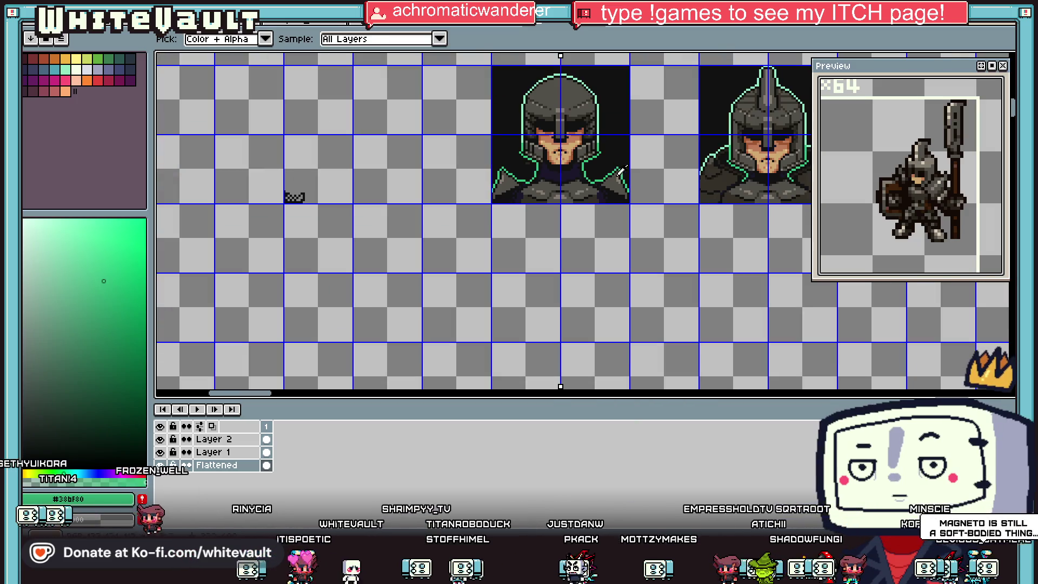
Sample near-black, undo the last change, and adjust a green outline pixel on the spike
{"action": "scroll", "coordinate": [618, 172], "scroll_direction": "up", "scroll_amount": 4}
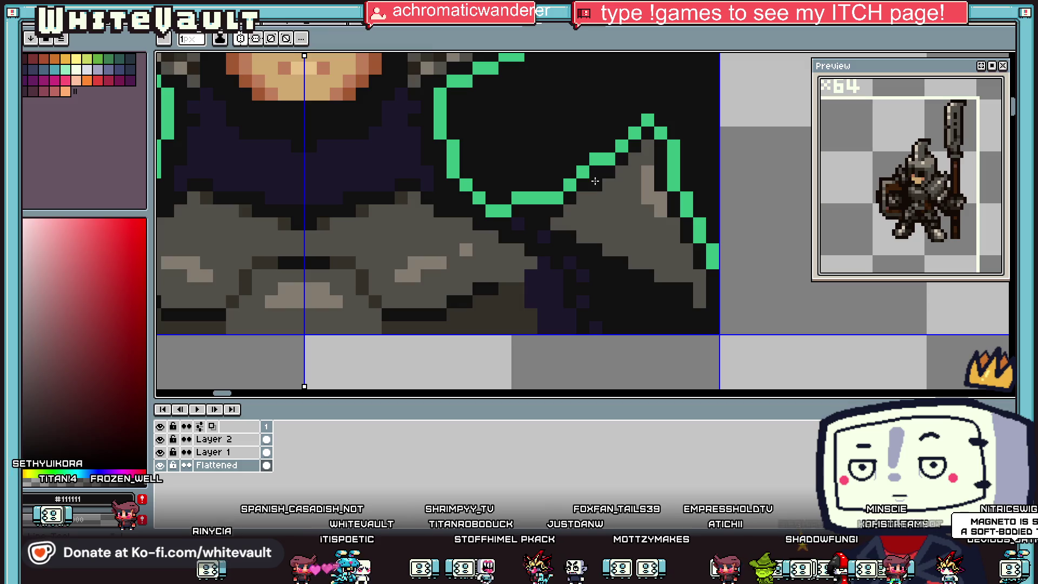
{"action": "left_click", "coordinate": [597, 169], "text": "alt"}
{"action": "scroll", "coordinate": [595, 163], "scroll_direction": "down", "scroll_amount": 3}
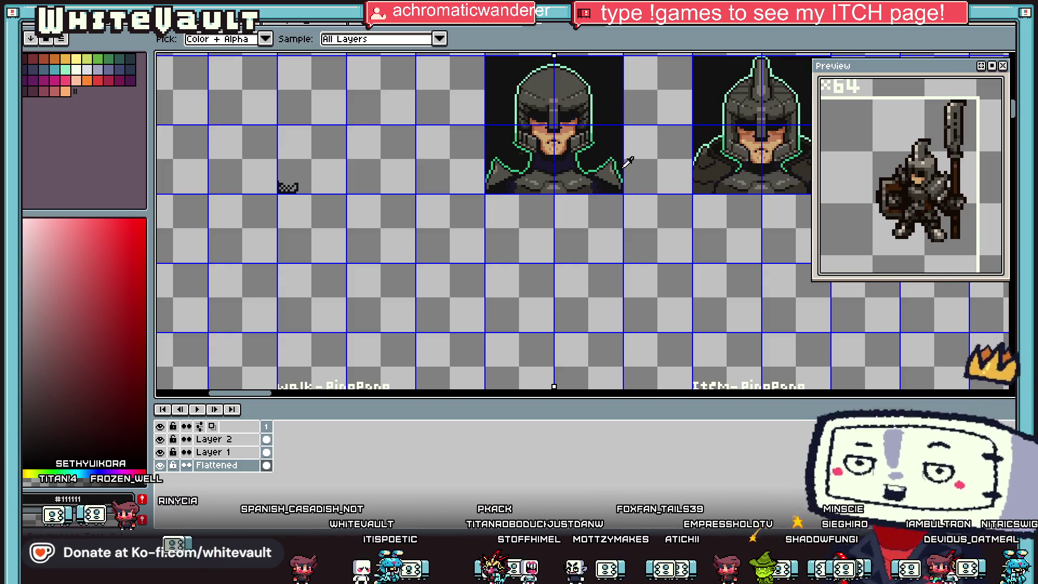
{"action": "scroll", "coordinate": [627, 162], "scroll_direction": "up", "scroll_amount": 3}
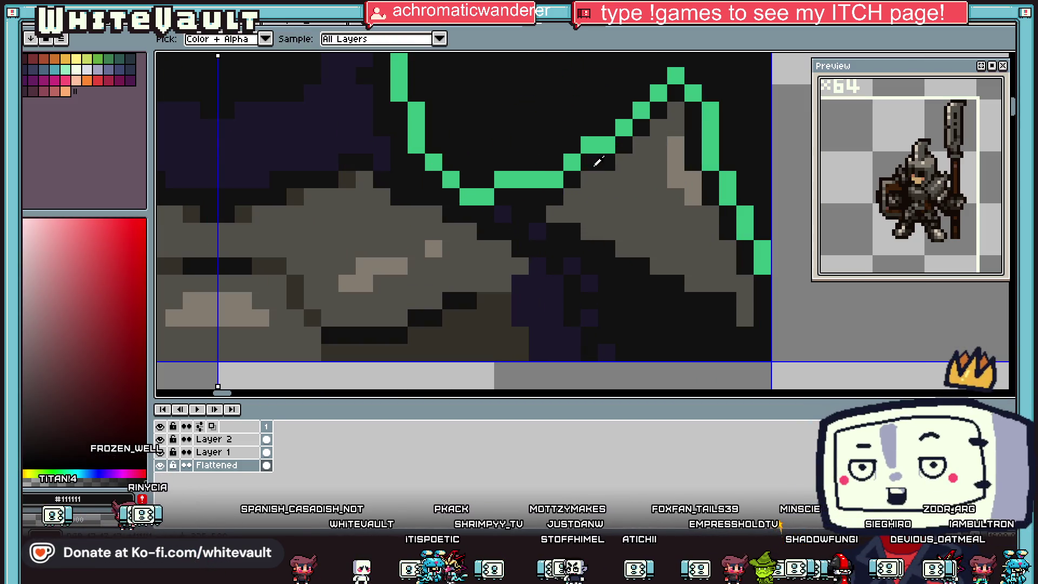
{"action": "key", "text": "alt"}
{"action": "key", "text": "ctrl+z"}
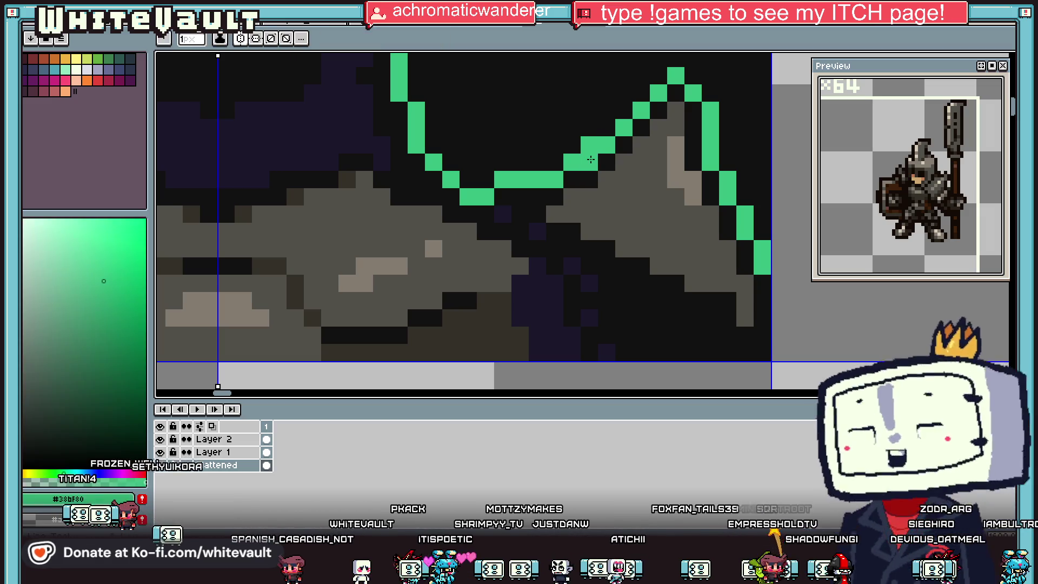
{"action": "left_click", "coordinate": [588, 137], "text": "alt"}
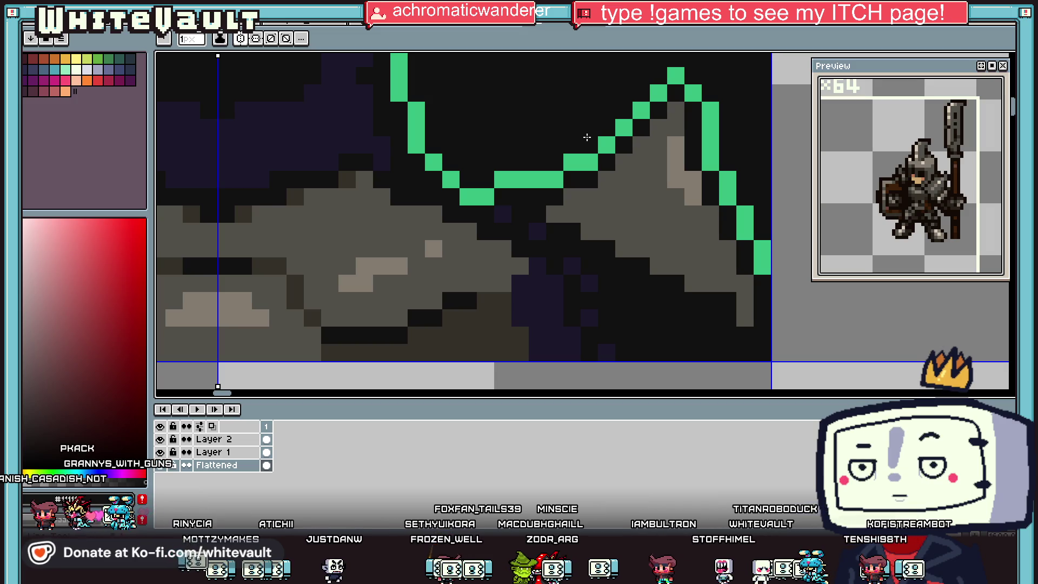
{"action": "scroll", "coordinate": [587, 138], "scroll_direction": "down", "scroll_amount": 3}
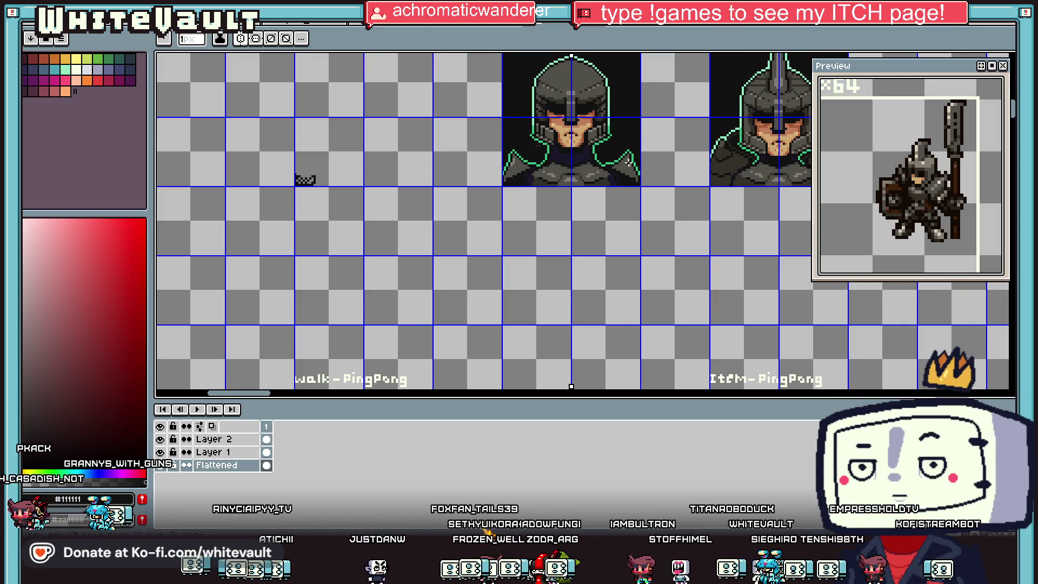
{"action": "scroll", "coordinate": [640, 152], "scroll_direction": "up", "scroll_amount": 2}
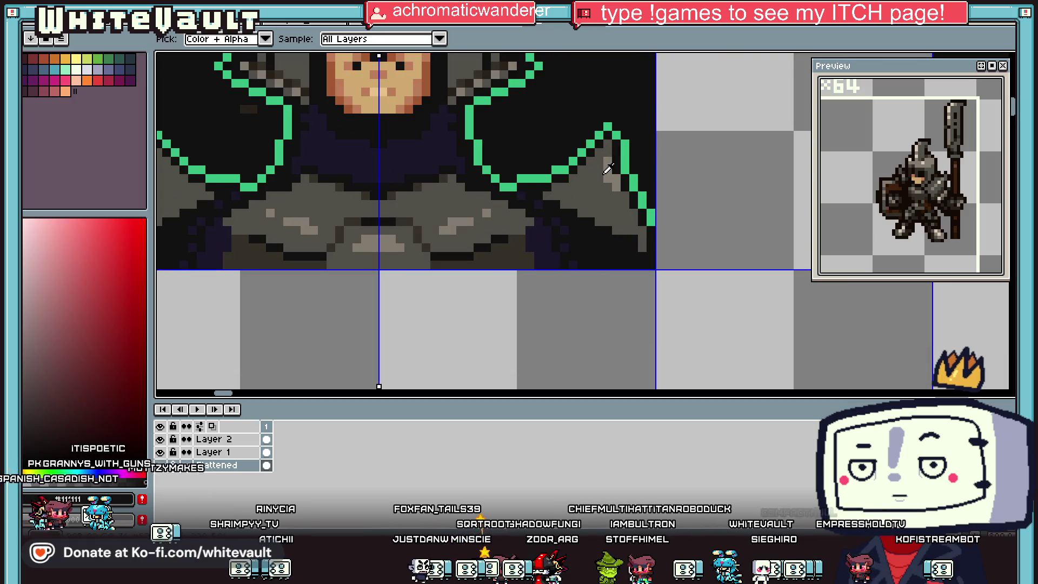
{"action": "scroll", "coordinate": [624, 165], "scroll_direction": "up", "scroll_amount": 2}
Recolour two pixels at the shoulder spike's tip with the shoulder grey
{"action": "left_click", "coordinate": [611, 159], "text": "alt"}
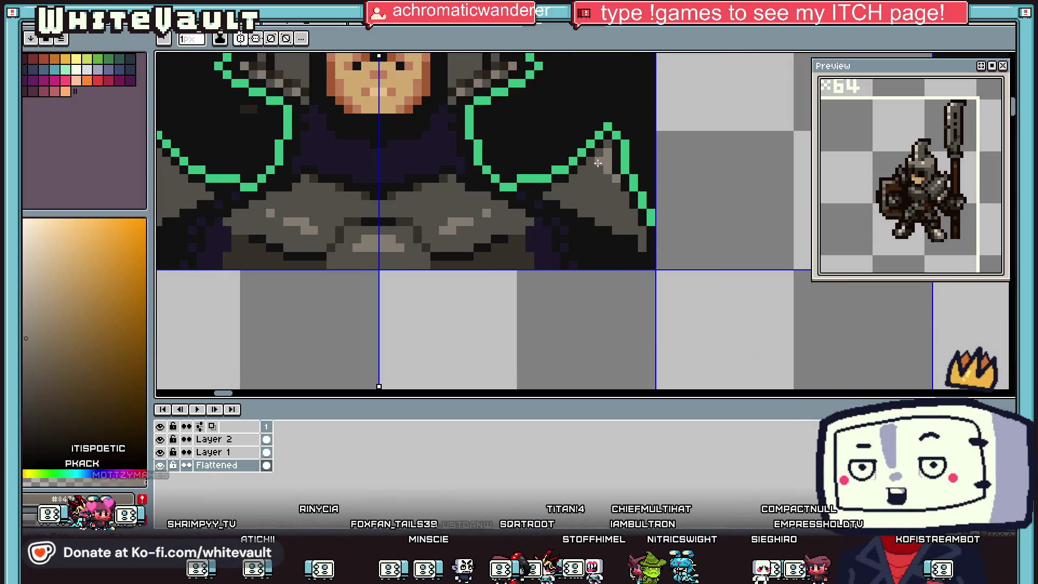
{"action": "scroll", "coordinate": [595, 174], "scroll_direction": "down", "scroll_amount": 3}
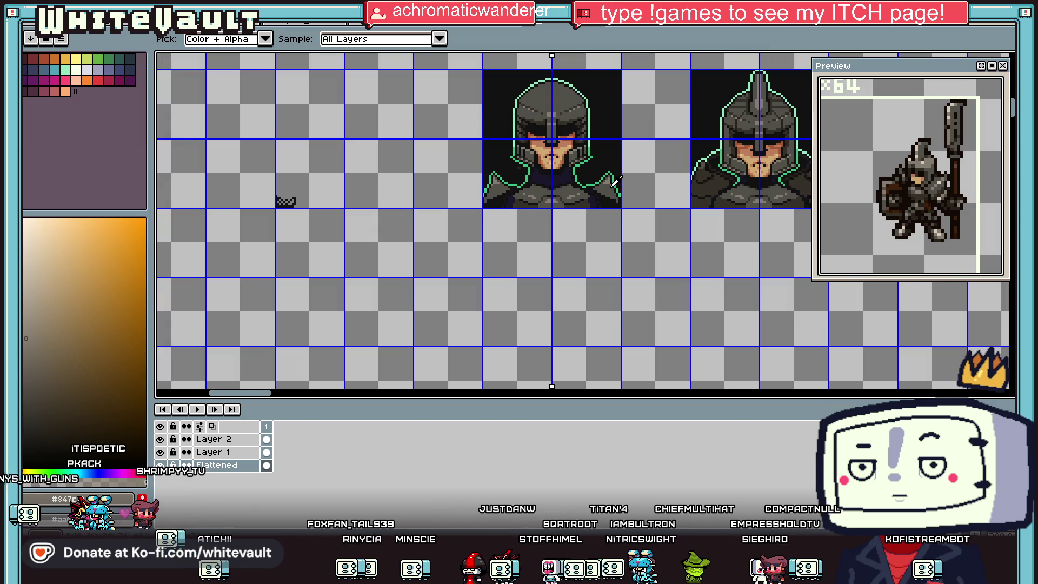
{"action": "scroll", "coordinate": [609, 162], "scroll_direction": "up", "scroll_amount": 3}
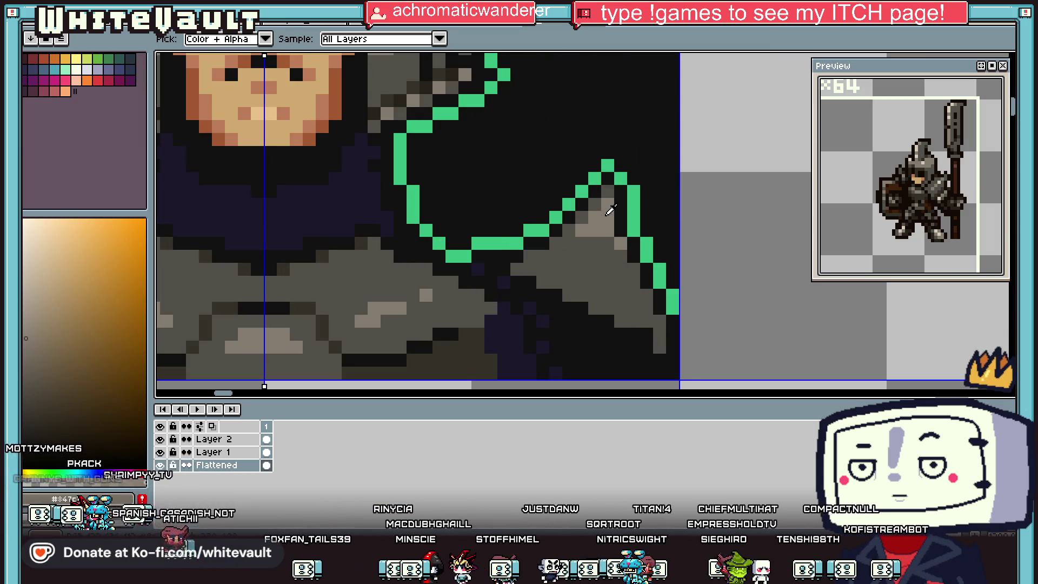
{"action": "left_click", "coordinate": [593, 218], "text": "alt"}
{"action": "left_click", "coordinate": [606, 211]}
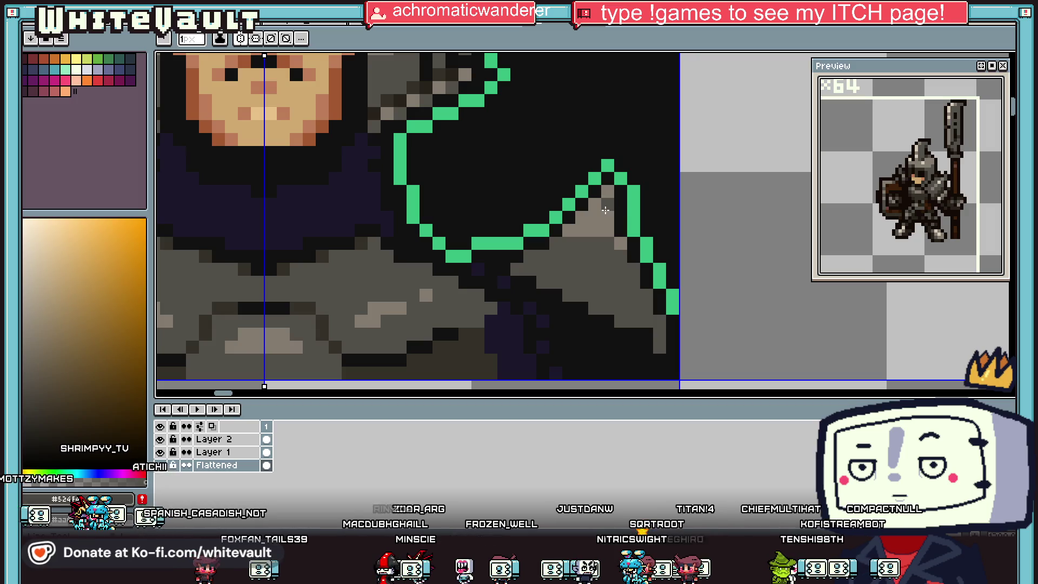
{"action": "scroll", "coordinate": [583, 228], "scroll_direction": "down", "scroll_amount": 3}
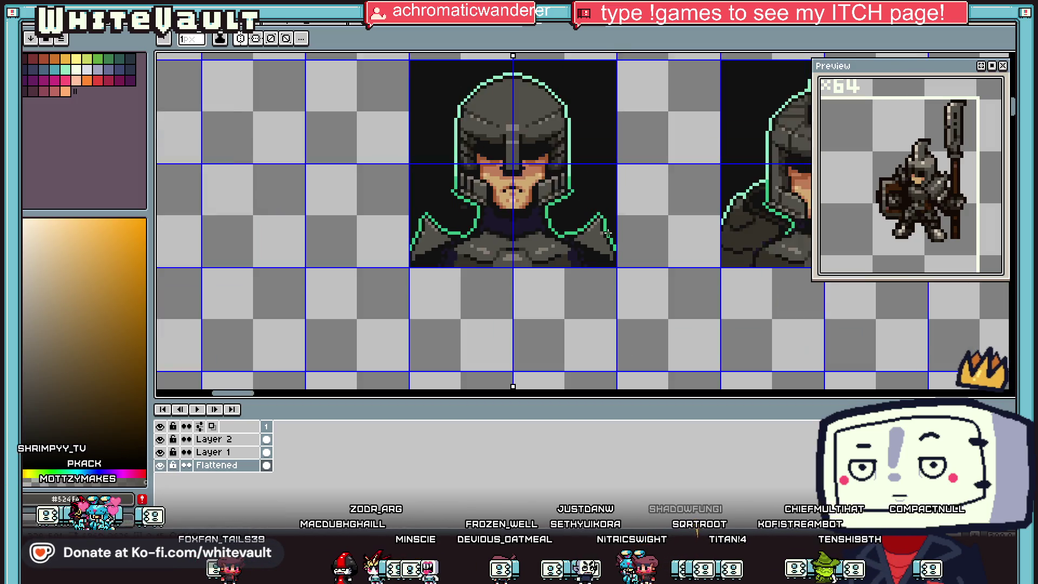
Replace two green outline pixels with shoulder colour and extend the green outline down the edge
{"action": "key", "text": "alt"}
{"action": "scroll", "coordinate": [617, 227], "scroll_direction": "up", "scroll_amount": 3}
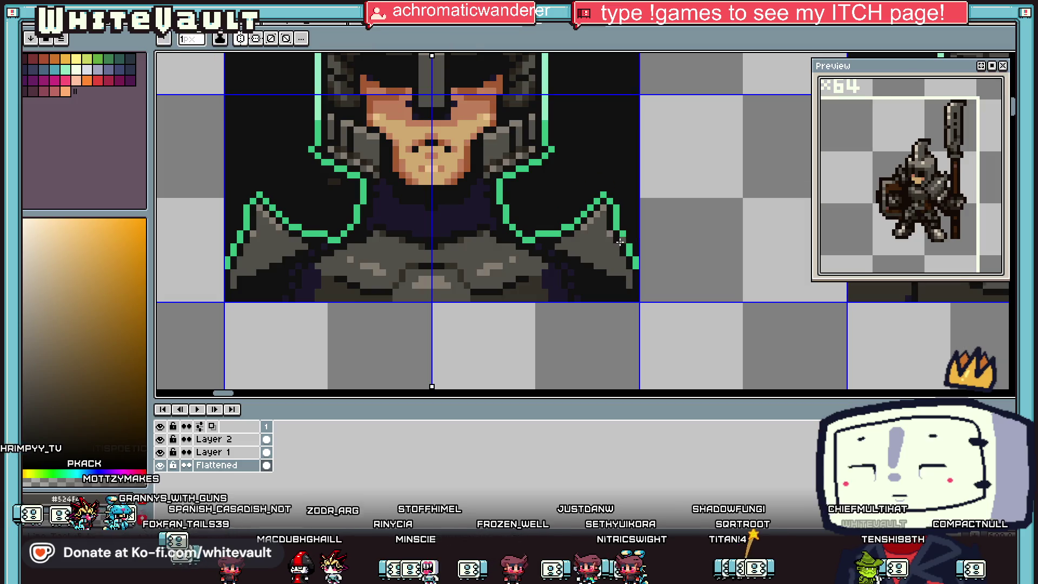
{"action": "scroll", "coordinate": [614, 239], "scroll_direction": "up", "scroll_amount": 2}
{"action": "left_click", "coordinate": [629, 220], "text": "alt"}
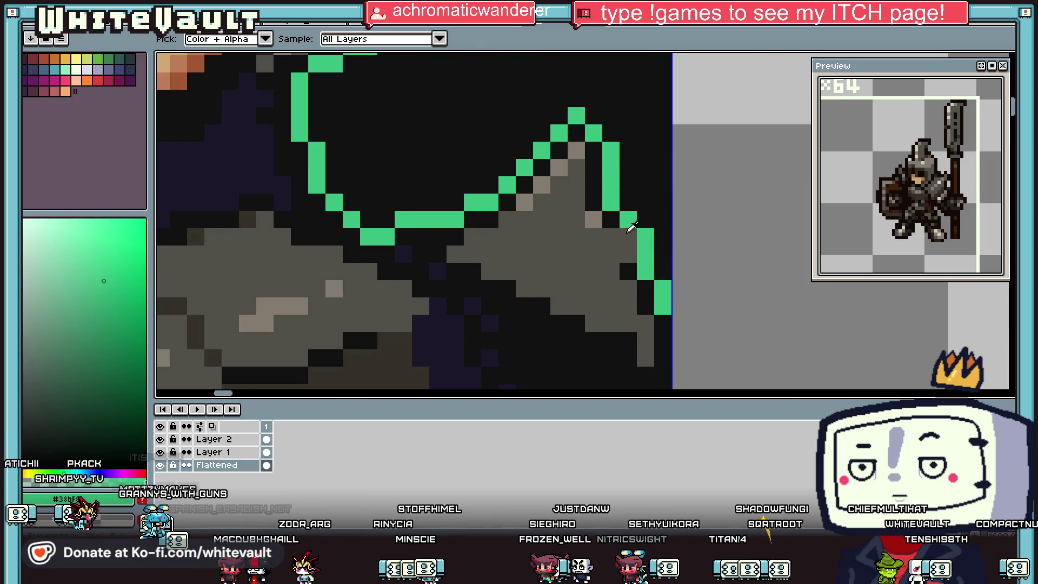
{"action": "left_click", "coordinate": [636, 247], "text": "alt"}
{"action": "left_click", "coordinate": [631, 225]}
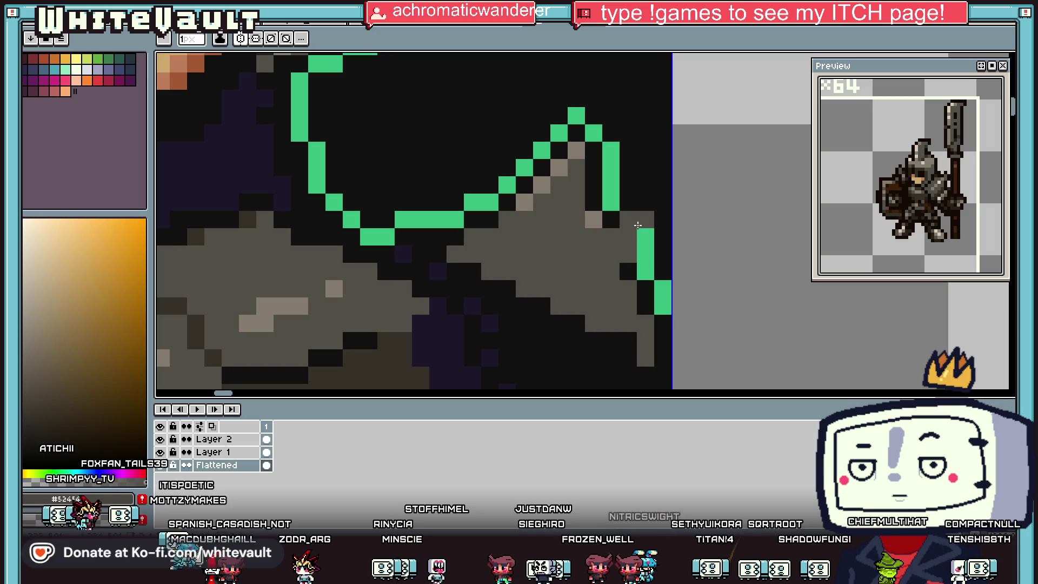
{"action": "left_click", "coordinate": [646, 238], "text": "alt"}
{"action": "left_click", "coordinate": [646, 220]}
{"action": "left_click", "coordinate": [614, 220], "text": "alt"}
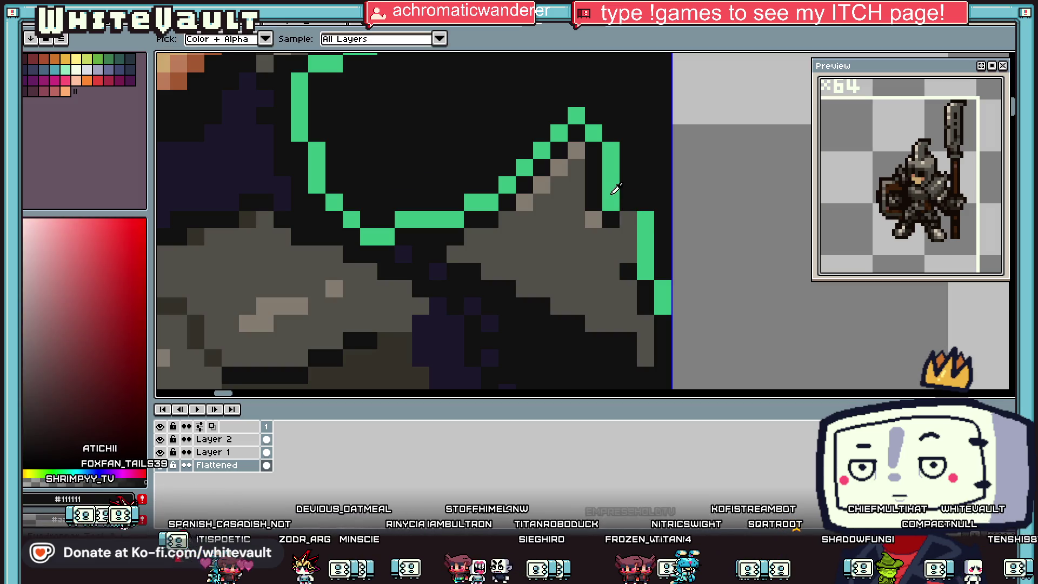
Reshape the outline and shading pixels around the spike tip
{"action": "left_click", "coordinate": [615, 189], "text": "alt"}
{"action": "left_click", "coordinate": [629, 185]}
{"action": "left_click", "coordinate": [646, 202]}
{"action": "left_click", "coordinate": [595, 219], "text": "alt"}
{"action": "left_click", "coordinate": [628, 220]}
{"action": "left_click", "coordinate": [611, 237]}
{"action": "left_click", "coordinate": [618, 210], "text": "alt"}
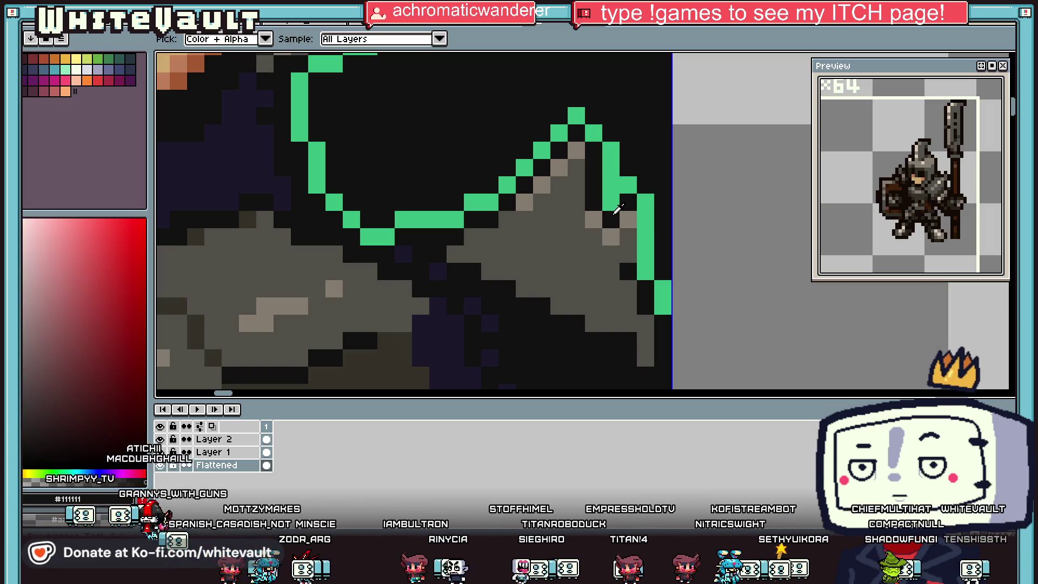
{"action": "scroll", "coordinate": [618, 210], "scroll_direction": "down", "scroll_amount": 5}
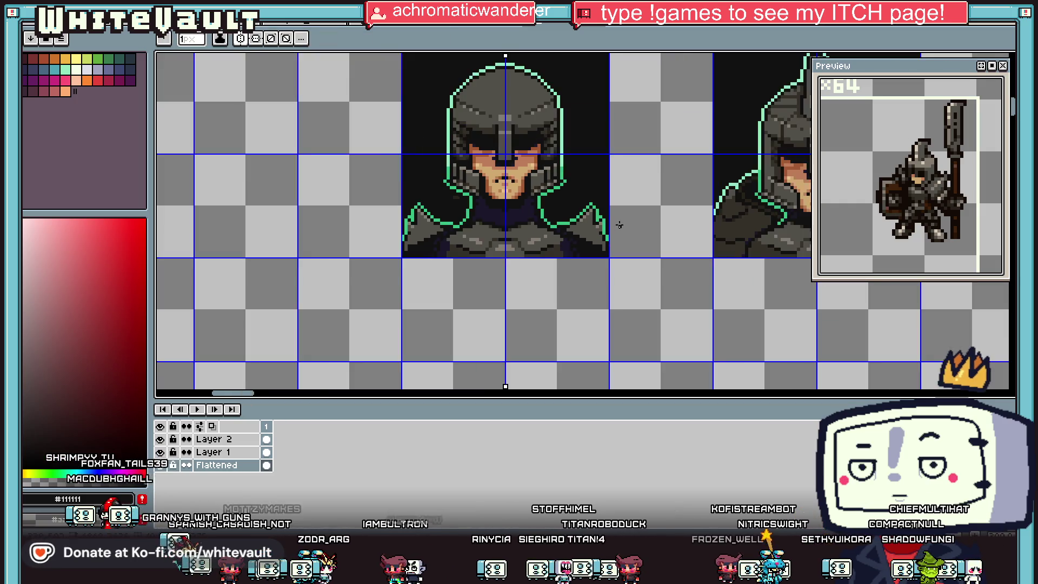
{"action": "scroll", "coordinate": [620, 225], "scroll_direction": "down", "scroll_amount": 3}
{"action": "scroll", "coordinate": [617, 227], "scroll_direction": "up", "scroll_amount": 8}
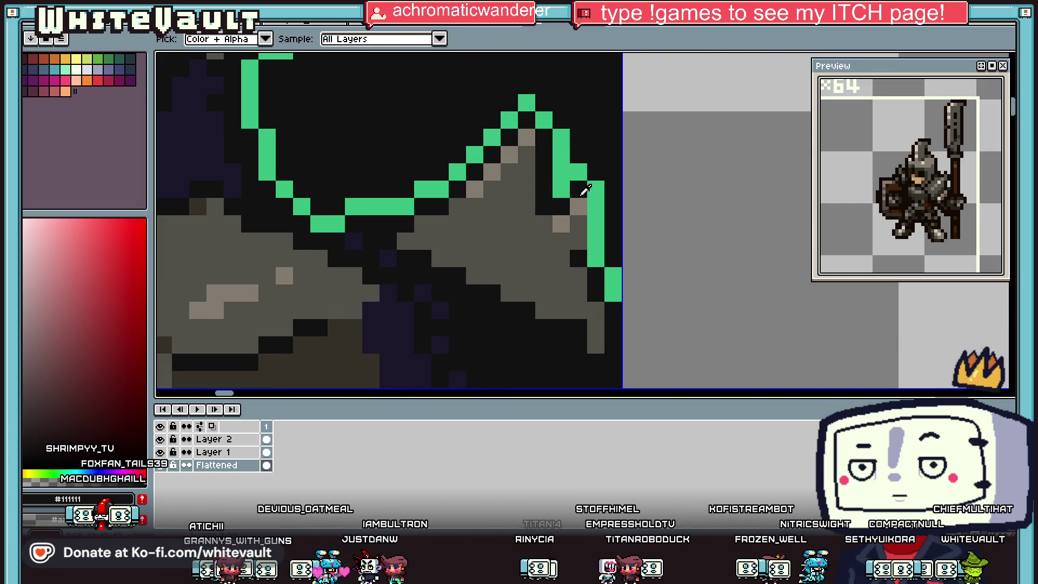
Continue the green outline along the shoulder's outer edge and add a dark grey shading pixel
{"action": "left_click", "coordinate": [596, 232]}
{"action": "left_click", "coordinate": [597, 195], "text": "alt"}
{"action": "left_click", "coordinate": [608, 202]}
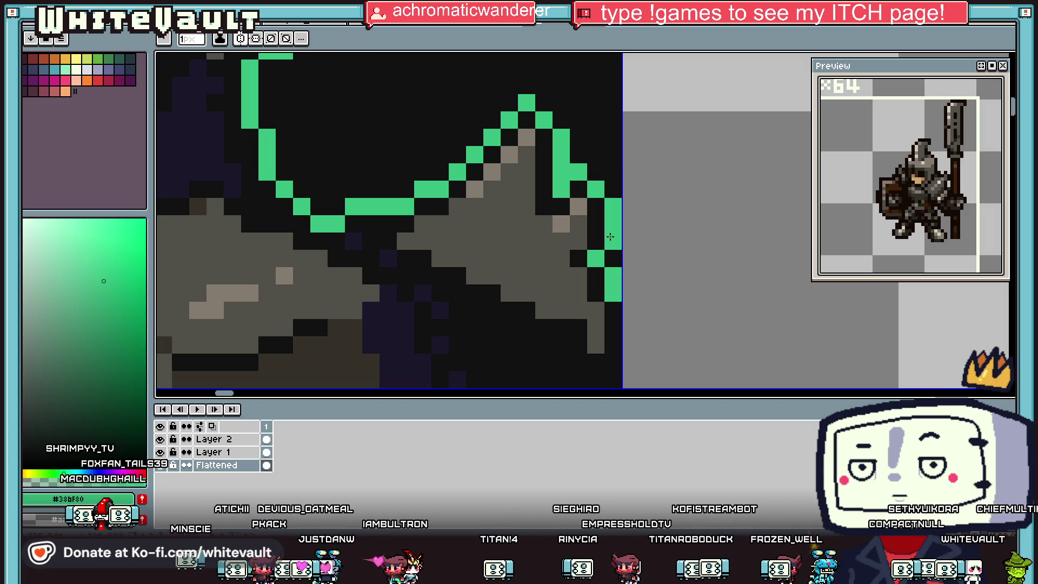
{"action": "scroll", "coordinate": [610, 235], "scroll_direction": "down", "scroll_amount": 3}
{"action": "left_click", "coordinate": [512, 160], "text": "alt"}
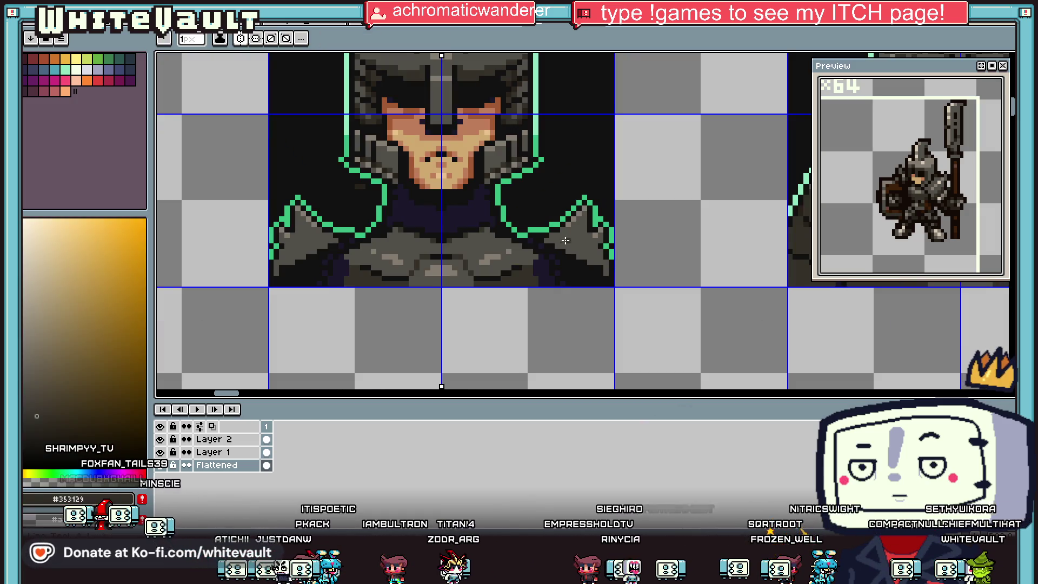
{"action": "scroll", "coordinate": [563, 241], "scroll_direction": "up", "scroll_amount": 3}
{"action": "left_click", "coordinate": [554, 237]}
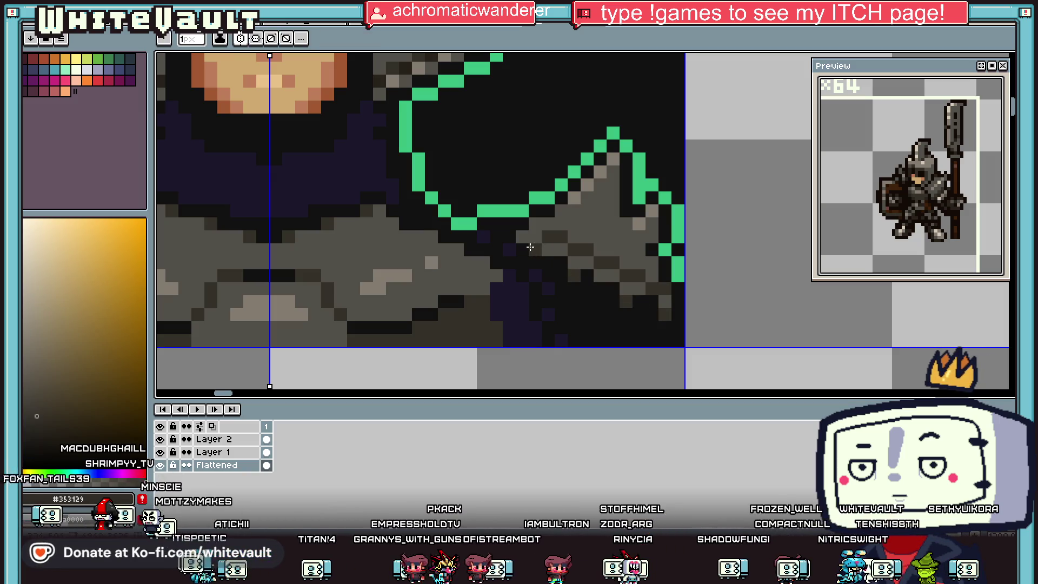
{"action": "scroll", "coordinate": [528, 252], "scroll_direction": "down", "scroll_amount": 3}
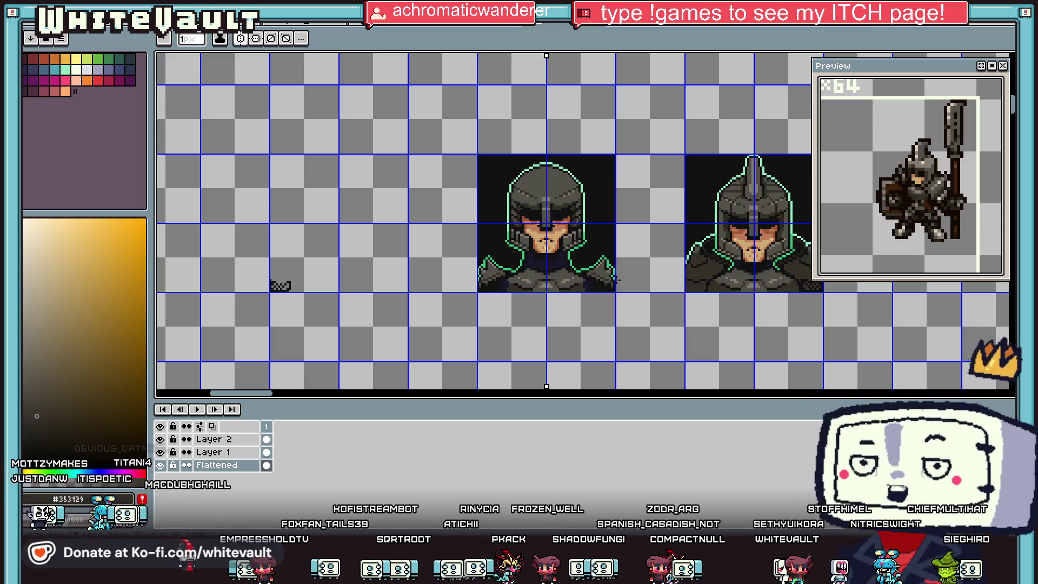
Darken a green outline pixel on the shoulder to near-black, then reselect mint green
{"action": "key", "text": "i"}
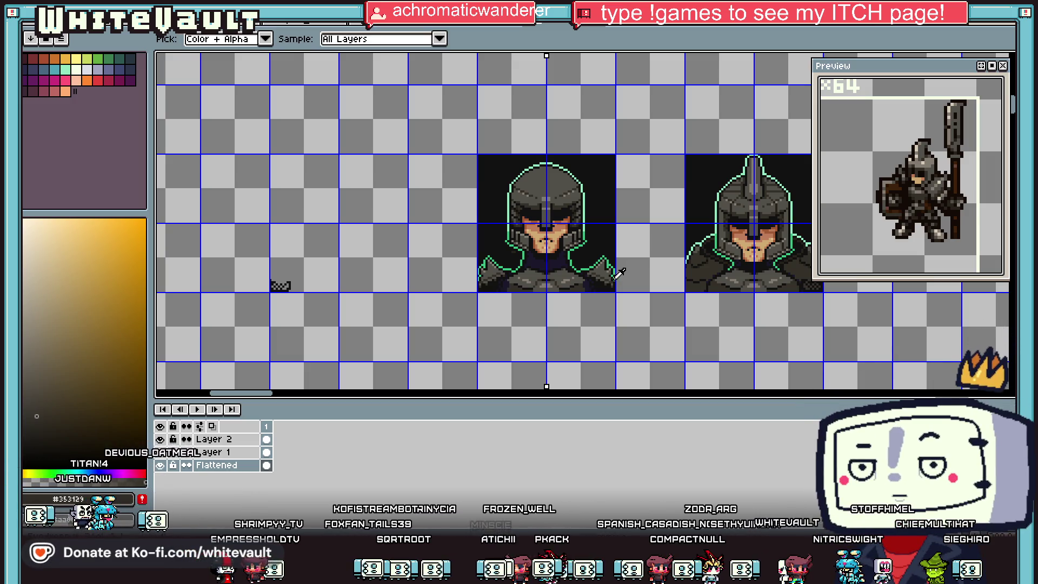
{"action": "scroll", "coordinate": [593, 272], "scroll_direction": "up", "scroll_amount": 5}
{"action": "left_click", "coordinate": [578, 273], "text": "alt"}
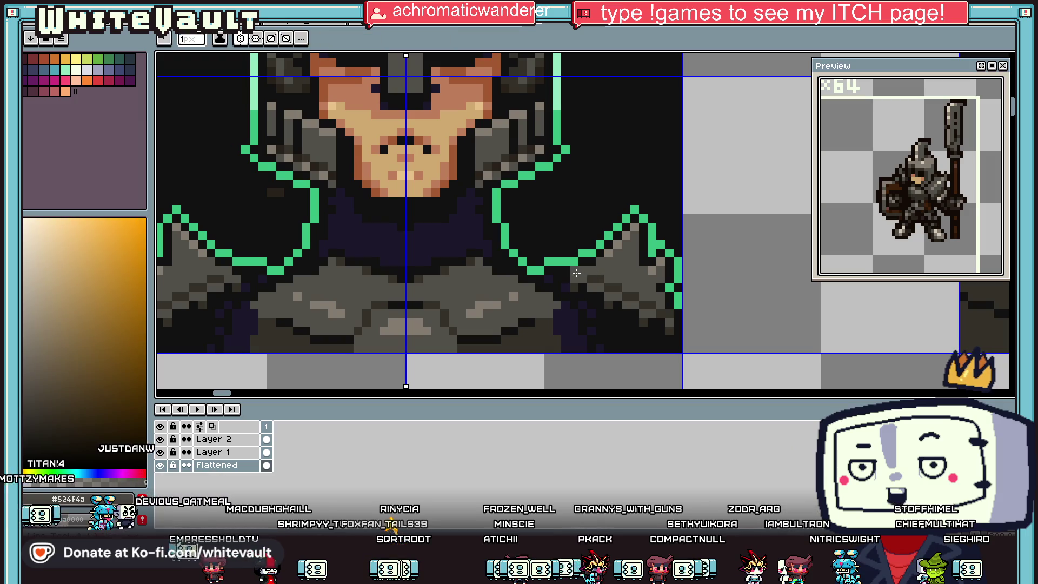
{"action": "left_click", "coordinate": [584, 241], "text": "alt"}
{"action": "left_click", "coordinate": [591, 250]}
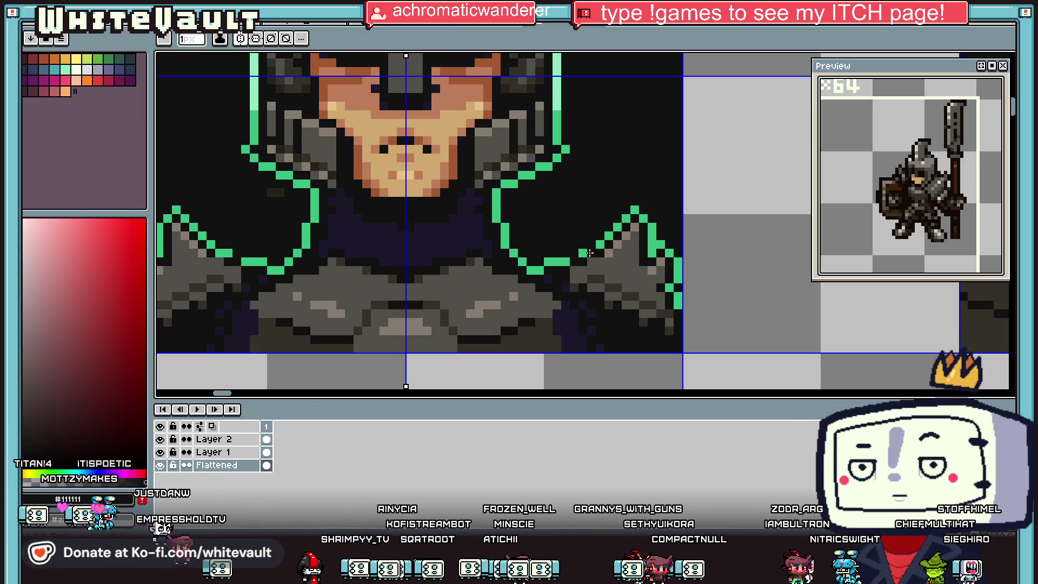
{"action": "left_click", "coordinate": [599, 243]}
{"action": "scroll", "coordinate": [611, 254], "scroll_direction": "down", "scroll_amount": 3}
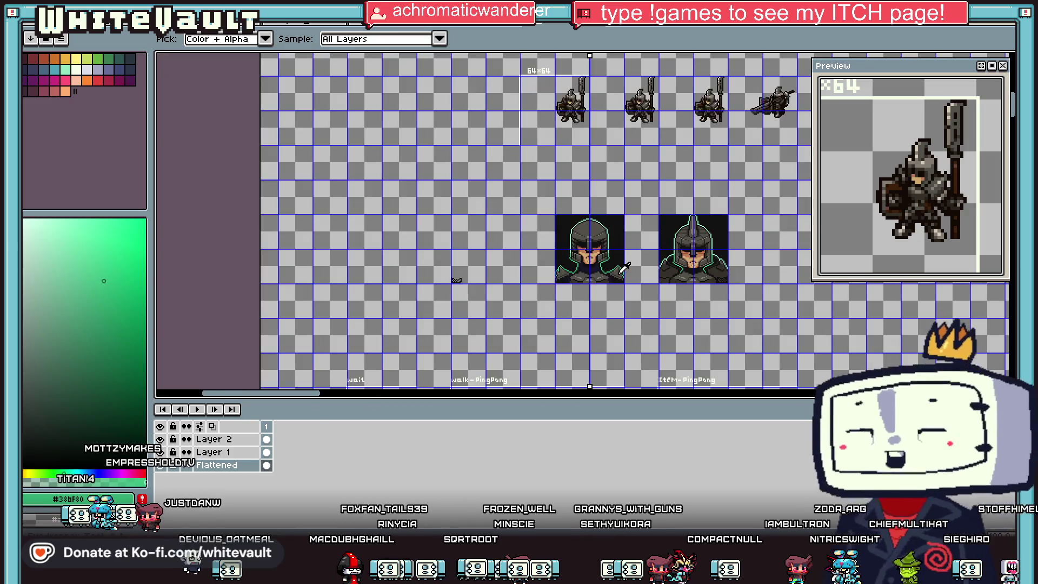
Sample the mid-grey #524f4a and the darker greys from the knight's shoulder armour
{"action": "scroll", "coordinate": [623, 273], "scroll_direction": "up", "scroll_amount": 2}
{"action": "scroll", "coordinate": [581, 268], "scroll_direction": "up", "scroll_amount": 2}
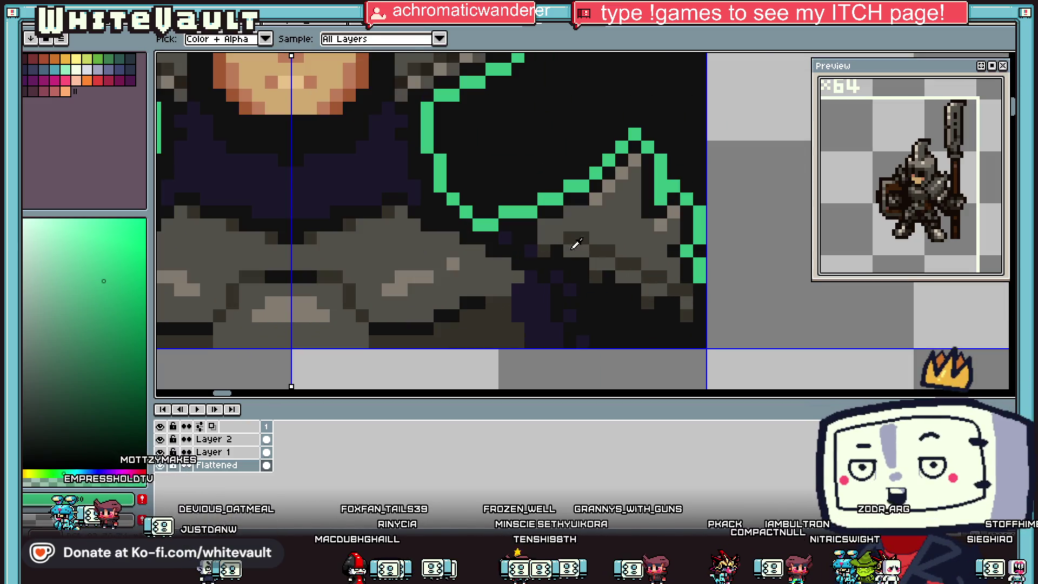
{"action": "left_click", "coordinate": [576, 247], "text": "alt"}
{"action": "left_click", "coordinate": [592, 258], "text": "alt"}
{"action": "left_click", "coordinate": [573, 259], "text": "alt"}
{"action": "left_click", "coordinate": [616, 274], "text": "alt"}
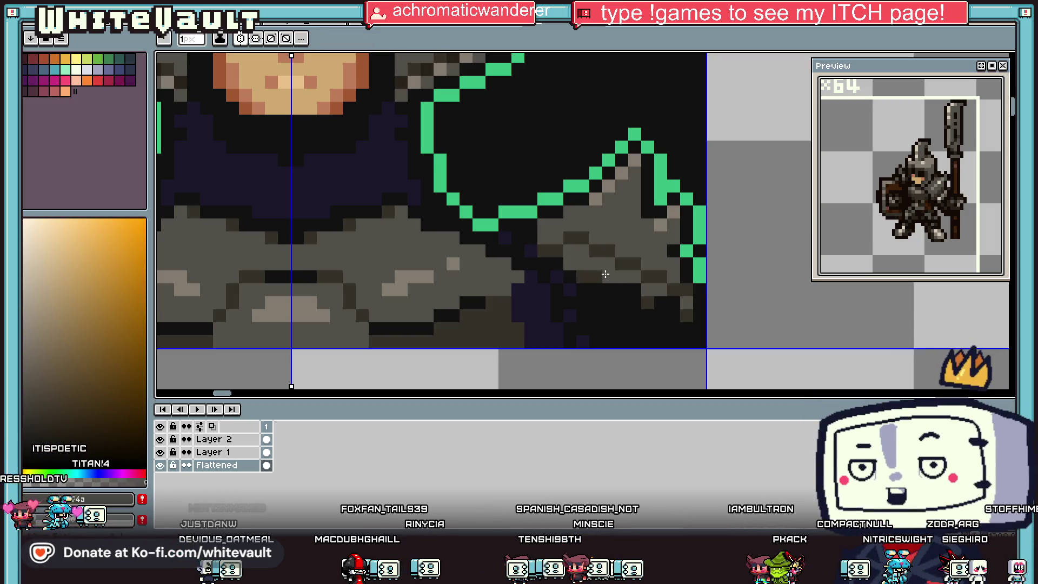
{"action": "left_click", "coordinate": [606, 274], "text": "alt"}
{"action": "left_click", "coordinate": [617, 271], "text": "alt"}
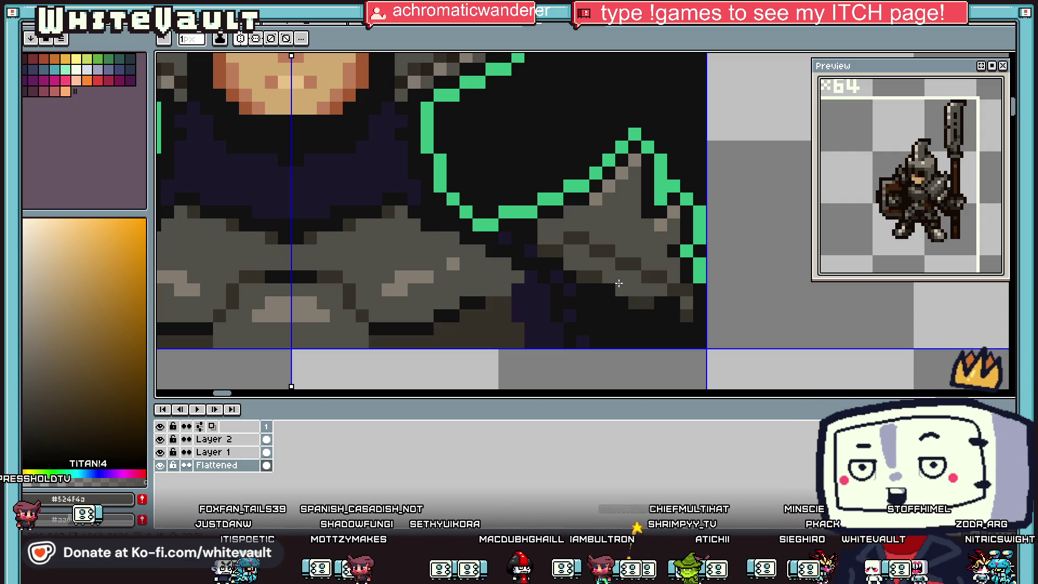
Paint a mid-grey #524f4a pixel onto the right pauldron with the pencil and eyedropper
{"action": "key", "text": "i"}
{"action": "scroll", "coordinate": [633, 289], "scroll_direction": "down", "scroll_amount": 1}
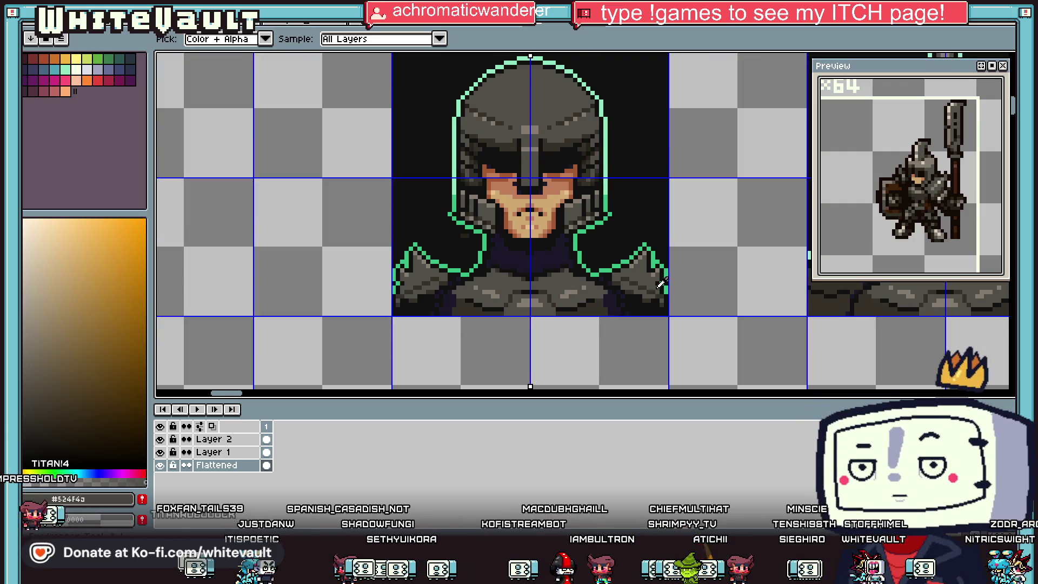
{"action": "scroll", "coordinate": [650, 296], "scroll_direction": "up", "scroll_amount": 1}
{"action": "scroll", "coordinate": [651, 297], "scroll_direction": "up", "scroll_amount": 2}
{"action": "left_click", "coordinate": [672, 296]}
{"action": "key", "text": "b"}
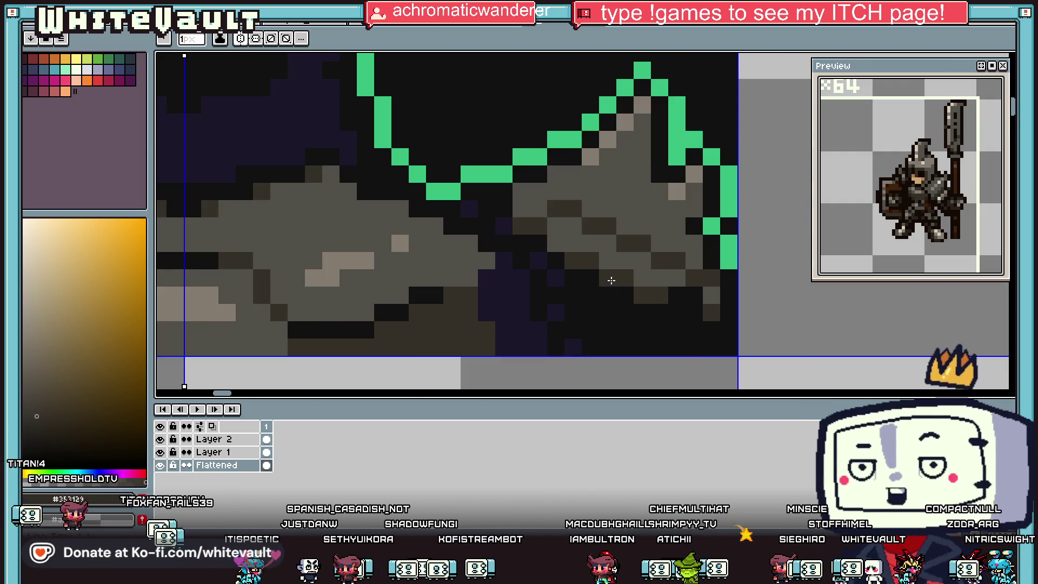
{"action": "key", "text": "i"}
{"action": "left_click", "coordinate": [711, 294]}
{"action": "key", "text": "b"}
{"action": "left_click", "coordinate": [675, 292]}
{"action": "key", "text": "i"}
{"action": "left_click", "coordinate": [726, 310]}
{"action": "key", "text": "b"}
{"action": "key", "text": "i"}
{"action": "scroll", "coordinate": [722, 303], "scroll_direction": "down", "scroll_amount": 3}
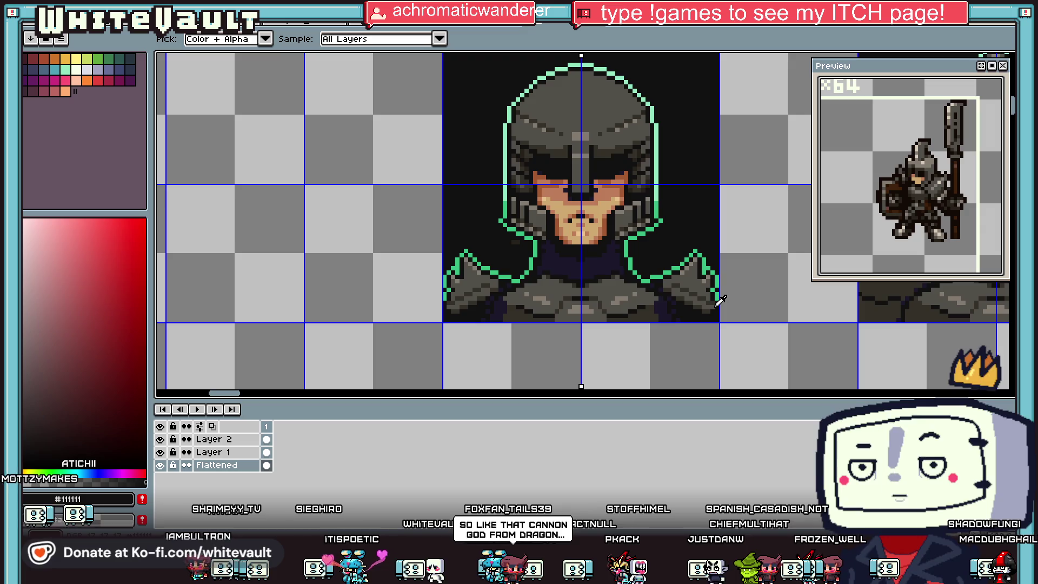
Zoom onto the shoulder and sample mint green #38bf80 and near-black #111111 from the outline
{"action": "scroll", "coordinate": [649, 302], "scroll_direction": "down", "scroll_amount": 4}
{"action": "scroll", "coordinate": [644, 276], "scroll_direction": "up", "scroll_amount": 3}
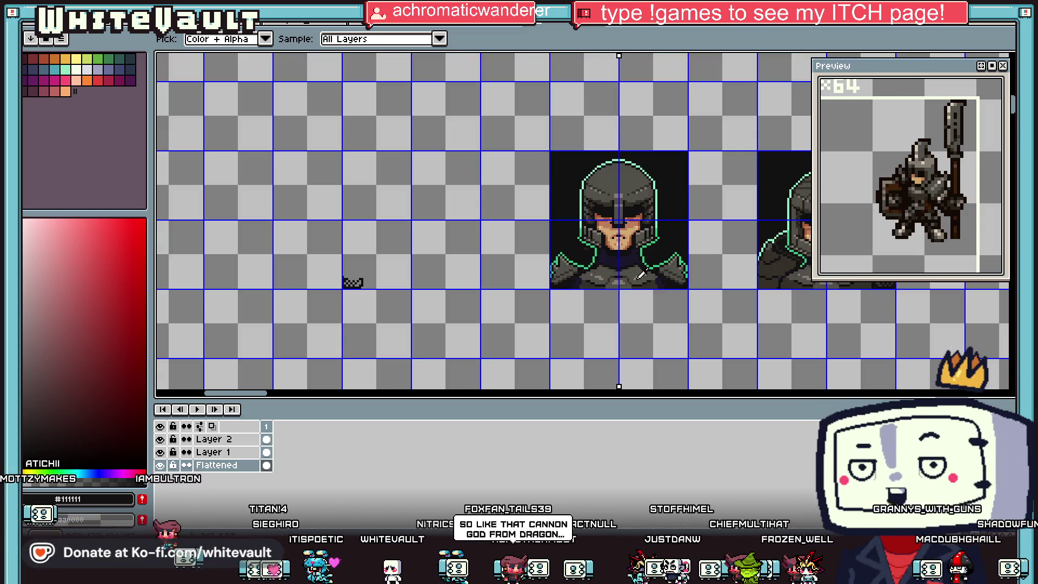
{"action": "scroll", "coordinate": [639, 279], "scroll_direction": "up", "scroll_amount": 2}
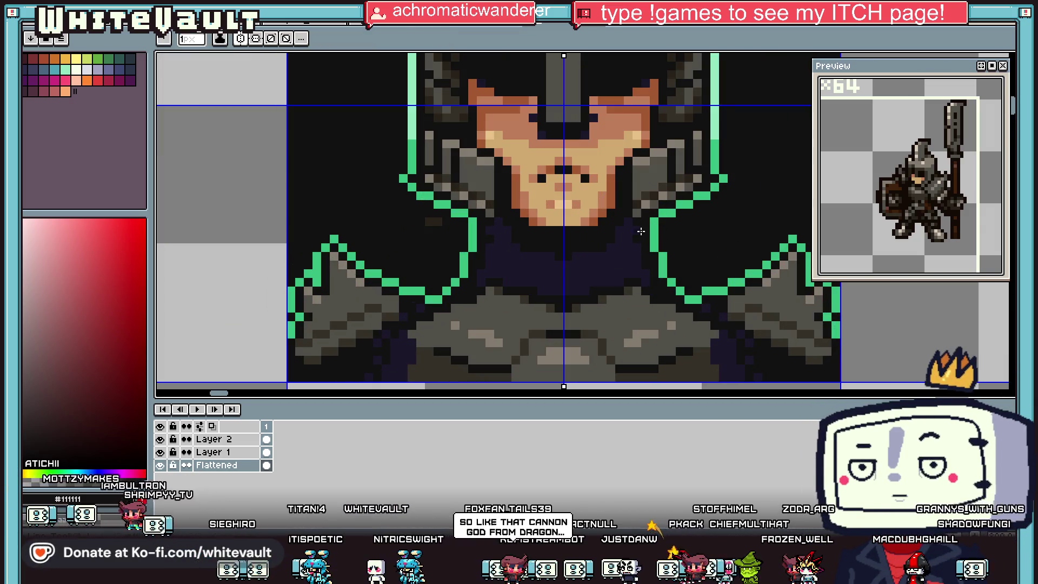
{"action": "left_click", "coordinate": [653, 234], "text": "alt"}
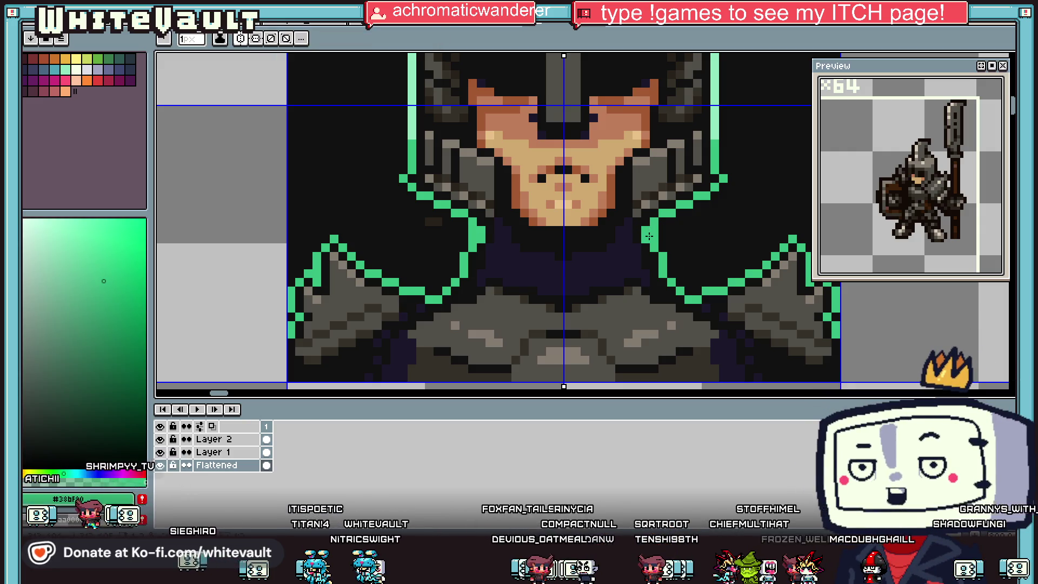
{"action": "left_click", "coordinate": [654, 231], "text": "alt"}
{"action": "scroll", "coordinate": [654, 236], "scroll_direction": "down", "scroll_amount": 2}
{"action": "scroll", "coordinate": [654, 236], "scroll_direction": "up", "scroll_amount": 3}
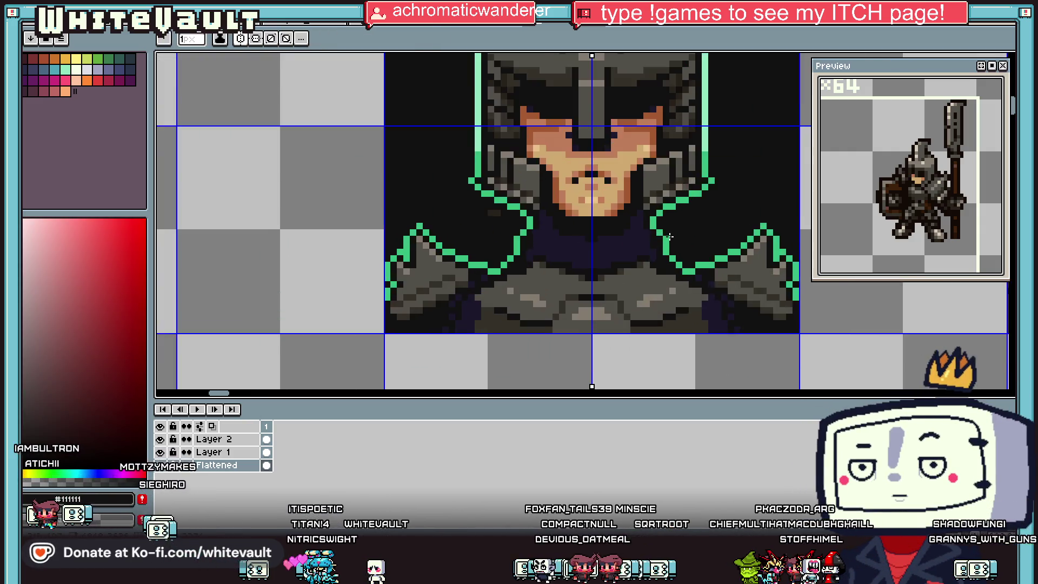
{"action": "left_click", "coordinate": [643, 238], "text": "alt"}
{"action": "left_click", "coordinate": [656, 232], "text": "alt"}
{"action": "scroll", "coordinate": [656, 232], "scroll_direction": "down", "scroll_amount": 3}
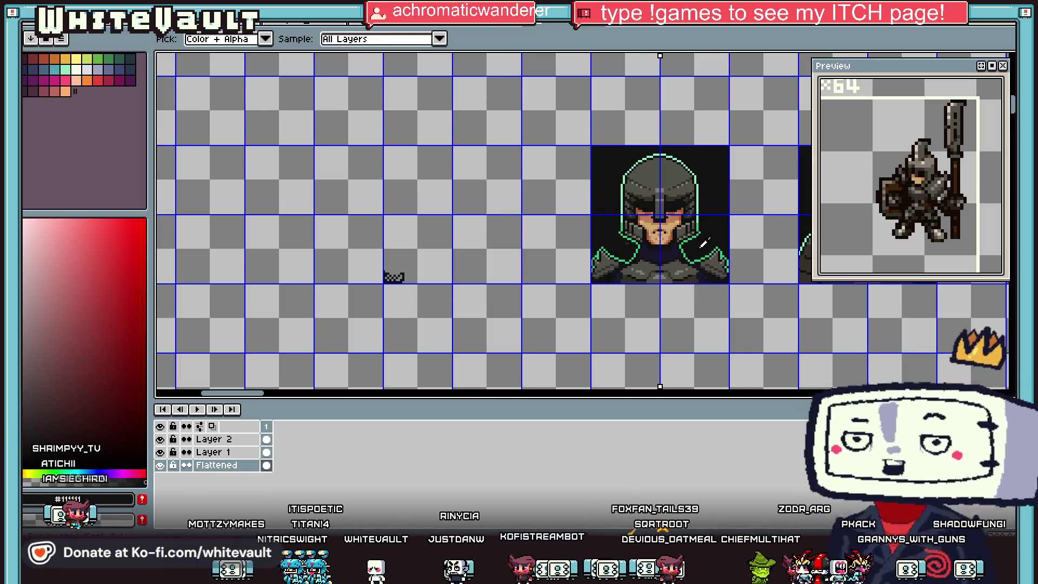
{"action": "scroll", "coordinate": [700, 245], "scroll_direction": "up", "scroll_amount": 4}
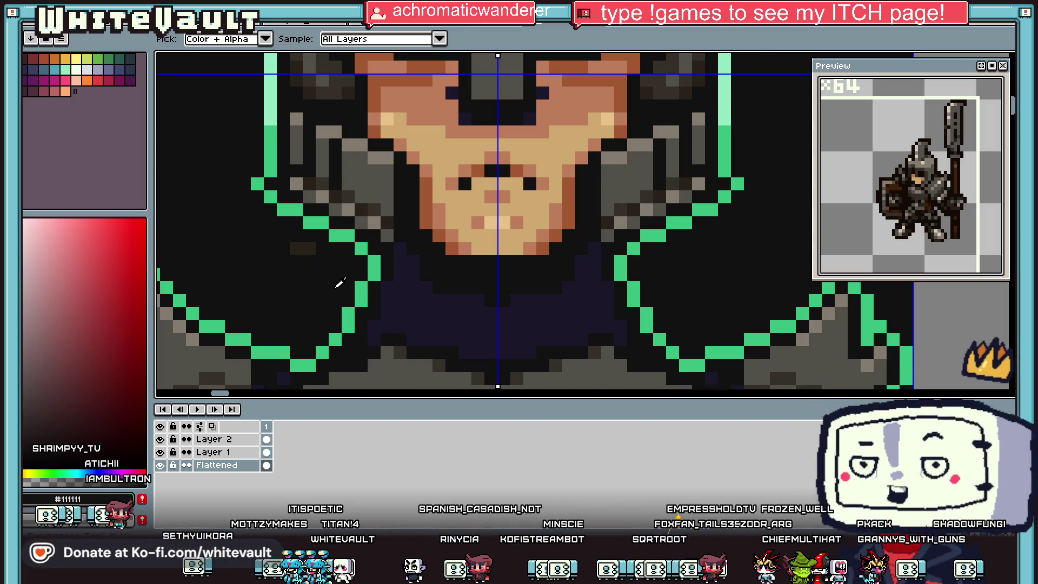
{"action": "scroll", "coordinate": [307, 251], "scroll_direction": "down", "scroll_amount": 3}
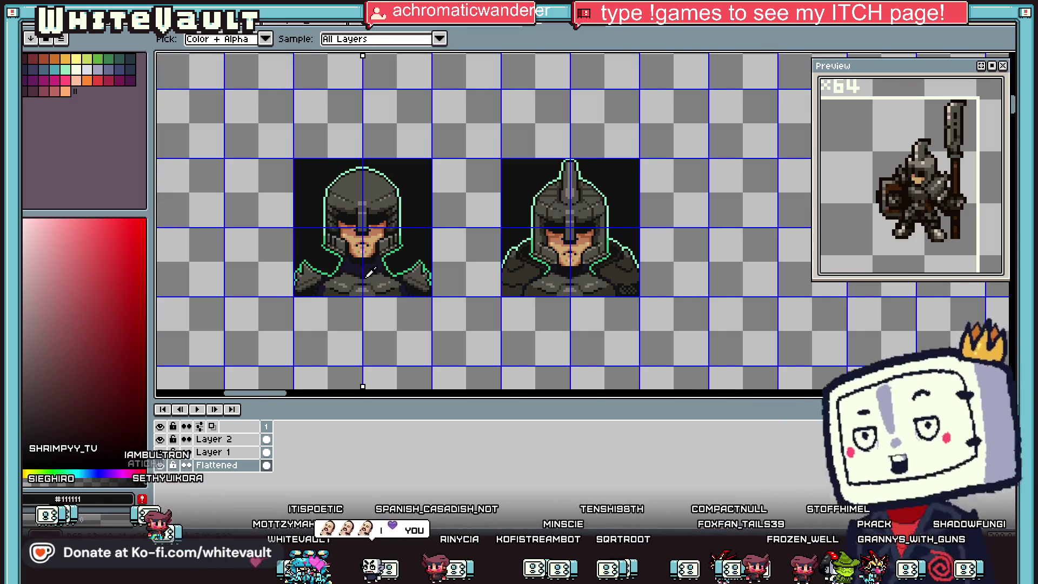
{"action": "scroll", "coordinate": [380, 256], "scroll_direction": "up", "scroll_amount": 2}
Paint a mirrored row of dark navy pixels along the collar
{"action": "left_click", "coordinate": [383, 237], "text": "alt"}
{"action": "scroll", "coordinate": [368, 262], "scroll_direction": "up", "scroll_amount": 1}
{"action": "mouse_move", "coordinate": [354, 265]}
{"action": "left_mouse_down"}
{"action": "mouse_move", "coordinate": [463, 292]}
{"action": "mouse_move", "coordinate": [402, 266]}
{"action": "left_mouse_up"}
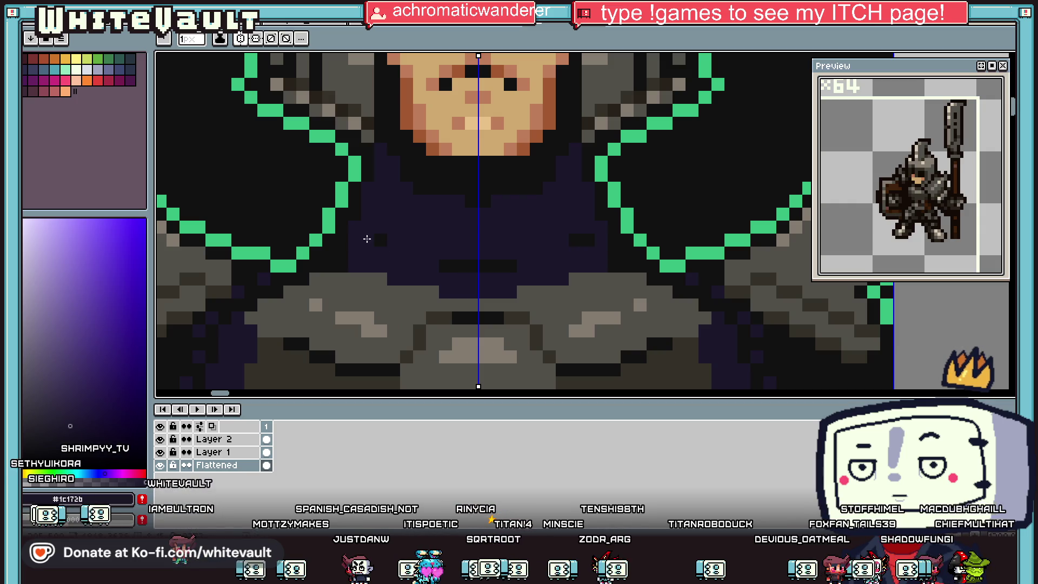
{"action": "left_click", "coordinate": [347, 265], "text": "alt"}
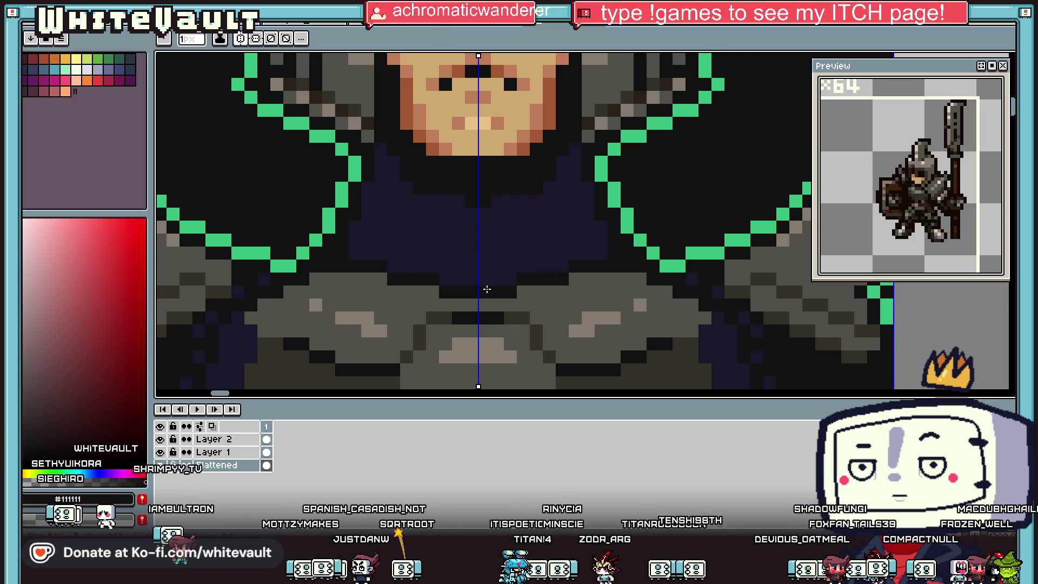
Paint a grey arch on the left shoulder and outline it in mint green
{"action": "scroll", "coordinate": [487, 289], "scroll_direction": "down", "scroll_amount": 2}
{"action": "scroll", "coordinate": [410, 261], "scroll_direction": "up", "scroll_amount": 1}
{"action": "left_click", "coordinate": [410, 261], "text": "alt"}
{"action": "scroll", "coordinate": [410, 261], "scroll_direction": "up", "scroll_amount": 1}
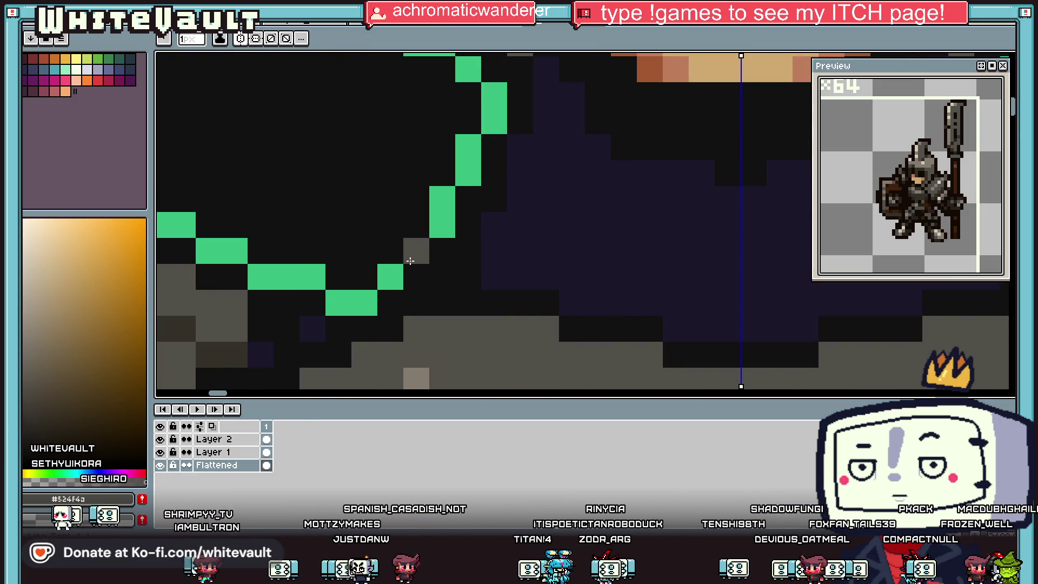
{"action": "mouse_move", "coordinate": [412, 239]}
{"action": "left_mouse_down"}
{"action": "mouse_move", "coordinate": [417, 225]}
{"action": "mouse_move", "coordinate": [361, 198]}
{"action": "mouse_move", "coordinate": [361, 244]}
{"action": "mouse_move", "coordinate": [391, 269]}
{"action": "mouse_move", "coordinate": [390, 224]}
{"action": "left_mouse_up"}
{"action": "left_click", "coordinate": [438, 220], "text": "alt"}
{"action": "mouse_move", "coordinate": [417, 173]}
{"action": "left_mouse_down"}
{"action": "mouse_move", "coordinate": [359, 173]}
{"action": "mouse_move", "coordinate": [334, 190]}
{"action": "mouse_move", "coordinate": [373, 262]}
{"action": "mouse_move", "coordinate": [365, 277]}
{"action": "left_mouse_up"}
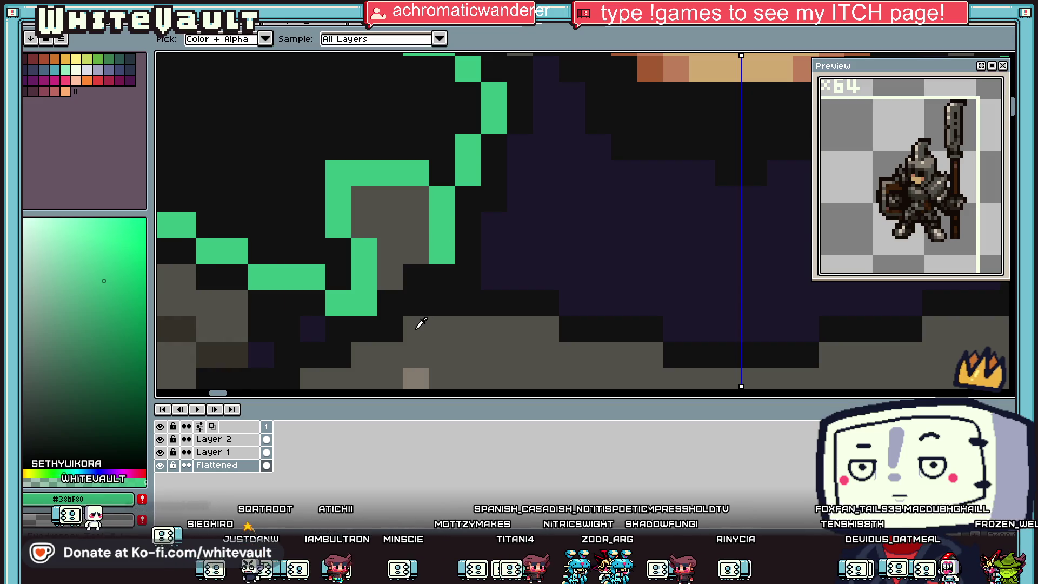
Blacken stray grey and green pixels around the arch outline and add one mint pixel
{"action": "scroll", "coordinate": [416, 325], "scroll_direction": "down", "scroll_amount": 3}
{"action": "scroll", "coordinate": [393, 324], "scroll_direction": "up", "scroll_amount": 5}
{"action": "left_click", "coordinate": [382, 320], "text": "alt"}
{"action": "left_click", "coordinate": [454, 278]}
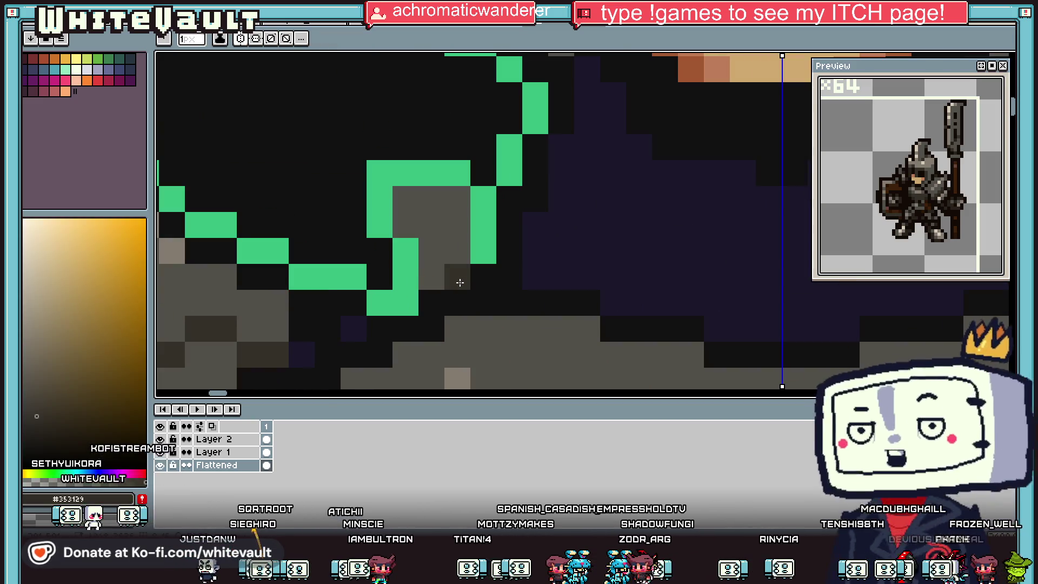
{"action": "left_click", "coordinate": [436, 299], "text": "alt"}
{"action": "left_click", "coordinate": [458, 251]}
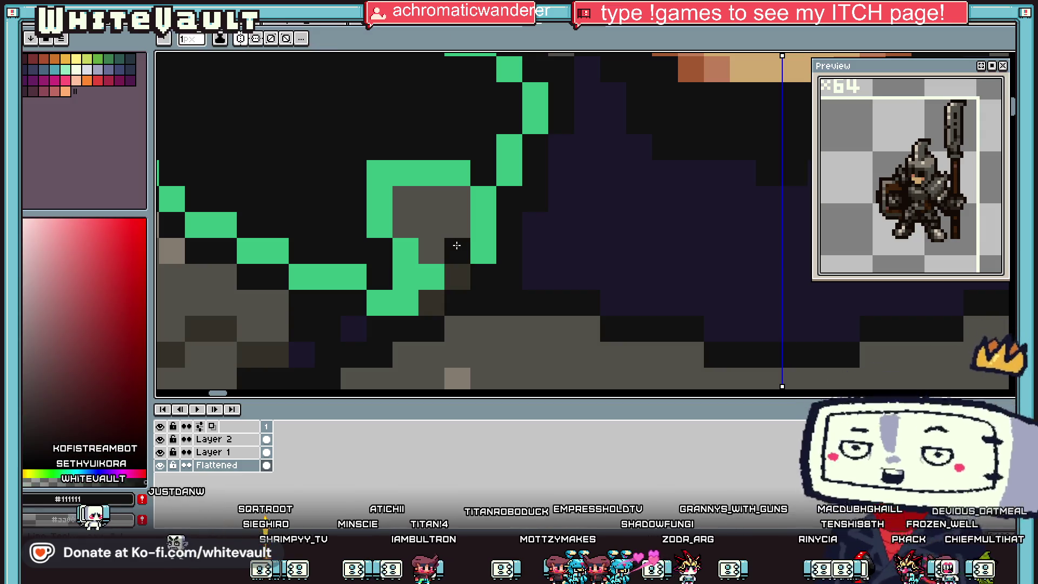
{"action": "left_click", "coordinate": [428, 277]}
{"action": "mouse_move", "coordinate": [404, 273]}
{"action": "left_mouse_down"}
{"action": "mouse_move", "coordinate": [406, 247]}
{"action": "mouse_move", "coordinate": [354, 145]}
{"action": "mouse_move", "coordinate": [460, 147]}
{"action": "mouse_move", "coordinate": [379, 222]}
{"action": "left_mouse_up"}
{"action": "left_click", "coordinate": [354, 273], "text": "alt"}
{"action": "left_click", "coordinate": [352, 256]}
{"action": "left_click", "coordinate": [475, 136], "text": "alt"}
{"action": "left_click_drag", "start_coordinate": [483, 199], "coordinate": [483, 244]}
Add mid-grey shading pixels to the shoulder plate
{"action": "scroll", "coordinate": [482, 245], "scroll_direction": "down", "scroll_amount": 3}
{"action": "scroll", "coordinate": [466, 238], "scroll_direction": "up", "scroll_amount": 2}
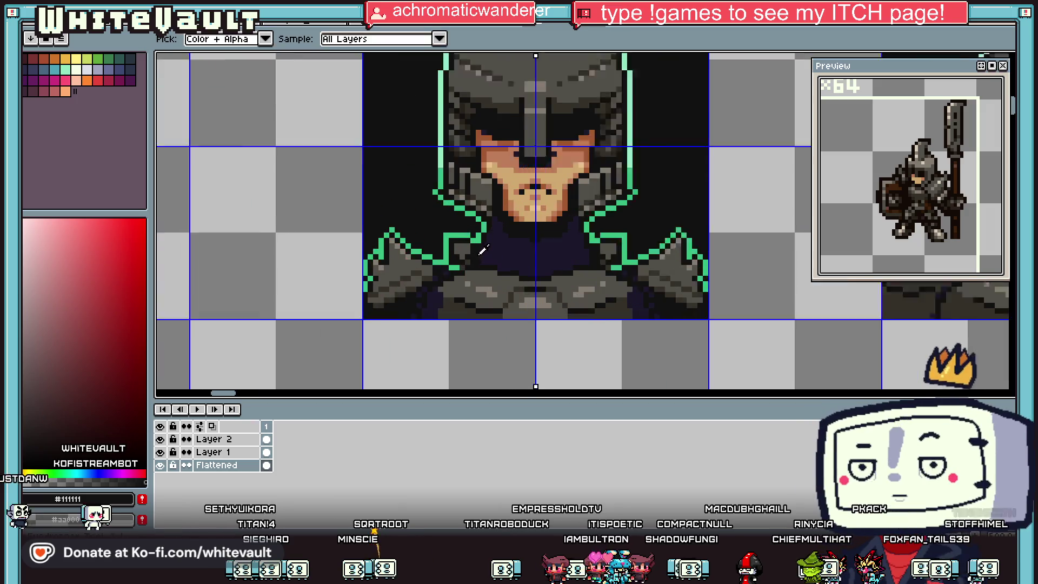
{"action": "left_click", "coordinate": [466, 236], "text": "alt"}
{"action": "scroll", "coordinate": [466, 237], "scroll_direction": "up", "scroll_amount": 1}
{"action": "left_click_drag", "start_coordinate": [486, 282], "coordinate": [503, 289]}
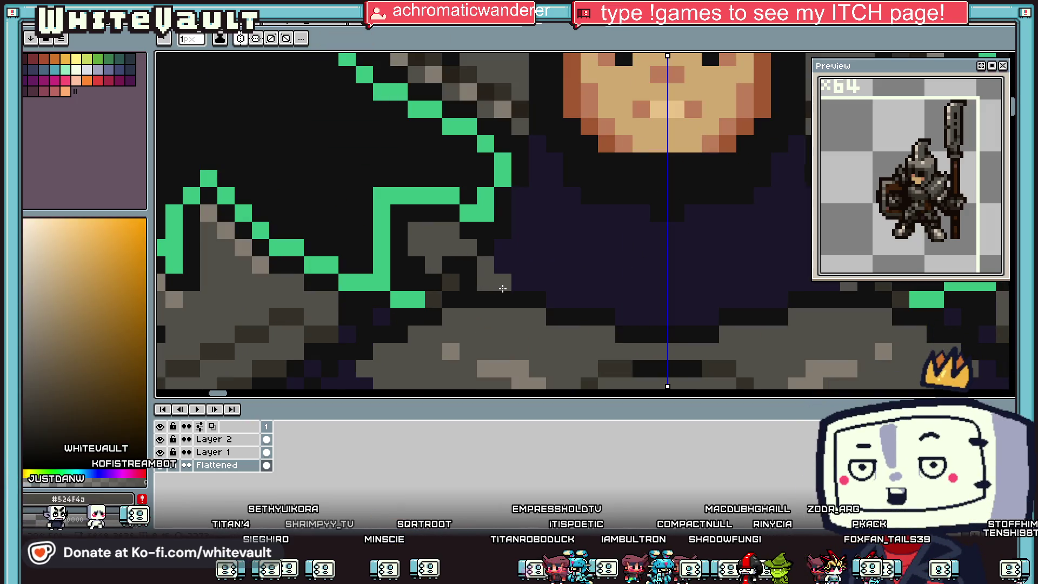
{"action": "left_click", "coordinate": [492, 252], "text": "alt"}
{"action": "left_click", "coordinate": [487, 280], "text": "alt"}
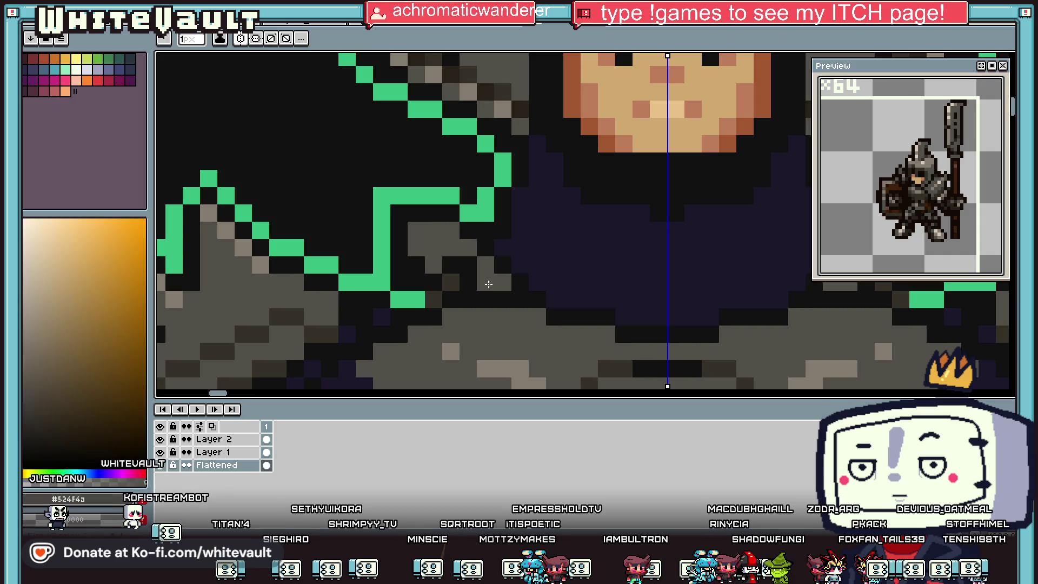
{"action": "left_click", "coordinate": [468, 265]}
{"action": "left_click", "coordinate": [449, 265]}
Paint mint outline pixels down the shoulder and blacken the stray green pixel ending the row
{"action": "scroll", "coordinate": [468, 274], "scroll_direction": "down", "scroll_amount": 2}
{"action": "scroll", "coordinate": [469, 274], "scroll_direction": "down", "scroll_amount": 2}
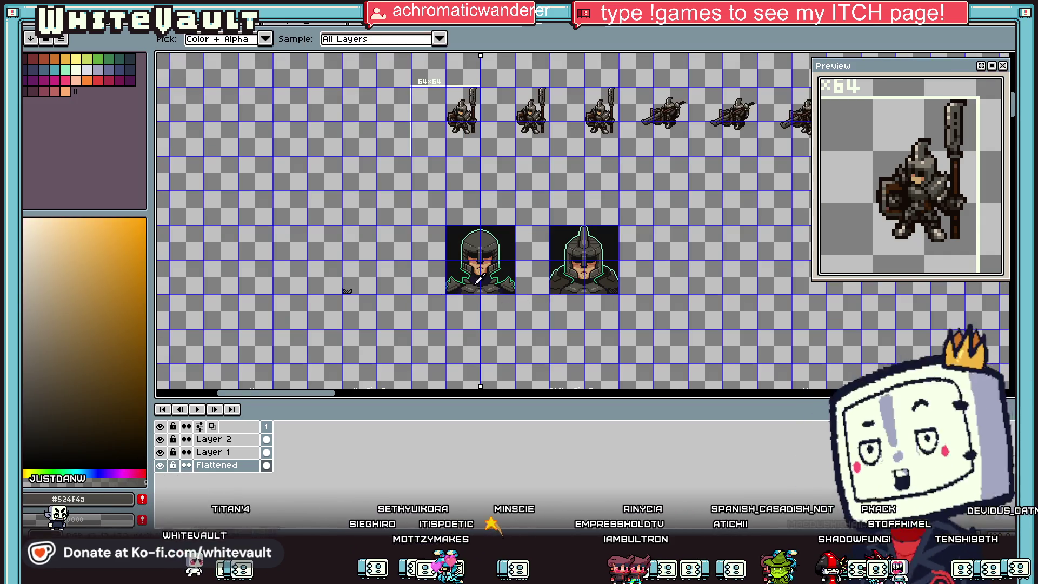
{"action": "scroll", "coordinate": [481, 278], "scroll_direction": "up", "scroll_amount": 3}
{"action": "scroll", "coordinate": [475, 275], "scroll_direction": "up", "scroll_amount": 1}
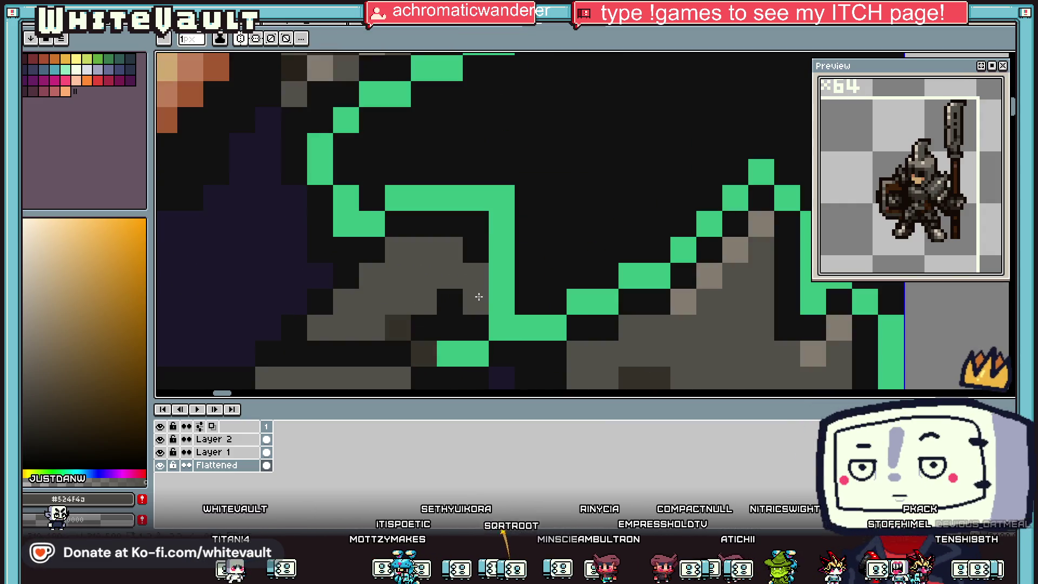
{"action": "left_click", "coordinate": [502, 275], "text": "alt"}
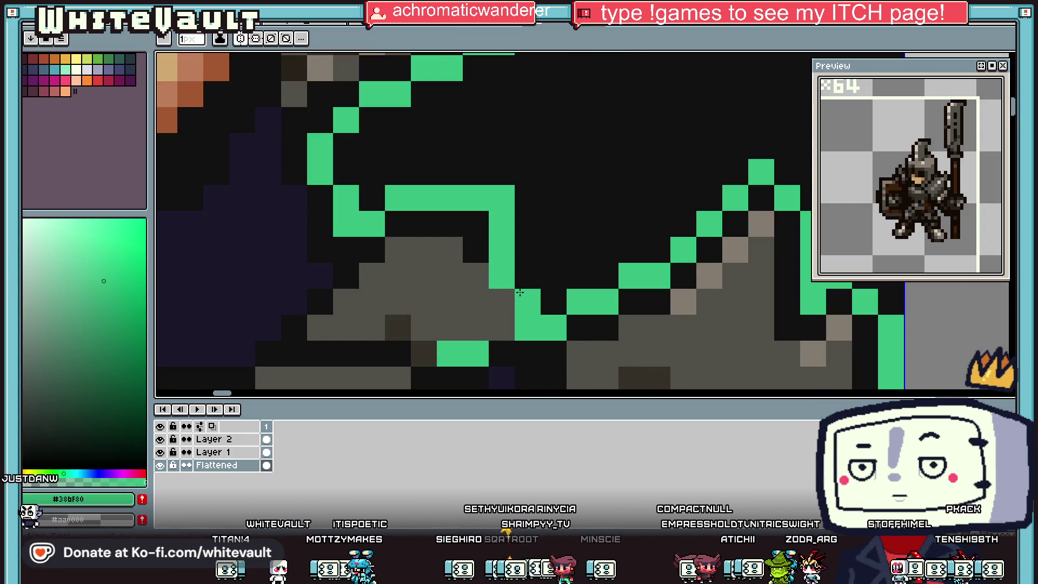
{"action": "left_click", "coordinate": [527, 276]}
{"action": "left_click", "coordinate": [527, 302], "text": "alt"}
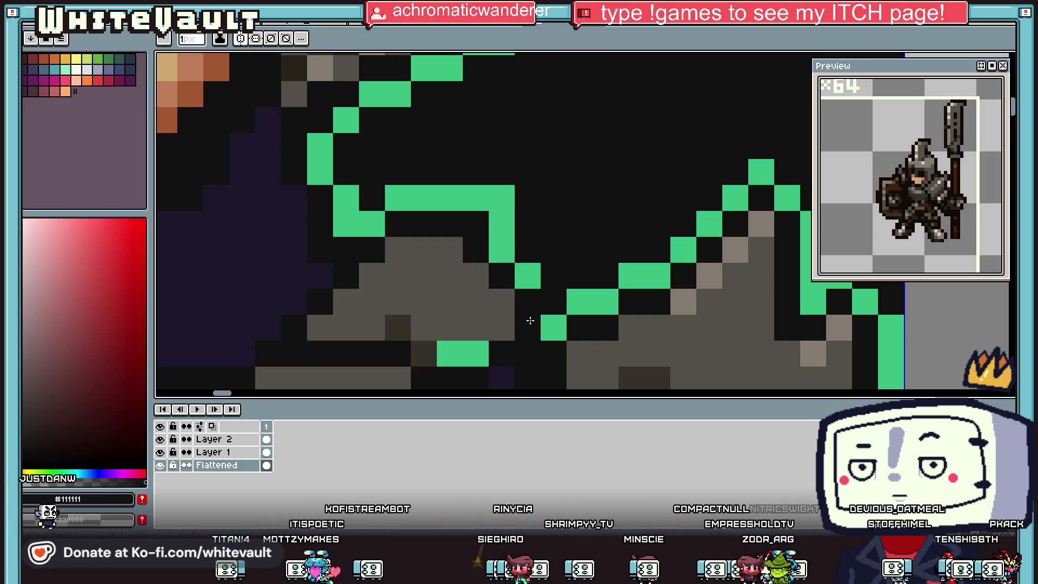
{"action": "left_click", "coordinate": [530, 325], "text": "alt"}
{"action": "scroll", "coordinate": [546, 303], "scroll_direction": "down", "scroll_amount": 3}
{"action": "scroll", "coordinate": [559, 308], "scroll_direction": "up", "scroll_amount": 3}
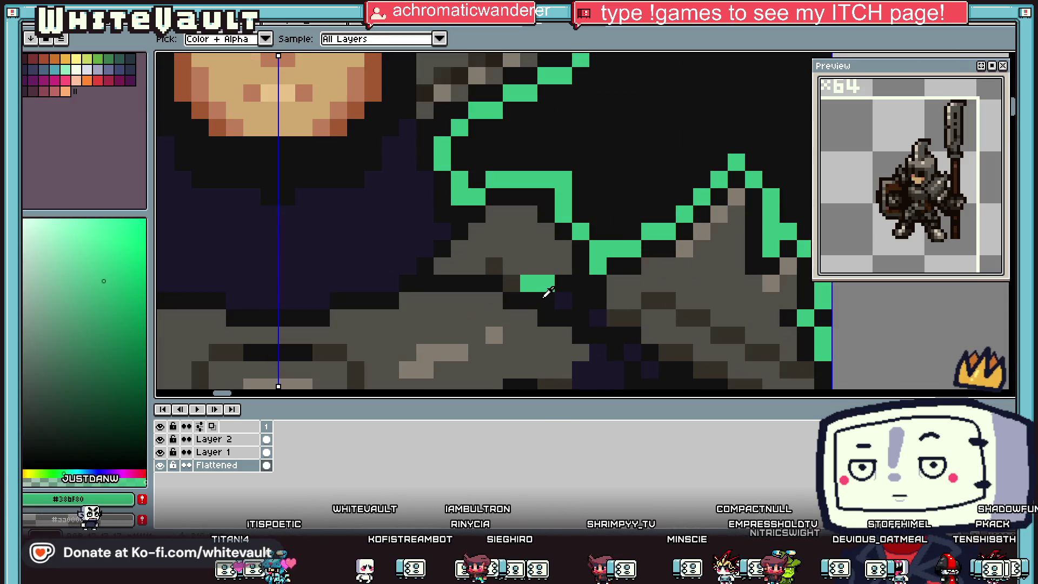
{"action": "left_click", "coordinate": [530, 284], "text": "alt"}
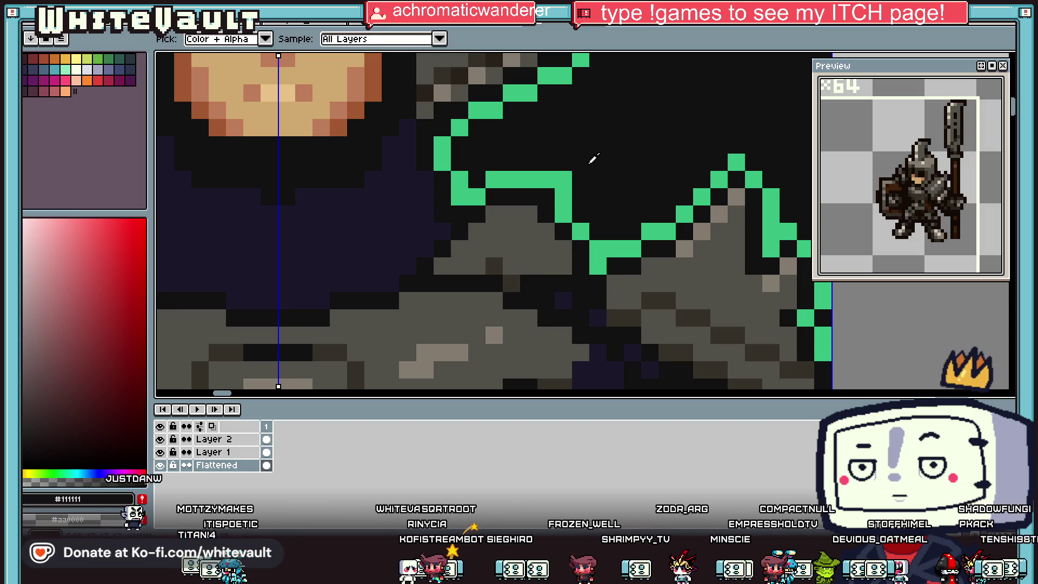
{"action": "left_click", "coordinate": [559, 174]}
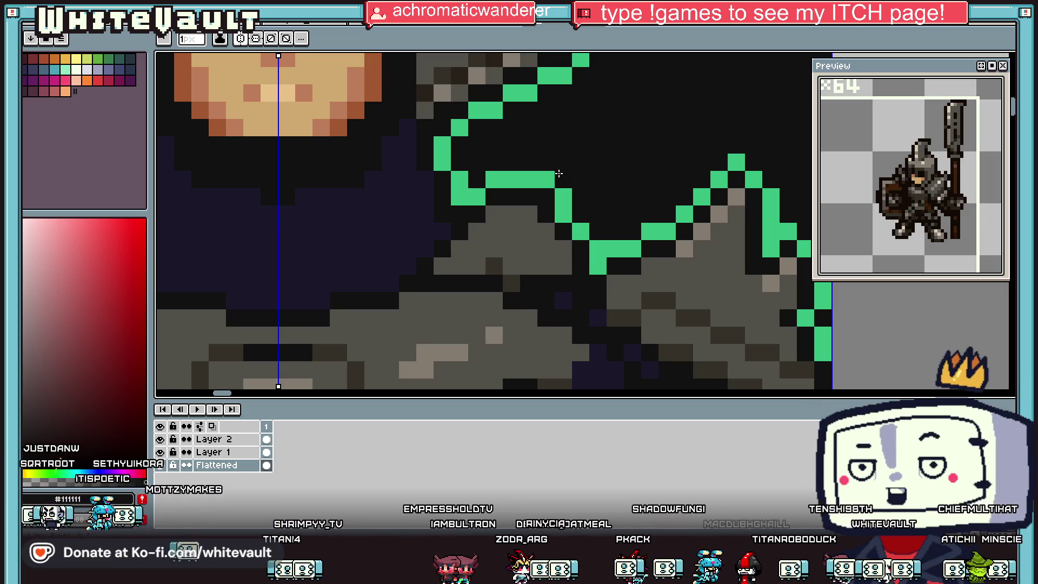
{"action": "scroll", "coordinate": [559, 173], "scroll_direction": "down", "scroll_amount": 4}
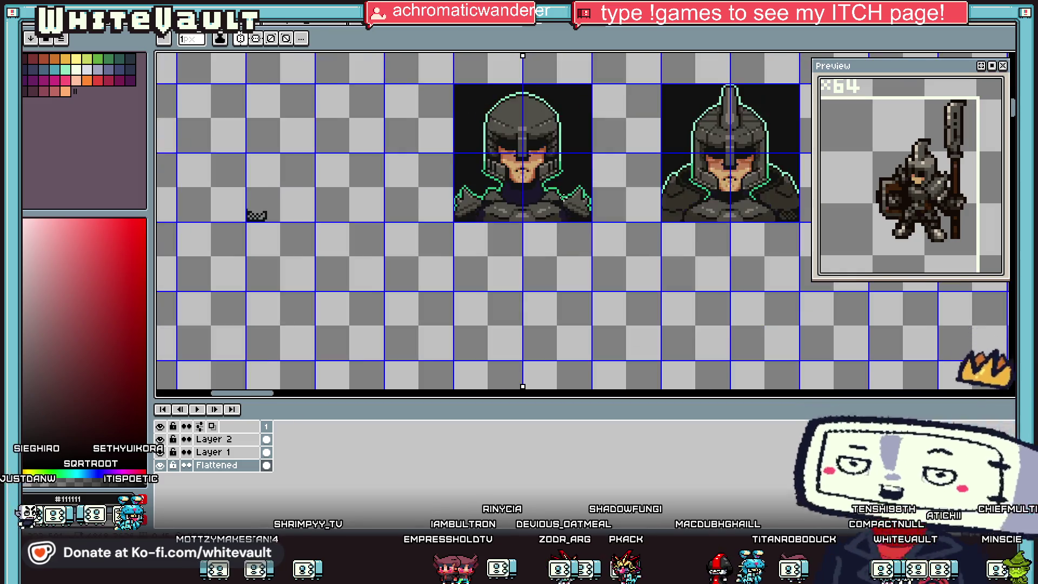
Paint a mirrored mid-grey #524f4a pixel on the chest armour
{"action": "scroll", "coordinate": [560, 199], "scroll_direction": "up", "scroll_amount": 4}
{"action": "scroll", "coordinate": [524, 216], "scroll_direction": "up", "scroll_amount": 1}
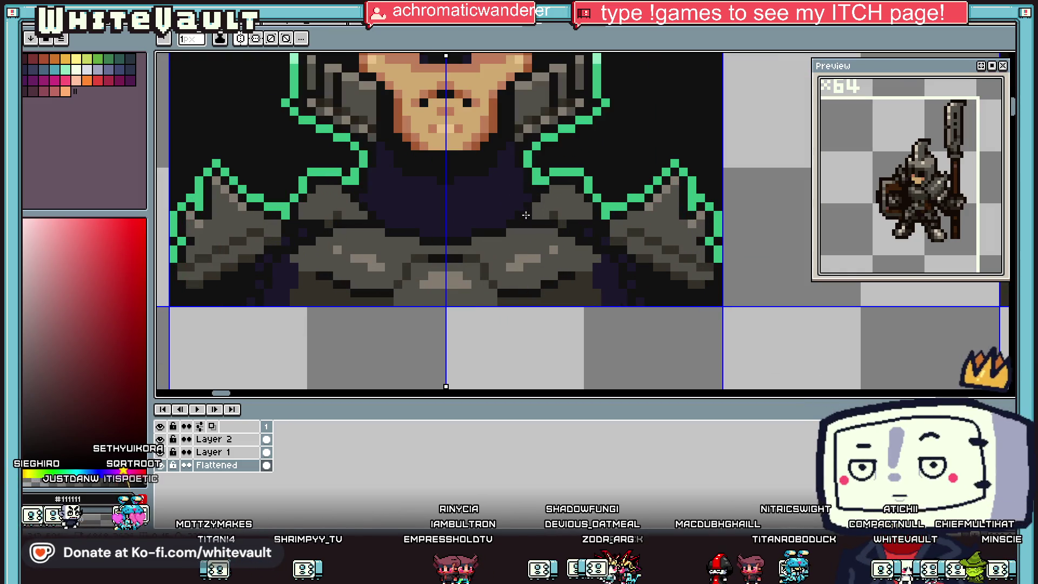
{"action": "left_click", "coordinate": [537, 204], "text": "alt"}
{"action": "scroll", "coordinate": [521, 216], "scroll_direction": "up", "scroll_amount": 1}
{"action": "left_click", "coordinate": [474, 228]}
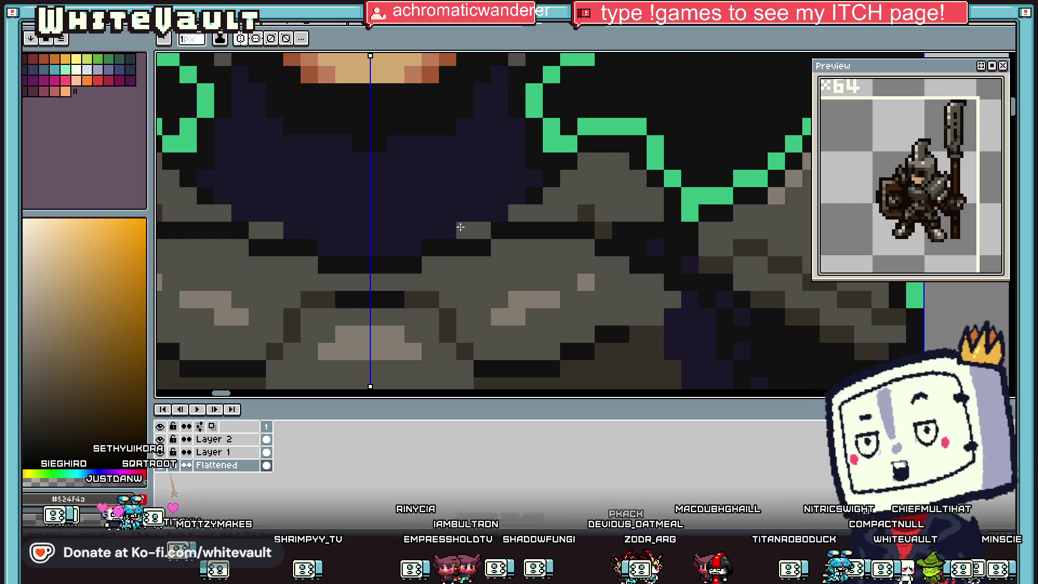
Add dark brown #353129 shading pixels and a mirrored dark row across the shoulders
{"action": "left_click", "coordinate": [555, 176], "text": "alt"}
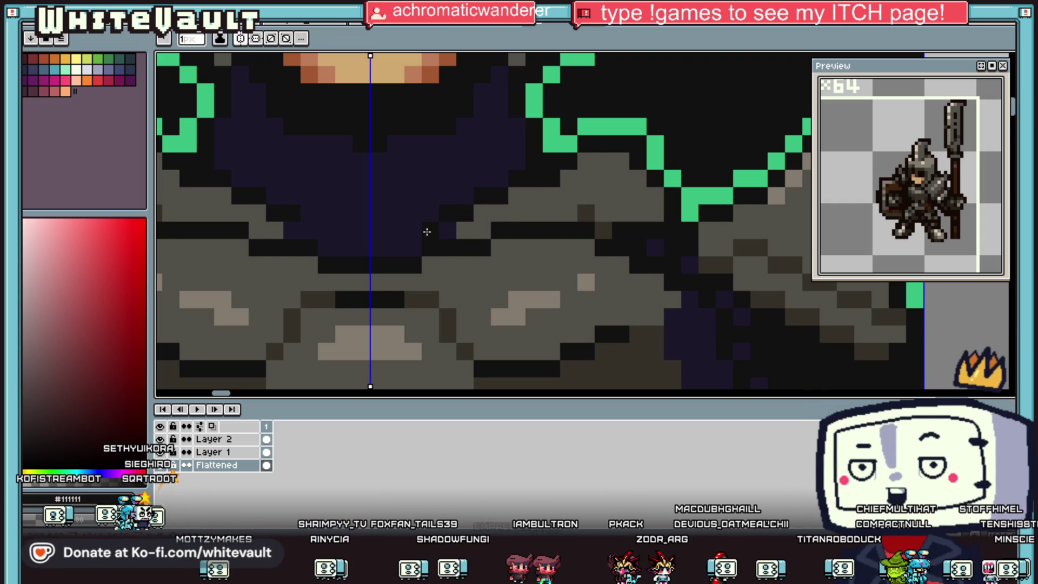
{"action": "left_click", "coordinate": [586, 212], "text": "alt"}
{"action": "left_click", "coordinate": [452, 229]}
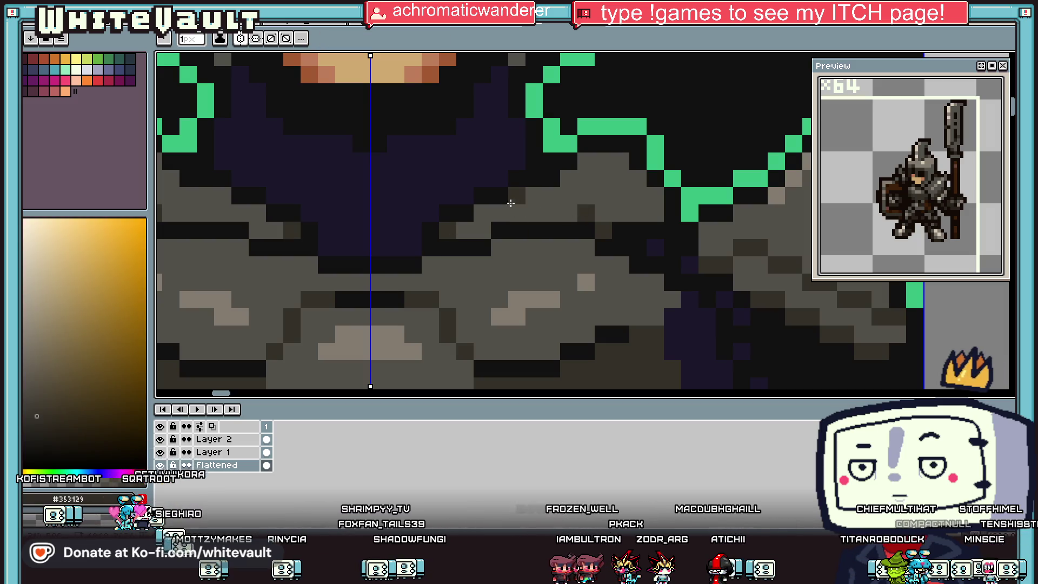
{"action": "scroll", "coordinate": [539, 206], "scroll_direction": "down", "scroll_amount": 5}
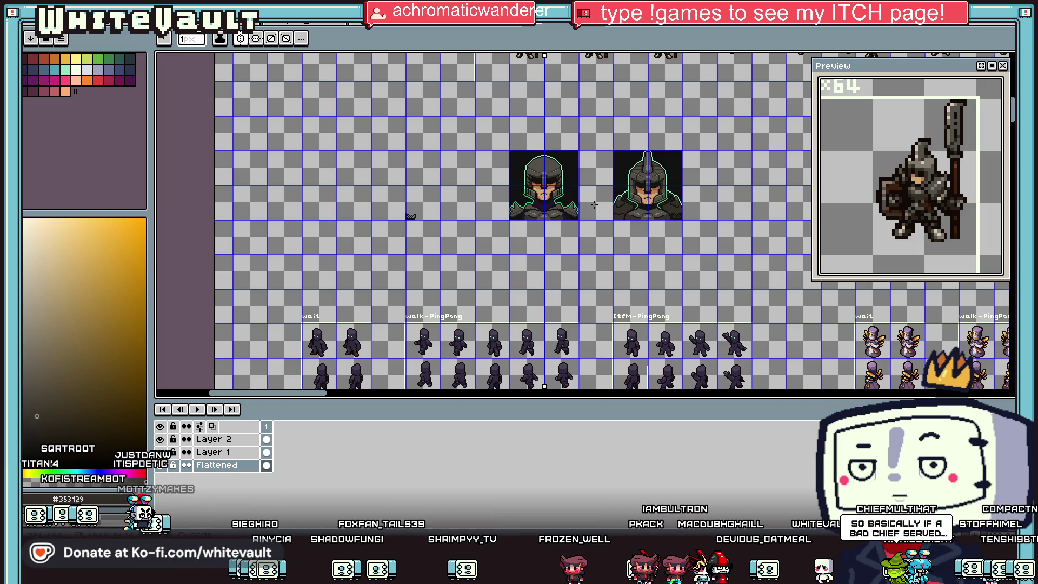
{"action": "scroll", "coordinate": [566, 200], "scroll_direction": "up", "scroll_amount": 5}
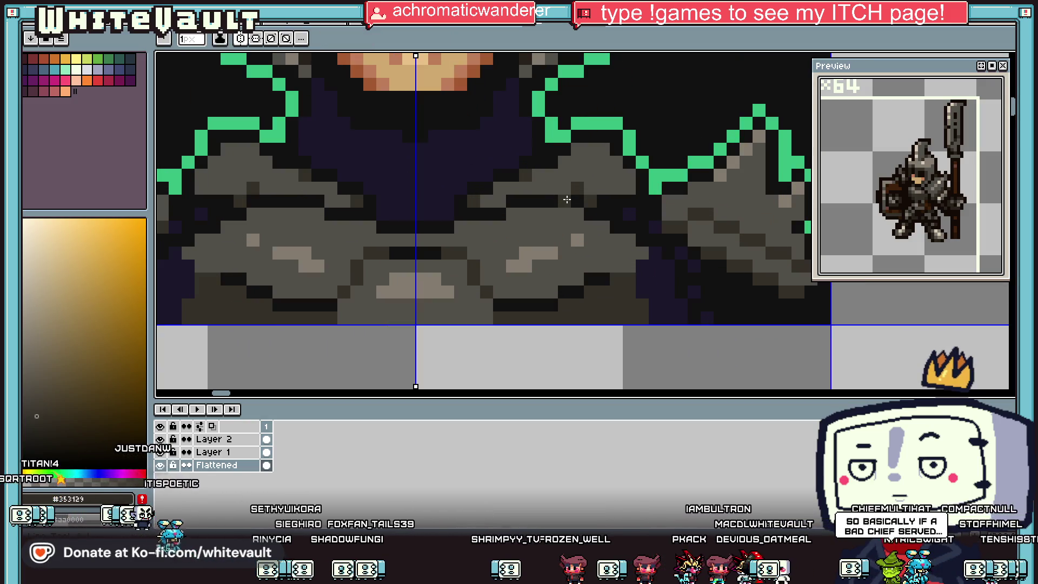
{"action": "left_click_drag", "start_coordinate": [566, 199], "coordinate": [518, 203]}
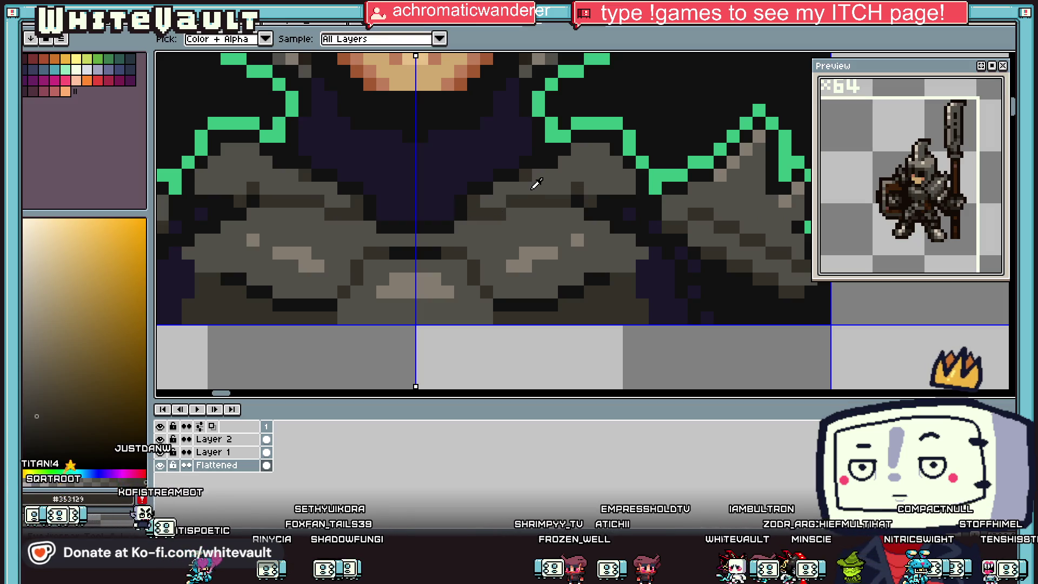
{"action": "left_click", "coordinate": [531, 184], "text": "alt"}
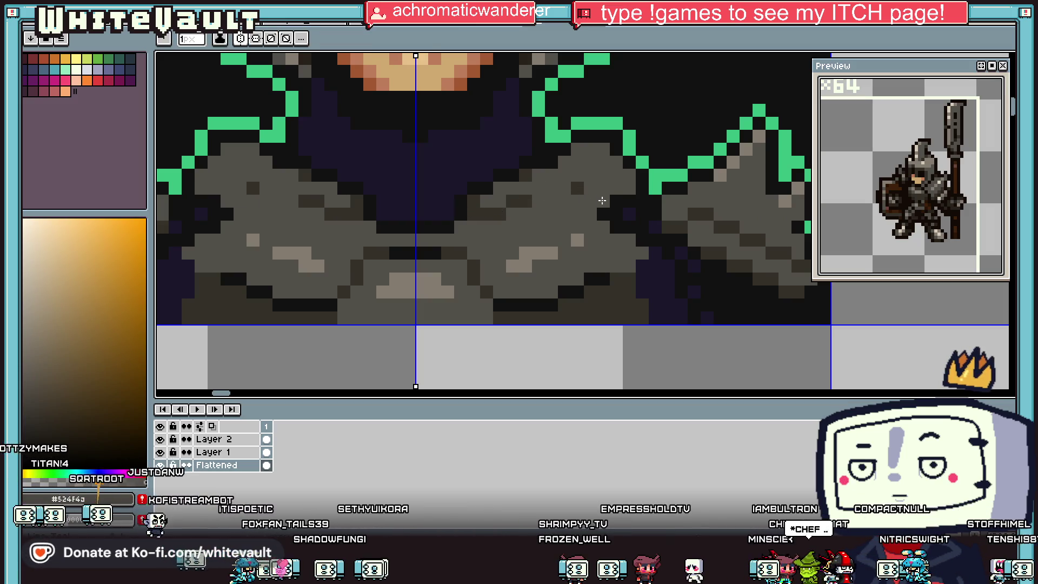
{"action": "left_click", "coordinate": [676, 212], "text": "alt"}
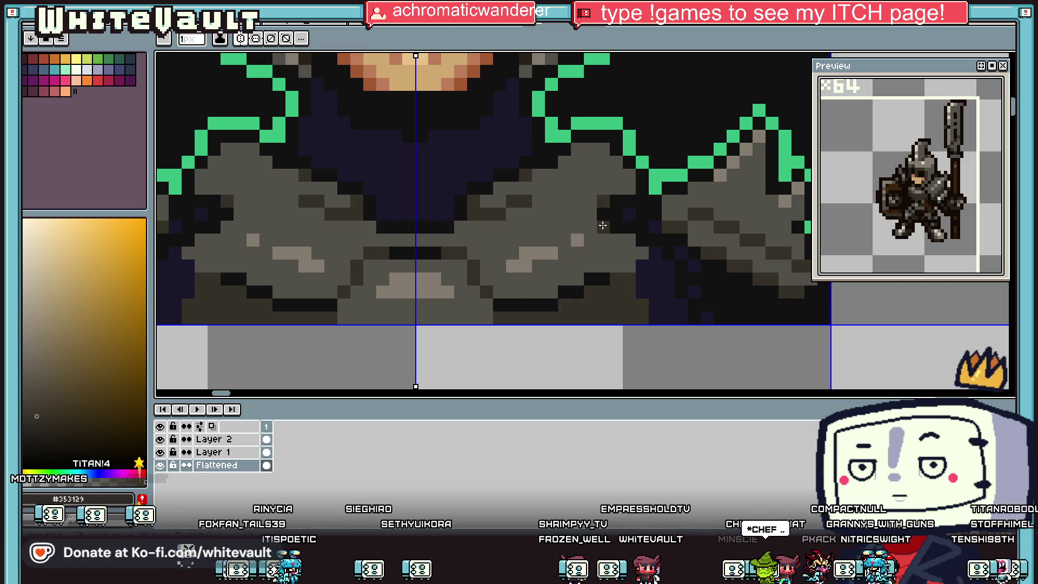
{"action": "left_click", "coordinate": [605, 276], "text": "alt"}
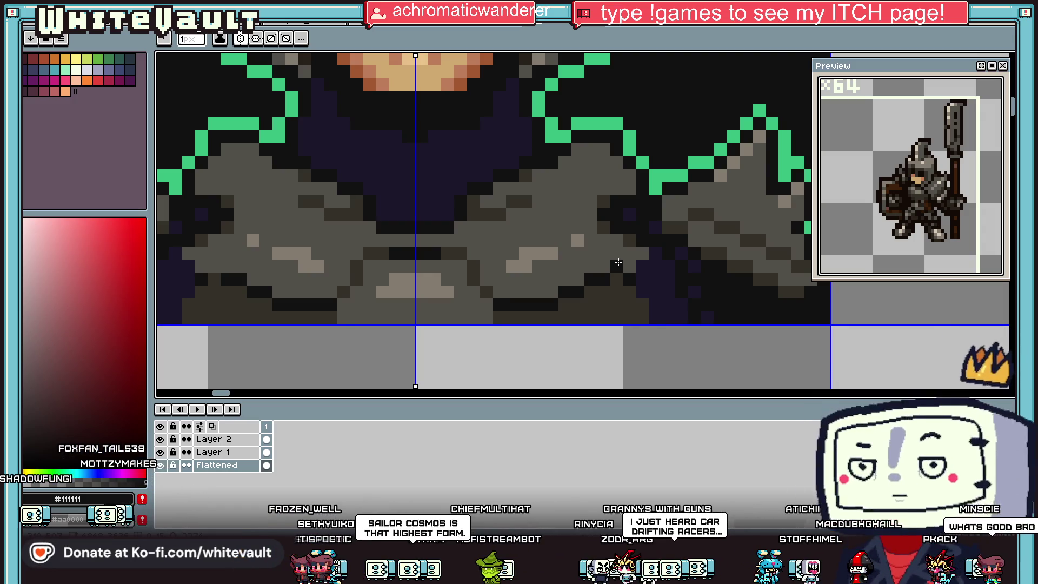
{"action": "scroll", "coordinate": [551, 200], "scroll_direction": "down", "scroll_amount": 3}
{"action": "scroll", "coordinate": [535, 199], "scroll_direction": "down", "scroll_amount": 2}
{"action": "scroll", "coordinate": [535, 199], "scroll_direction": "up", "scroll_amount": 2}
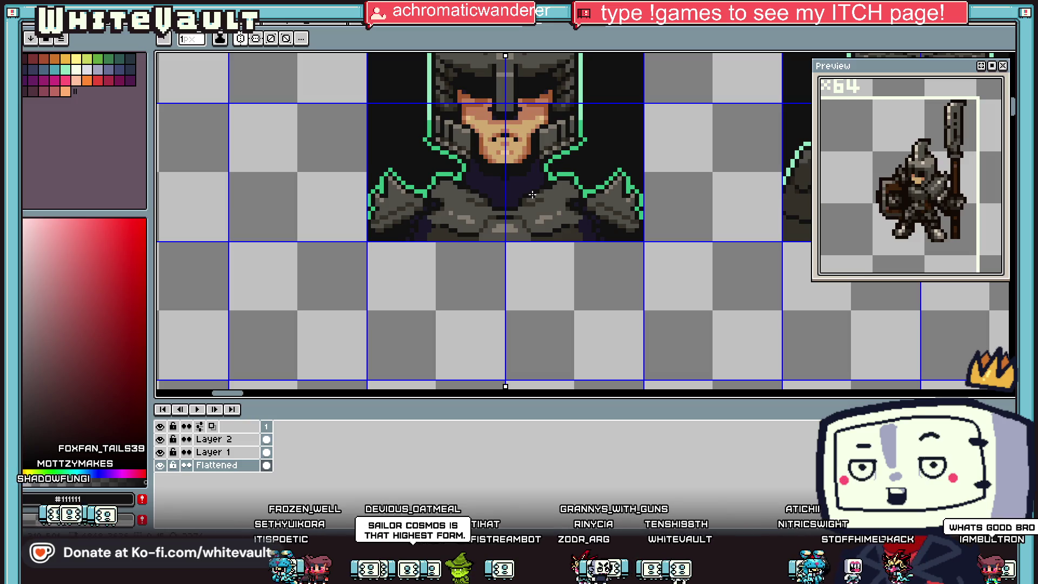
{"action": "key", "text": "i"}
{"action": "key", "text": "b"}
{"action": "scroll", "coordinate": [542, 192], "scroll_direction": "up", "scroll_amount": 2}
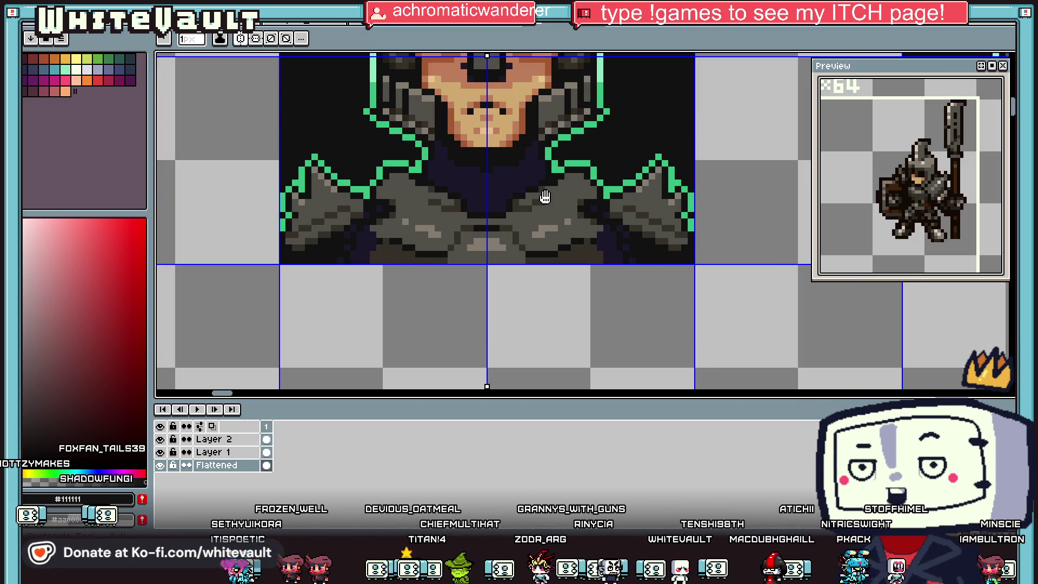
{"action": "left_click", "coordinate": [550, 197], "text": "alt"}
{"action": "scroll", "coordinate": [546, 200], "scroll_direction": "up", "scroll_amount": 2}
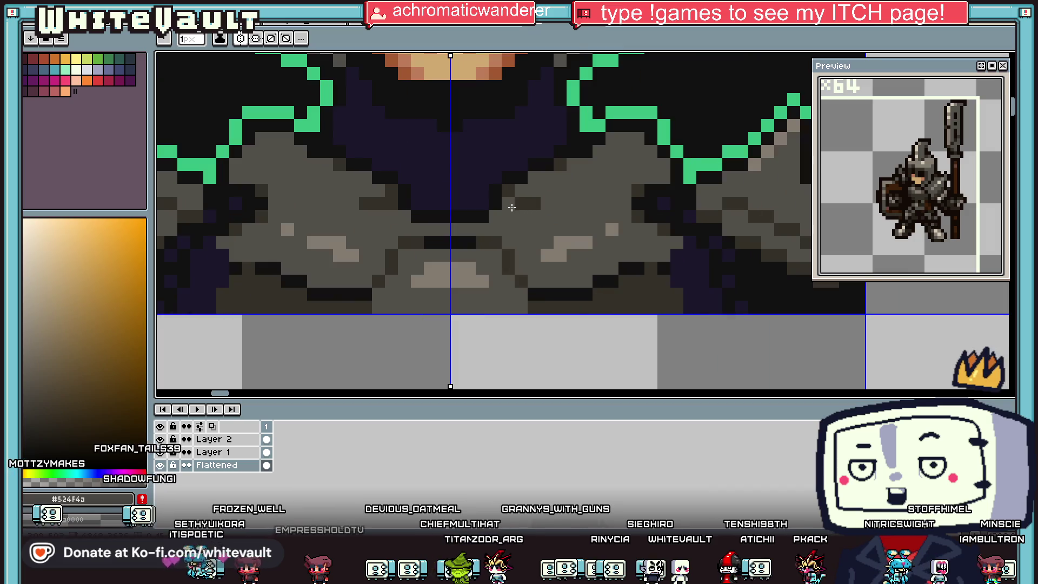
{"action": "key", "text": "i"}
{"action": "scroll", "coordinate": [545, 204], "scroll_direction": "down", "scroll_amount": 5}
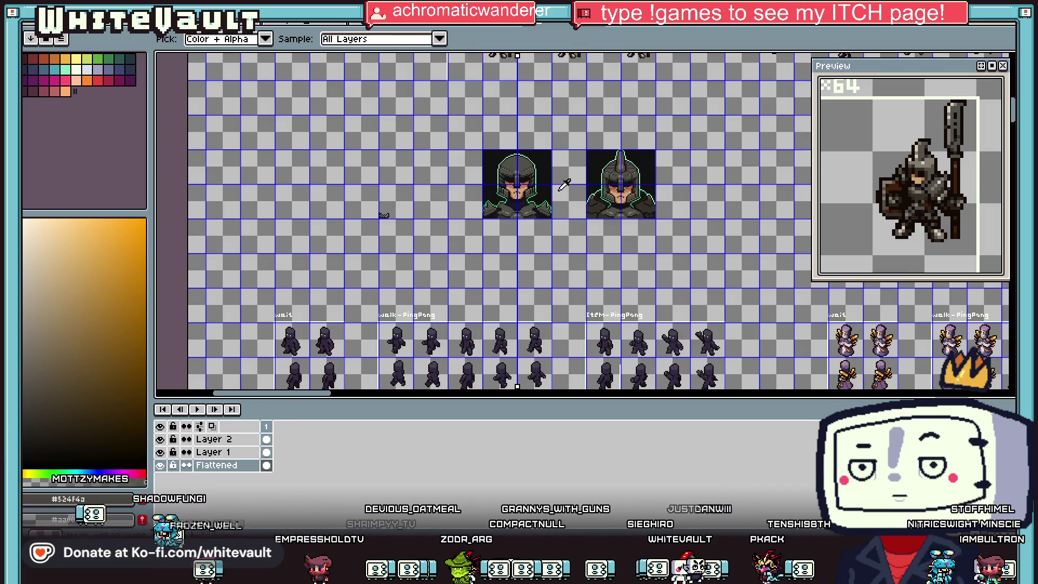
{"action": "scroll", "coordinate": [541, 199], "scroll_direction": "up", "scroll_amount": 3}
{"action": "key", "text": "b"}
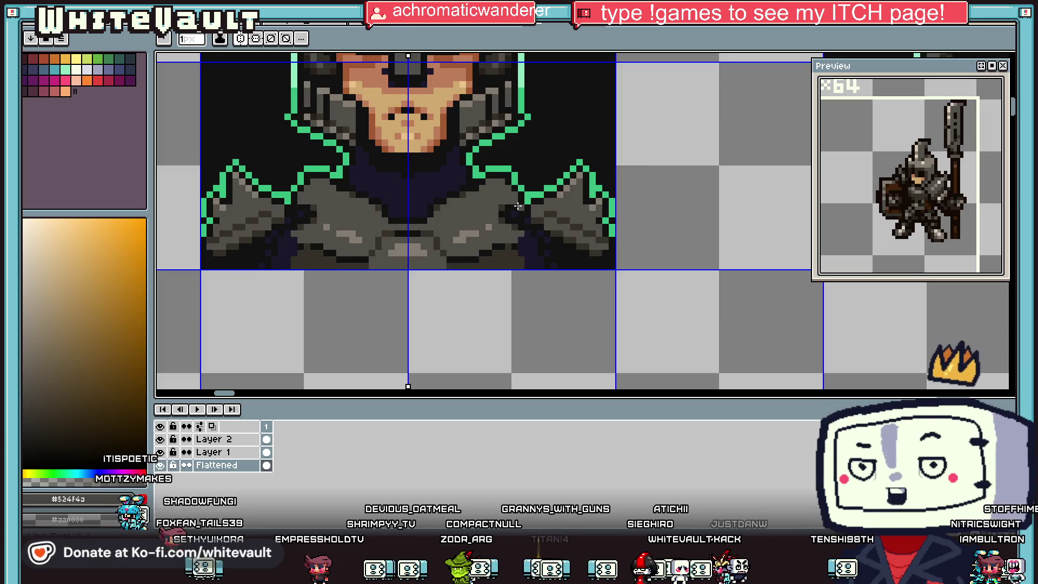
{"action": "scroll", "coordinate": [522, 249], "scroll_direction": "up", "scroll_amount": 2}
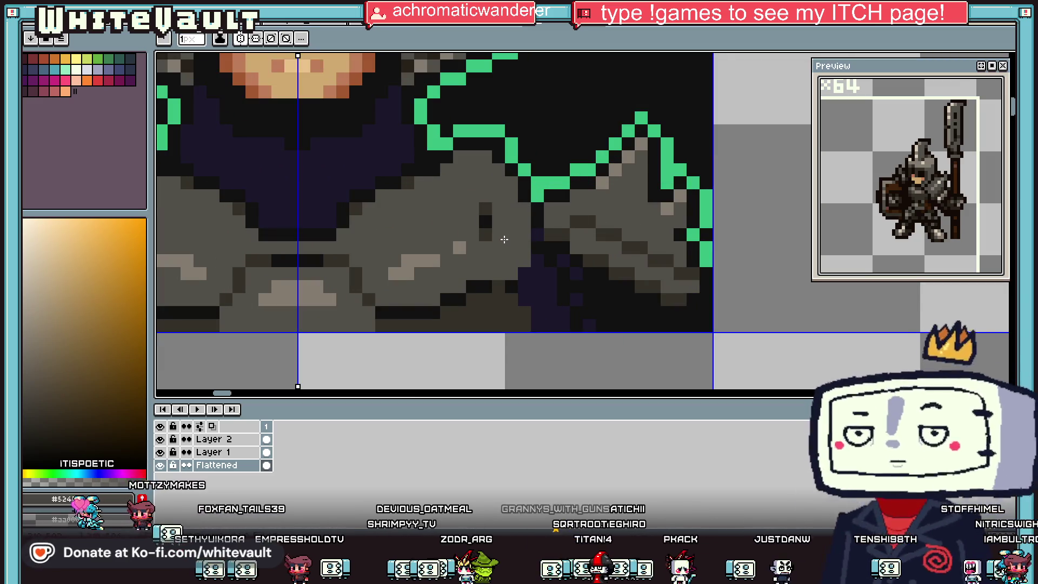
{"action": "key", "text": "i"}
{"action": "scroll", "coordinate": [533, 233], "scroll_direction": "down", "scroll_amount": 5}
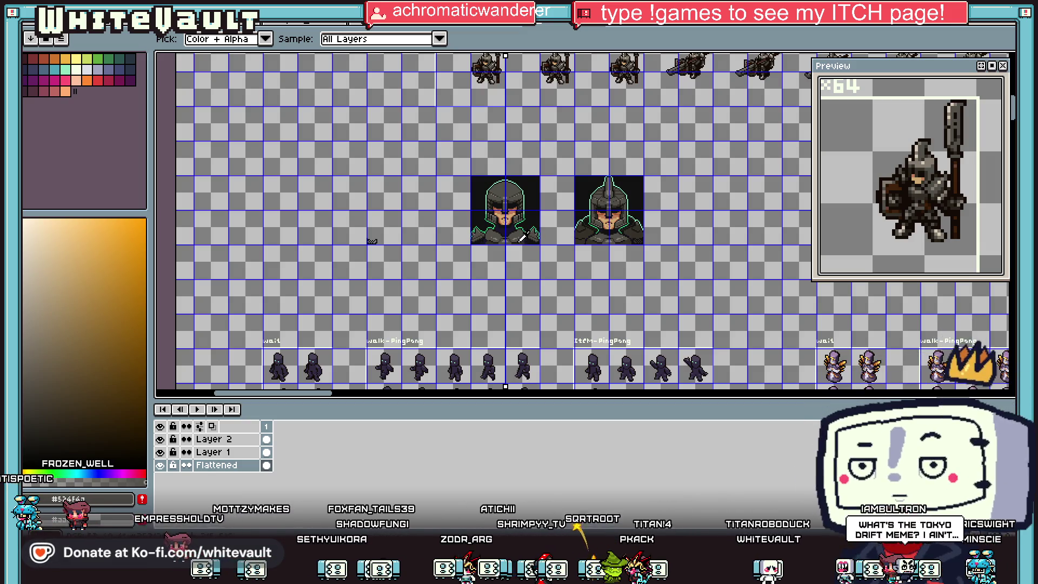
{"action": "scroll", "coordinate": [521, 248], "scroll_direction": "up", "scroll_amount": 1}
{"action": "key", "text": "v"}
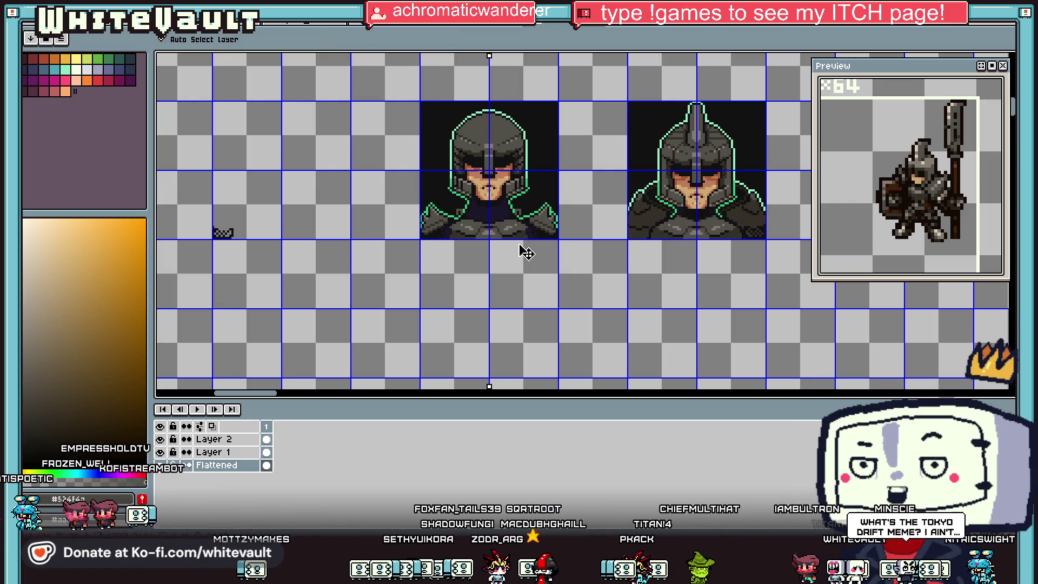
{"action": "key", "text": "i"}
{"action": "scroll", "coordinate": [516, 198], "scroll_direction": "up", "scroll_amount": 1}
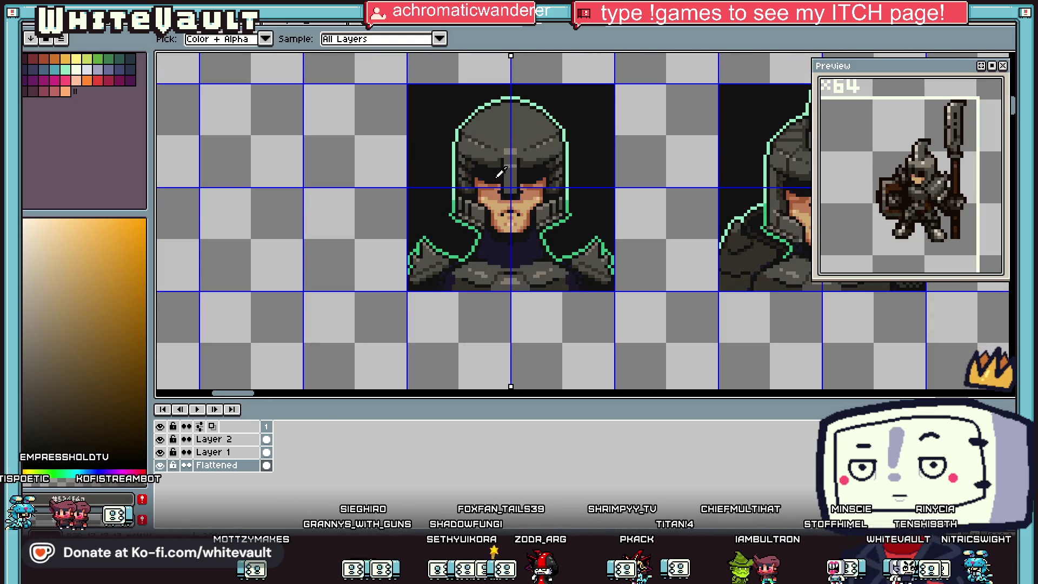
{"action": "scroll", "coordinate": [537, 146], "scroll_direction": "down", "scroll_amount": 1}
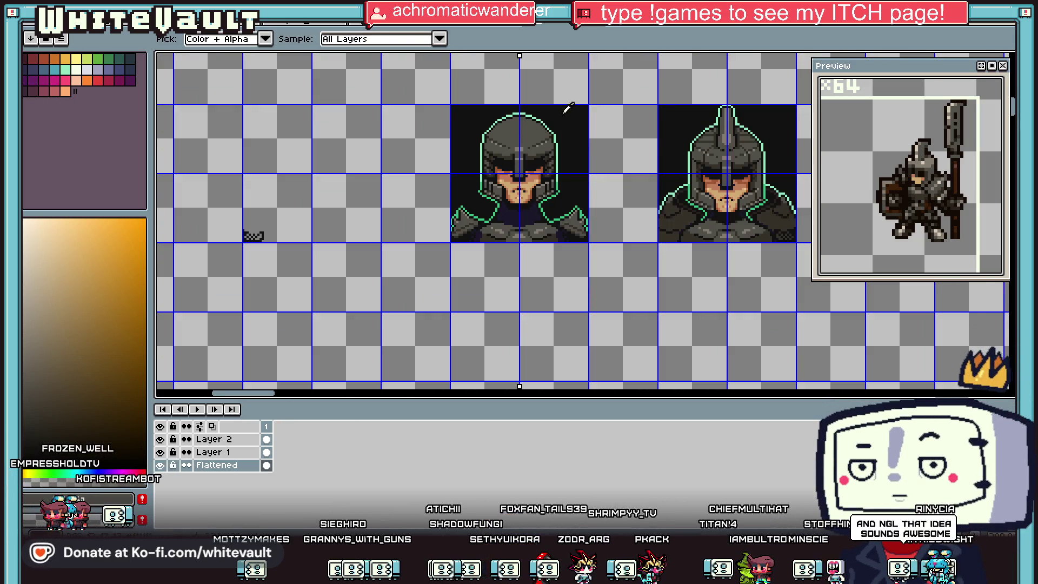
{"action": "scroll", "coordinate": [506, 161], "scroll_direction": "up", "scroll_amount": 3}
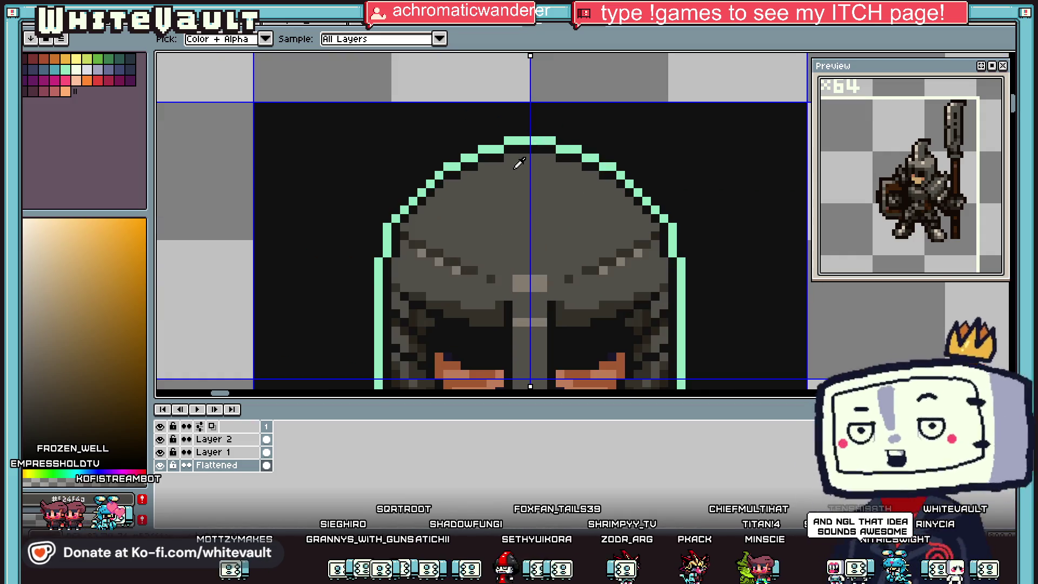
Flood-fill the dark gaps between the helmet's top spikes and at the crest top with grey
{"action": "key", "text": "b"}
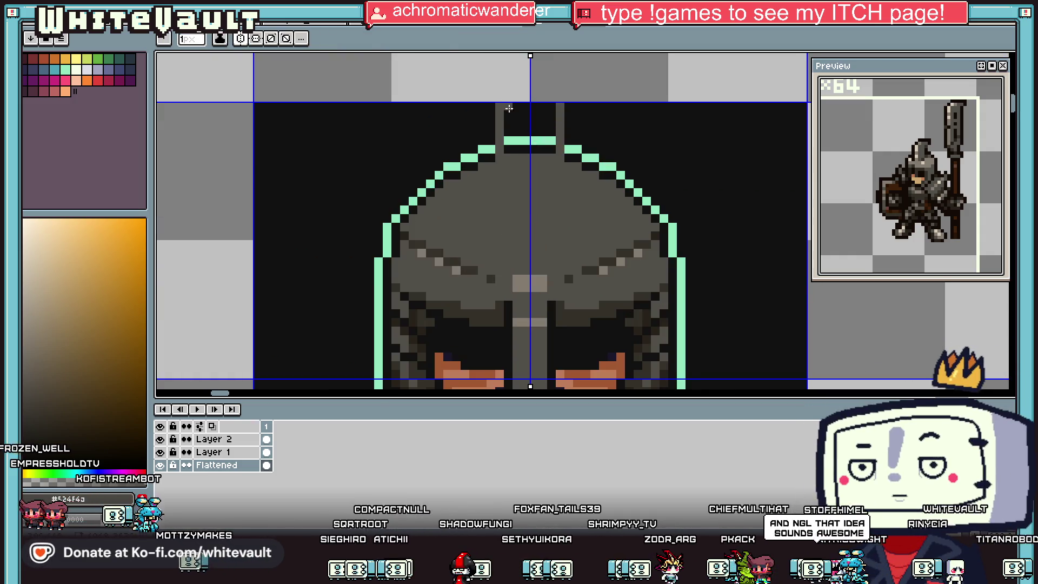
{"action": "key", "text": "g"}
{"action": "left_click", "coordinate": [516, 127]}
{"action": "left_click", "coordinate": [518, 145]}
Extend the mirrored mint outline upward along both sides of the crest
{"action": "key", "text": "i"}
{"action": "left_click", "coordinate": [489, 149]}
{"action": "key", "text": "b"}
{"action": "left_click_drag", "start_coordinate": [491, 142], "coordinate": [493, 125]}
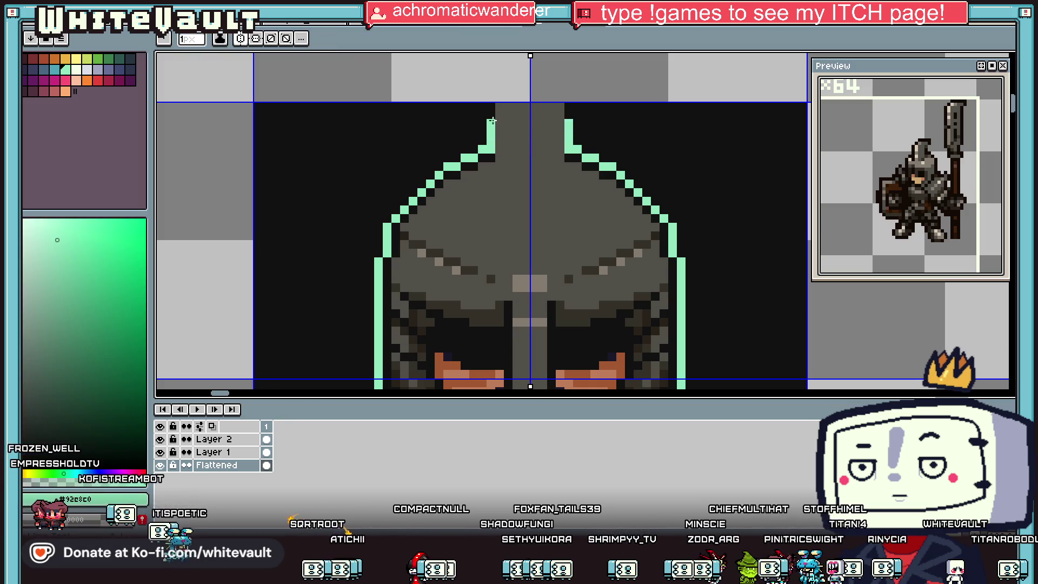
{"action": "scroll", "coordinate": [493, 101], "scroll_direction": "down", "scroll_amount": 3}
{"action": "key", "text": "i"}
{"action": "scroll", "coordinate": [515, 164], "scroll_direction": "up", "scroll_amount": 3}
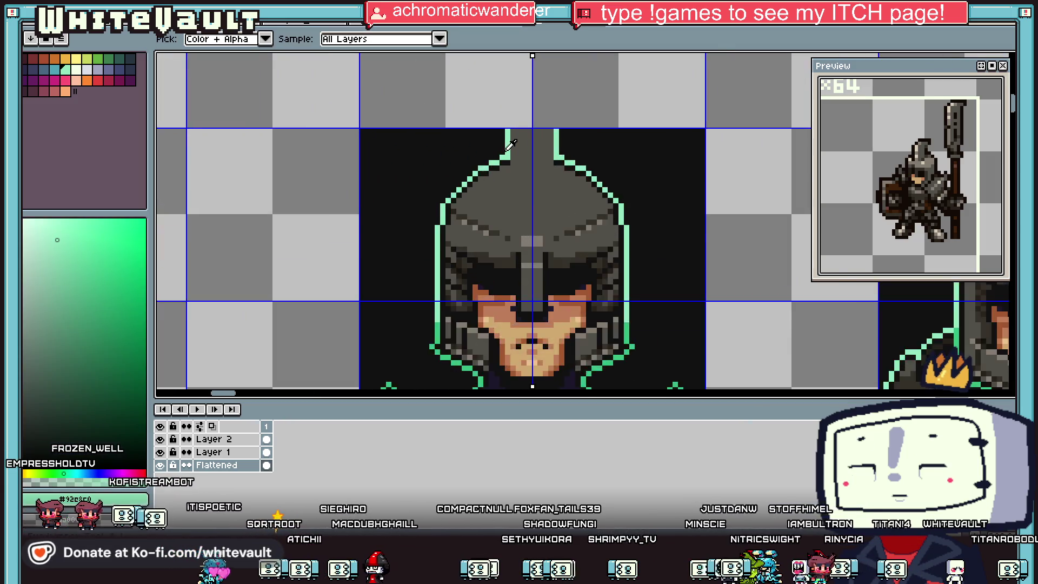
{"action": "left_click", "coordinate": [513, 167]}
{"action": "key", "text": "b"}
{"action": "key", "text": "i"}
{"action": "left_click", "coordinate": [500, 160]}
{"action": "key", "text": "b"}
{"action": "left_click_drag", "start_coordinate": [501, 157], "coordinate": [501, 116]}
Draw near-black #111111 lines down the crest edges, then sample #353129 and #847c70 greys
{"action": "key", "text": "i"}
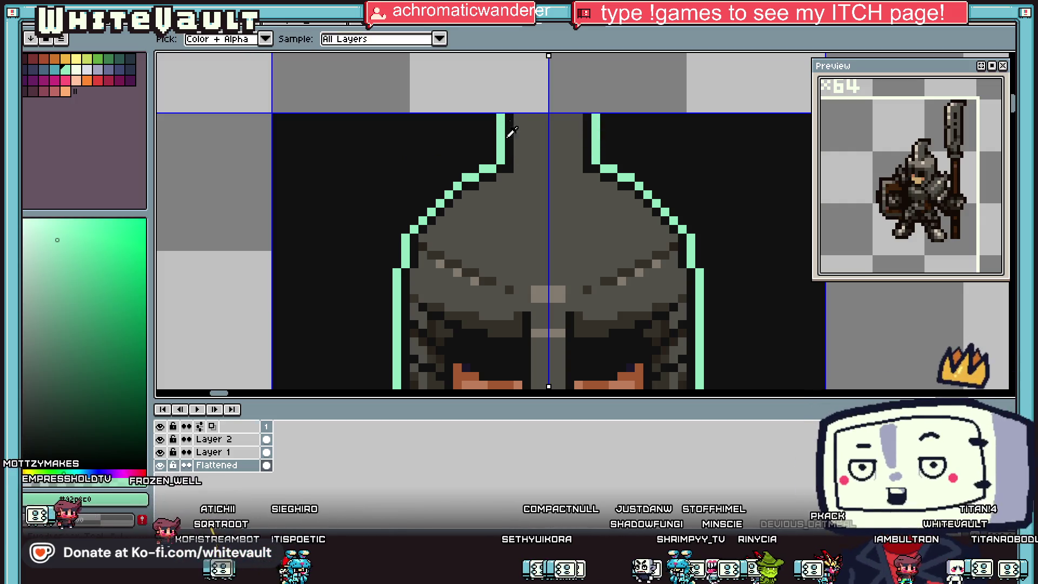
{"action": "left_click", "coordinate": [510, 169]}
{"action": "key", "text": "b"}
{"action": "left_click_drag", "start_coordinate": [509, 173], "coordinate": [510, 234]}
{"action": "key", "text": "i"}
{"action": "left_click", "coordinate": [495, 290]}
{"action": "key", "text": "b"}
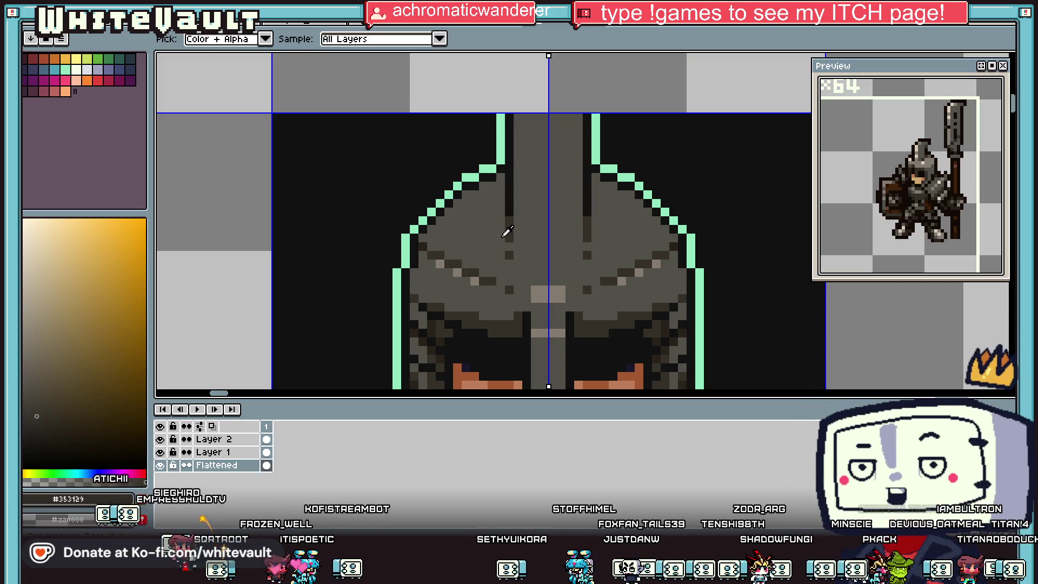
{"action": "scroll", "coordinate": [505, 216], "scroll_direction": "up", "scroll_amount": 2}
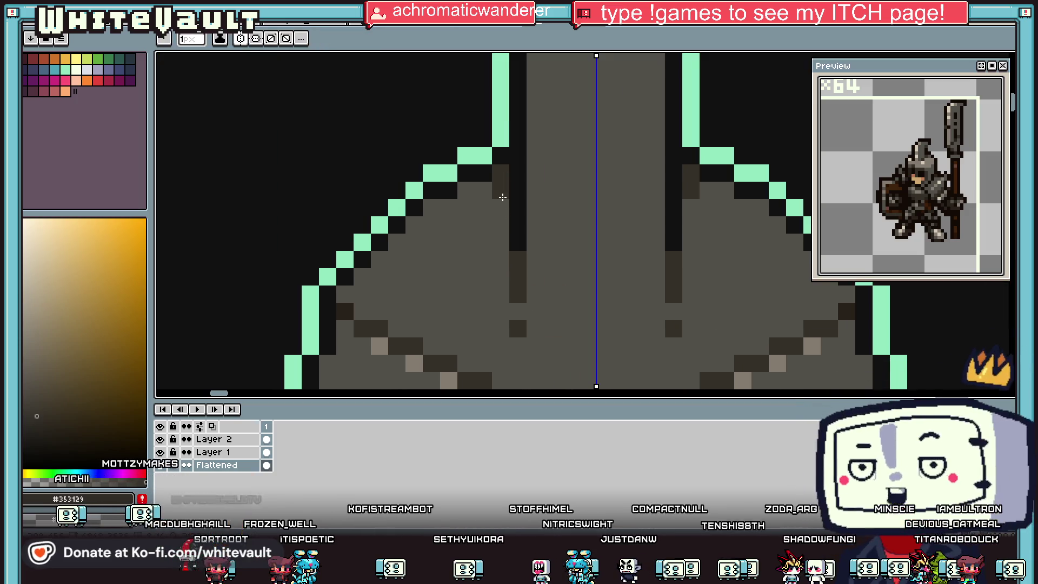
{"action": "scroll", "coordinate": [434, 306], "scroll_direction": "down", "scroll_amount": 3}
{"action": "scroll", "coordinate": [434, 307], "scroll_direction": "down", "scroll_amount": 2}
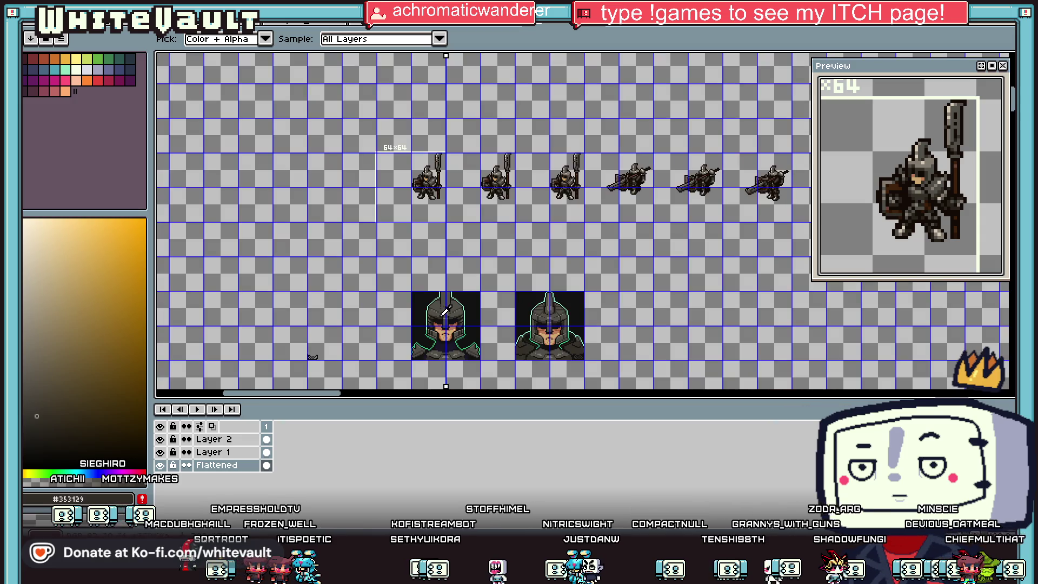
{"action": "scroll", "coordinate": [452, 251], "scroll_direction": "up", "scroll_amount": 4}
{"action": "left_click", "coordinate": [452, 252], "text": "alt"}
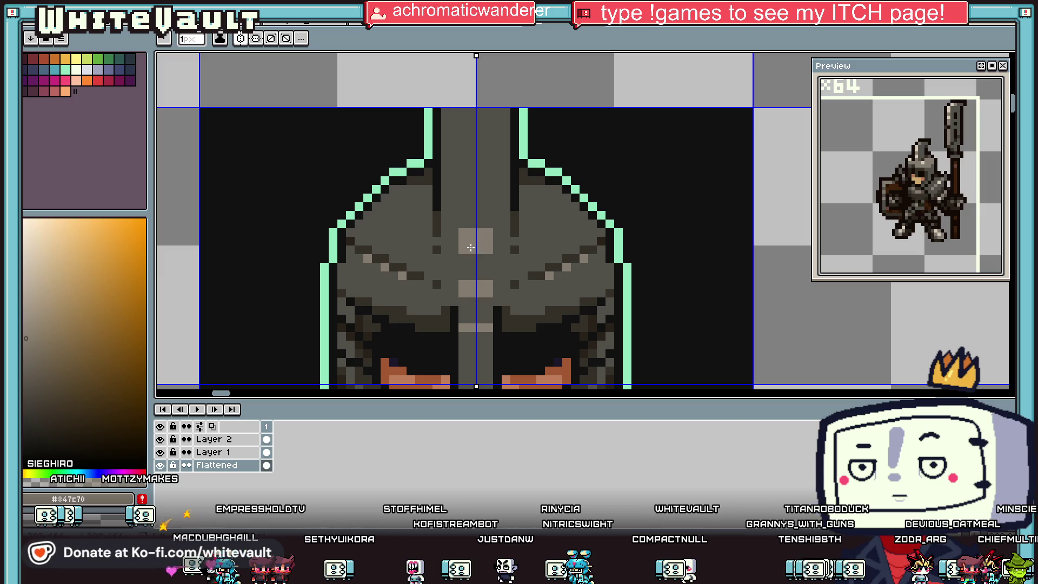
Paint light grey #847c70 down the crest's centre column and mirrored strips, undoing a stray flood fill
{"action": "left_click_drag", "start_coordinate": [471, 181], "coordinate": [481, 205]}
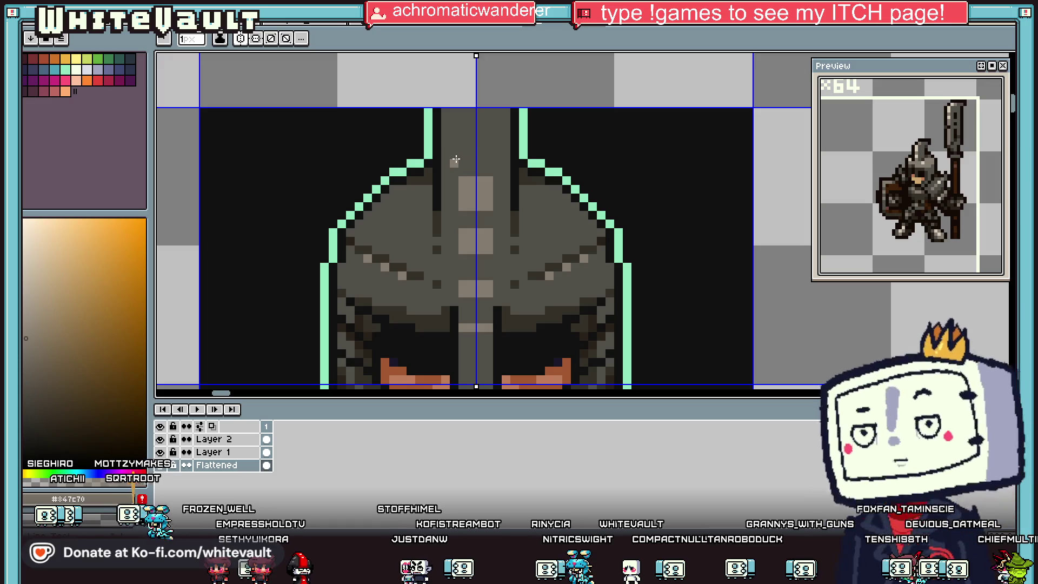
{"action": "left_click_drag", "start_coordinate": [453, 165], "coordinate": [453, 126]}
{"action": "key", "text": "g"}
{"action": "left_click", "coordinate": [482, 142]}
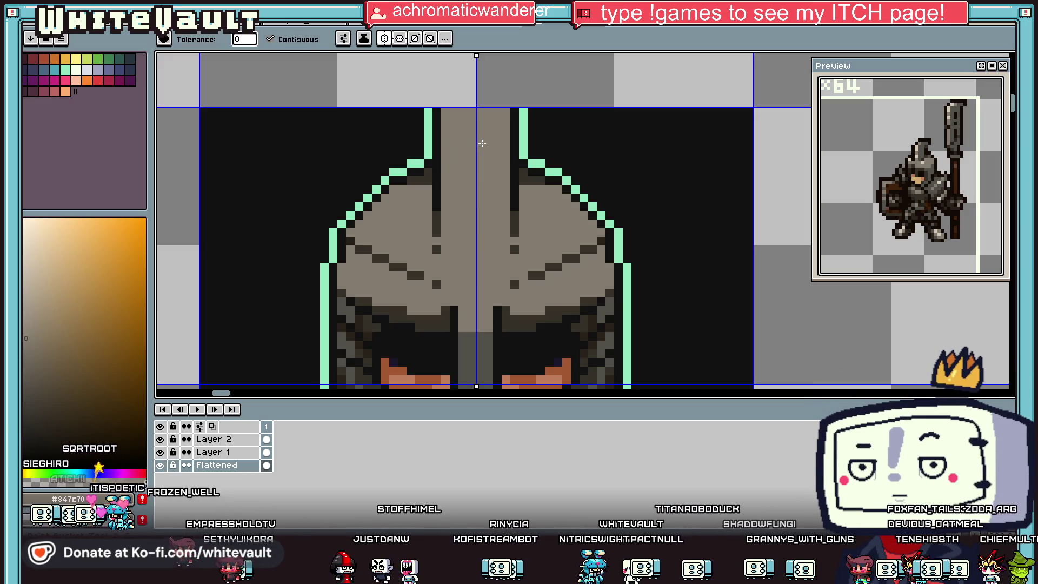
{"action": "scroll", "coordinate": [482, 143], "scroll_direction": "down", "scroll_amount": 3}
{"action": "key", "text": "ctrl+z"}
{"action": "scroll", "coordinate": [479, 144], "scroll_direction": "up", "scroll_amount": 5}
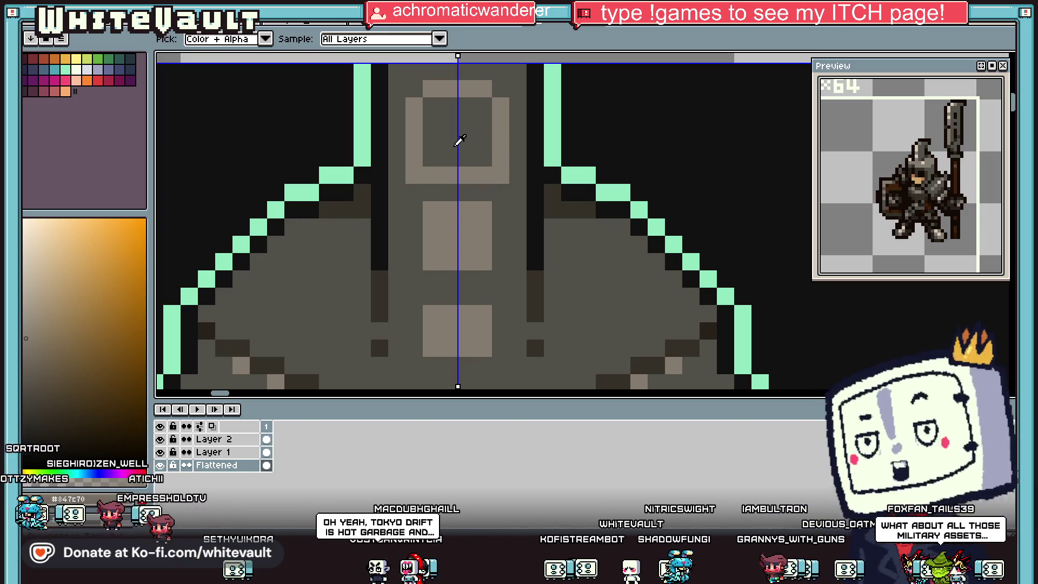
Fill a crest plate light grey and add light grey pixels above the centre block
{"action": "left_click", "coordinate": [456, 115]}
{"action": "key", "text": "b"}
{"action": "left_click", "coordinate": [514, 90]}
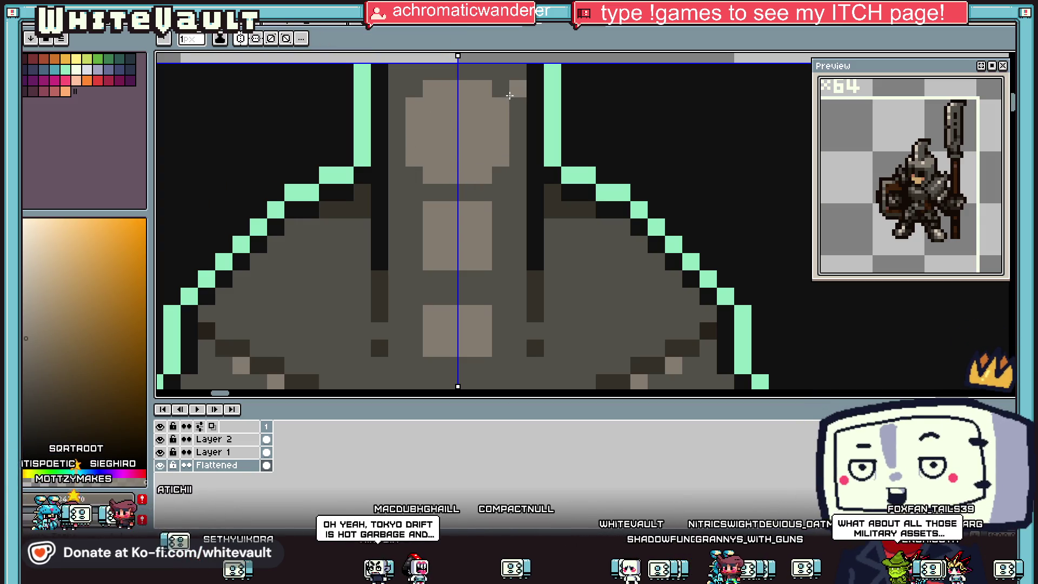
{"action": "scroll", "coordinate": [489, 107], "scroll_direction": "down", "scroll_amount": 2}
{"action": "scroll", "coordinate": [470, 130], "scroll_direction": "down", "scroll_amount": 1}
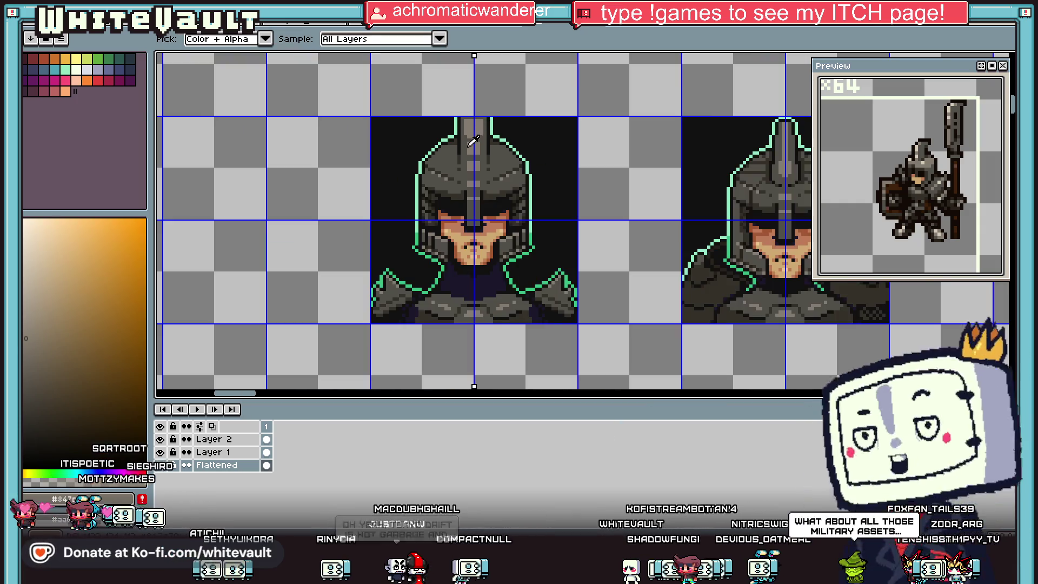
{"action": "scroll", "coordinate": [463, 142], "scroll_direction": "up", "scroll_amount": 2}
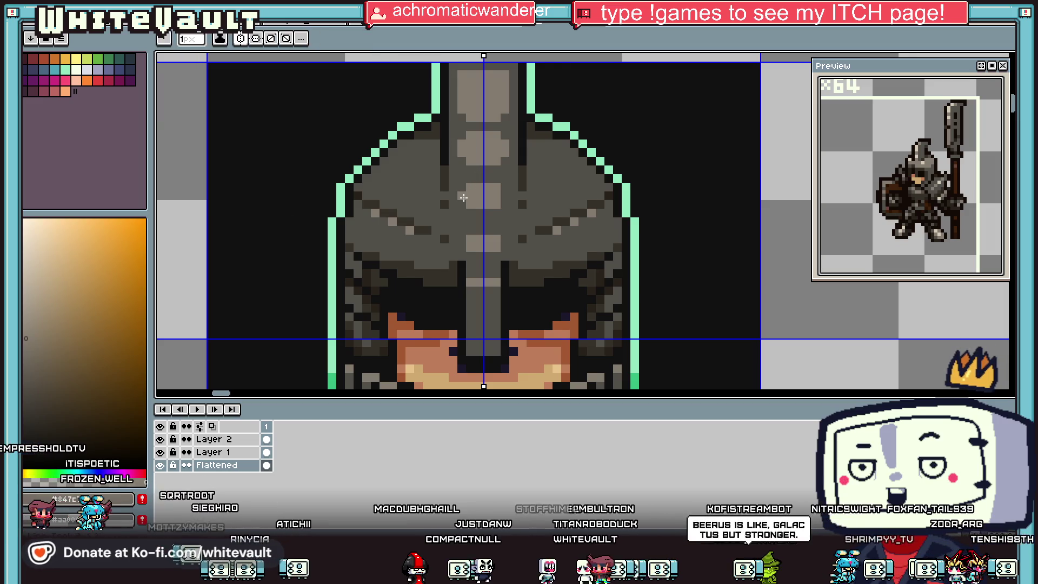
{"action": "scroll", "coordinate": [471, 157], "scroll_direction": "up", "scroll_amount": 1}
{"action": "left_click_drag", "start_coordinate": [477, 162], "coordinate": [508, 158]}
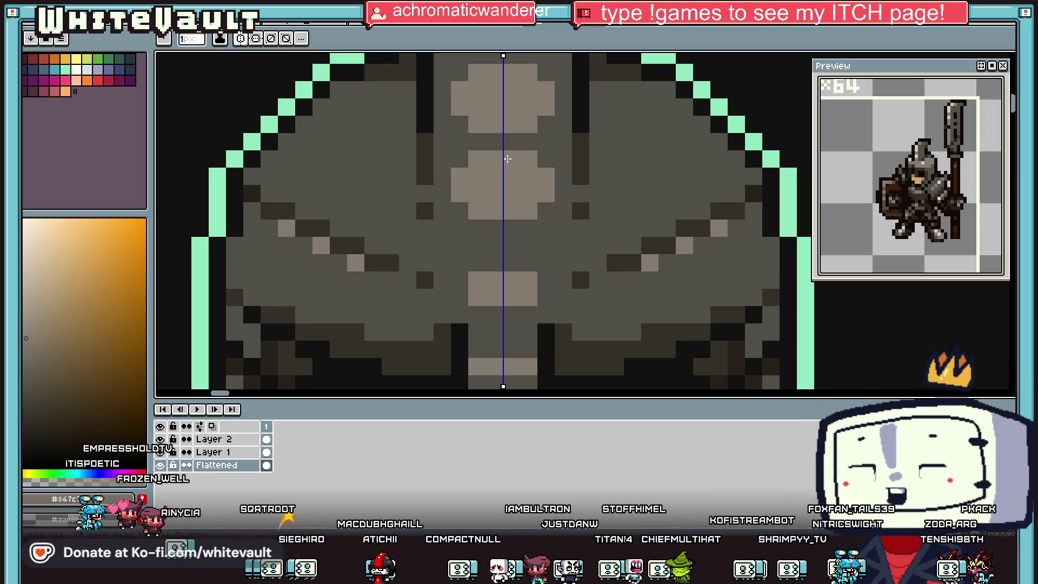
Darken helmet pixels beside the crest and near the centre line with #353129
{"action": "key", "text": "i"}
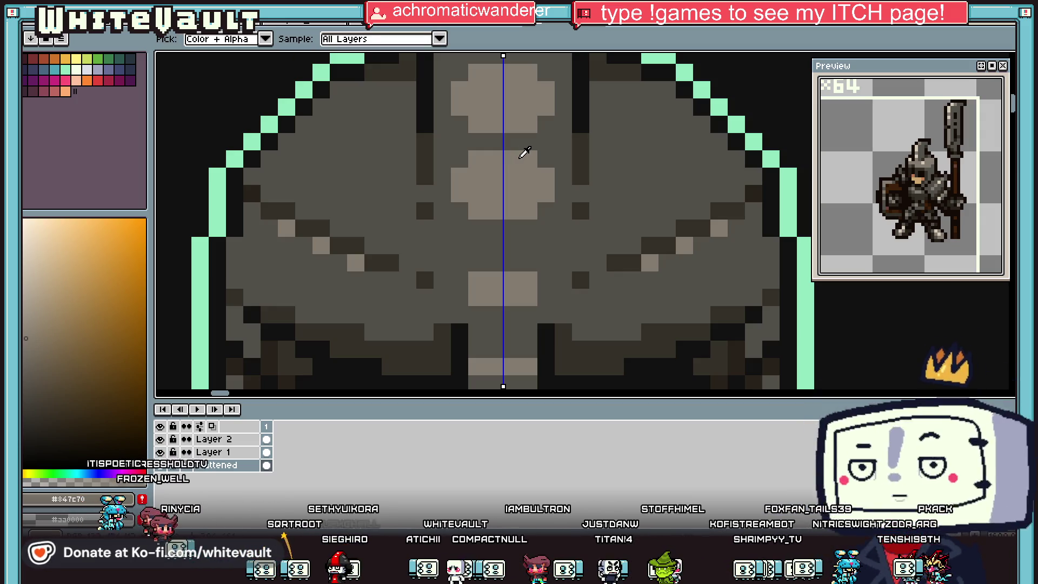
{"action": "scroll", "coordinate": [525, 153], "scroll_direction": "down", "scroll_amount": 5}
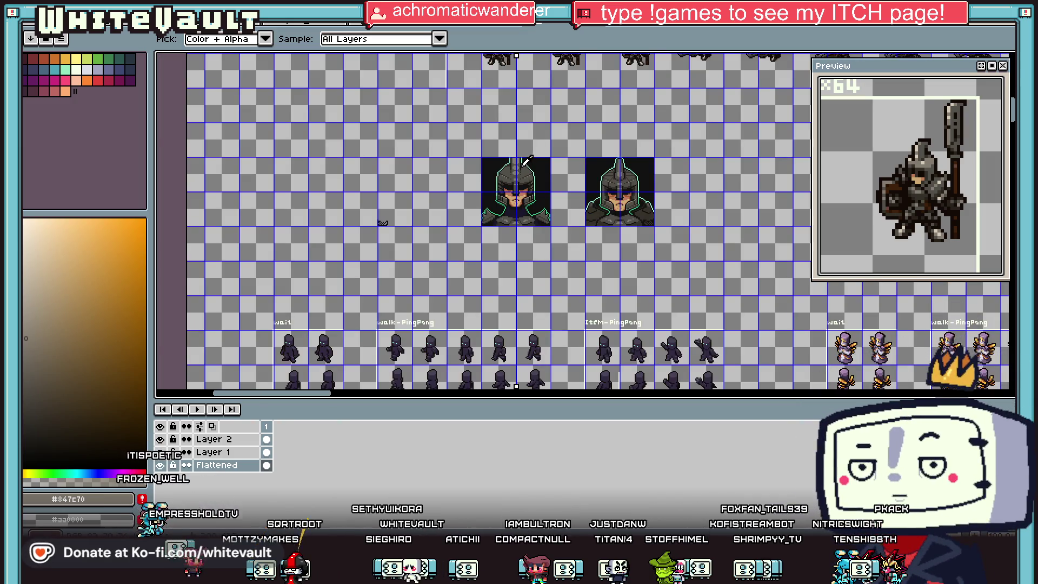
{"action": "scroll", "coordinate": [522, 167], "scroll_direction": "up", "scroll_amount": 2}
{"action": "scroll", "coordinate": [521, 162], "scroll_direction": "up", "scroll_amount": 1}
{"action": "scroll", "coordinate": [541, 170], "scroll_direction": "up", "scroll_amount": 1}
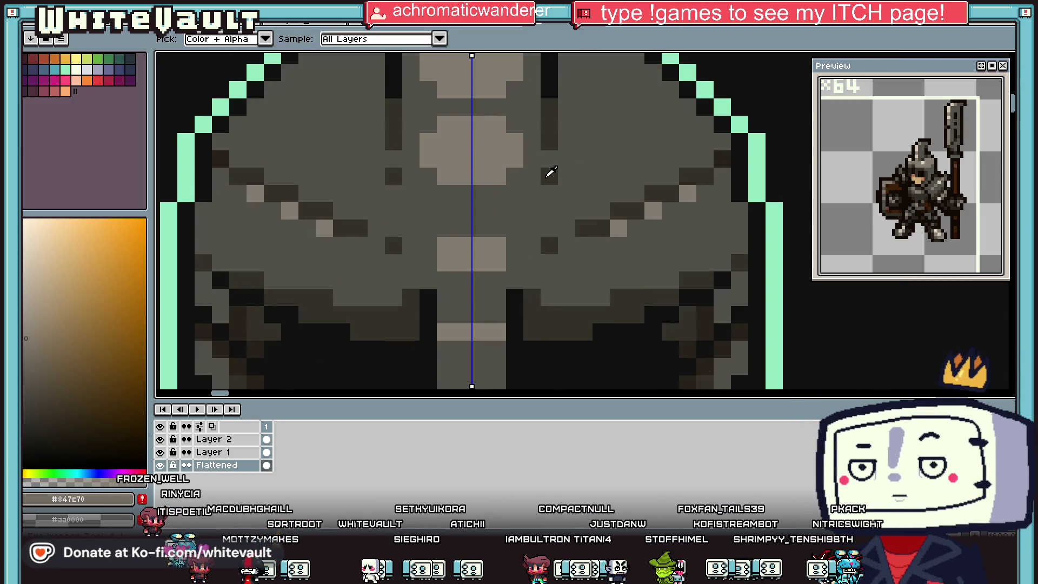
{"action": "left_click", "coordinate": [533, 195]}
{"action": "left_click", "coordinate": [520, 194]}
{"action": "left_click", "coordinate": [481, 213]}
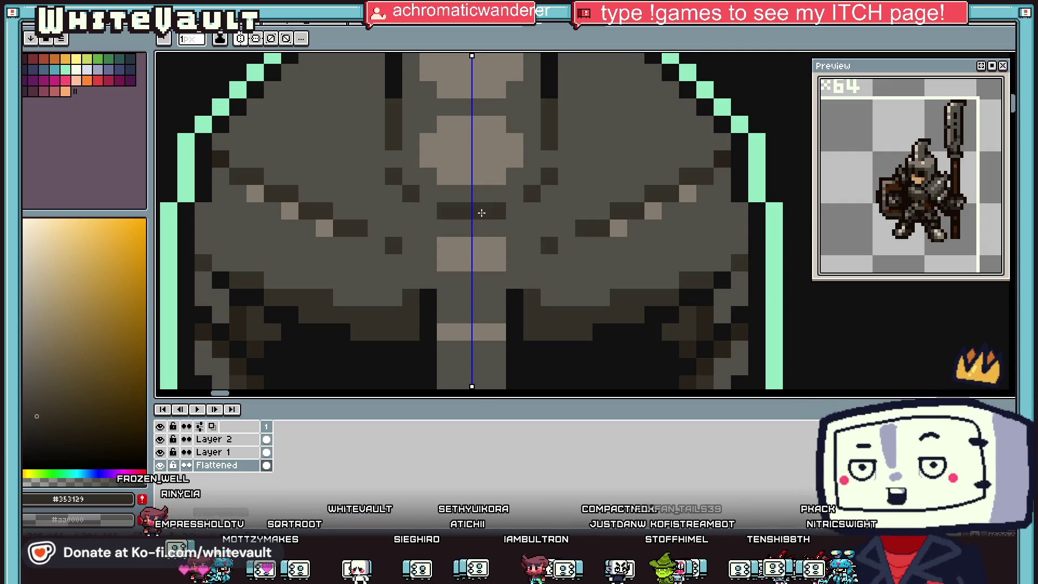
Paint a pale highlight stripe from the palette vertically down the crest
{"action": "scroll", "coordinate": [486, 206], "scroll_direction": "down", "scroll_amount": 3}
{"action": "scroll", "coordinate": [508, 197], "scroll_direction": "up", "scroll_amount": 2}
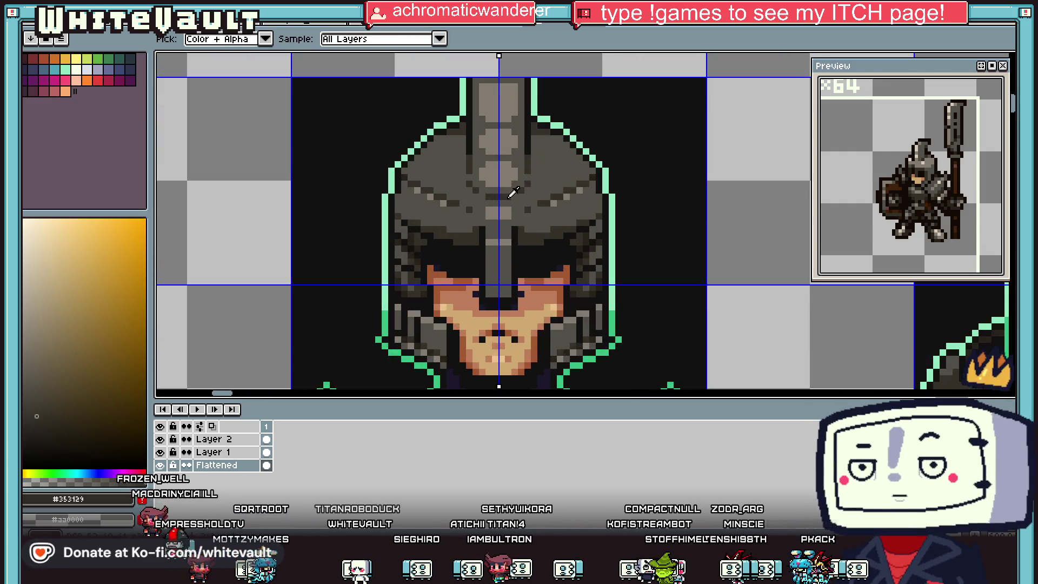
{"action": "left_click", "coordinate": [514, 195], "text": "alt"}
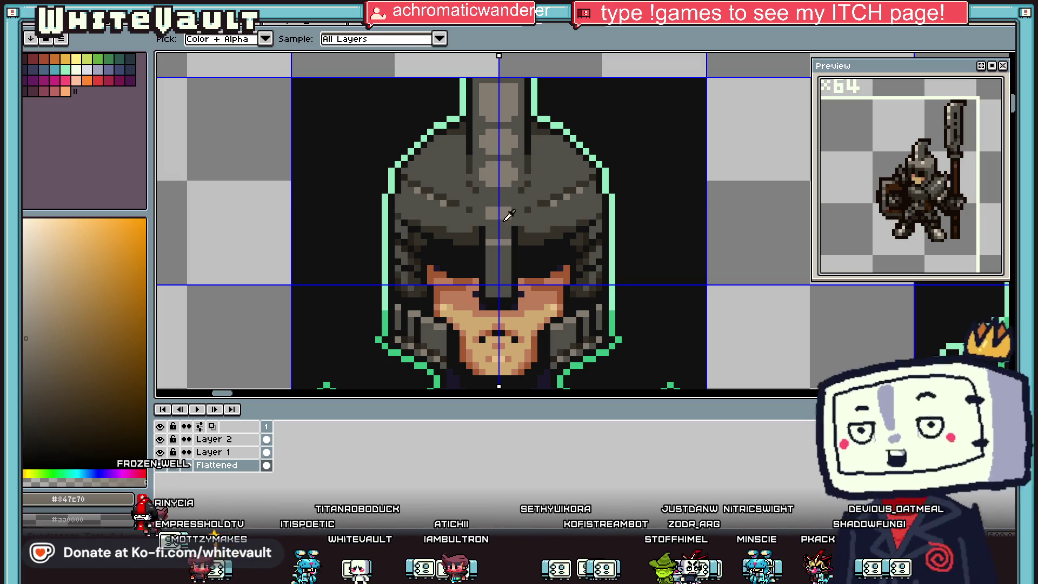
{"action": "left_click", "coordinate": [503, 278], "text": "alt"}
{"action": "left_click", "coordinate": [77, 69]}
{"action": "left_click_drag", "start_coordinate": [502, 178], "coordinate": [496, 81]}
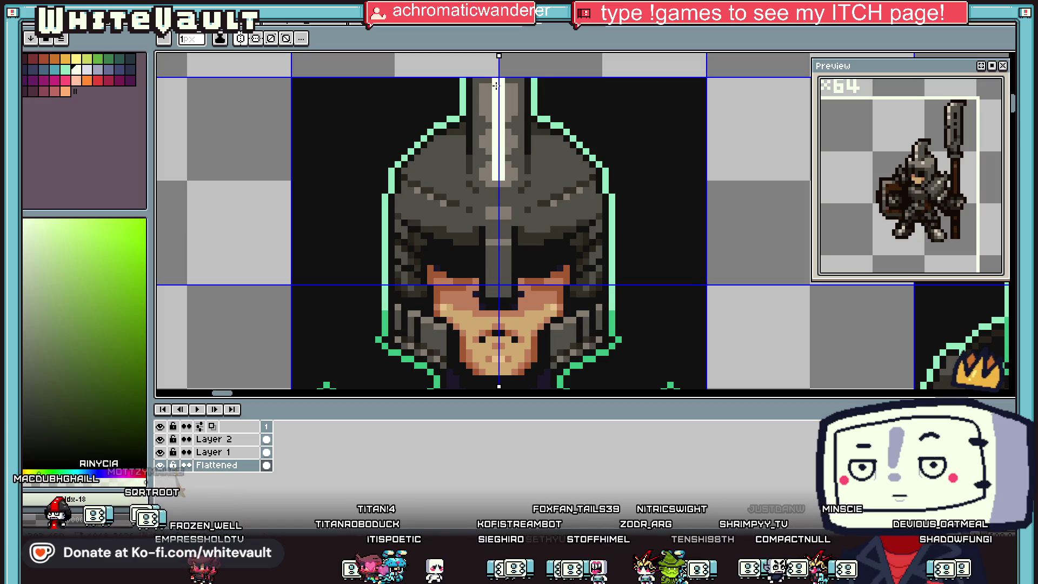
{"action": "scroll", "coordinate": [495, 81], "scroll_direction": "down", "scroll_amount": 5}
Sample the helmet's light grey #847c70 and darker grey #524f4a from the canvas
{"action": "key", "text": "i"}
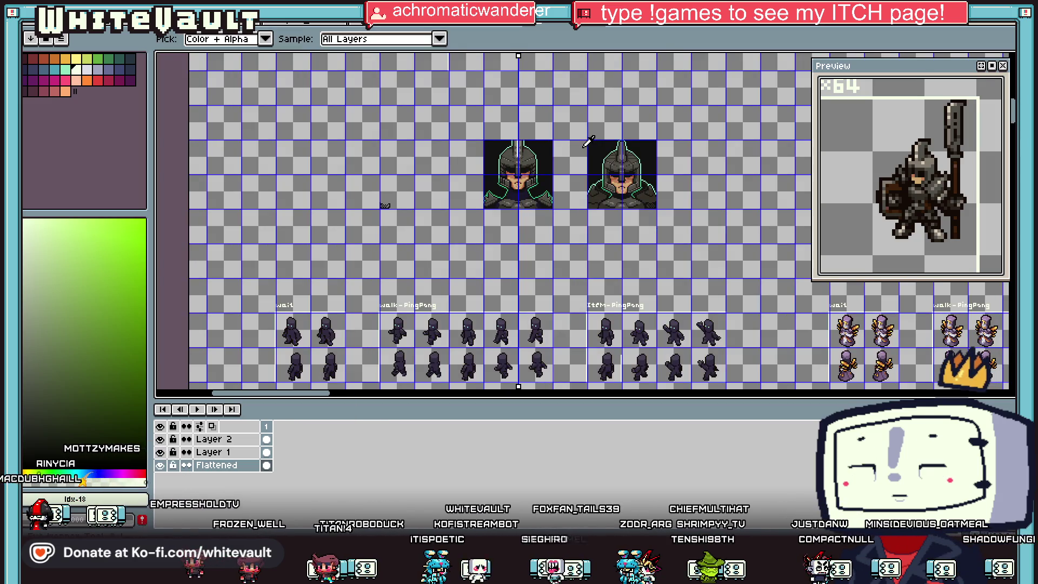
{"action": "scroll", "coordinate": [544, 140], "scroll_direction": "up", "scroll_amount": 5}
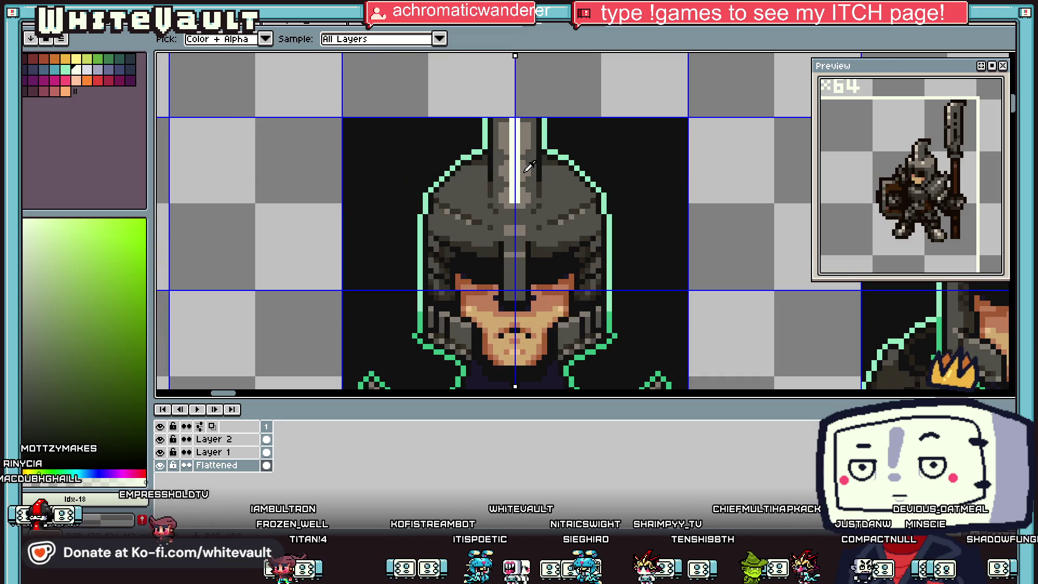
{"action": "left_click", "coordinate": [529, 167]}
{"action": "left_click", "coordinate": [524, 158]}
{"action": "key", "text": "b"}
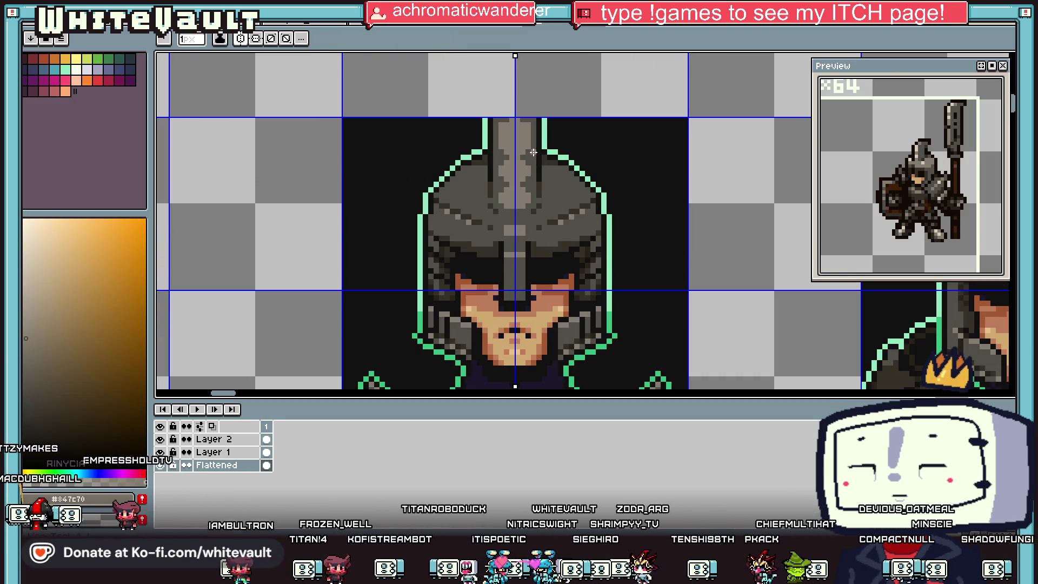
{"action": "key", "text": "g"}
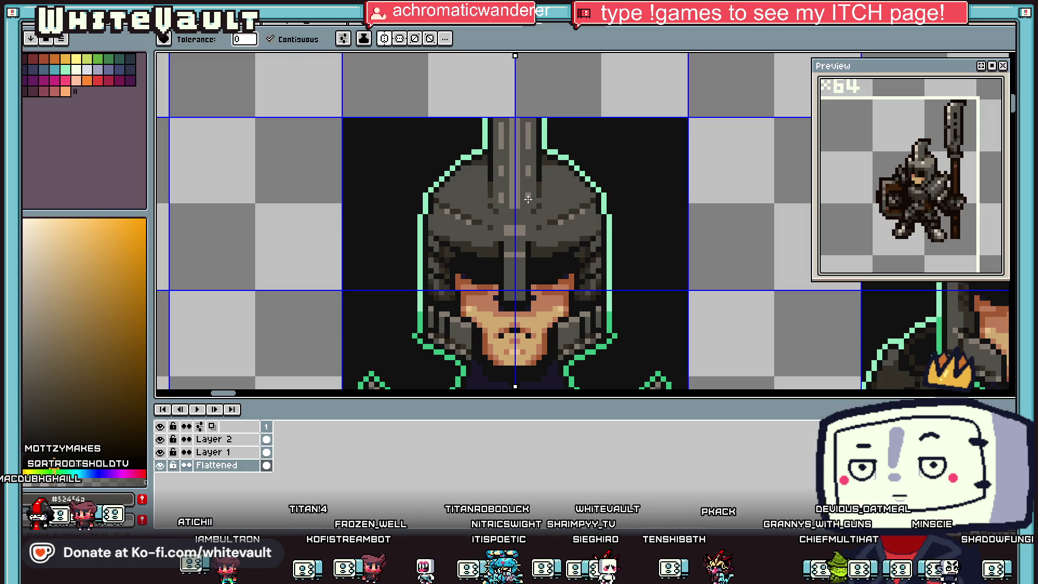
Add mirrored near-black #111111 pixels beside and along the crest
{"action": "key", "text": "i"}
{"action": "scroll", "coordinate": [542, 145], "scroll_direction": "up", "scroll_amount": 2}
{"action": "left_click", "coordinate": [543, 147]}
{"action": "key", "text": "b"}
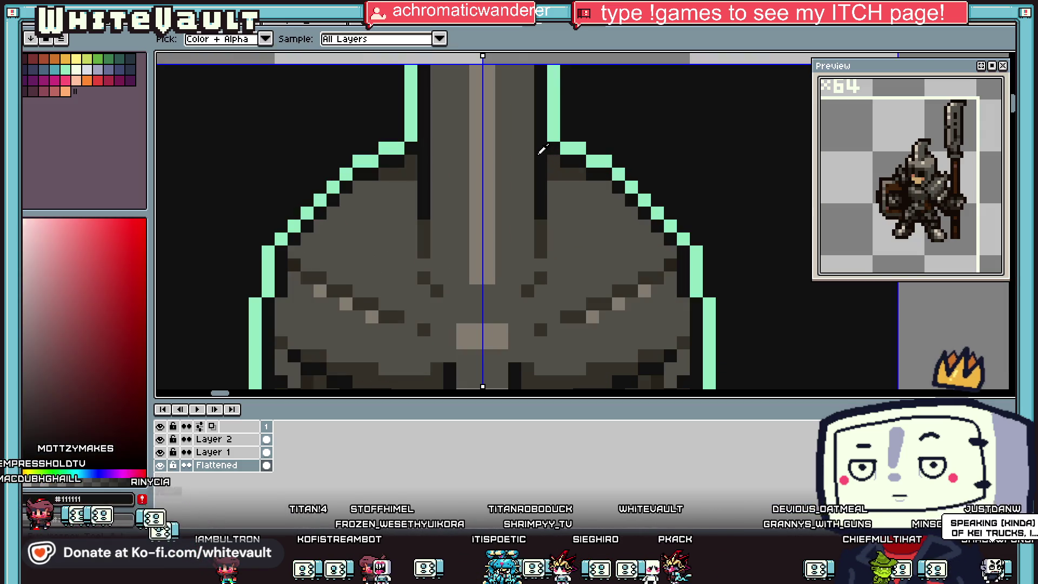
{"action": "left_click", "coordinate": [529, 212]}
{"action": "left_click", "coordinate": [527, 110]}
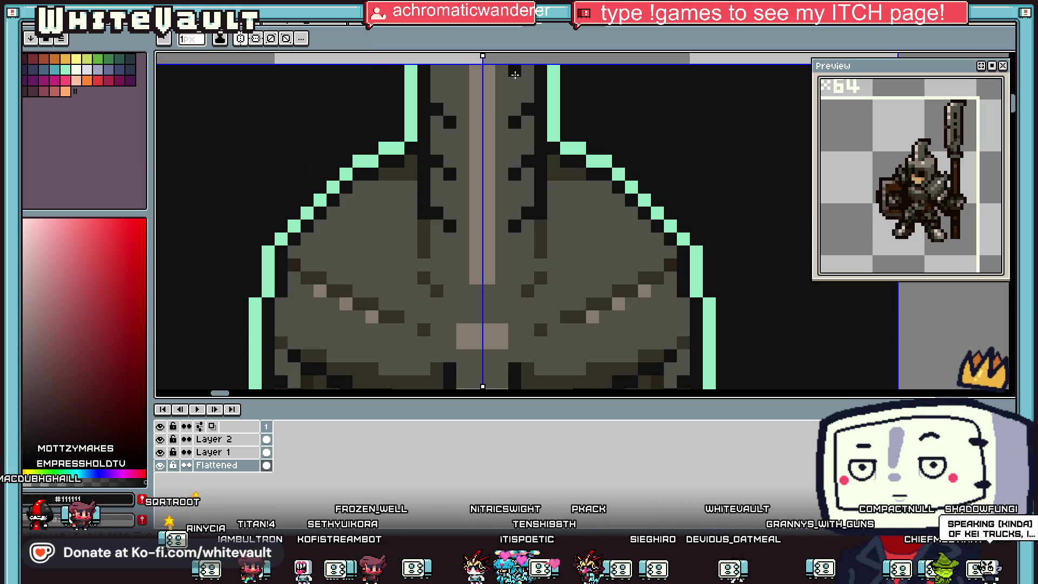
{"action": "scroll", "coordinate": [532, 113], "scroll_direction": "down", "scroll_amount": 2}
Pick light grey #847c70 from the helmet and paint mirrored highlights on the dome
{"action": "key", "text": "i"}
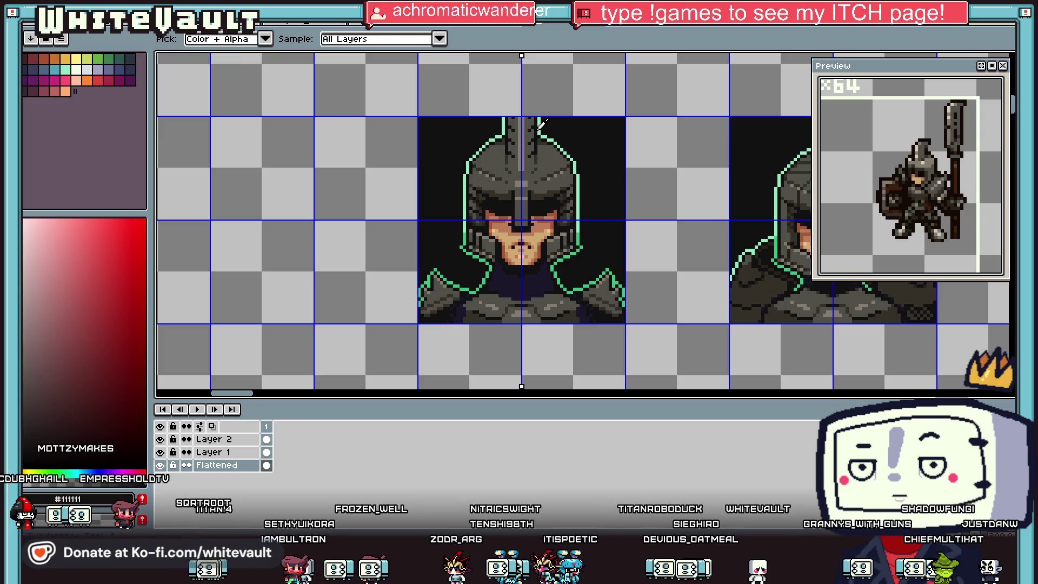
{"action": "scroll", "coordinate": [534, 132], "scroll_direction": "down", "scroll_amount": 1}
{"action": "scroll", "coordinate": [527, 119], "scroll_direction": "up", "scroll_amount": 3}
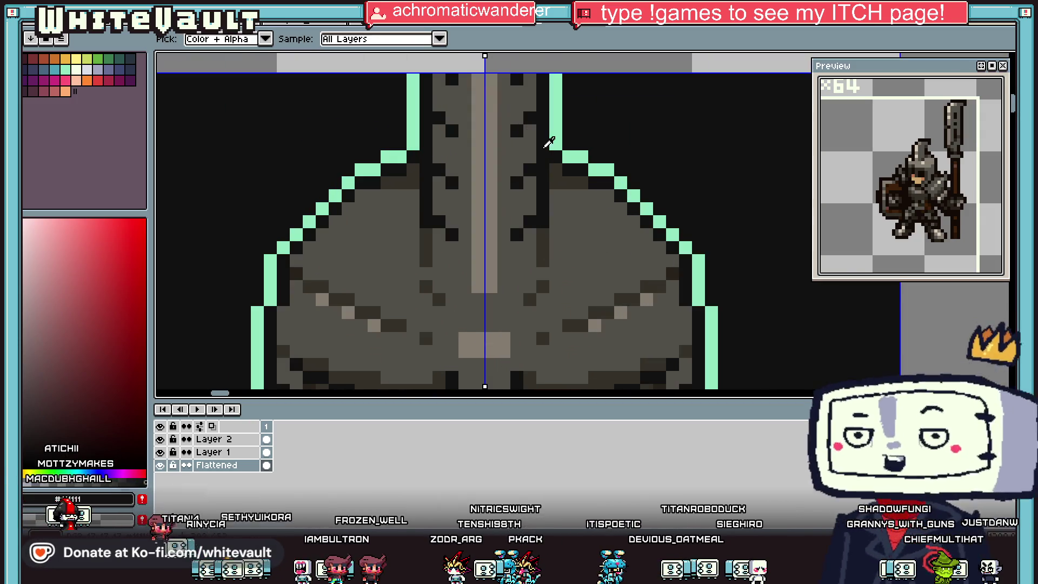
{"action": "key", "text": "b"}
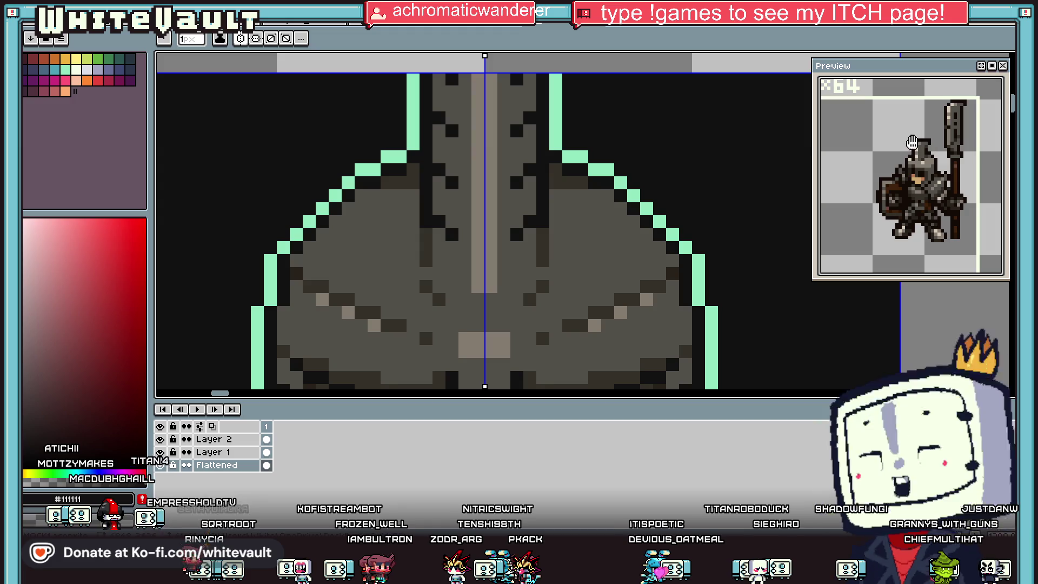
{"action": "scroll", "coordinate": [543, 236], "scroll_direction": "down", "scroll_amount": 2}
{"action": "key", "text": "i"}
{"action": "scroll", "coordinate": [543, 236], "scroll_direction": "up", "scroll_amount": 2}
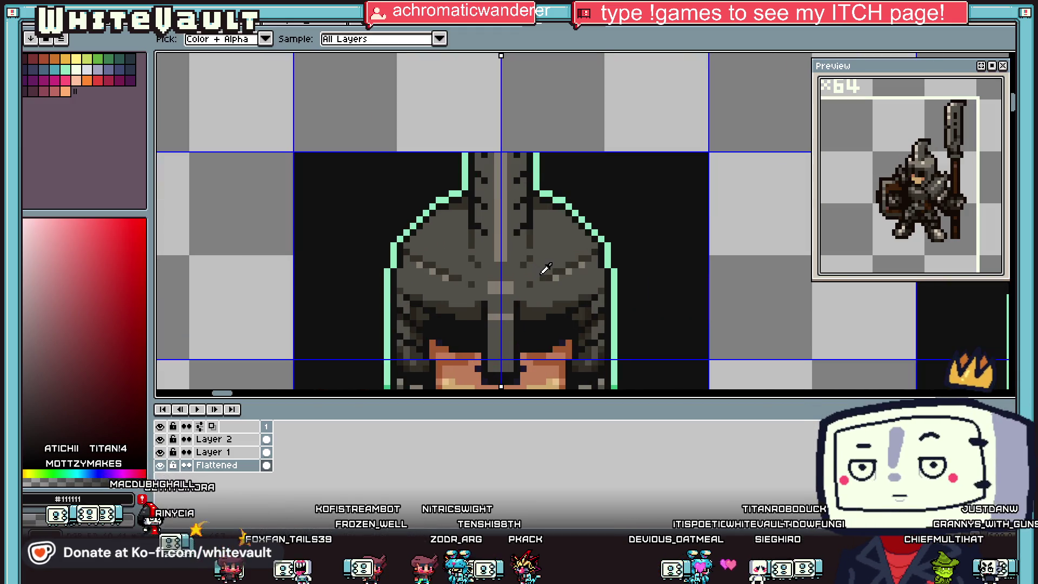
{"action": "left_click", "coordinate": [526, 205]}
{"action": "key", "text": "b"}
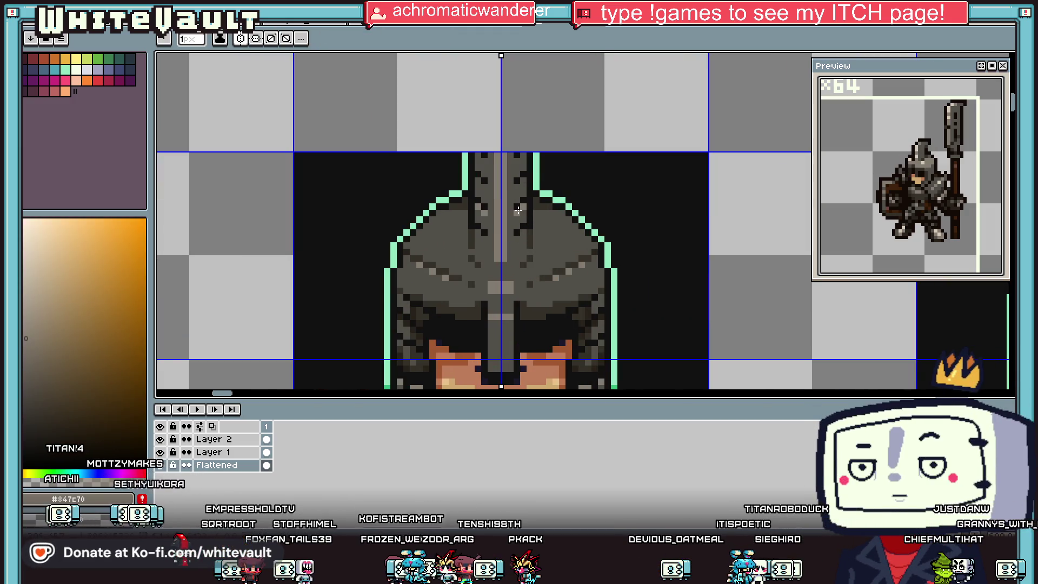
{"action": "scroll", "coordinate": [572, 212], "scroll_direction": "down", "scroll_amount": 2}
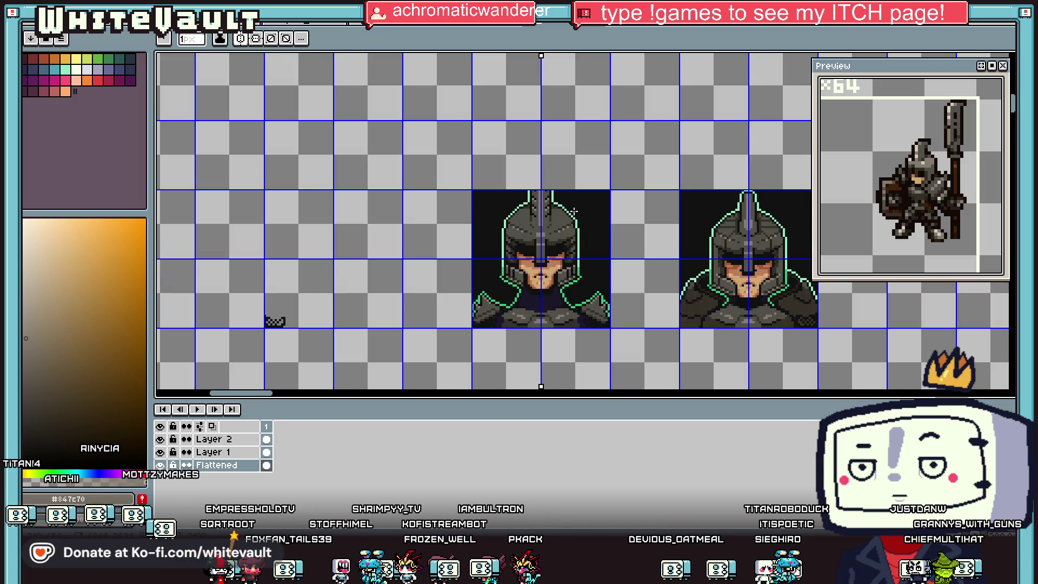
{"action": "scroll", "coordinate": [544, 203], "scroll_direction": "up", "scroll_amount": 5}
{"action": "mouse_move", "coordinate": [544, 203]}
{"action": "left_mouse_down"}
{"action": "mouse_move", "coordinate": [581, 205]}
{"action": "mouse_move", "coordinate": [616, 240]}
{"action": "mouse_move", "coordinate": [543, 233]}
{"action": "mouse_move", "coordinate": [577, 222]}
{"action": "left_mouse_up"}
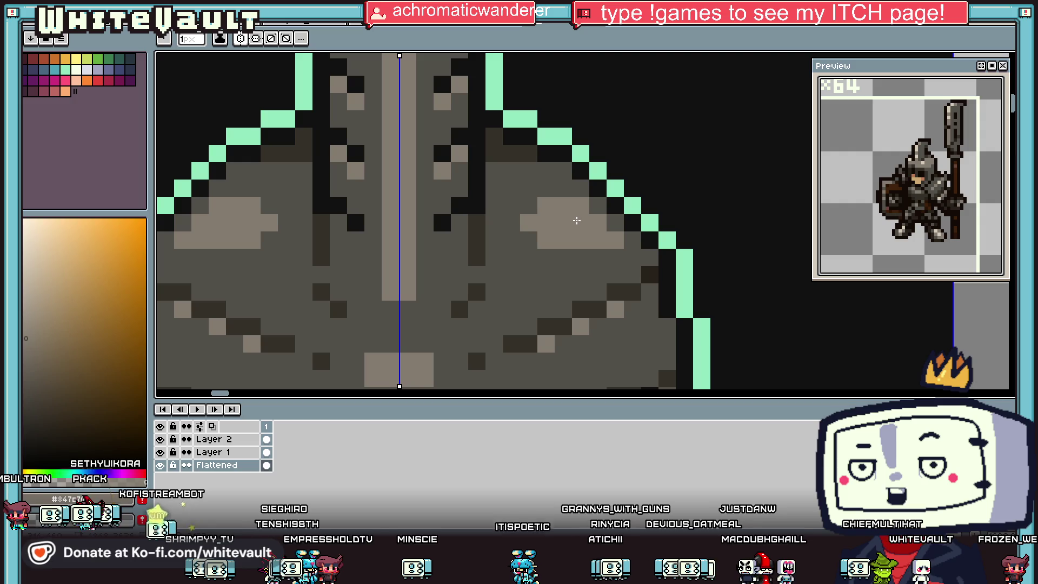
Scroll the canvas to review the mirrored helmet highlights
{"action": "scroll", "coordinate": [568, 219], "scroll_direction": "down", "scroll_amount": 3}
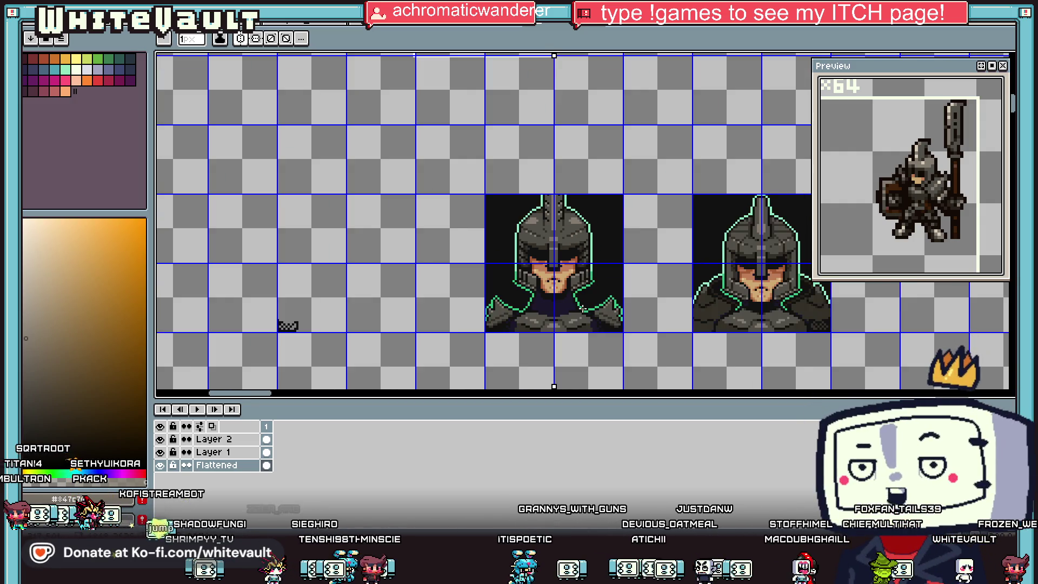
Pick near-black #111111 from the portrait, ready for flood-filling areas
{"action": "scroll", "coordinate": [584, 319], "scroll_direction": "up", "scroll_amount": 2}
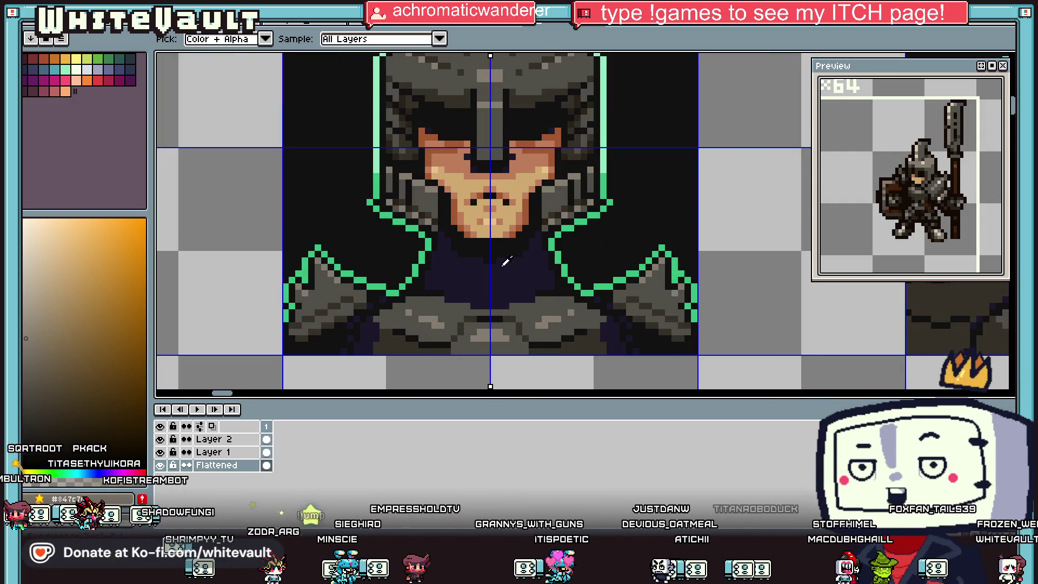
{"action": "left_click", "coordinate": [449, 244], "text": "alt"}
{"action": "scroll", "coordinate": [449, 244], "scroll_direction": "up", "scroll_amount": 2}
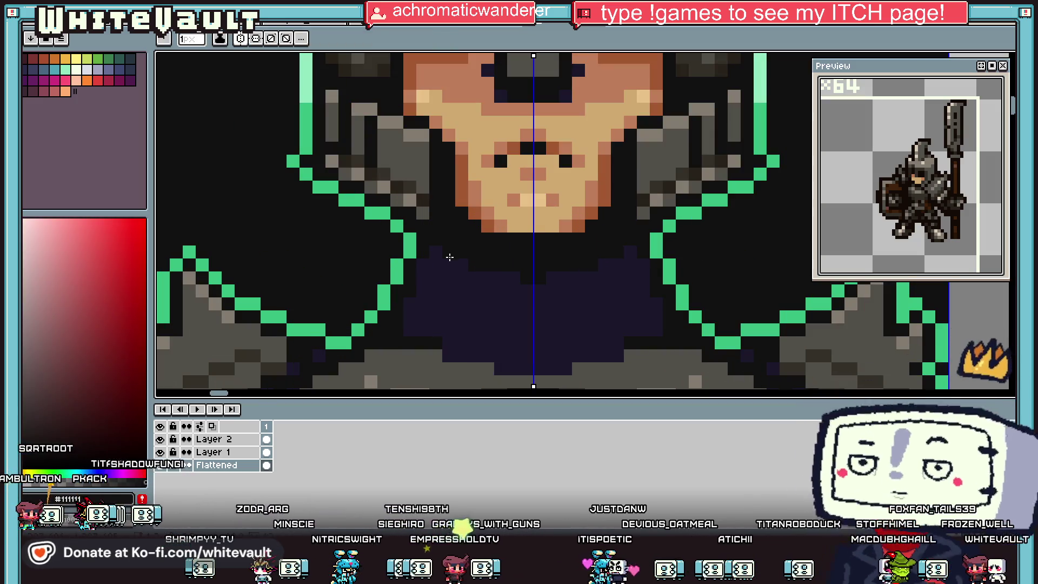
{"action": "key", "text": "f"}
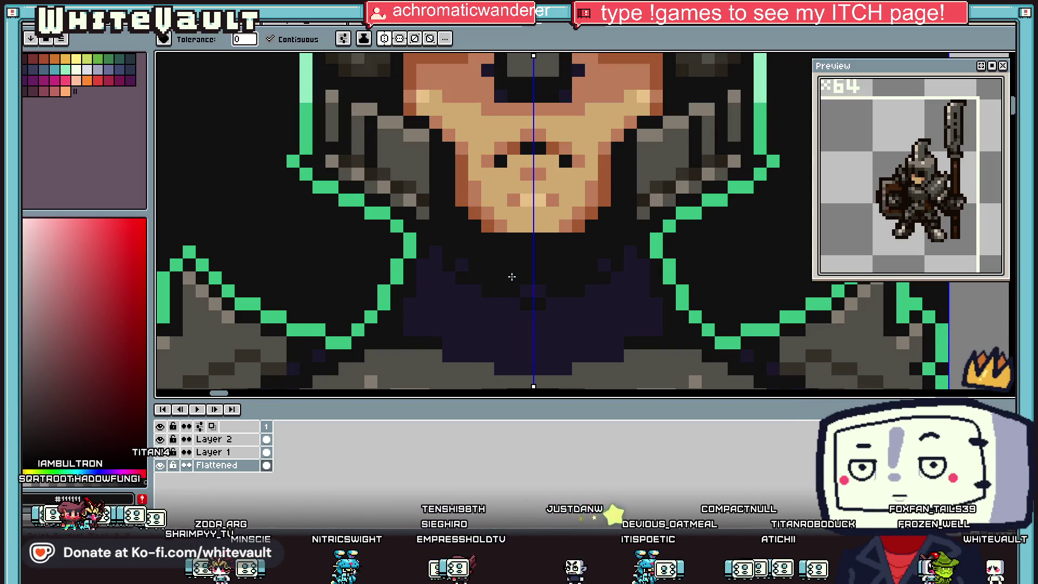
{"action": "scroll", "coordinate": [562, 277], "scroll_direction": "down", "scroll_amount": 2}
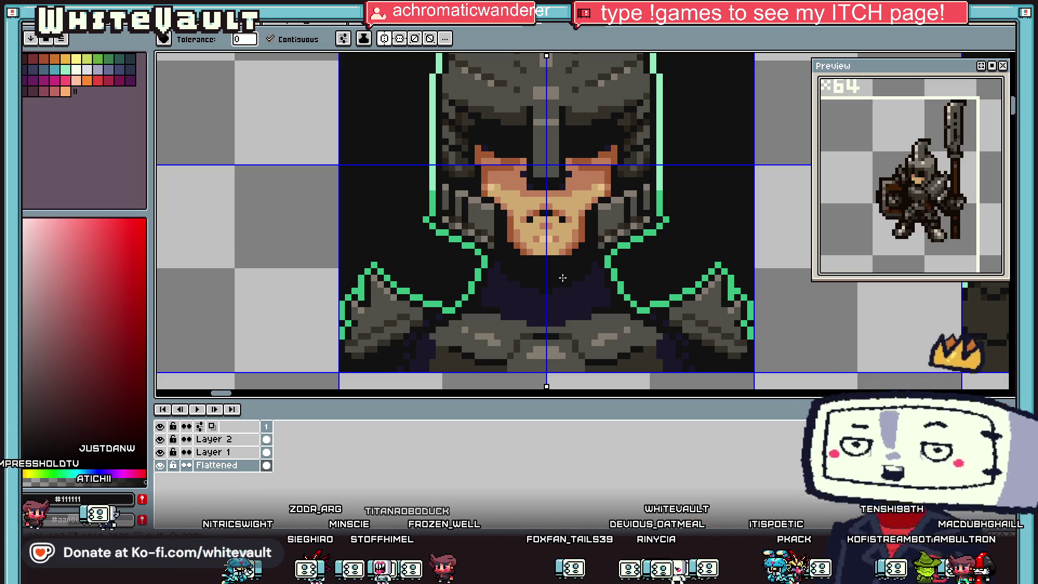
Paint #111111 over the doubled mint-green outline pixels on both sides of the crest
{"action": "scroll", "coordinate": [441, 145], "scroll_direction": "down", "scroll_amount": 2}
{"action": "scroll", "coordinate": [572, 104], "scroll_direction": "up", "scroll_amount": 1}
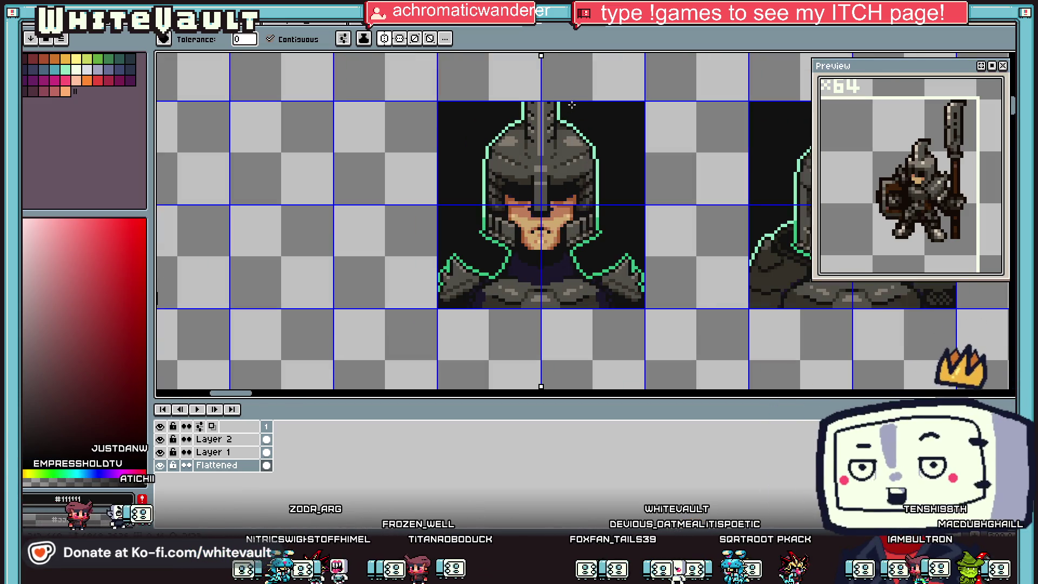
{"action": "scroll", "coordinate": [563, 109], "scroll_direction": "up", "scroll_amount": 2}
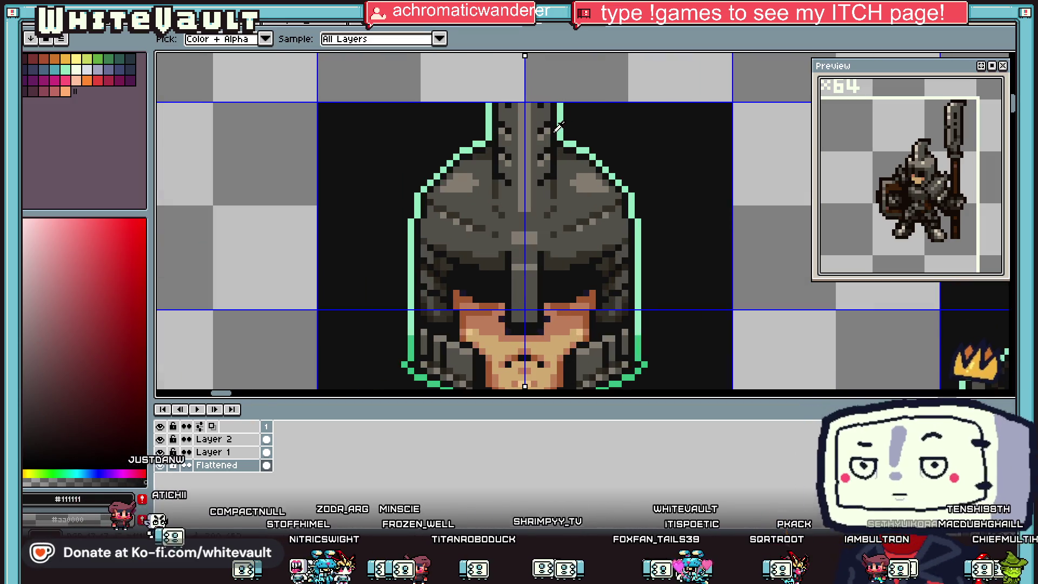
{"action": "key", "text": "b"}
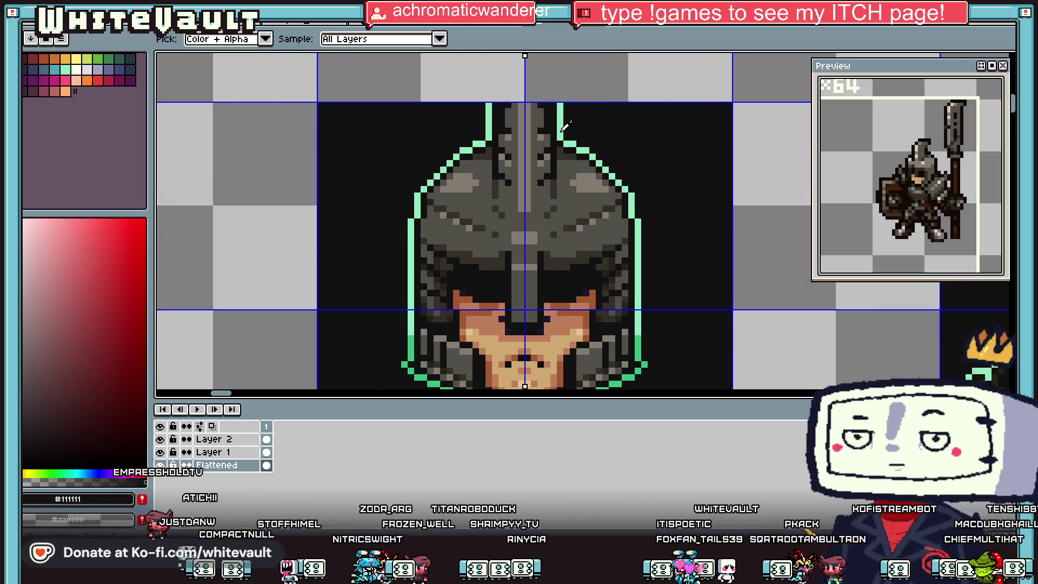
{"action": "left_click", "coordinate": [555, 131], "text": "alt"}
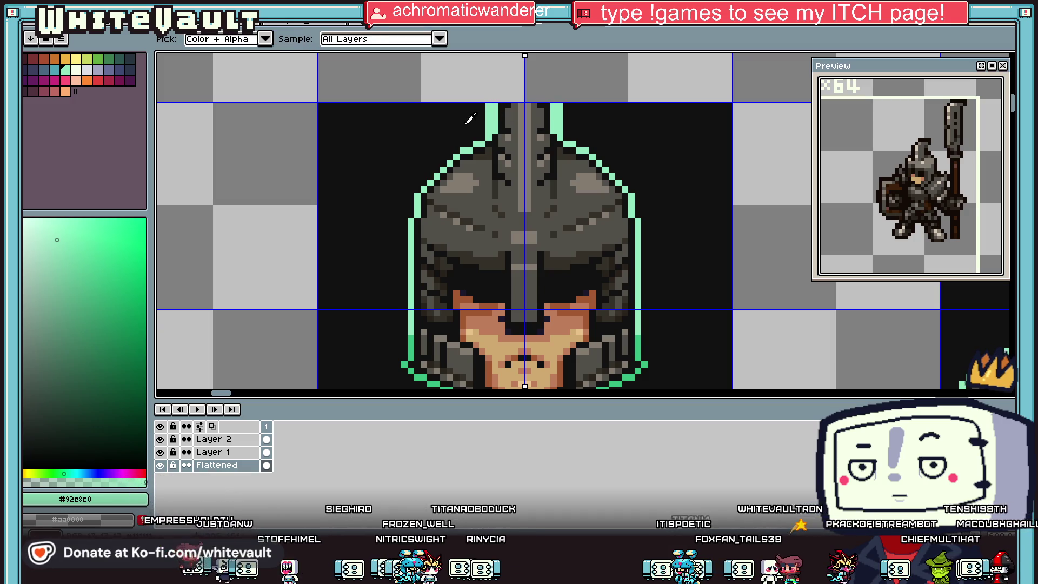
{"action": "left_click", "coordinate": [496, 121], "text": "alt"}
{"action": "left_click_drag", "start_coordinate": [562, 109], "coordinate": [562, 127]}
{"action": "left_click_drag", "start_coordinate": [490, 104], "coordinate": [490, 112]}
Sample mid grey #524f4a from the helmet
{"action": "key", "text": "alt"}
{"action": "scroll", "coordinate": [542, 118], "scroll_direction": "up", "scroll_amount": 1}
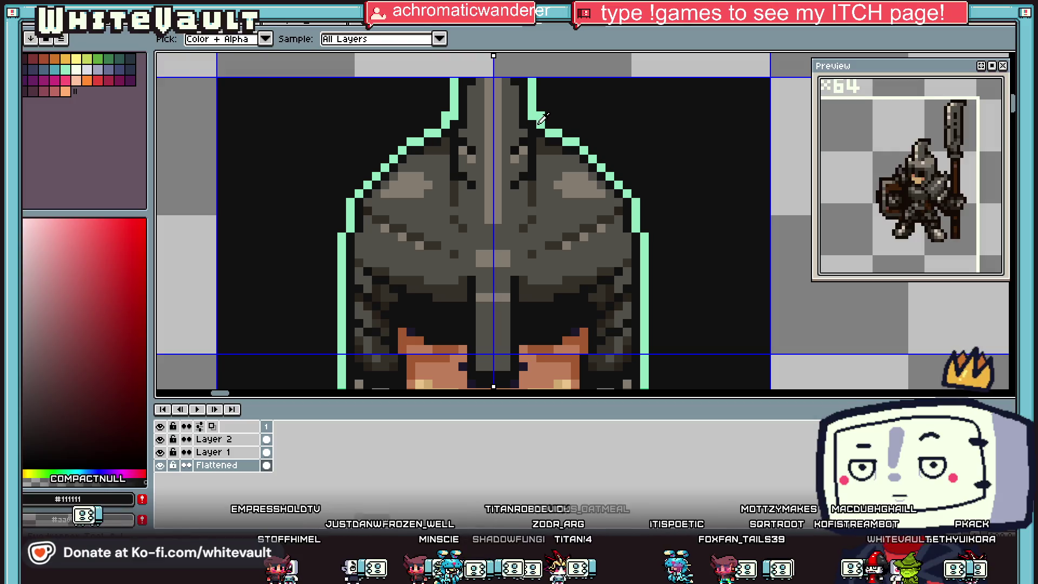
{"action": "left_click", "coordinate": [525, 140], "text": "alt"}
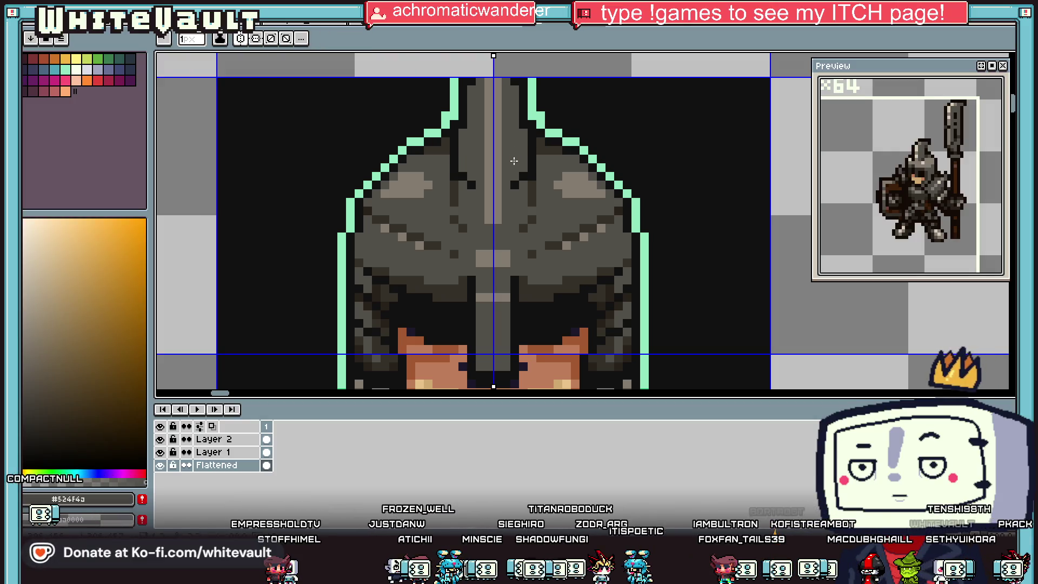
{"action": "scroll", "coordinate": [525, 177], "scroll_direction": "down", "scroll_amount": 1}
{"action": "scroll", "coordinate": [525, 177], "scroll_direction": "up", "scroll_amount": 1}
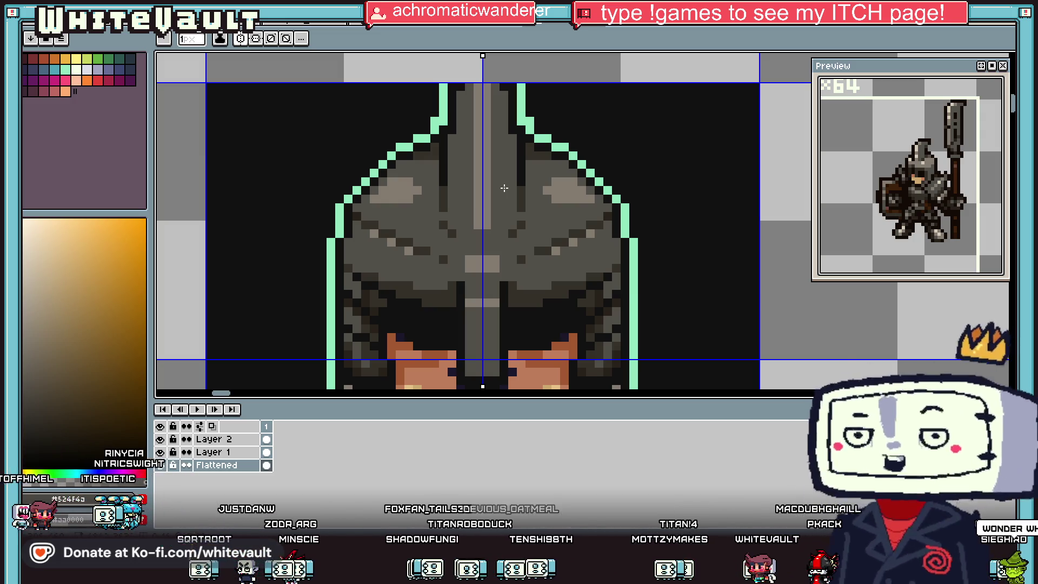
{"action": "scroll", "coordinate": [504, 188], "scroll_direction": "down", "scroll_amount": 4}
{"action": "scroll", "coordinate": [568, 228], "scroll_direction": "up", "scroll_amount": 3}
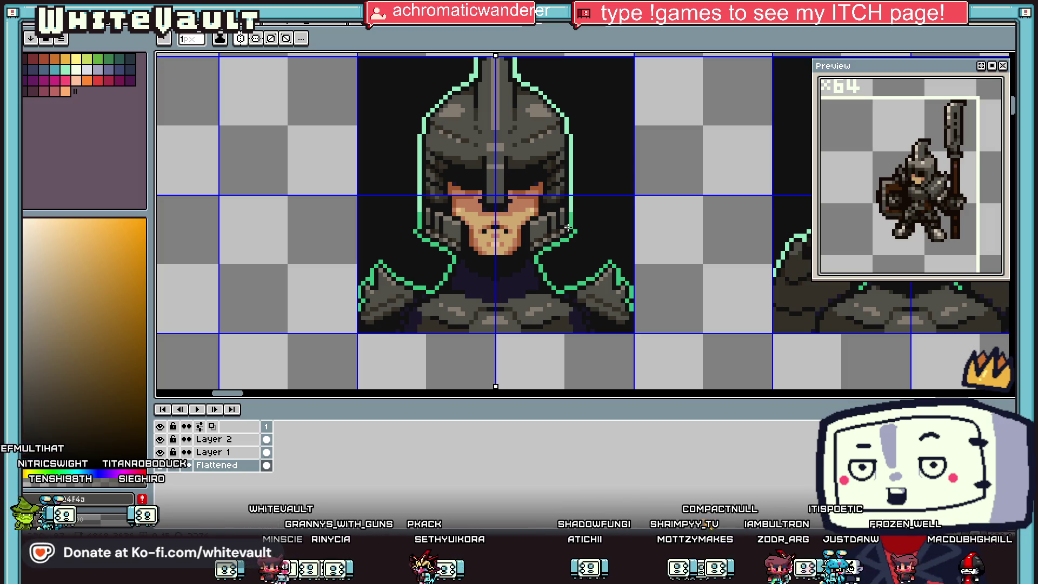
{"action": "scroll", "coordinate": [541, 127], "scroll_direction": "down", "scroll_amount": 2}
Pick dark shade #353129 and darken two helmet pixels with it
{"action": "scroll", "coordinate": [556, 132], "scroll_direction": "up", "scroll_amount": 3}
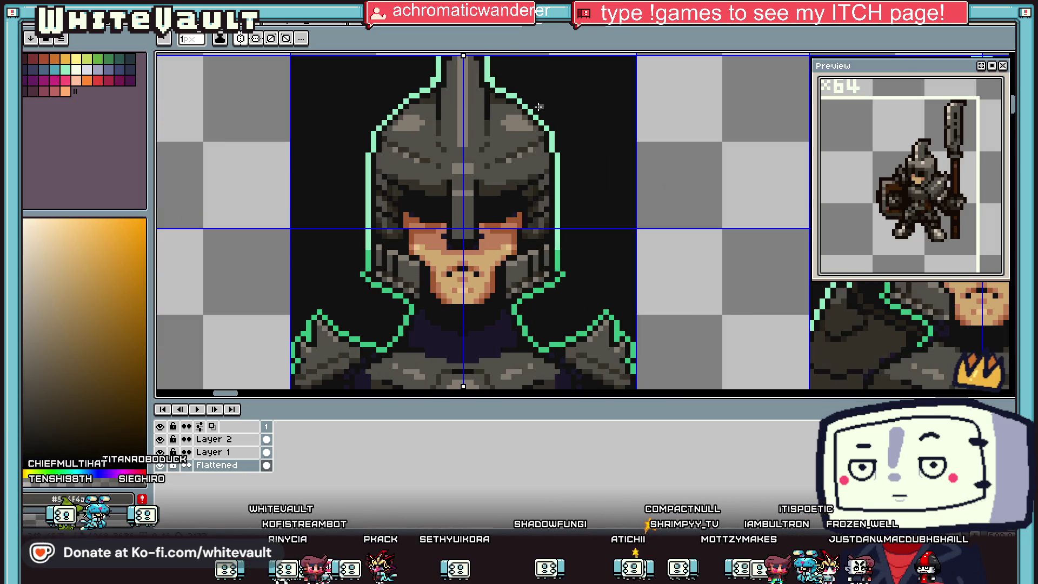
{"action": "key", "text": "i"}
{"action": "left_click", "coordinate": [494, 95]}
{"action": "scroll", "coordinate": [490, 114], "scroll_direction": "up", "scroll_amount": 2}
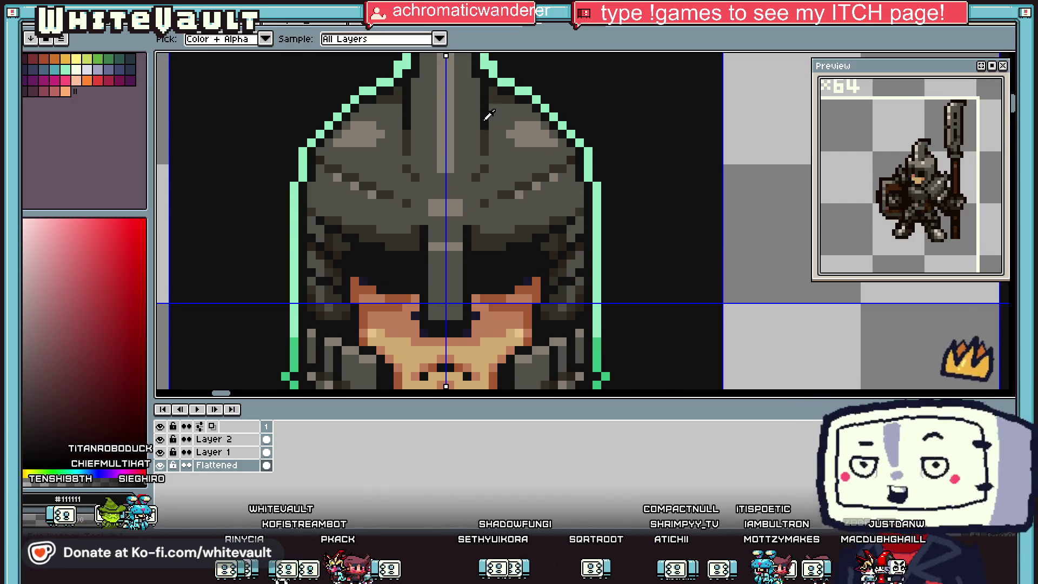
{"action": "left_click", "coordinate": [490, 116]}
{"action": "left_click", "coordinate": [502, 92]}
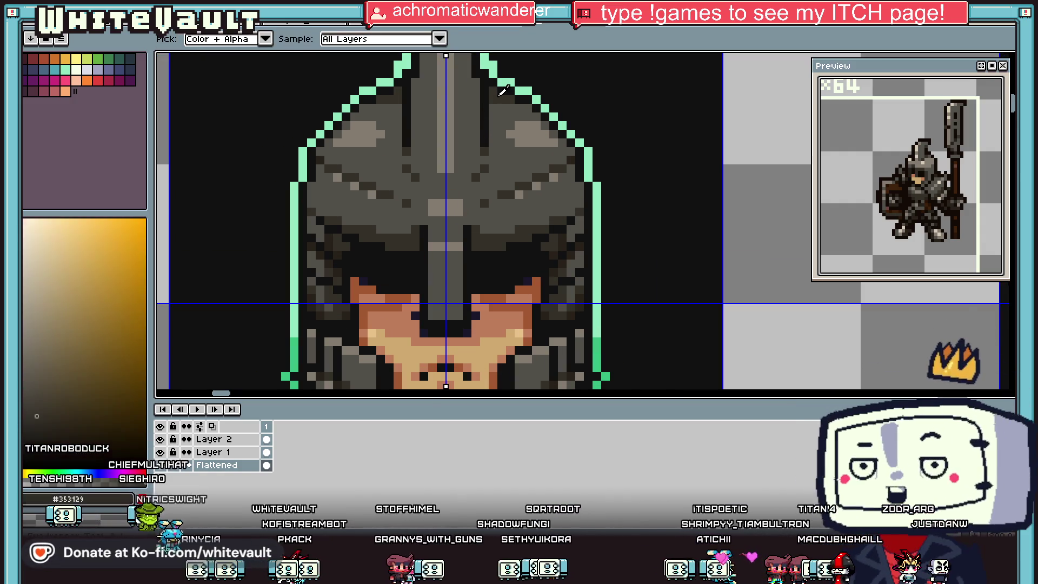
{"action": "scroll", "coordinate": [538, 119], "scroll_direction": "down", "scroll_amount": 1}
{"action": "scroll", "coordinate": [541, 121], "scroll_direction": "down", "scroll_amount": 3}
{"action": "scroll", "coordinate": [552, 127], "scroll_direction": "up", "scroll_amount": 4}
{"action": "left_click", "coordinate": [527, 122]}
{"action": "left_click", "coordinate": [547, 139]}
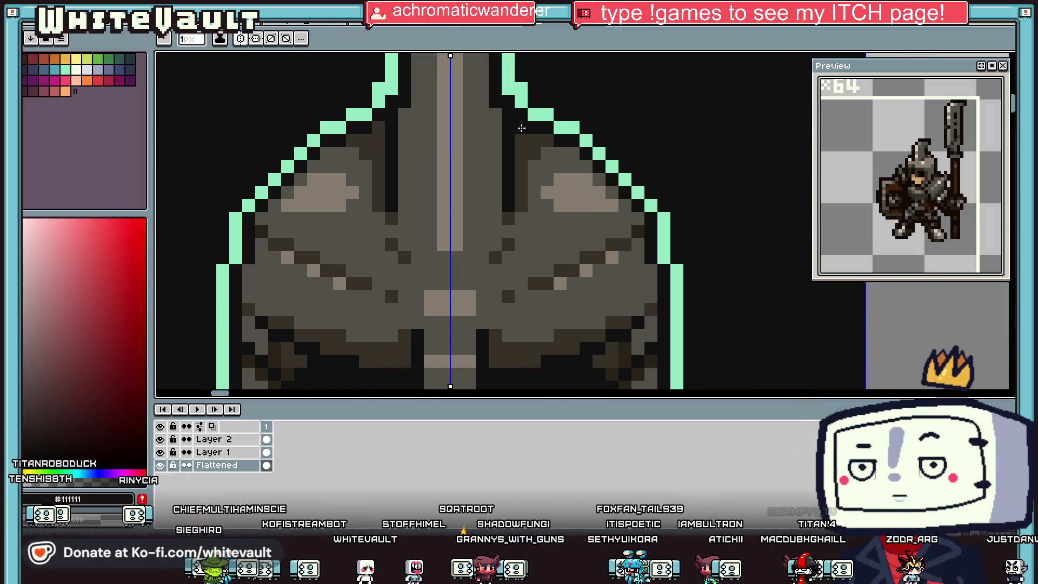
{"action": "left_click", "coordinate": [570, 151], "text": "alt"}
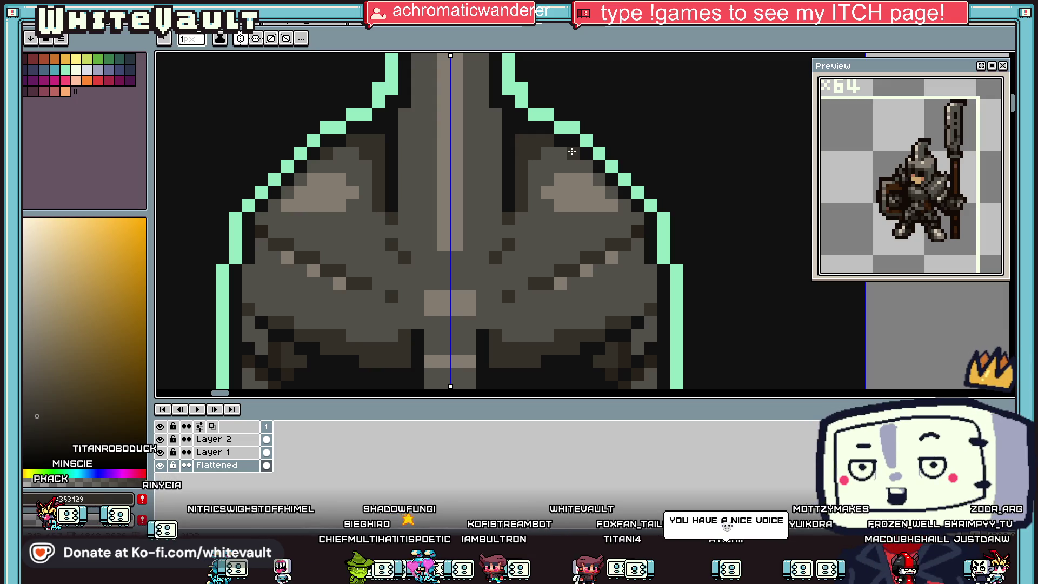
Repaint the mirrored light-grey highlights across the helmet dome
{"action": "scroll", "coordinate": [575, 152], "scroll_direction": "down", "scroll_amount": 3}
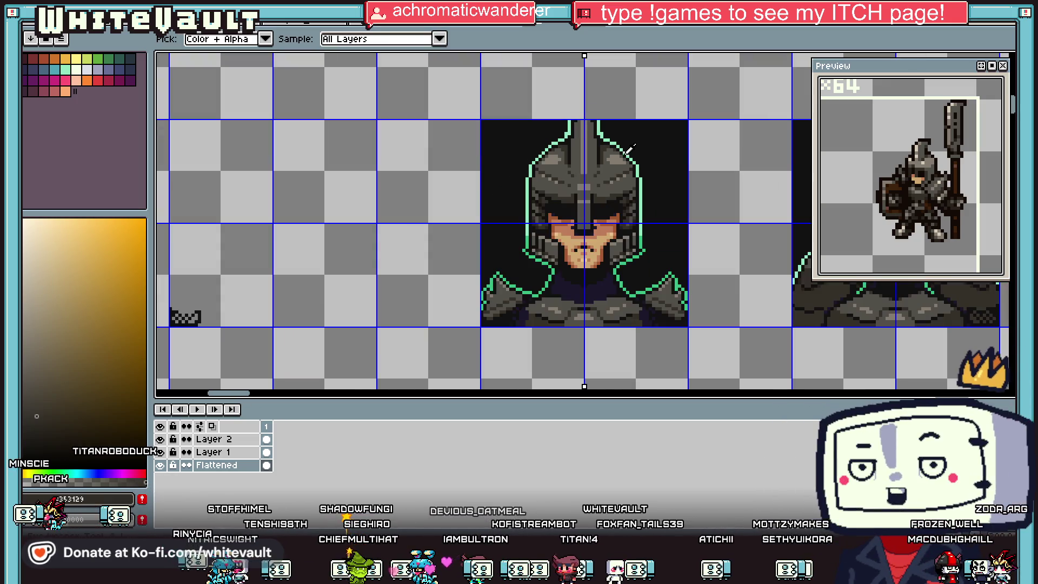
{"action": "scroll", "coordinate": [622, 154], "scroll_direction": "up", "scroll_amount": 2}
{"action": "scroll", "coordinate": [625, 157], "scroll_direction": "down", "scroll_amount": 1}
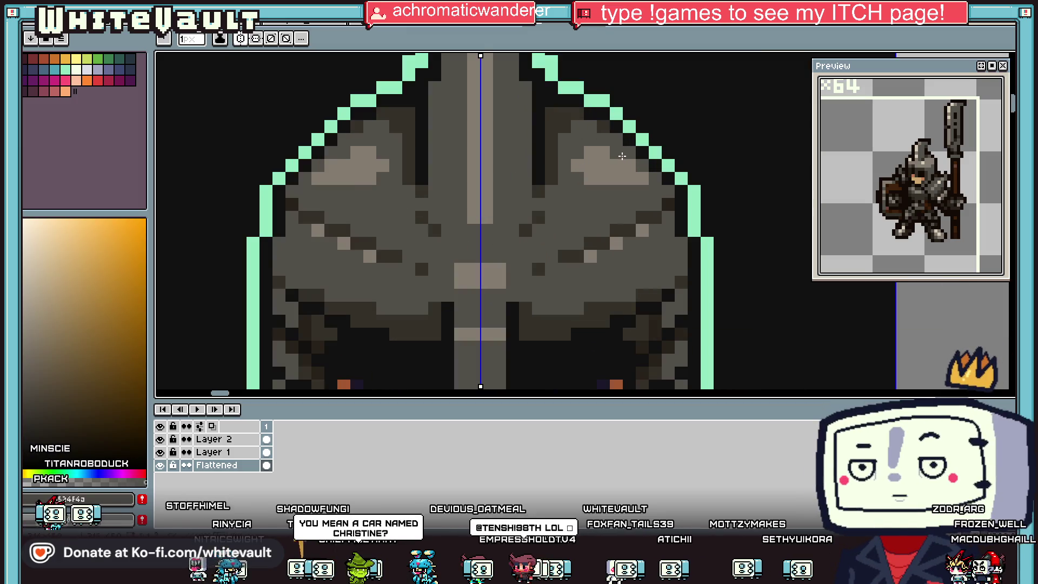
{"action": "scroll", "coordinate": [614, 167], "scroll_direction": "down", "scroll_amount": 3}
{"action": "key", "text": "i"}
{"action": "scroll", "coordinate": [629, 165], "scroll_direction": "up", "scroll_amount": 3}
{"action": "key", "text": "b"}
{"action": "scroll", "coordinate": [621, 147], "scroll_direction": "up", "scroll_amount": 2}
{"action": "left_click_drag", "start_coordinate": [611, 165], "coordinate": [560, 182]}
{"action": "scroll", "coordinate": [572, 186], "scroll_direction": "down", "scroll_amount": 3}
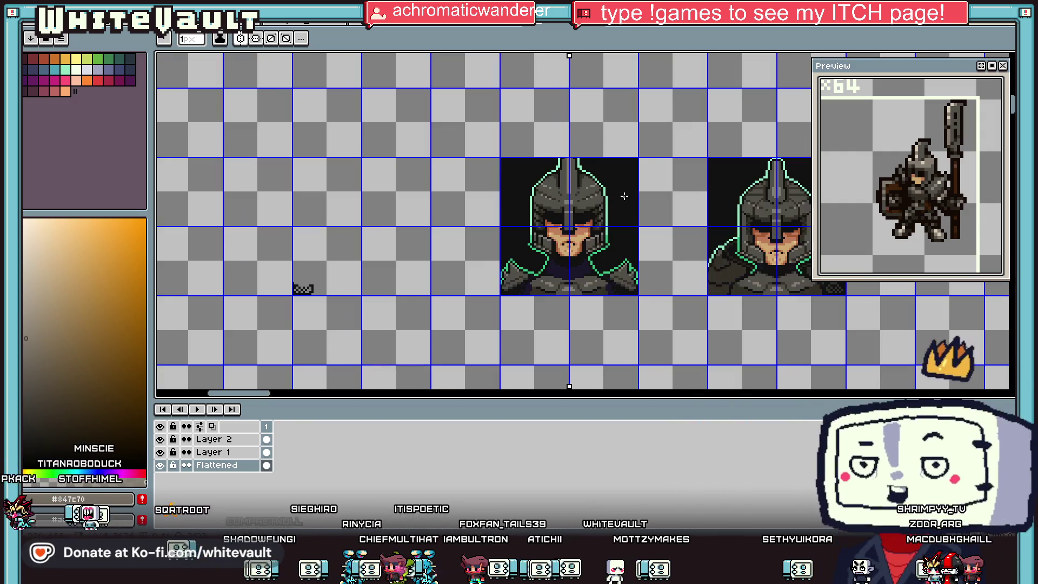
Pick mid grey #524f4a from the helmet and draw a short stroke on the armour
{"action": "scroll", "coordinate": [526, 243], "scroll_direction": "down", "scroll_amount": 1}
{"action": "key", "text": "i"}
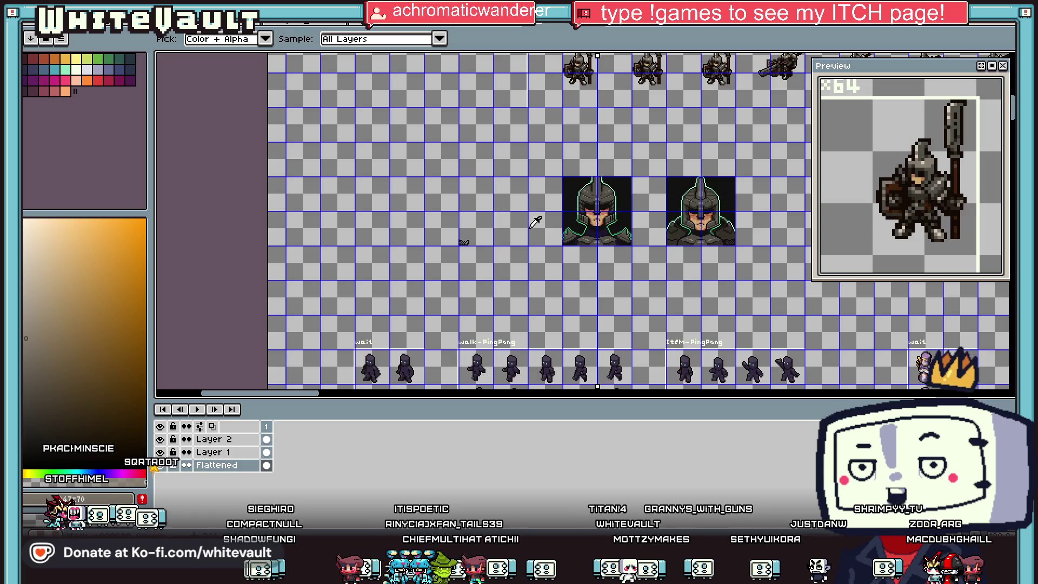
{"action": "scroll", "coordinate": [574, 213], "scroll_direction": "up", "scroll_amount": 3}
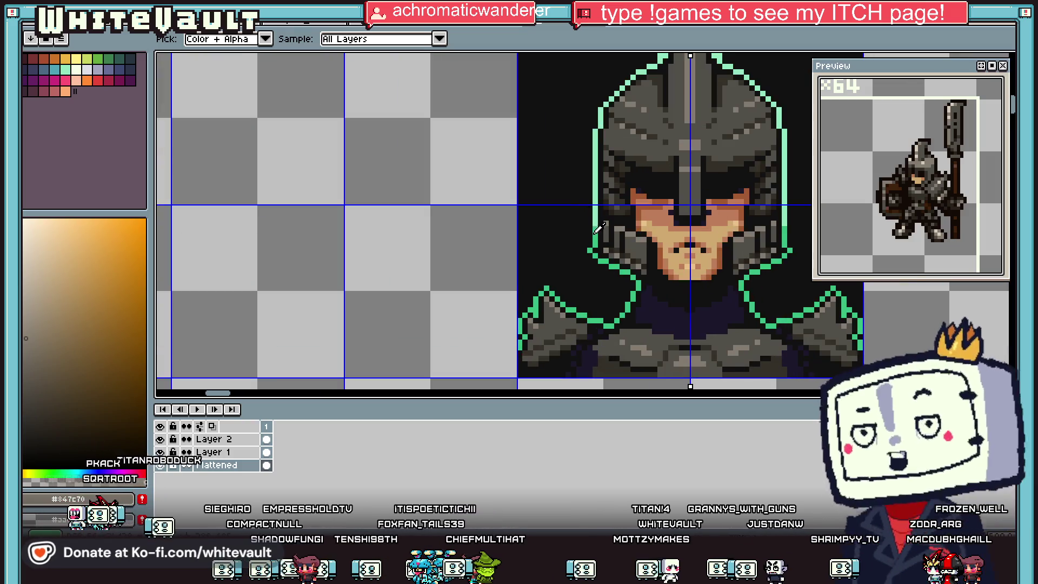
{"action": "left_click", "coordinate": [628, 236]}
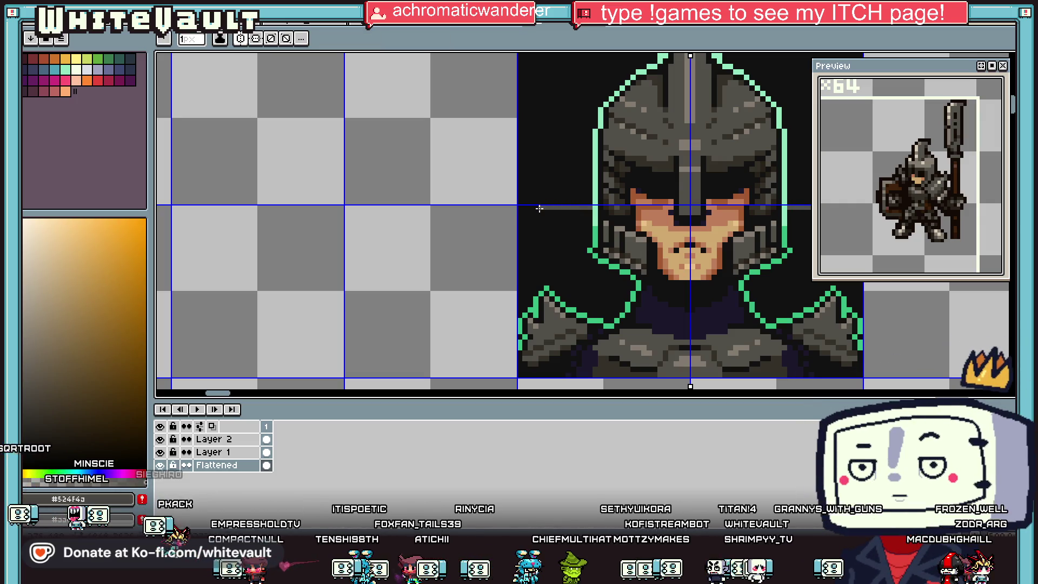
{"action": "mouse_move", "coordinate": [543, 287]}
{"action": "left_mouse_down"}
{"action": "mouse_move", "coordinate": [544, 212]}
{"action": "mouse_move", "coordinate": [554, 218]}
{"action": "mouse_move", "coordinate": [541, 287]}
{"action": "left_mouse_up"}
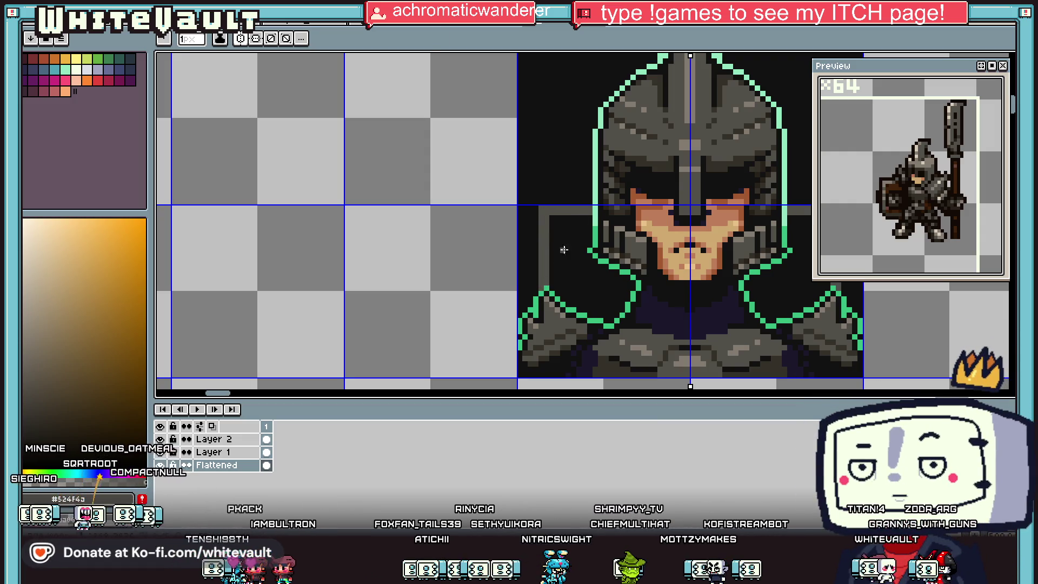
Sample mint-green #92e8c0 and draw mirrored outline strokes from the helmet down toward the shoulders
{"action": "key", "text": "i"}
{"action": "left_click", "coordinate": [599, 208], "text": "alt"}
{"action": "mouse_move", "coordinate": [594, 196]}
{"action": "left_mouse_down"}
{"action": "mouse_move", "coordinate": [530, 196]}
{"action": "mouse_move", "coordinate": [531, 299]}
{"action": "left_mouse_up"}
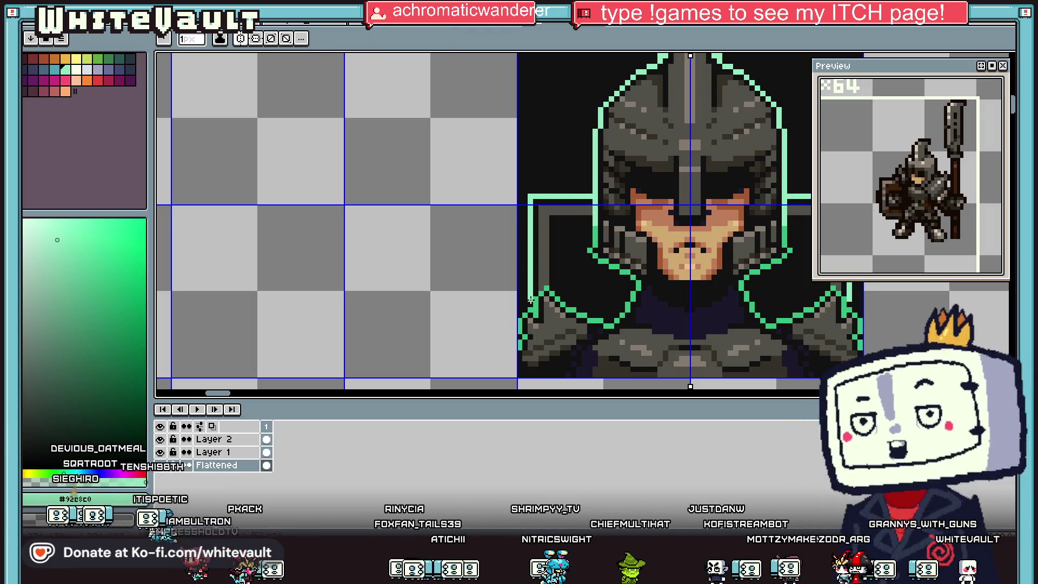
{"action": "scroll", "coordinate": [561, 213], "scroll_direction": "down", "scroll_amount": 3}
{"action": "scroll", "coordinate": [606, 247], "scroll_direction": "up", "scroll_amount": 3}
Sample the brown from one of the small soldier sprites on the sheet
{"action": "key", "text": "i"}
{"action": "scroll", "coordinate": [607, 247], "scroll_direction": "down", "scroll_amount": 3}
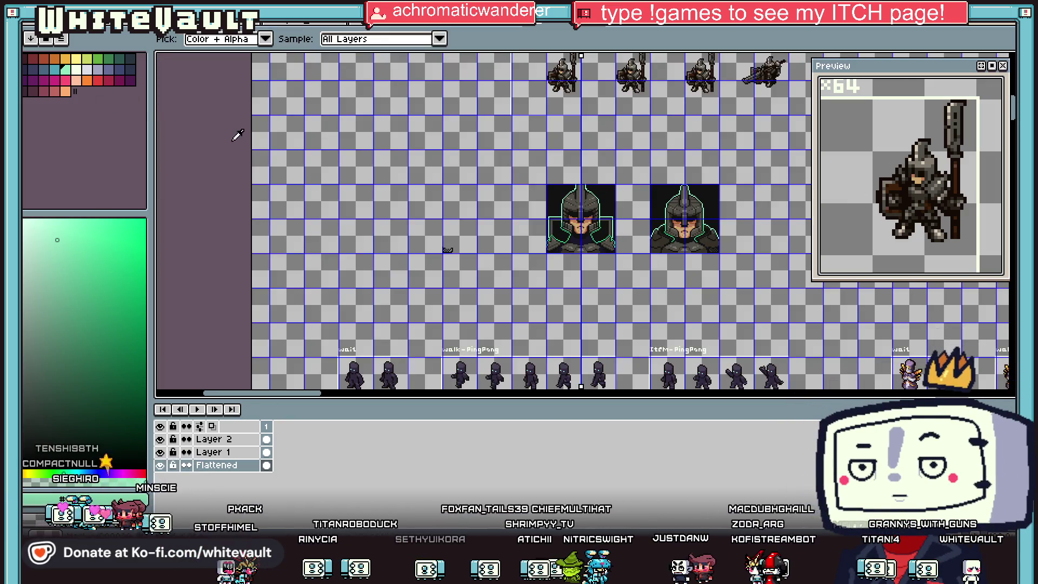
{"action": "scroll", "coordinate": [625, 66], "scroll_direction": "up", "scroll_amount": 2}
{"action": "left_click", "coordinate": [629, 71]}
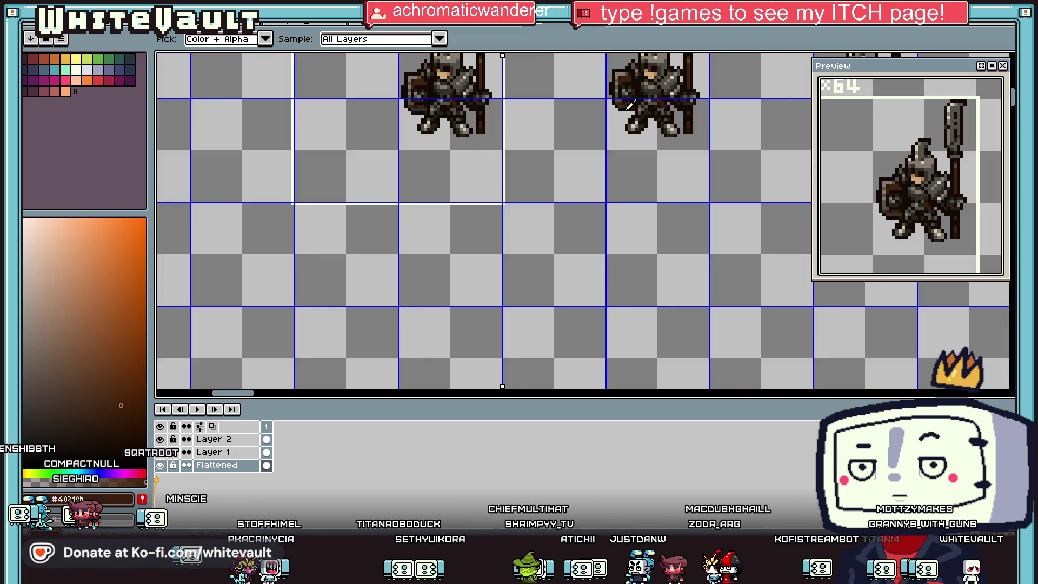
{"action": "scroll", "coordinate": [627, 73], "scroll_direction": "down", "scroll_amount": 4}
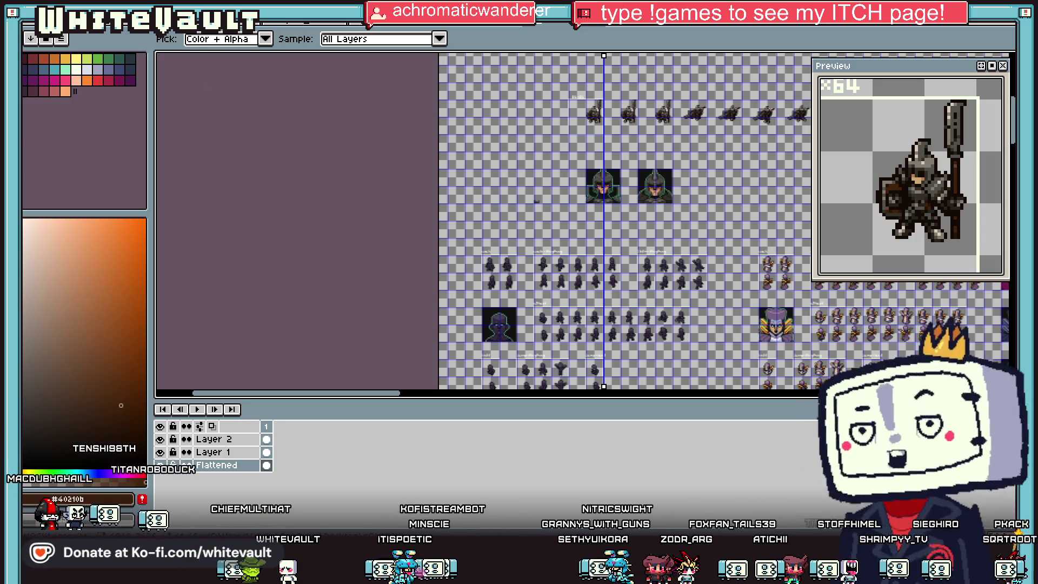
Create a new 552×736 transparent RGBA sprite and place the pasted arcade cabinet photo
{"action": "left_click", "coordinate": [51, 24]}
{"action": "left_click", "coordinate": [38, 32]}
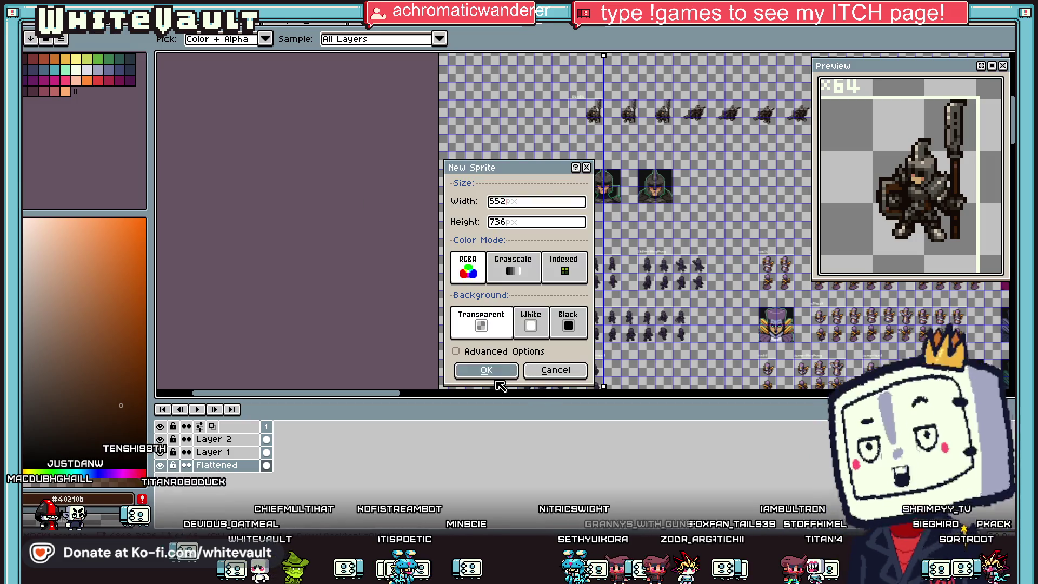
{"action": "left_click", "coordinate": [489, 373]}
{"action": "scroll", "coordinate": [583, 246], "scroll_direction": "down", "scroll_amount": 2}
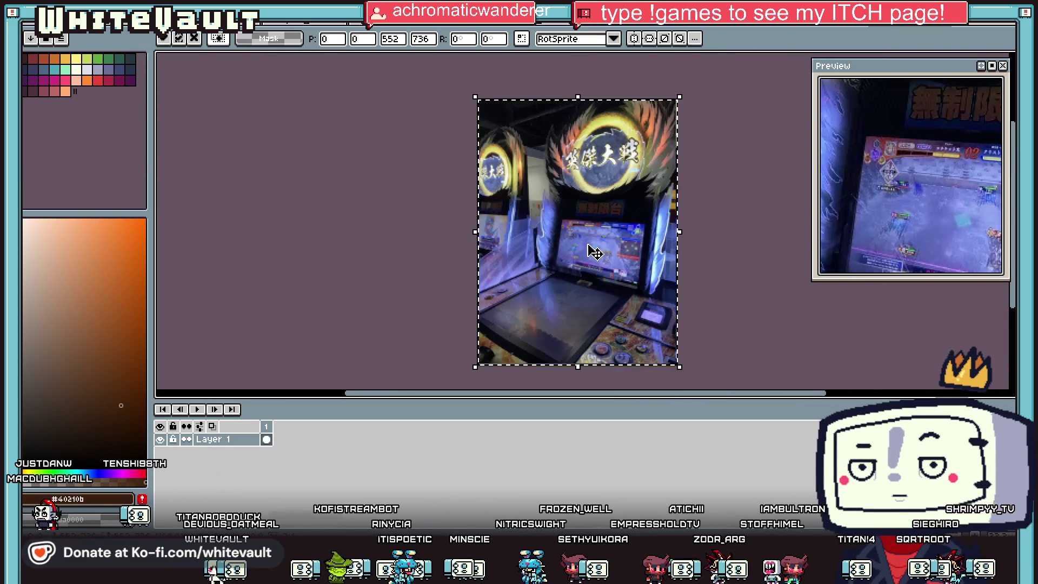
{"action": "scroll", "coordinate": [583, 246], "scroll_direction": "up", "scroll_amount": 1}
{"action": "key", "text": "Return"}
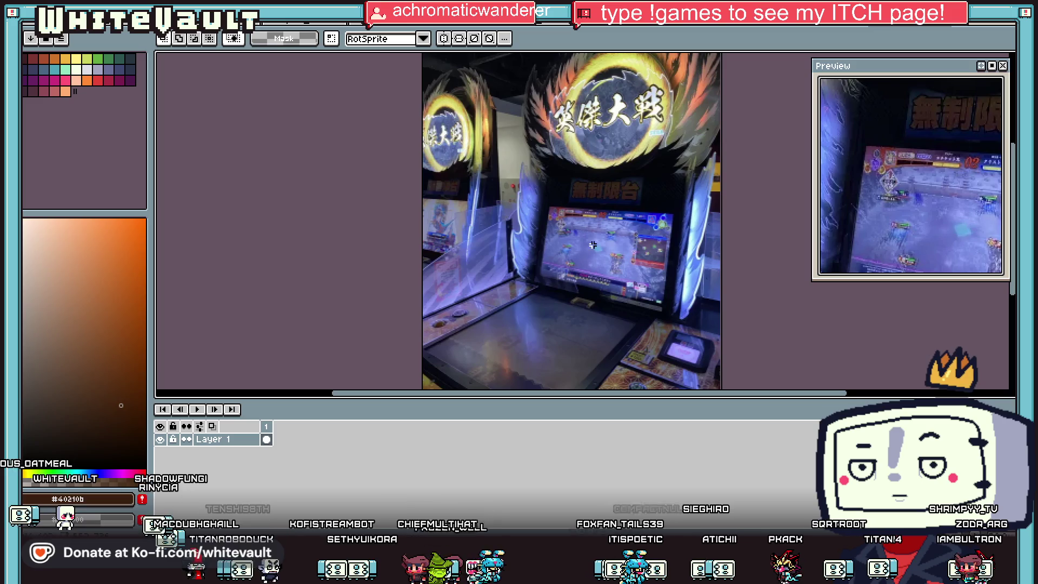
{"action": "scroll", "coordinate": [593, 245], "scroll_direction": "up", "scroll_amount": 3}
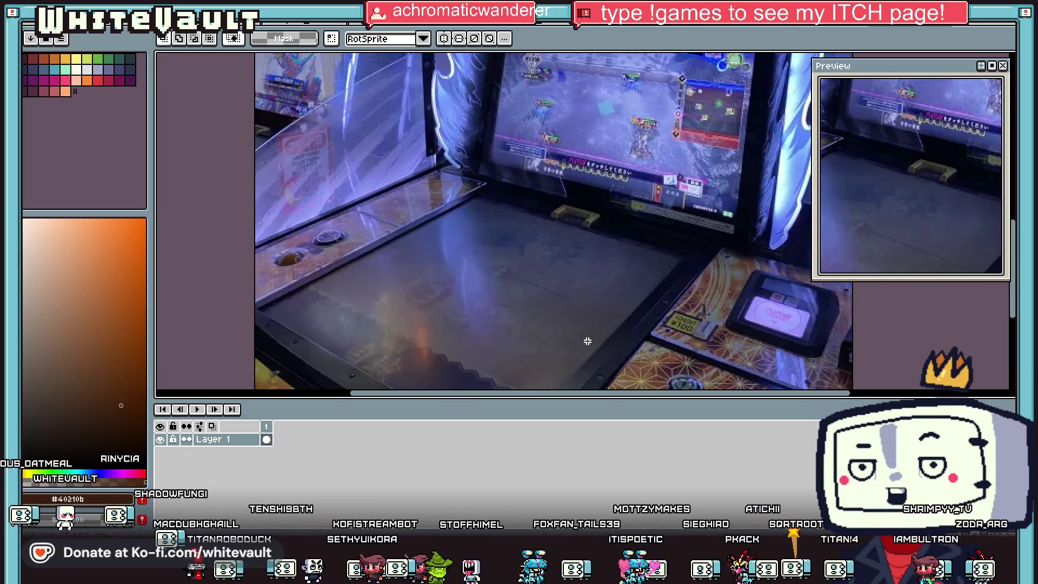
{"action": "key", "text": "b"}
{"action": "right_click", "coordinate": [239, 439]}
Add a new Layer 2 above Layer 1 and pick bright green as the drawing colour
{"action": "mouse_move", "coordinate": [286, 459]}
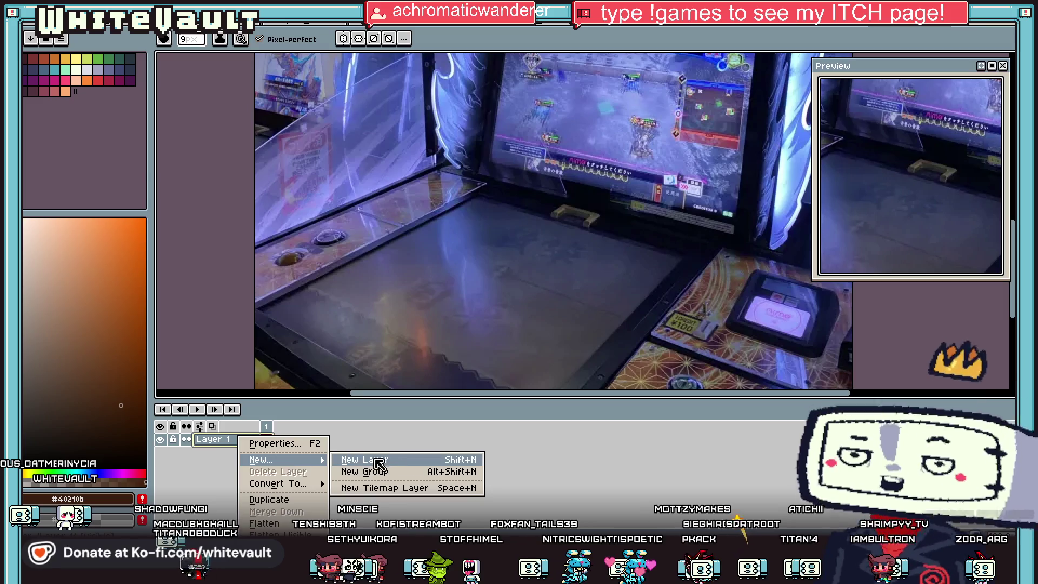
{"action": "left_click", "coordinate": [355, 460]}
{"action": "scroll", "coordinate": [543, 270], "scroll_direction": "down", "scroll_amount": 2}
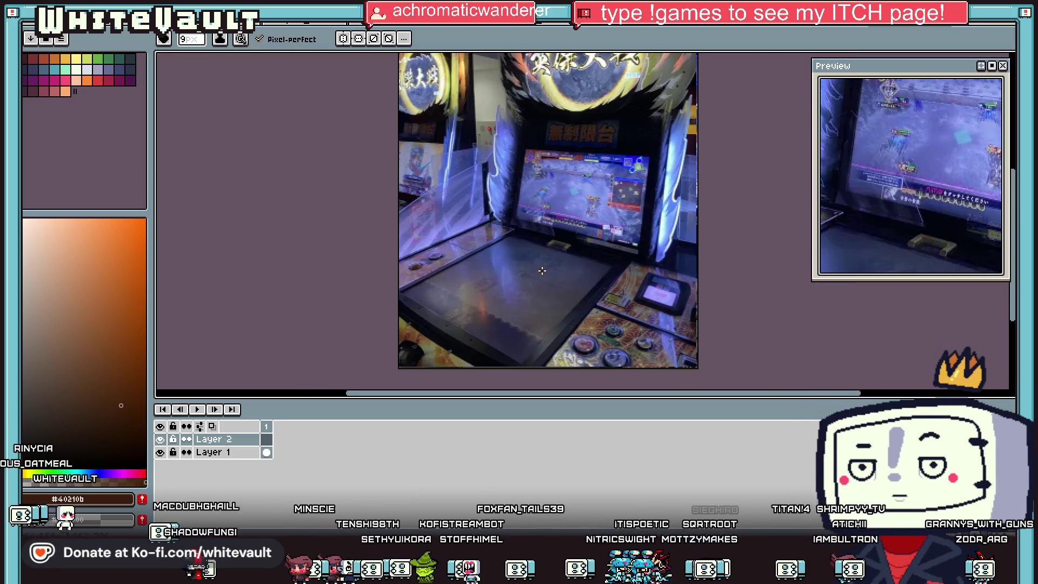
{"action": "scroll", "coordinate": [543, 271], "scroll_direction": "down", "scroll_amount": 1}
{"action": "scroll", "coordinate": [566, 326], "scroll_direction": "up", "scroll_amount": 2}
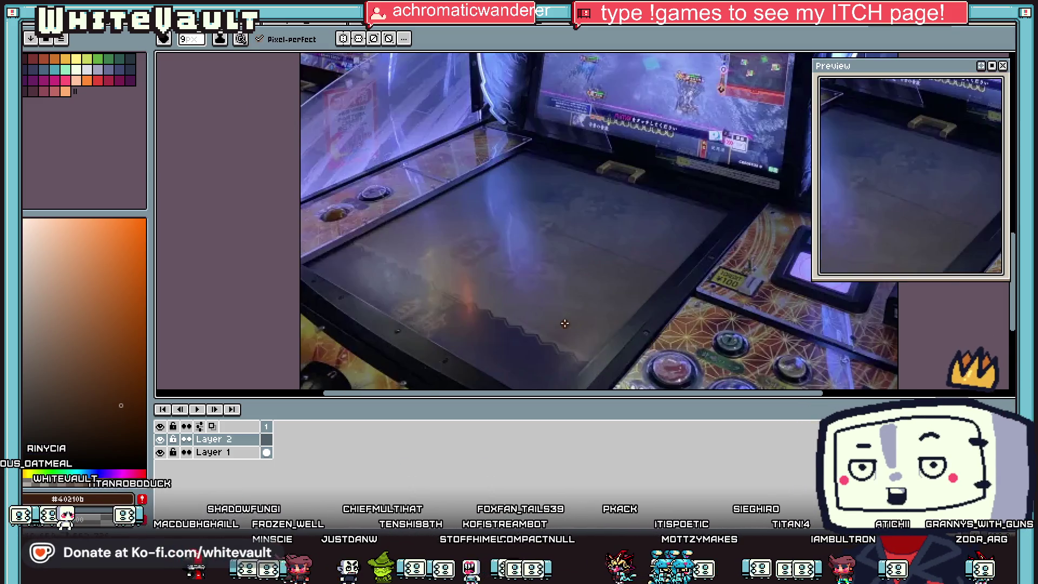
{"action": "left_click", "coordinate": [98, 58]}
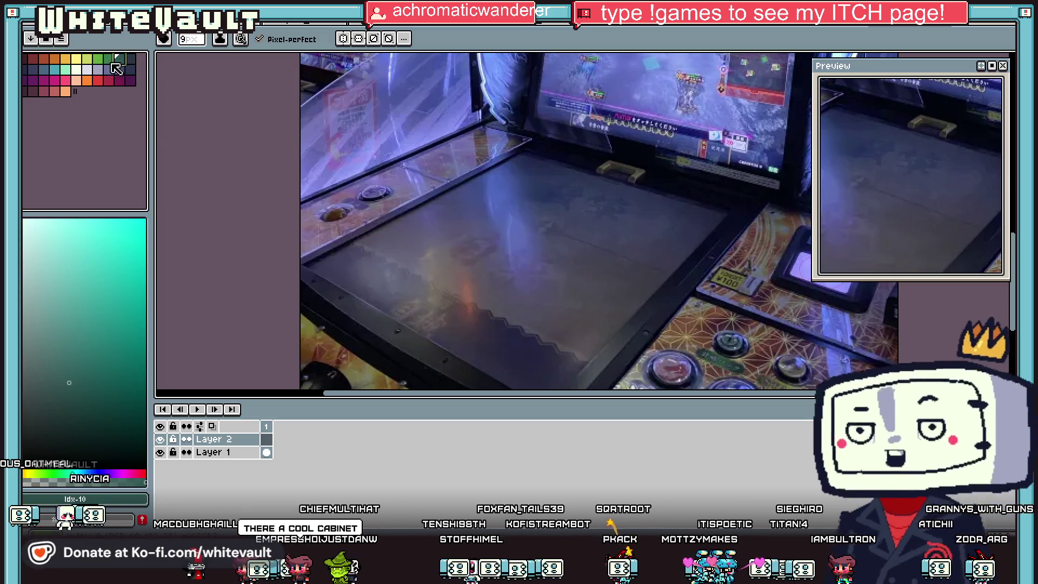
Pencil three green outlined shapes onto the arcade cabinet's playfield
{"action": "mouse_move", "coordinate": [475, 250]}
{"action": "left_mouse_down"}
{"action": "mouse_move", "coordinate": [503, 264]}
{"action": "mouse_move", "coordinate": [455, 265]}
{"action": "mouse_move", "coordinate": [487, 281]}
{"action": "left_mouse_up"}
{"action": "left_click_drag", "start_coordinate": [464, 216], "coordinate": [486, 224]}
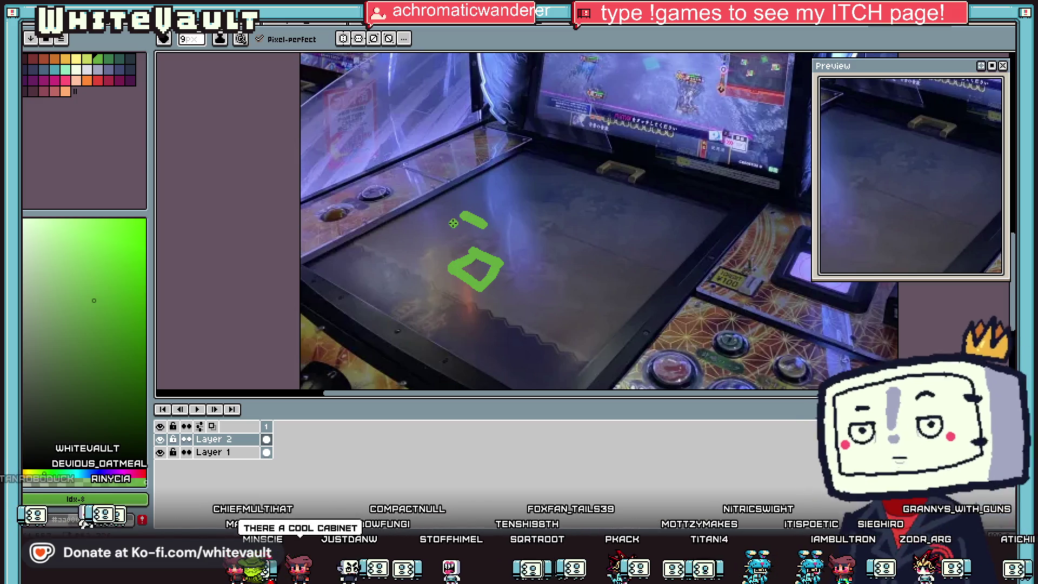
{"action": "mouse_move", "coordinate": [559, 254]}
{"action": "left_mouse_down"}
{"action": "mouse_move", "coordinate": [562, 295]}
{"action": "mouse_move", "coordinate": [590, 282]}
{"action": "left_mouse_up"}
{"action": "scroll", "coordinate": [585, 264], "scroll_direction": "down", "scroll_amount": 2}
{"action": "scroll", "coordinate": [665, 160], "scroll_direction": "up", "scroll_amount": 2}
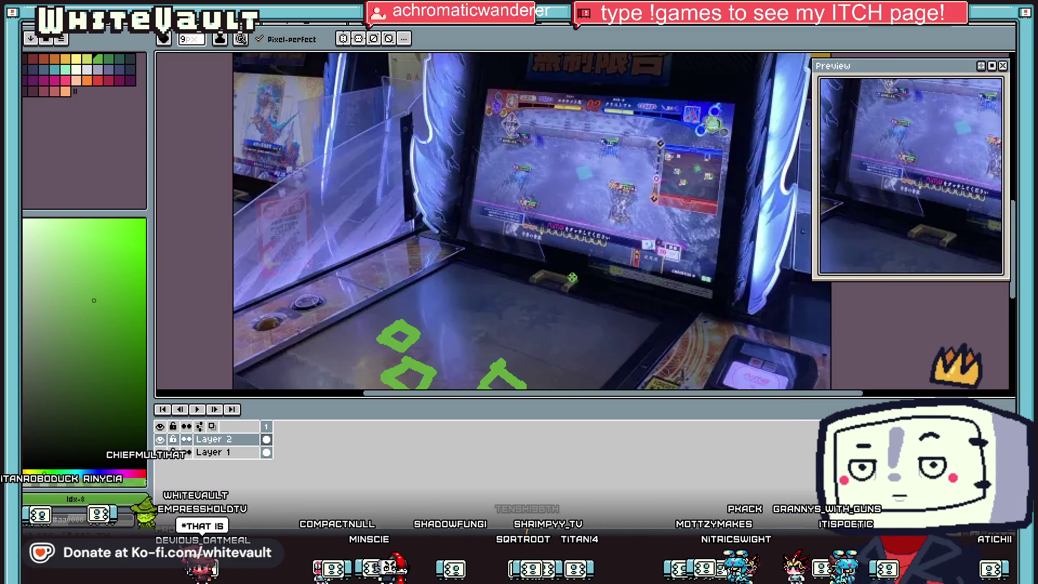
{"action": "scroll", "coordinate": [466, 383], "scroll_direction": "down", "scroll_amount": 2}
{"action": "scroll", "coordinate": [527, 328], "scroll_direction": "up", "scroll_amount": 2}
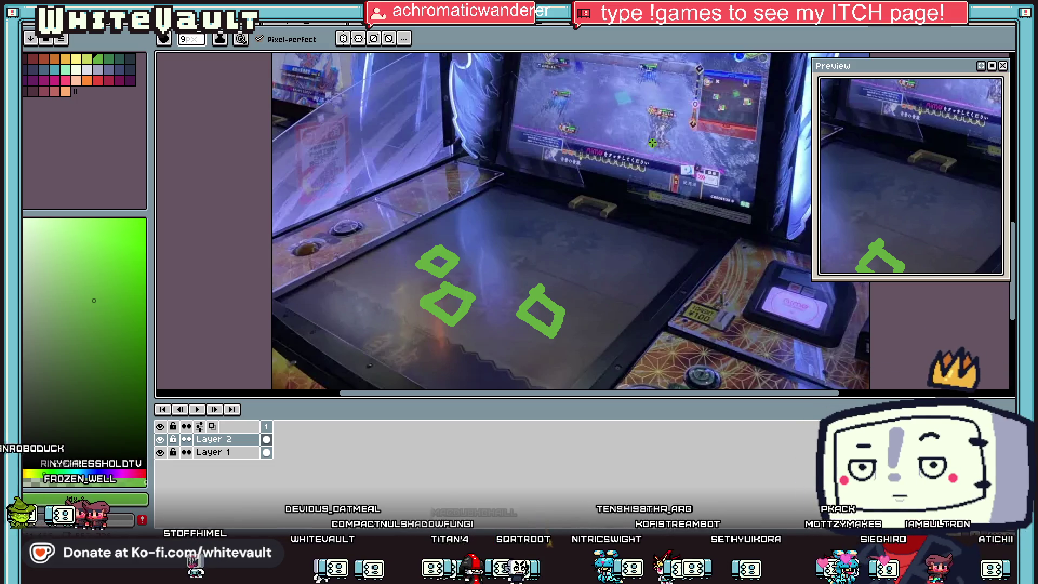
{"action": "scroll", "coordinate": [654, 244], "scroll_direction": "down", "scroll_amount": 2}
{"action": "scroll", "coordinate": [565, 257], "scroll_direction": "up", "scroll_amount": 2}
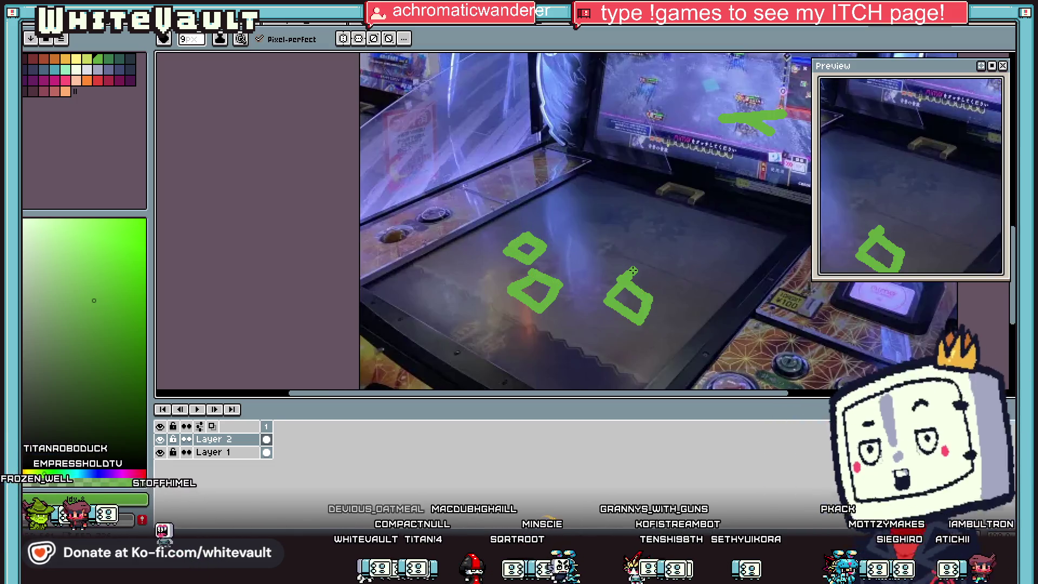
Select the right-hand green shape and move it up and to the left
{"action": "key", "text": "m"}
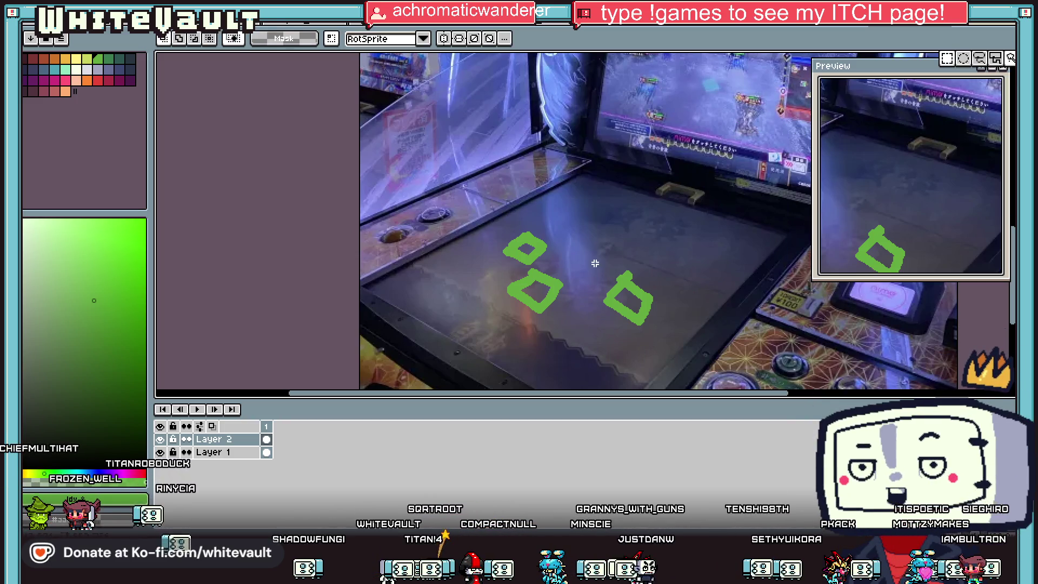
{"action": "left_click_drag", "start_coordinate": [596, 264], "coordinate": [687, 363]}
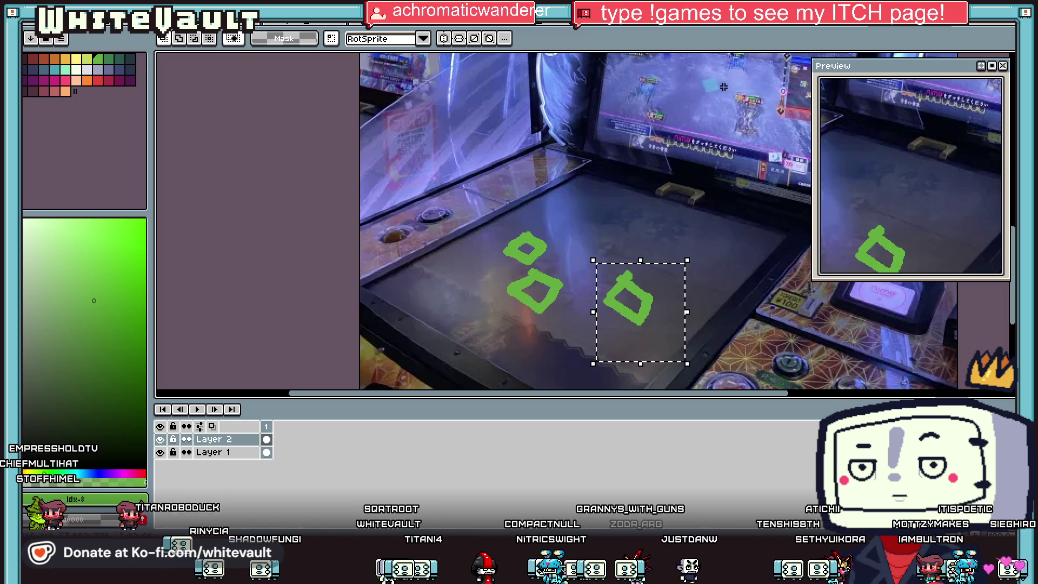
{"action": "left_click_drag", "start_coordinate": [673, 312], "coordinate": [651, 252]}
{"action": "left_click", "coordinate": [731, 180]}
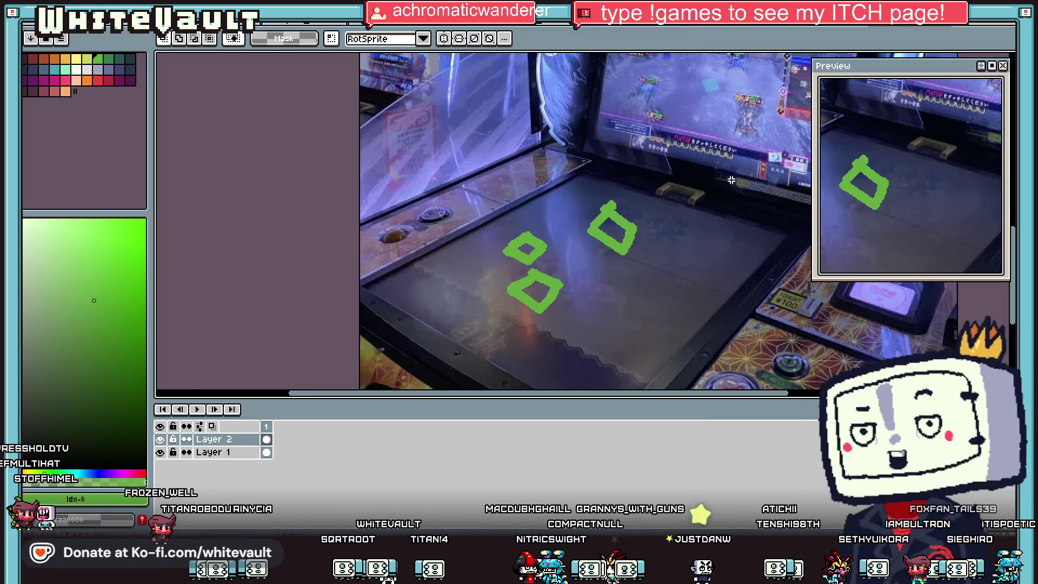
{"action": "key", "text": "b"}
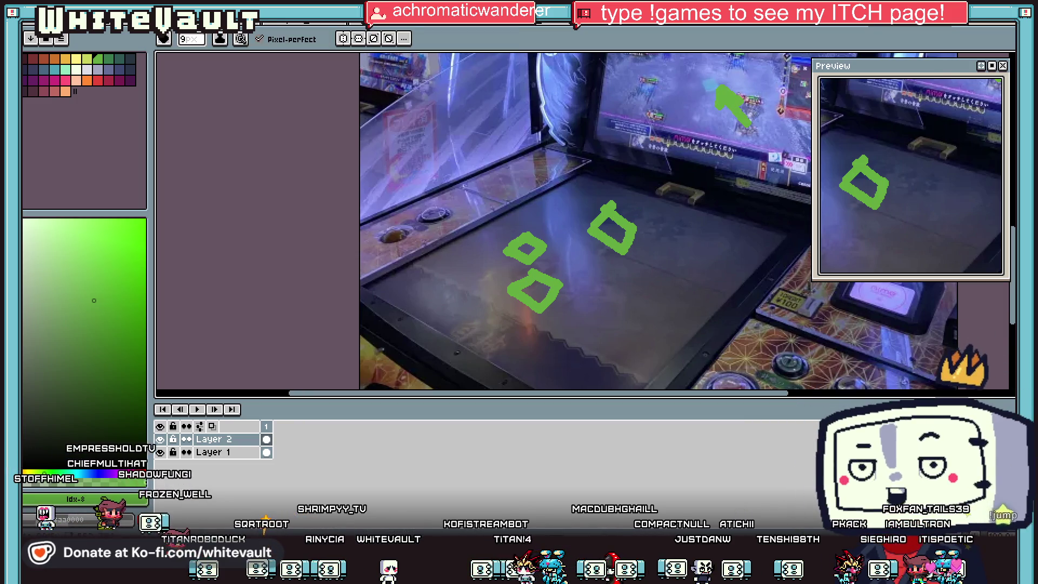
Reposition the right shape and both diamonds, then select the whole image area
{"action": "key", "text": "m"}
{"action": "left_click_drag", "start_coordinate": [593, 186], "coordinate": [688, 273]}
{"action": "key", "text": "shift+Down"}
{"action": "key", "text": "shift+Down"}
{"action": "key", "text": "shift+Down"}
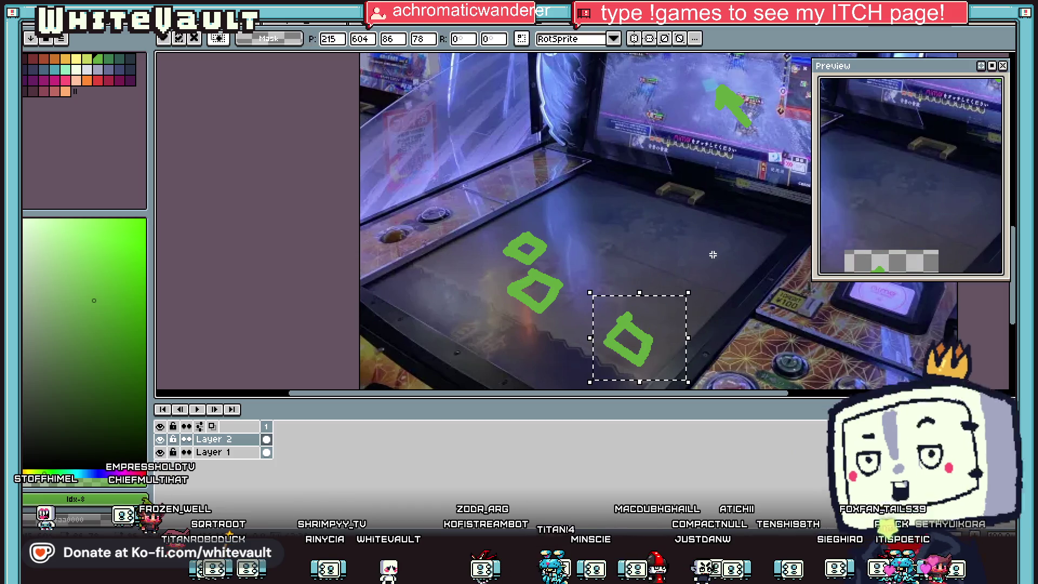
{"action": "left_click_drag", "start_coordinate": [489, 214], "coordinate": [564, 272]}
{"action": "key", "text": "shift+Right"}
{"action": "key", "text": "shift+Right"}
{"action": "key", "text": "shift+Right"}
{"action": "key", "text": "shift+Up"}
{"action": "key", "text": "shift+Up"}
{"action": "mouse_move", "coordinate": [493, 262]}
{"action": "left_mouse_down"}
{"action": "mouse_move", "coordinate": [570, 323]}
{"action": "mouse_move", "coordinate": [559, 301]}
{"action": "left_mouse_up"}
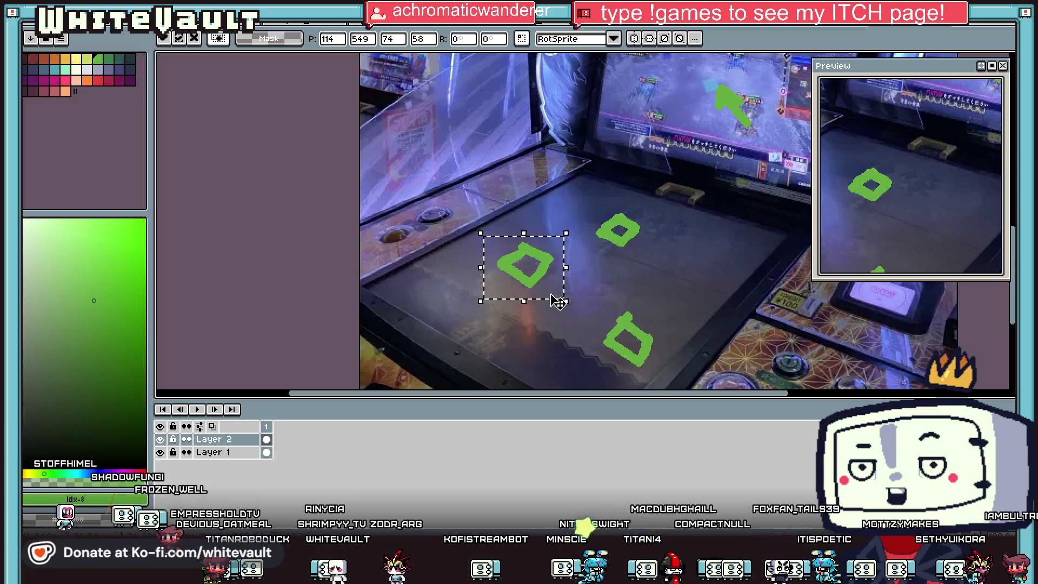
{"action": "left_click", "coordinate": [722, 272]}
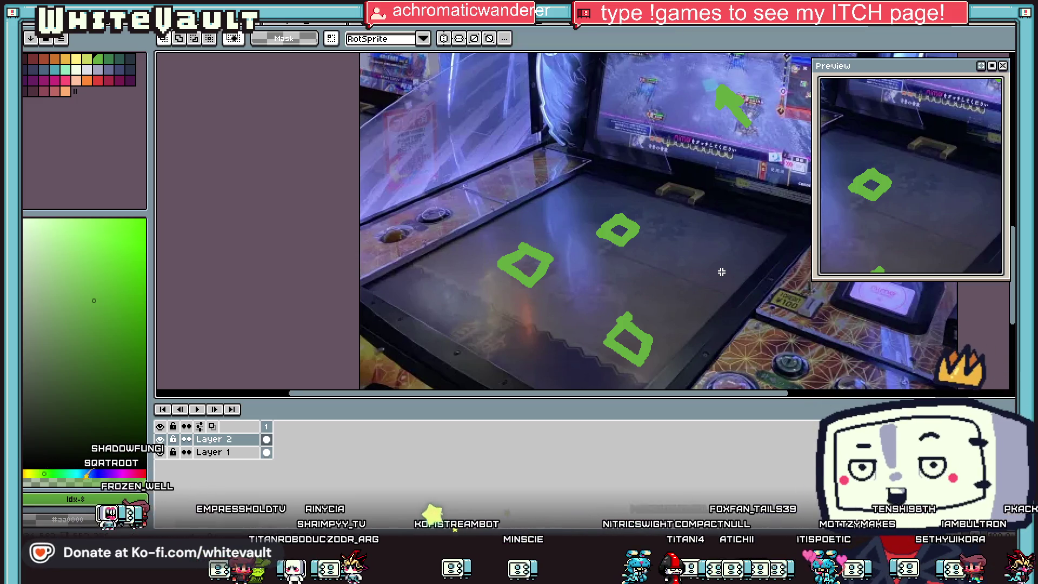
{"action": "scroll", "coordinate": [722, 272], "scroll_direction": "down", "scroll_amount": 2}
{"action": "left_click_drag", "start_coordinate": [553, 139], "coordinate": [789, 351]}
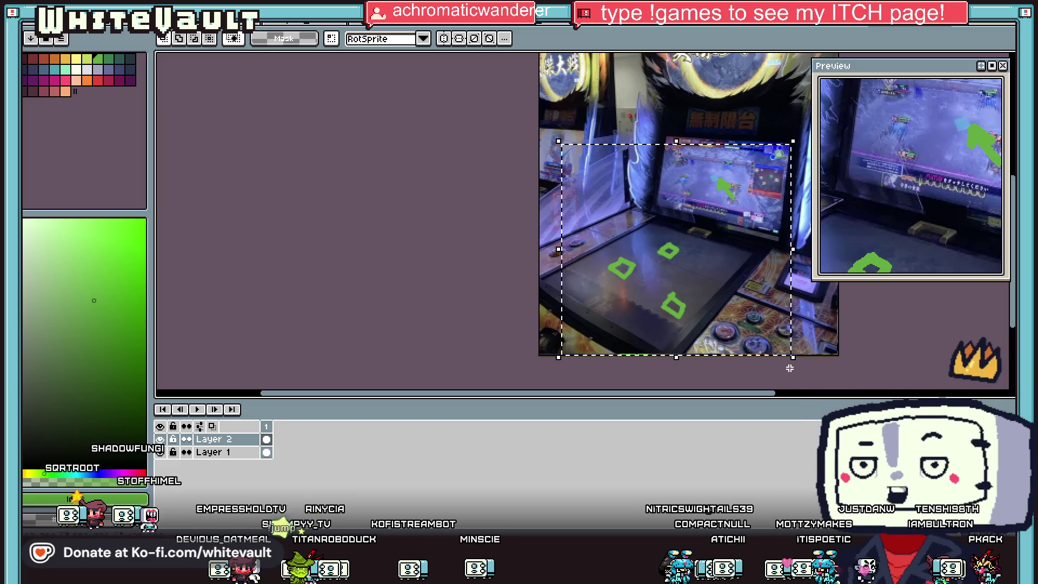
Delete the selected green shapes, then switch through the open documents to the knight sprite sheet
{"action": "key", "text": "Delete"}
{"action": "left_click", "coordinate": [807, 26]}
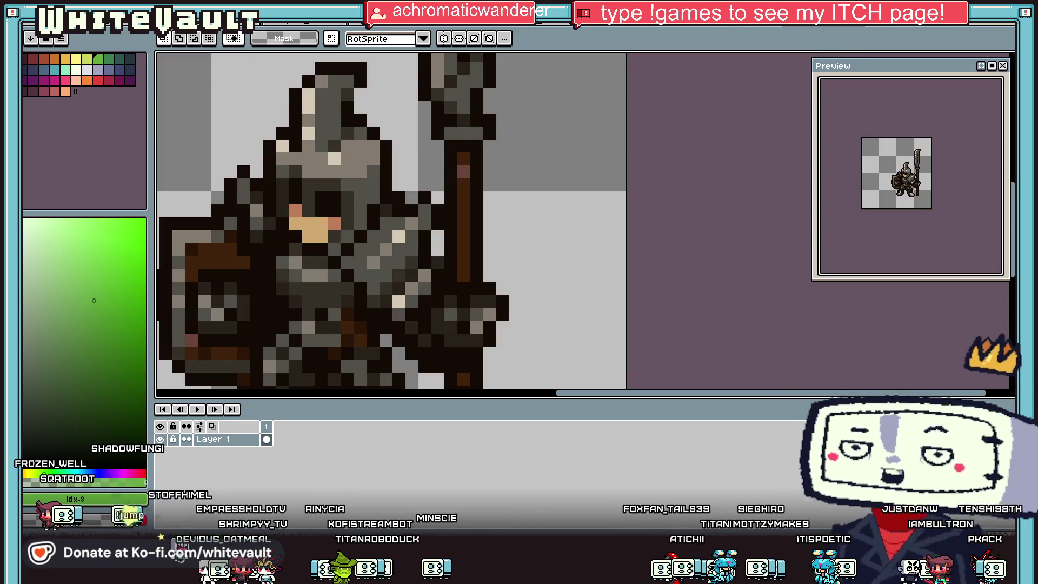
{"action": "left_click", "coordinate": [741, 26]}
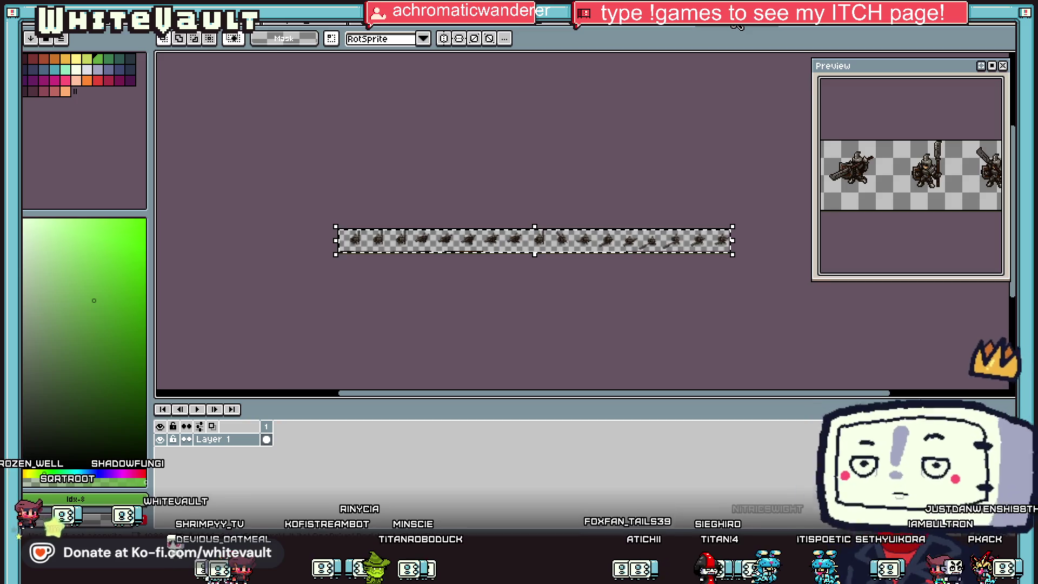
{"action": "left_click", "coordinate": [311, 30]}
{"action": "left_click", "coordinate": [287, 27]}
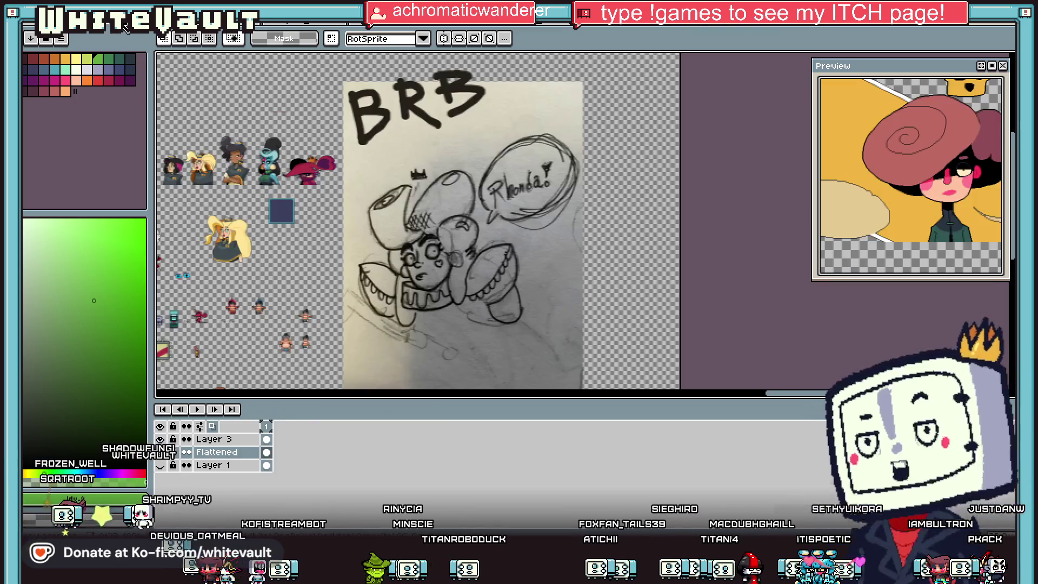
{"action": "left_click", "coordinate": [285, 26]}
{"action": "left_click", "coordinate": [263, 28]}
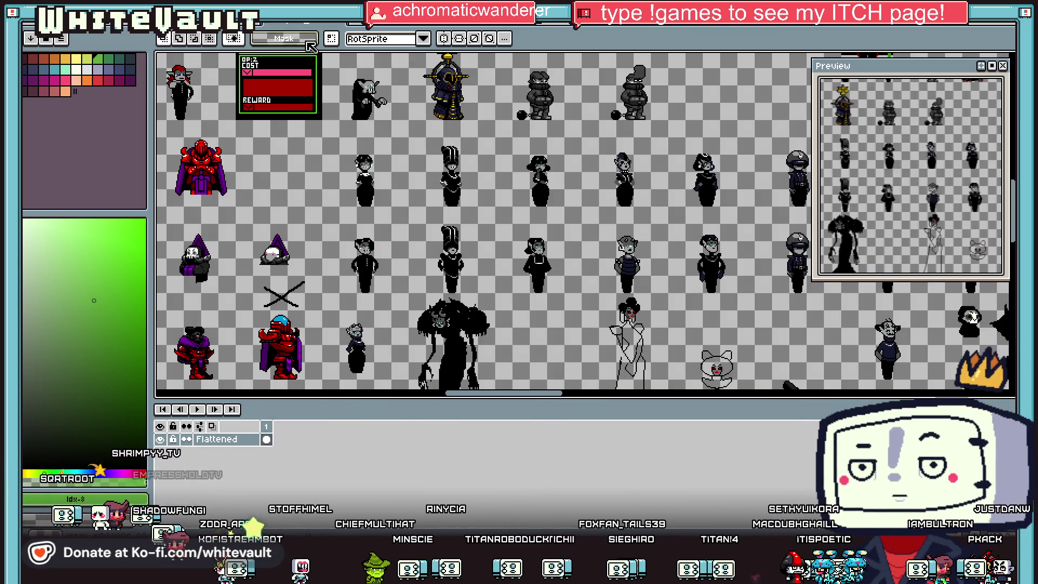
{"action": "left_click", "coordinate": [378, 29]}
{"action": "left_click", "coordinate": [469, 28]}
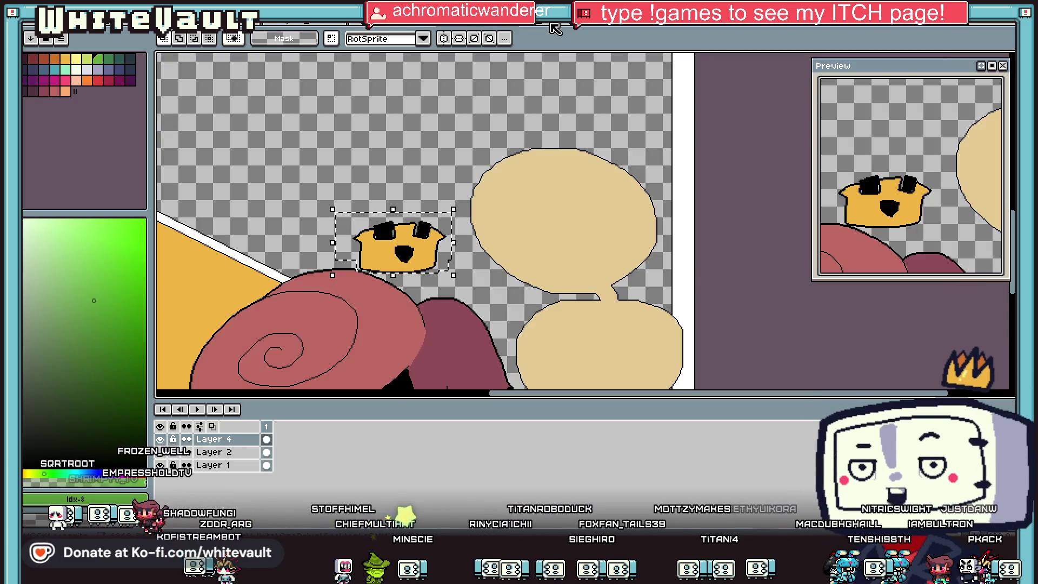
{"action": "left_click", "coordinate": [548, 26]}
{"action": "scroll", "coordinate": [620, 199], "scroll_direction": "up", "scroll_amount": 3}
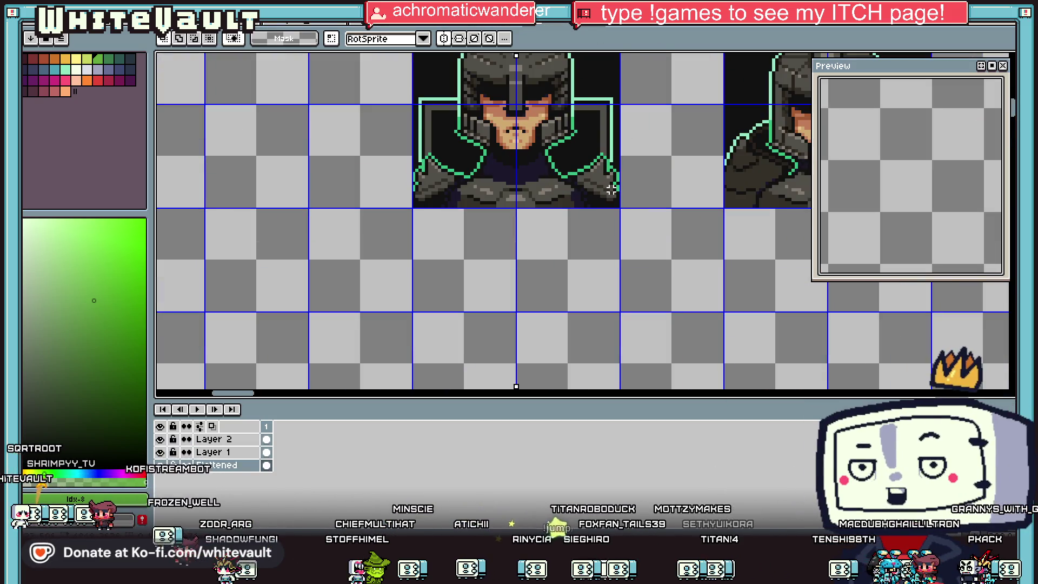
Eyedrop the dark brown from the third knight sprite for drawing
{"action": "key", "text": "b"}
{"action": "scroll", "coordinate": [612, 195], "scroll_direction": "up", "scroll_amount": 2}
{"action": "scroll", "coordinate": [616, 220], "scroll_direction": "down", "scroll_amount": 6}
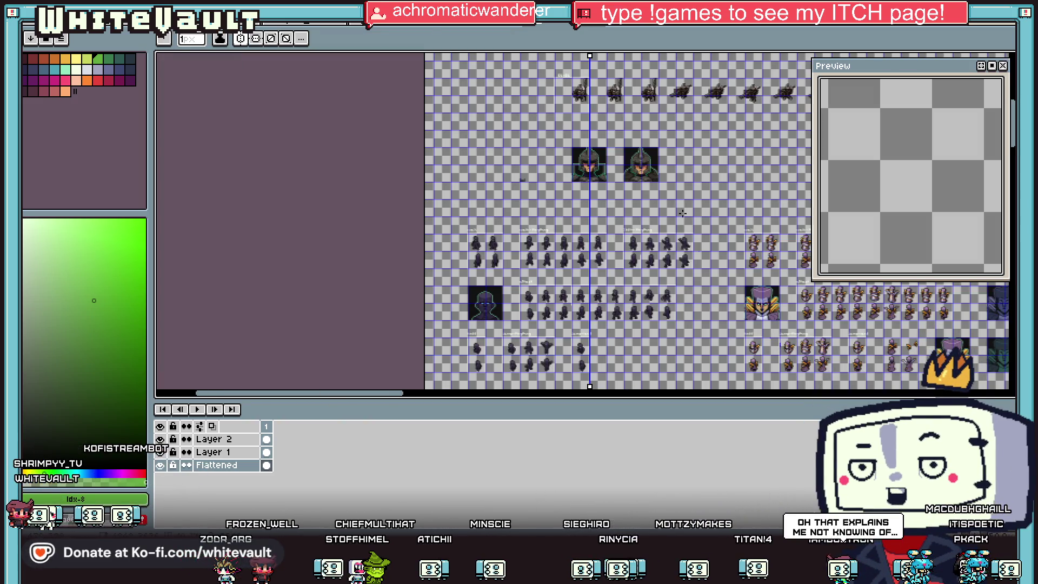
{"action": "key", "text": "i"}
{"action": "scroll", "coordinate": [700, 80], "scroll_direction": "up", "scroll_amount": 3}
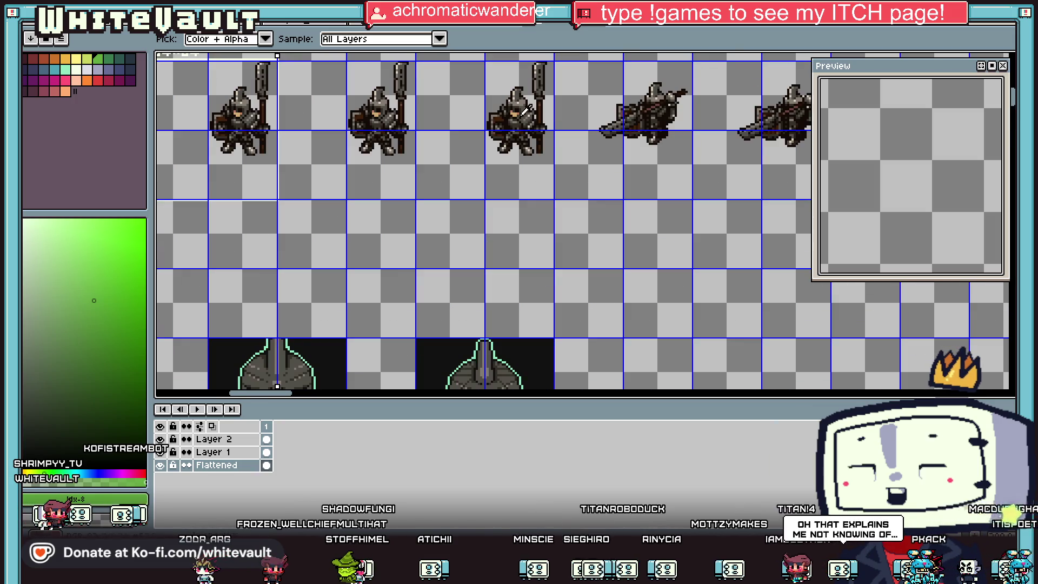
{"action": "left_click", "coordinate": [502, 111]}
{"action": "scroll", "coordinate": [498, 121], "scroll_direction": "down", "scroll_amount": 3}
{"action": "scroll", "coordinate": [438, 196], "scroll_direction": "up", "scroll_amount": 5}
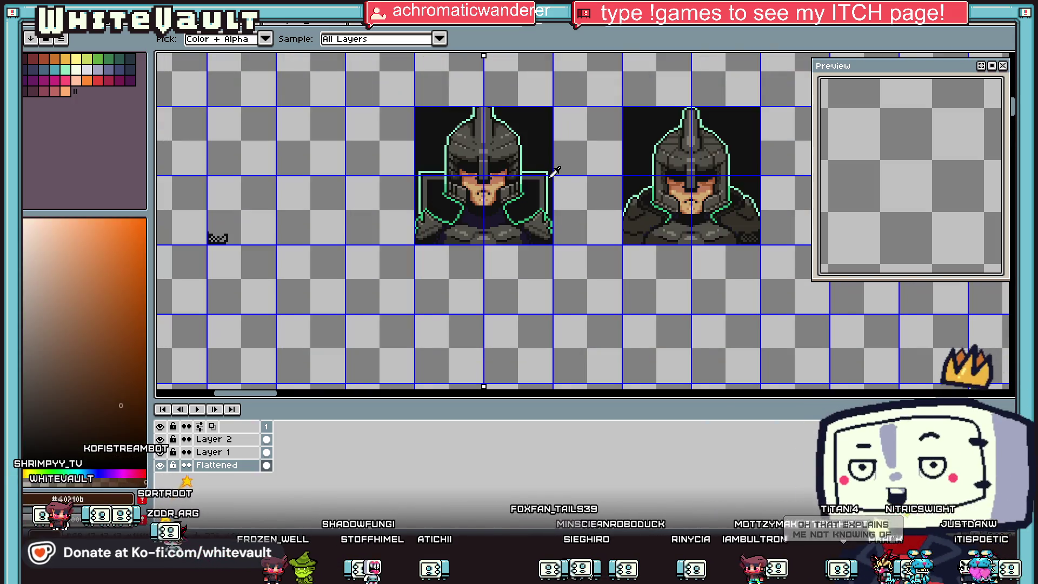
{"action": "key", "text": "b"}
Draw mirrored L-shaped brown panels down both shoulders and thicken them
{"action": "mouse_move", "coordinate": [480, 188]}
{"action": "left_mouse_down"}
{"action": "mouse_move", "coordinate": [550, 199]}
{"action": "mouse_move", "coordinate": [546, 334]}
{"action": "left_mouse_up"}
{"action": "scroll", "coordinate": [547, 334], "scroll_direction": "down", "scroll_amount": 3}
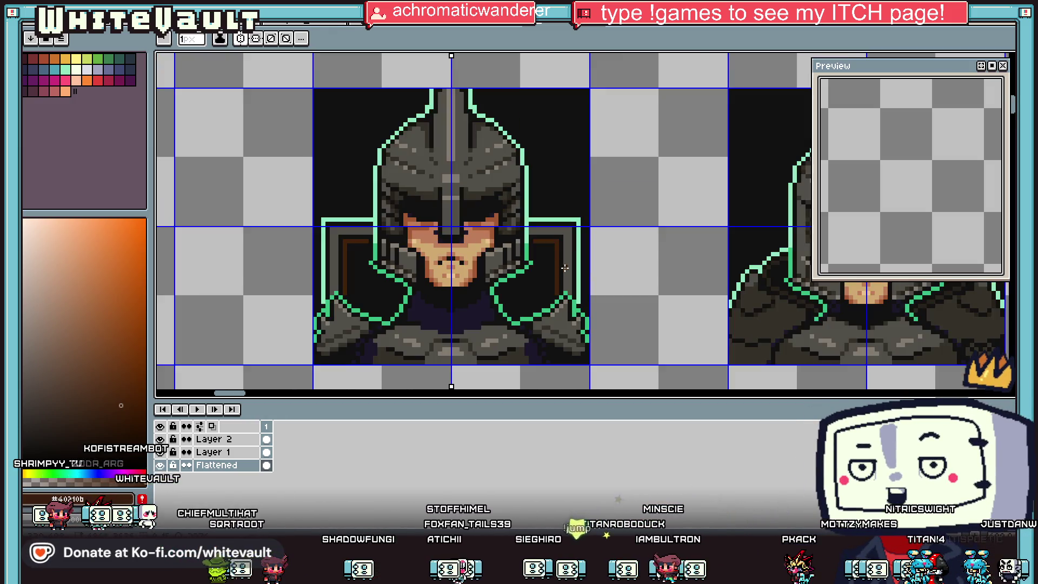
{"action": "scroll", "coordinate": [518, 206], "scroll_direction": "up", "scroll_amount": 2}
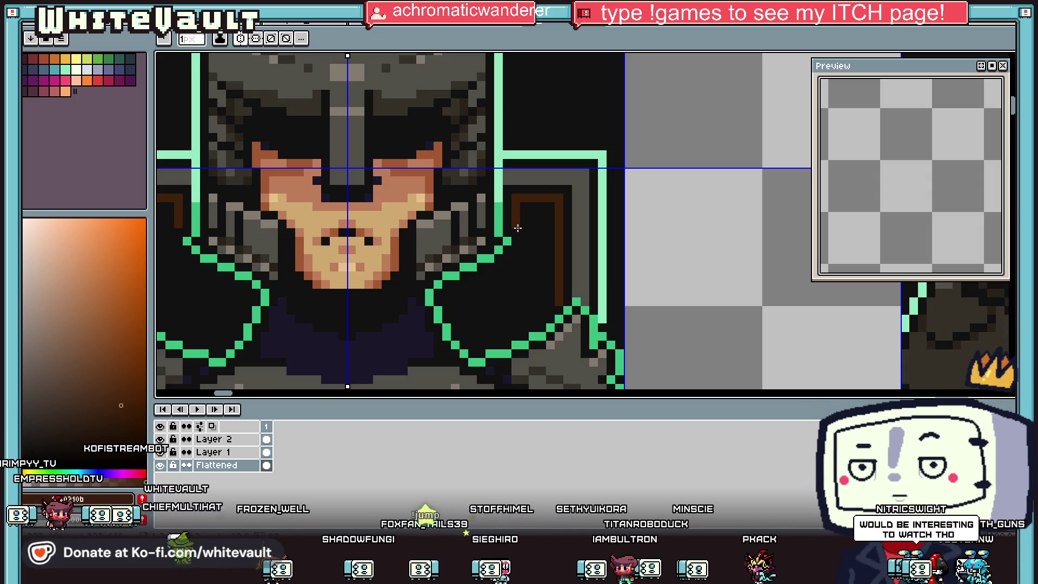
{"action": "mouse_move", "coordinate": [518, 206]}
{"action": "left_mouse_down"}
{"action": "mouse_move", "coordinate": [526, 247]}
{"action": "mouse_move", "coordinate": [505, 290]}
{"action": "mouse_move", "coordinate": [480, 306]}
{"action": "mouse_move", "coordinate": [477, 340]}
{"action": "left_mouse_up"}
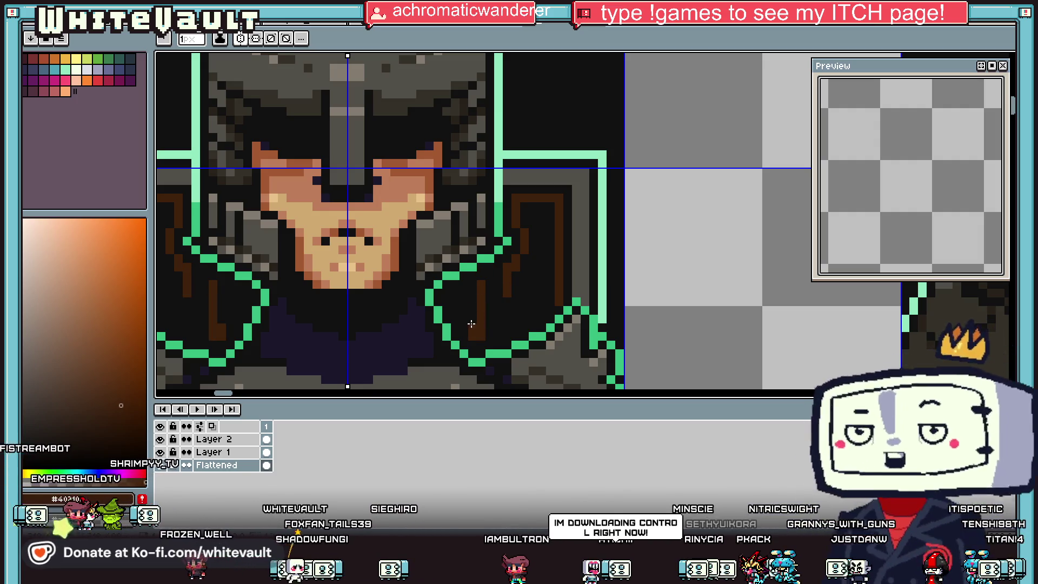
{"action": "mouse_move", "coordinate": [464, 288]}
{"action": "left_mouse_down"}
{"action": "mouse_move", "coordinate": [464, 332]}
{"action": "mouse_move", "coordinate": [529, 321]}
{"action": "left_mouse_up"}
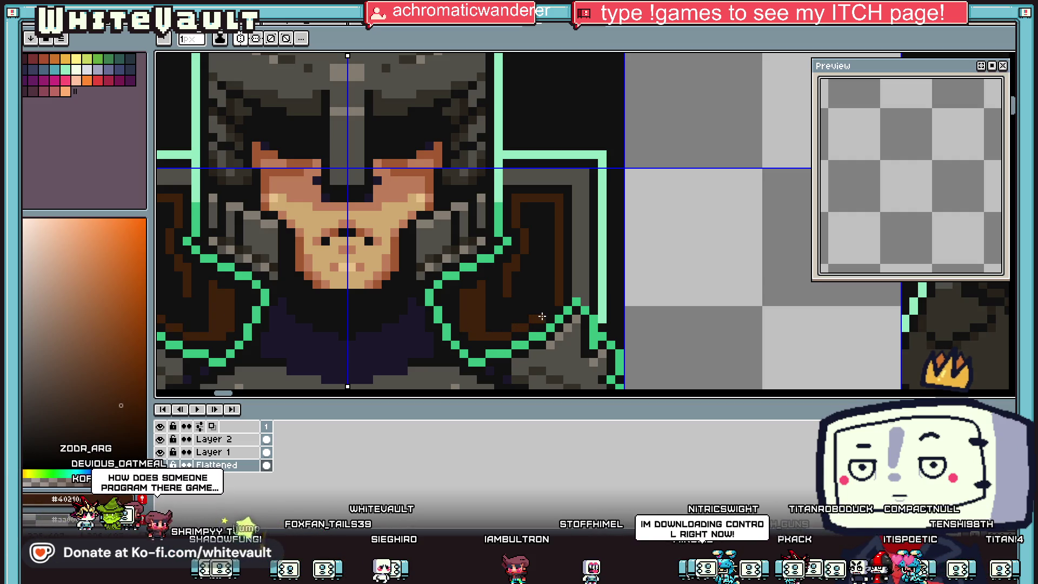
{"action": "key", "text": "i"}
{"action": "scroll", "coordinate": [514, 287], "scroll_direction": "down", "scroll_amount": 3}
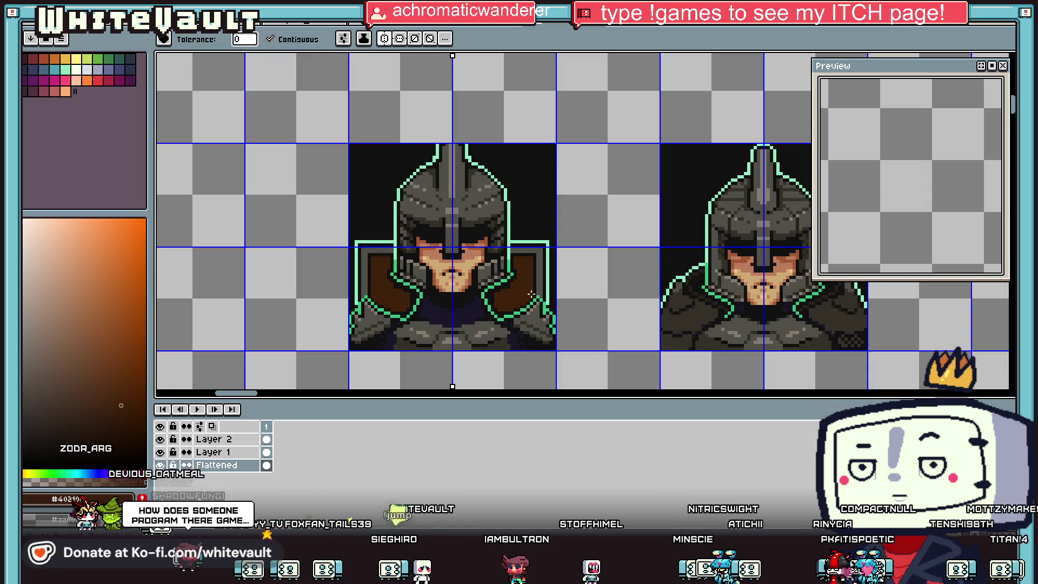
Draw near-black #111111 vertical detail lines on both brown shoulder pads
{"action": "scroll", "coordinate": [523, 281], "scroll_direction": "up", "scroll_amount": 3}
{"action": "left_click", "coordinate": [515, 254]}
{"action": "key", "text": "b"}
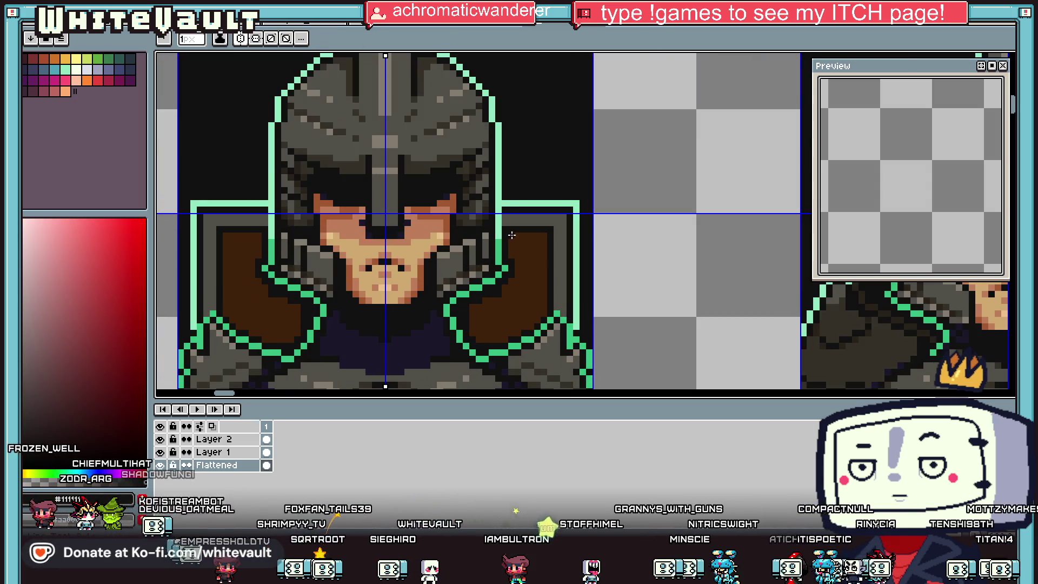
{"action": "scroll", "coordinate": [509, 271], "scroll_direction": "up", "scroll_amount": 1}
{"action": "left_click_drag", "start_coordinate": [509, 271], "coordinate": [525, 232]}
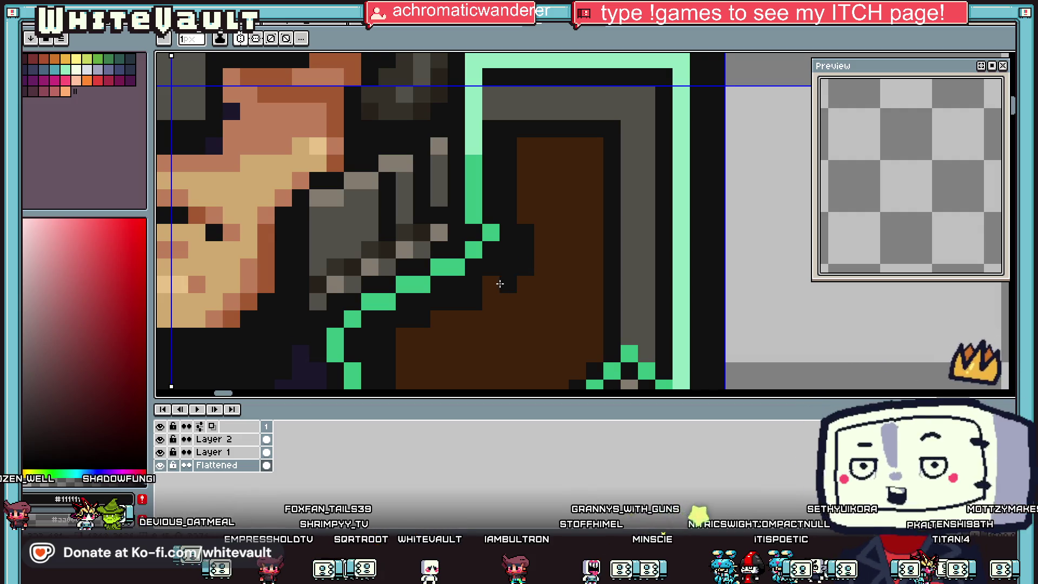
{"action": "left_click", "coordinate": [486, 283]}
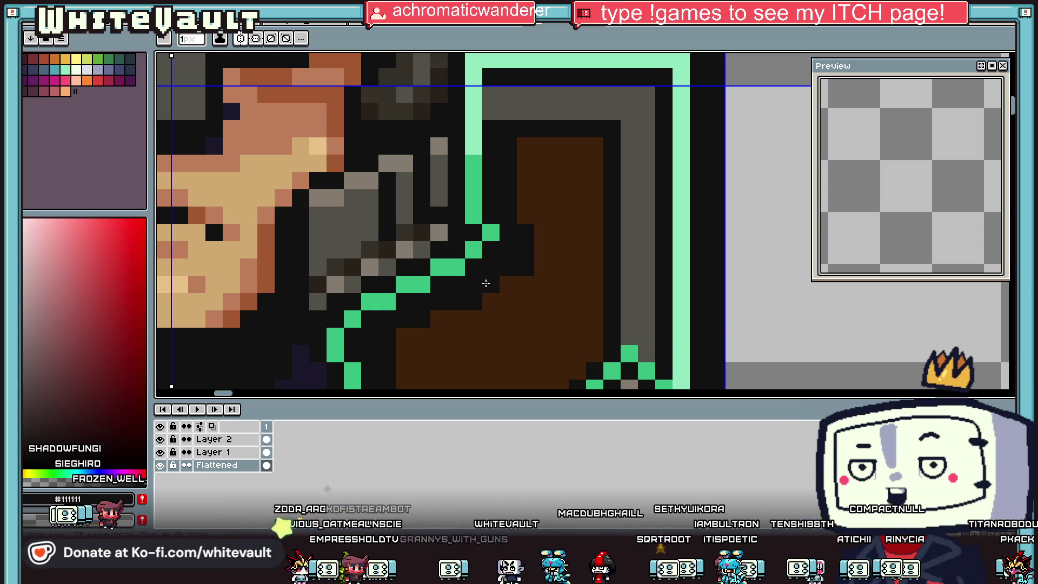
{"action": "scroll", "coordinate": [487, 287], "scroll_direction": "down", "scroll_amount": 2}
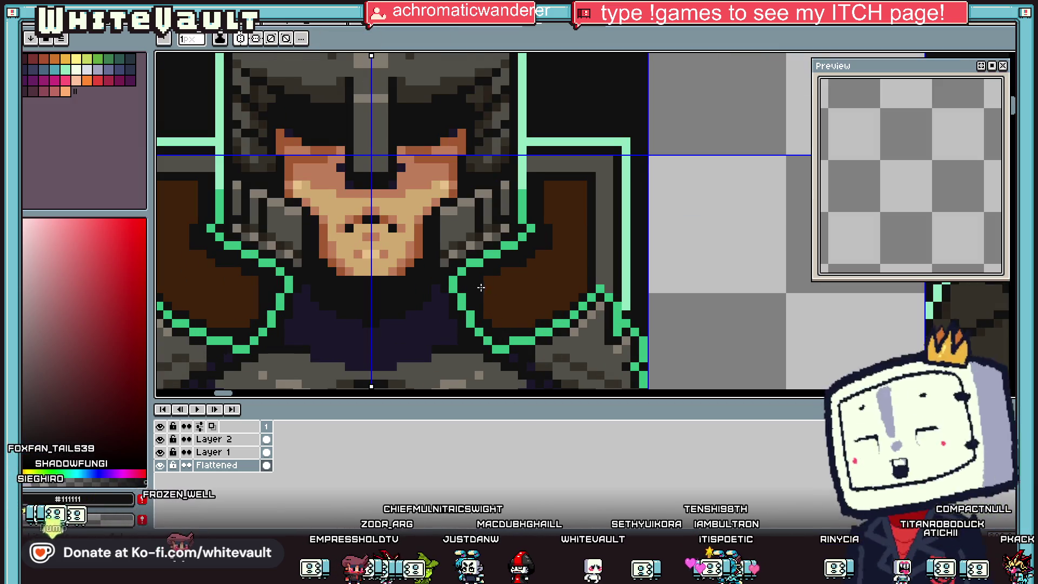
{"action": "scroll", "coordinate": [489, 311], "scroll_direction": "down", "scroll_amount": 2}
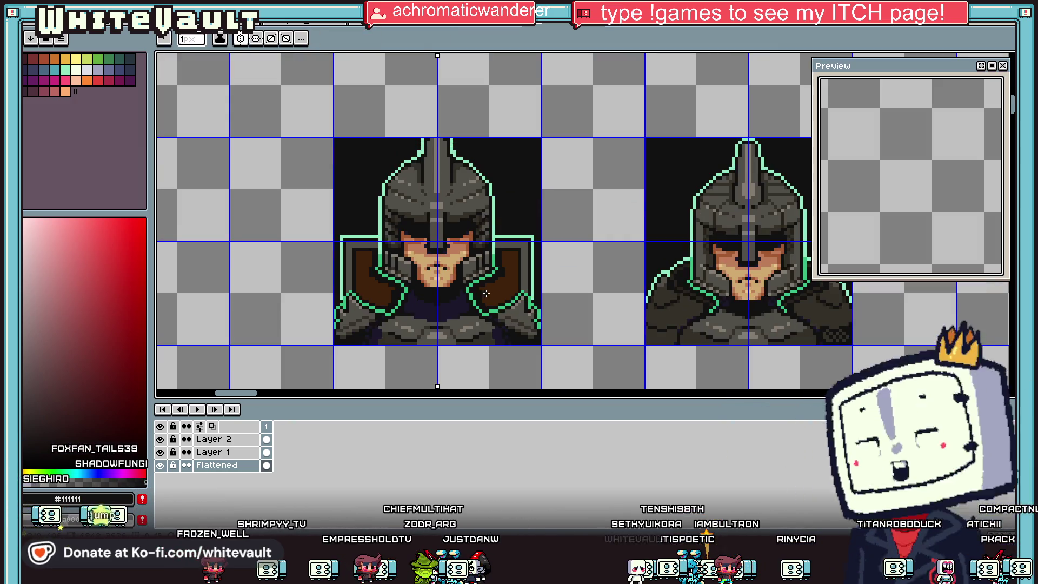
{"action": "scroll", "coordinate": [491, 304], "scroll_direction": "up", "scroll_amount": 2}
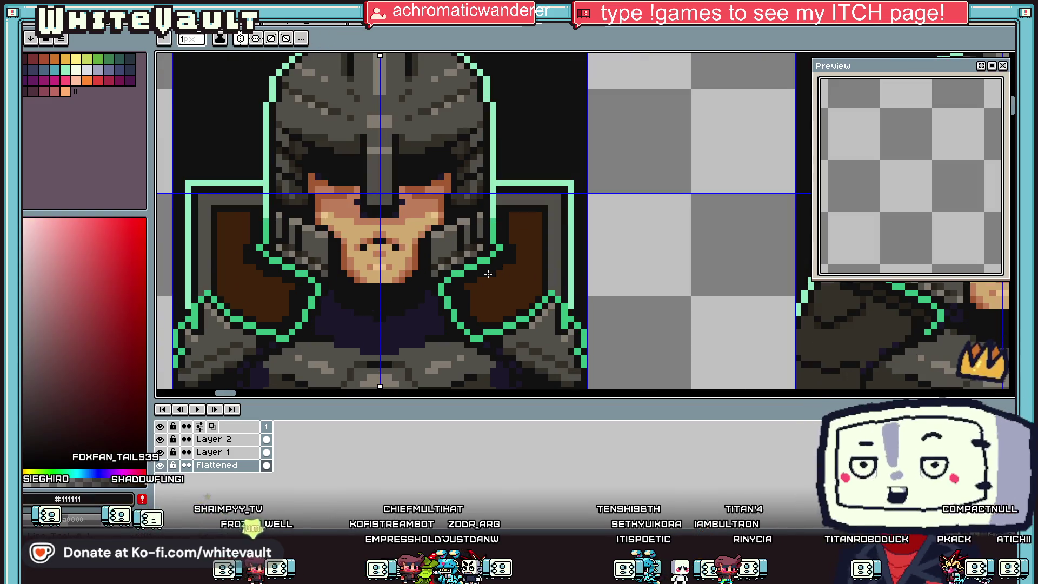
{"action": "left_click_drag", "start_coordinate": [523, 212], "coordinate": [520, 288]}
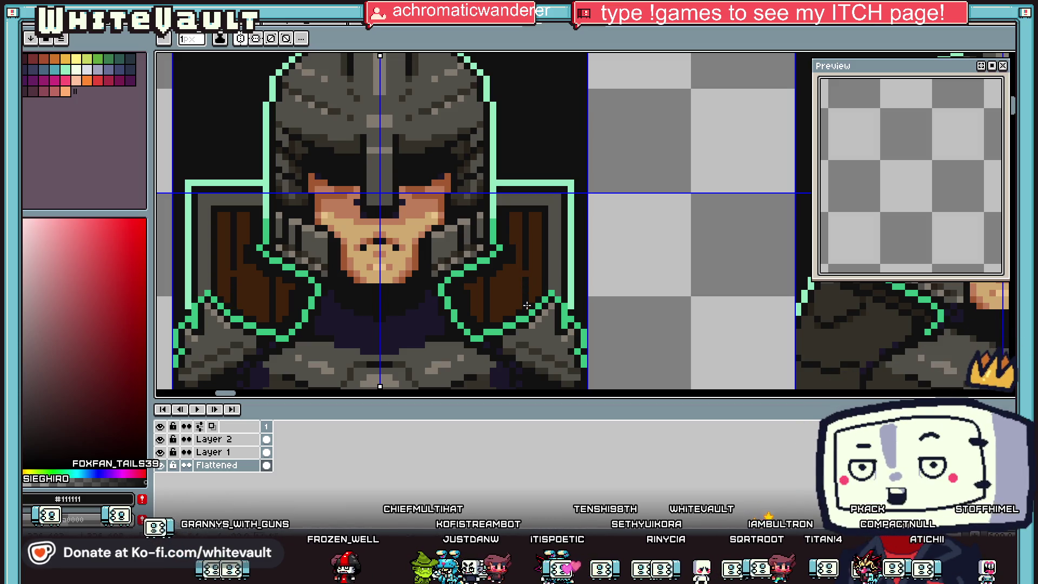
{"action": "scroll", "coordinate": [517, 295], "scroll_direction": "down", "scroll_amount": 3}
{"action": "scroll", "coordinate": [432, 263], "scroll_direction": "up", "scroll_amount": 2}
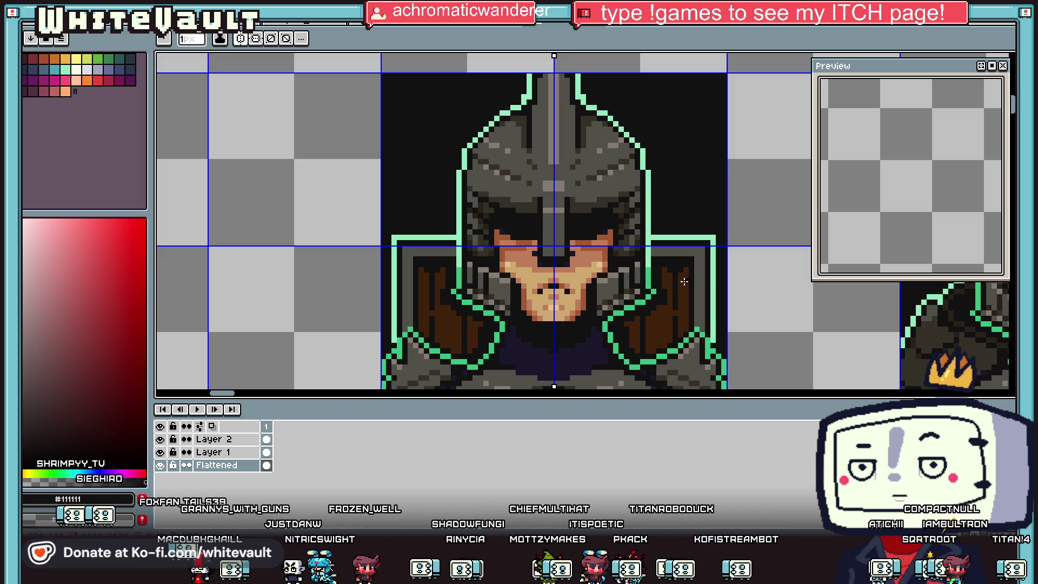
Repaint the shoulder-top line with grey #524f4a, near-black and a mint-green outline
{"action": "scroll", "coordinate": [691, 244], "scroll_direction": "up", "scroll_amount": 1}
{"action": "left_click", "coordinate": [690, 240], "text": "alt"}
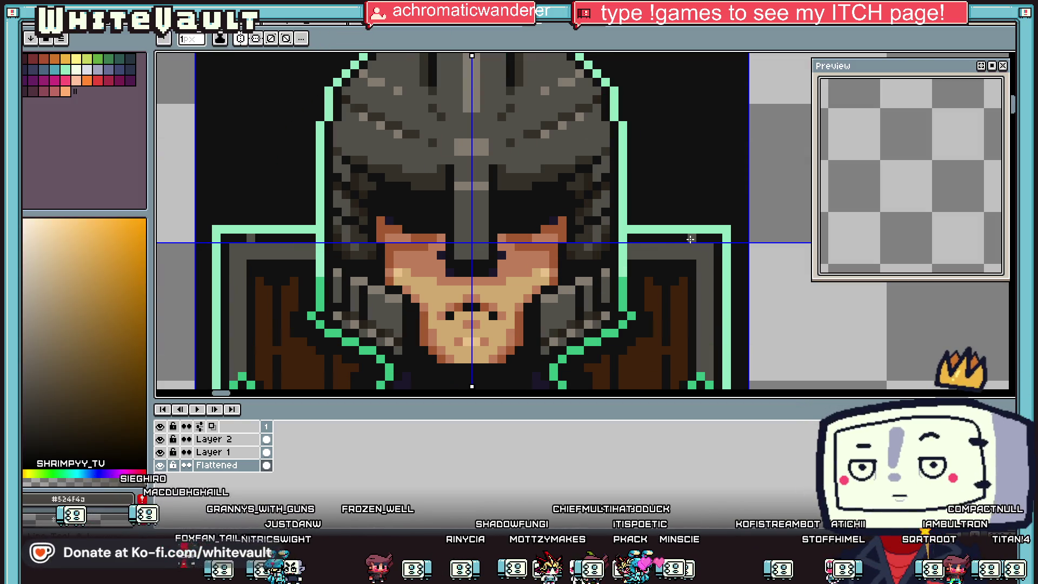
{"action": "left_click_drag", "start_coordinate": [690, 239], "coordinate": [628, 238]}
{"action": "left_click", "coordinate": [703, 219], "text": "alt"}
{"action": "left_click_drag", "start_coordinate": [696, 227], "coordinate": [631, 226]}
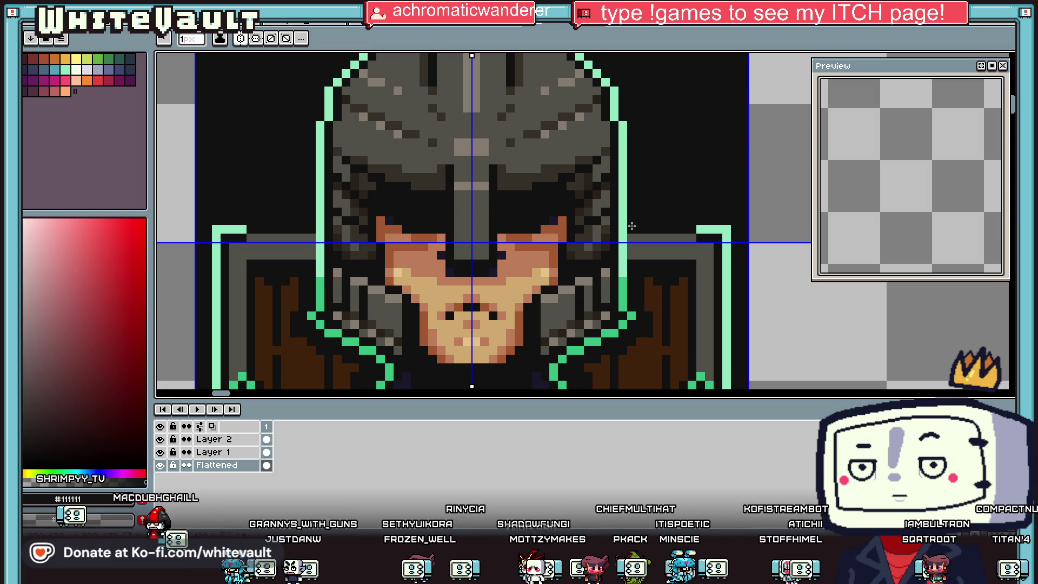
{"action": "left_click", "coordinate": [726, 229]}
{"action": "left_click", "coordinate": [717, 228], "text": "alt"}
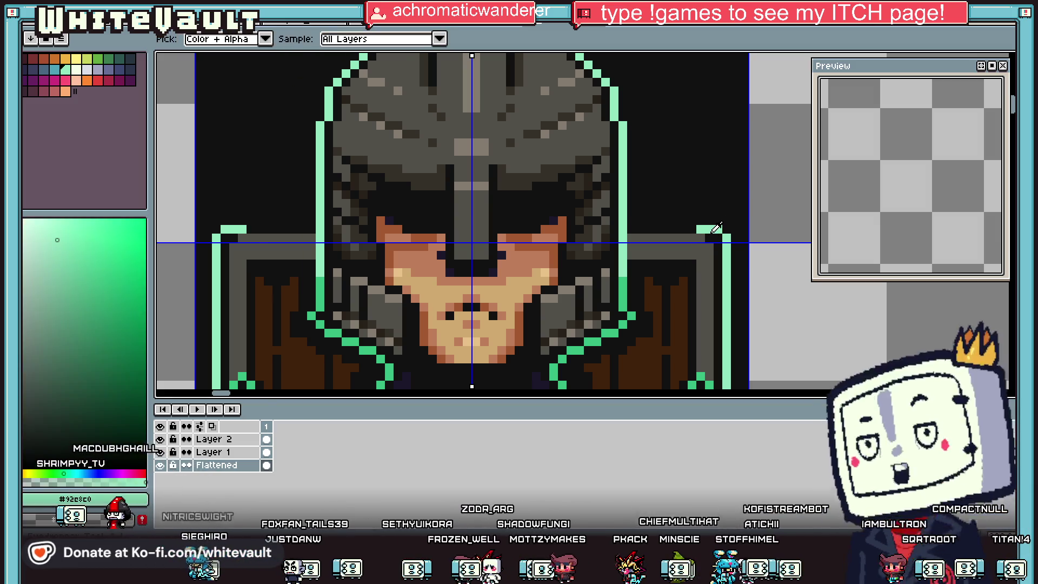
{"action": "left_click_drag", "start_coordinate": [705, 222], "coordinate": [628, 222]}
{"action": "left_click", "coordinate": [697, 229], "text": "alt"}
{"action": "left_click", "coordinate": [699, 230]}
{"action": "scroll", "coordinate": [712, 233], "scroll_direction": "down", "scroll_amount": 4}
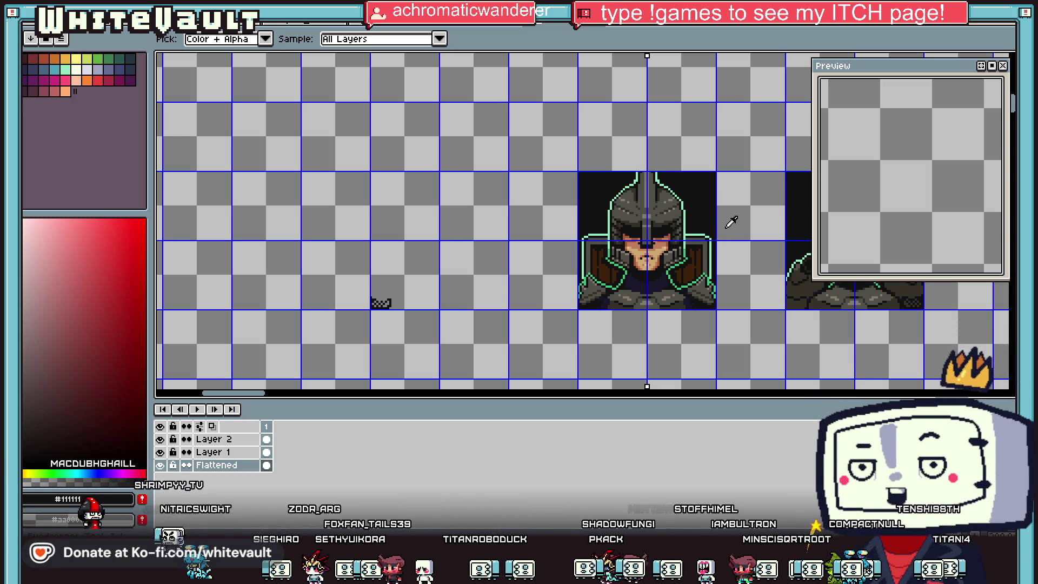
{"action": "scroll", "coordinate": [702, 242], "scroll_direction": "up", "scroll_amount": 2}
Sample green #38bf80, then near-black #111111, then grey #524f4a from the portrait
{"action": "left_click", "coordinate": [702, 241]}
{"action": "scroll", "coordinate": [698, 254], "scroll_direction": "up", "scroll_amount": 2}
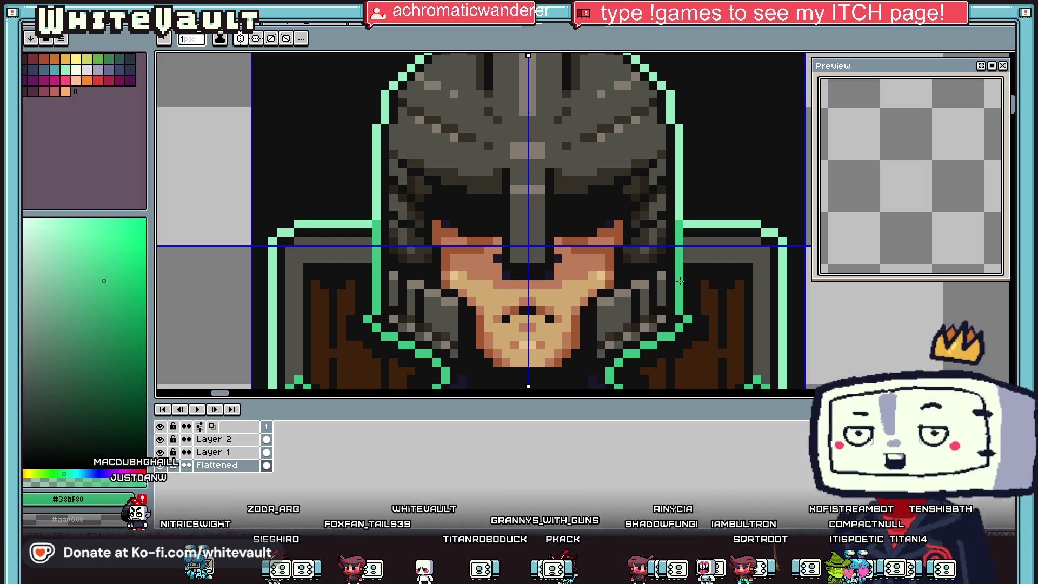
{"action": "left_click", "coordinate": [686, 244], "text": "alt"}
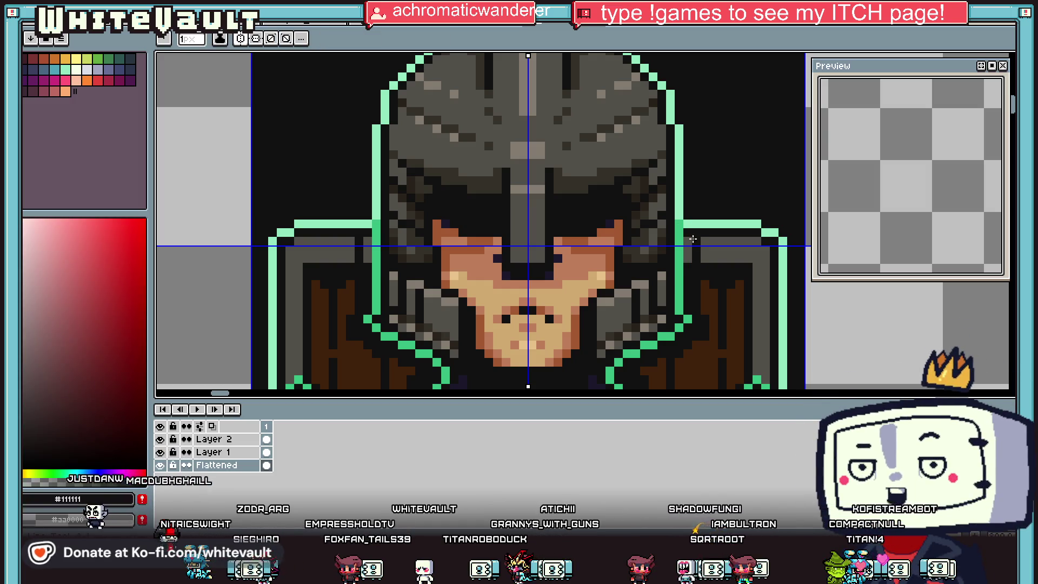
{"action": "left_click", "coordinate": [695, 257], "text": "alt"}
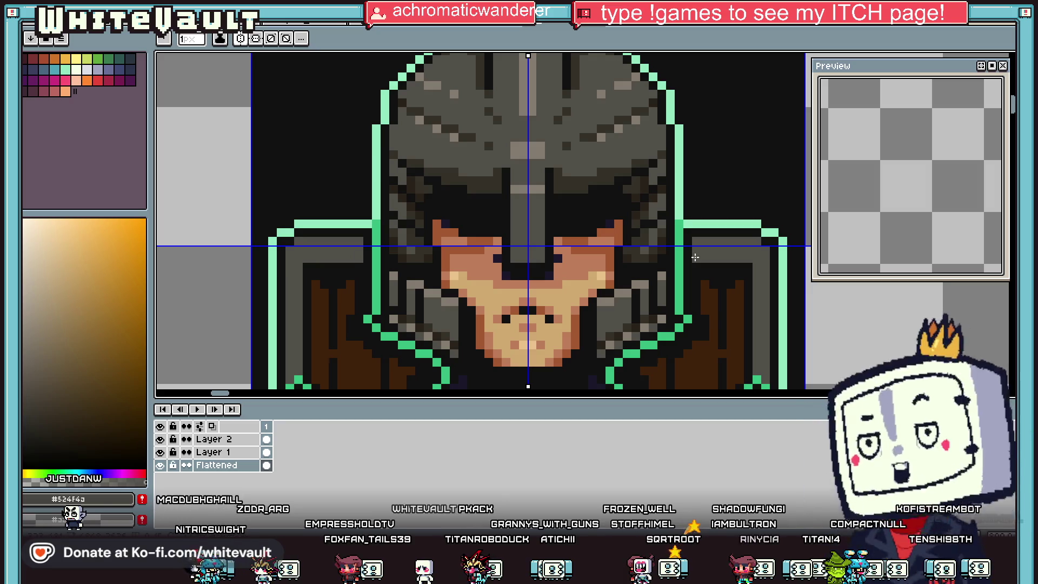
{"action": "key", "text": "alt"}
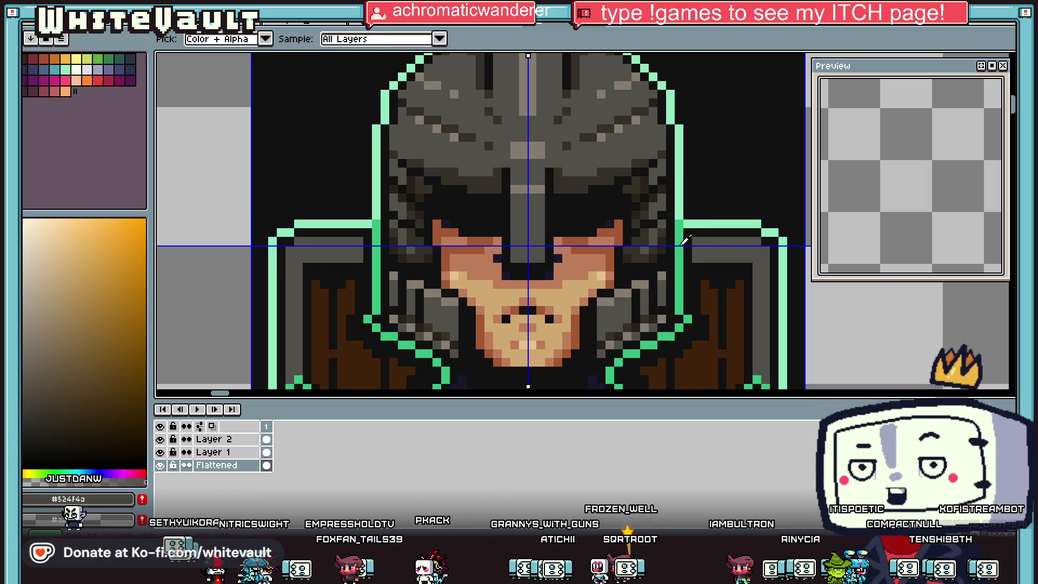
{"action": "scroll", "coordinate": [671, 232], "scroll_direction": "up", "scroll_amount": 1}
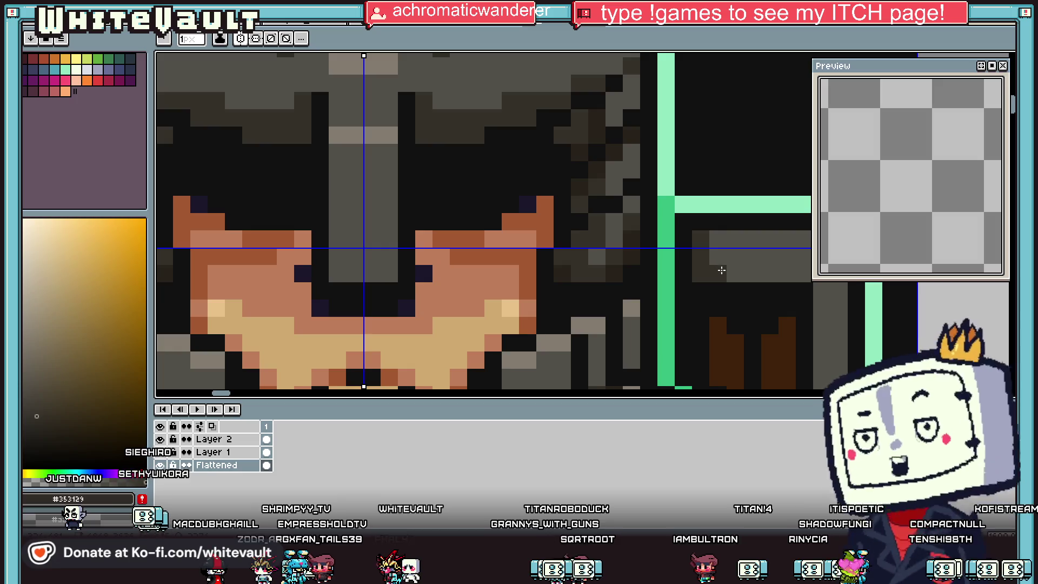
{"action": "scroll", "coordinate": [757, 268], "scroll_direction": "down", "scroll_amount": 3}
{"action": "scroll", "coordinate": [761, 268], "scroll_direction": "up", "scroll_amount": 2}
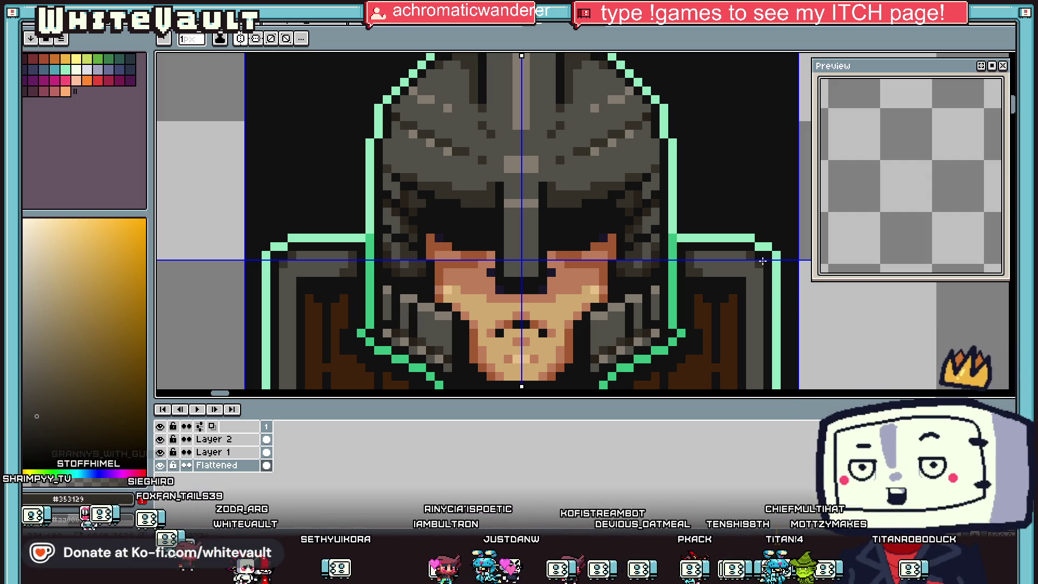
Sample the helmet grey #524f4a from the knight portrait
{"action": "scroll", "coordinate": [714, 249], "scroll_direction": "down", "scroll_amount": 3}
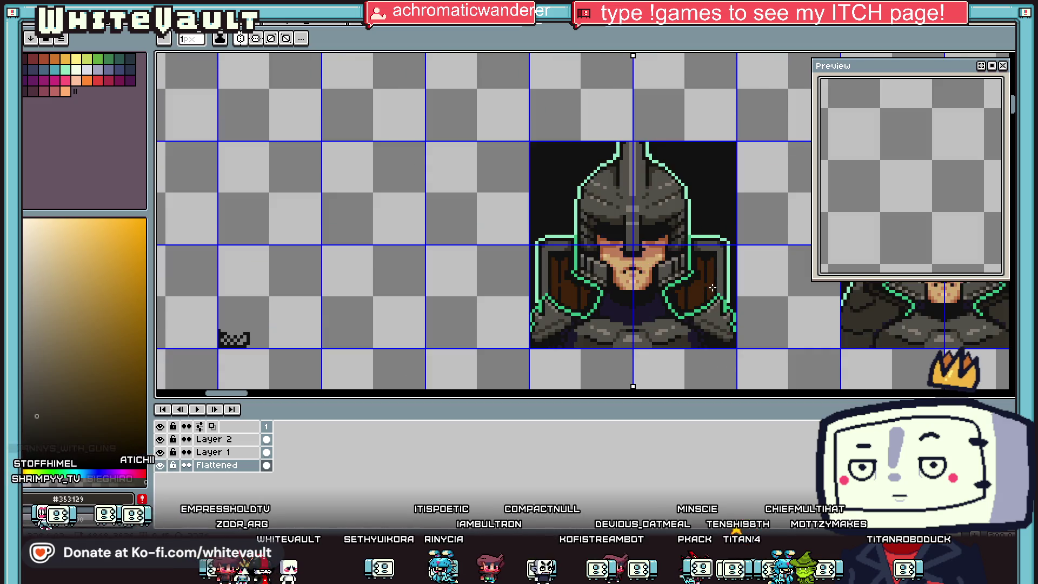
{"action": "scroll", "coordinate": [707, 285], "scroll_direction": "up", "scroll_amount": 1}
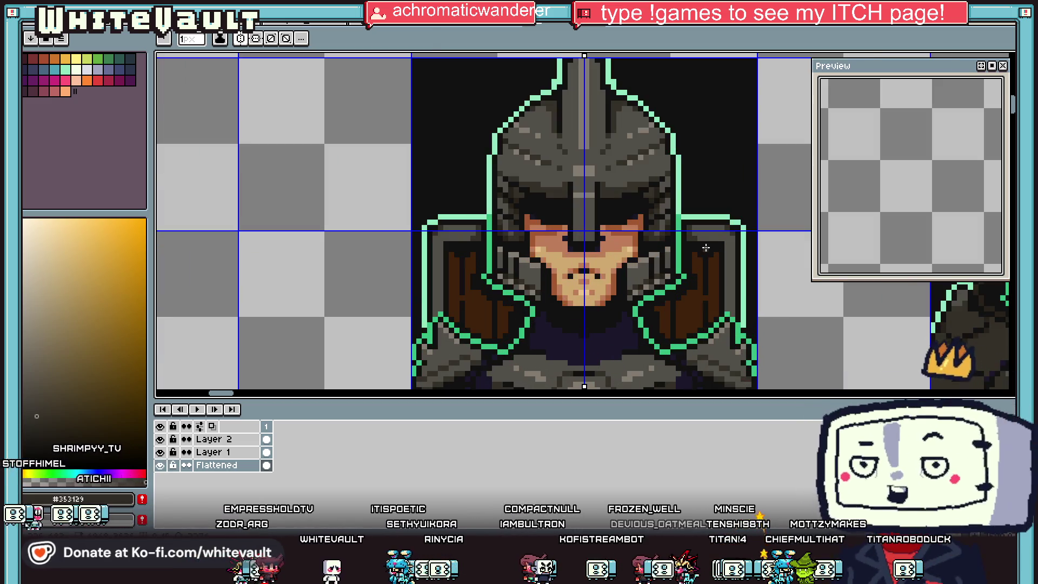
{"action": "key", "text": "i"}
{"action": "scroll", "coordinate": [707, 230], "scroll_direction": "up", "scroll_amount": 1}
{"action": "key", "text": "b"}
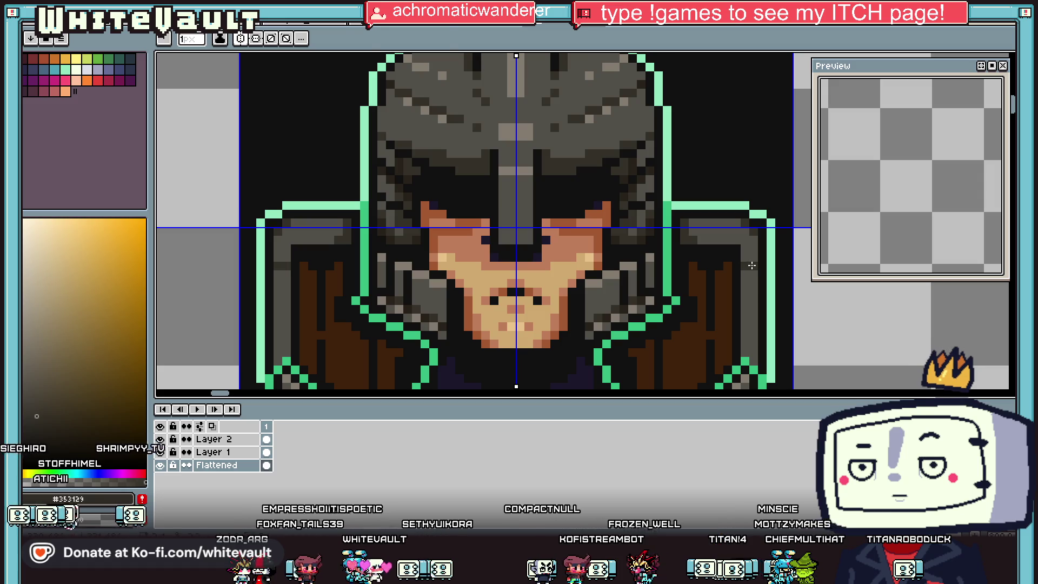
{"action": "scroll", "coordinate": [751, 265], "scroll_direction": "down", "scroll_amount": 3}
{"action": "scroll", "coordinate": [751, 266], "scroll_direction": "up", "scroll_amount": 2}
{"action": "left_click", "coordinate": [752, 234], "text": "alt"}
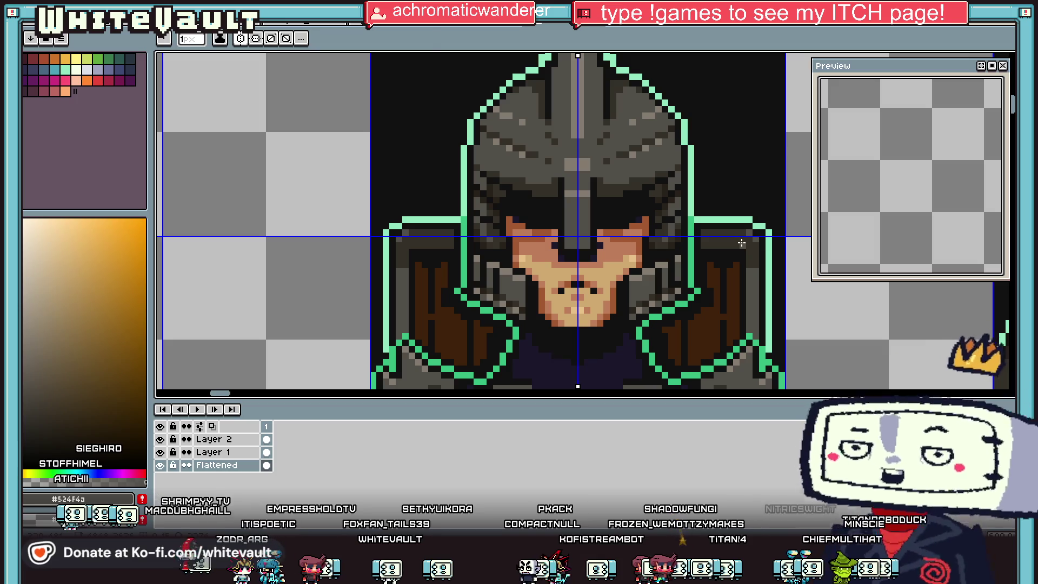
Sample the mint outline #92e8c0, then set near-black #111111 as the drawing colour
{"action": "key", "text": "i"}
{"action": "scroll", "coordinate": [783, 239], "scroll_direction": "down", "scroll_amount": 1}
{"action": "scroll", "coordinate": [784, 240], "scroll_direction": "down", "scroll_amount": 1}
{"action": "scroll", "coordinate": [784, 239], "scroll_direction": "up", "scroll_amount": 1}
{"action": "left_click", "coordinate": [768, 236], "text": "alt"}
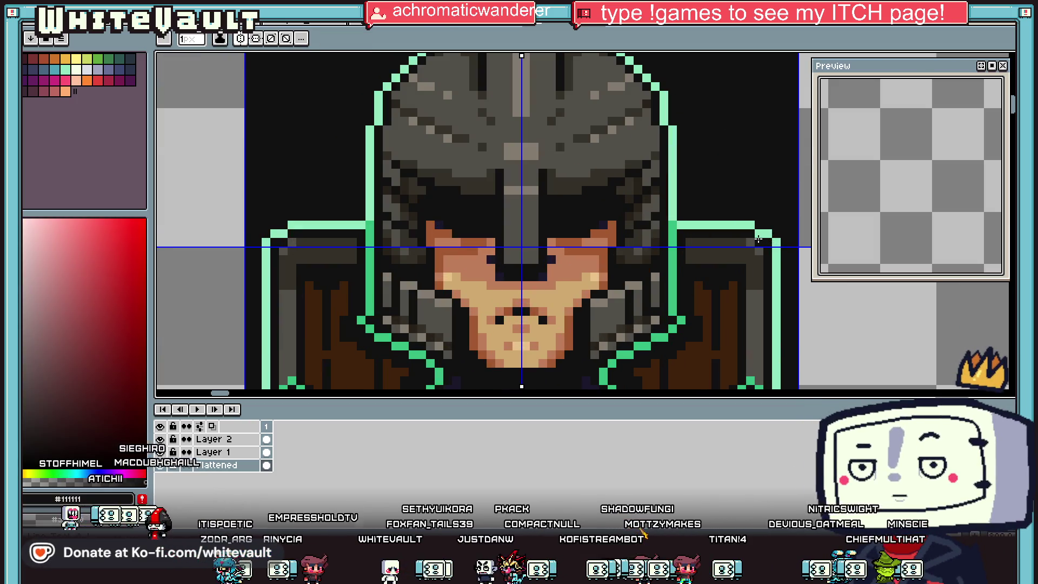
{"action": "left_click", "coordinate": [760, 225], "text": "alt"}
{"action": "key", "text": "i"}
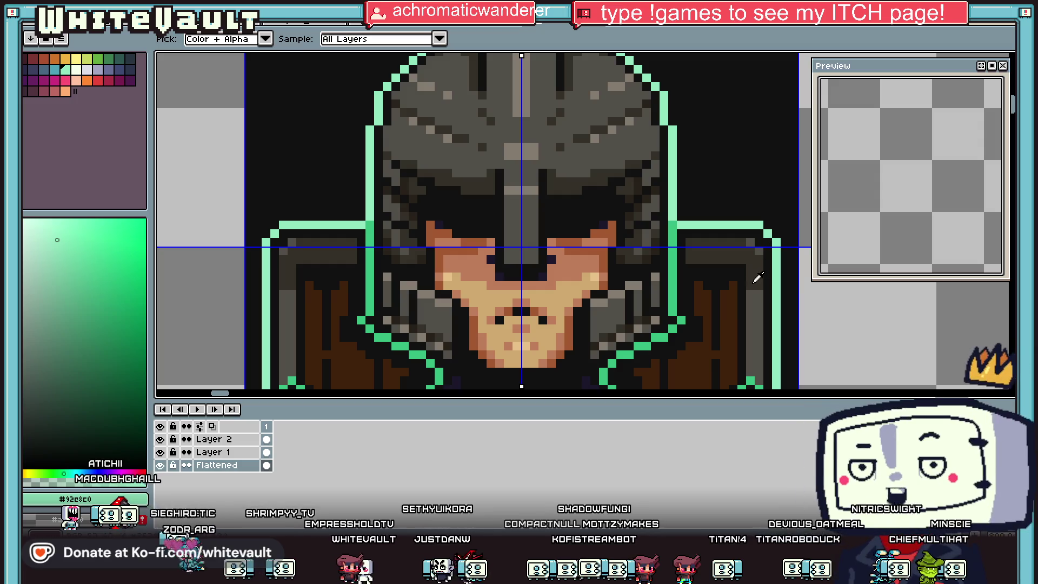
{"action": "scroll", "coordinate": [757, 265], "scroll_direction": "down", "scroll_amount": 2}
{"action": "scroll", "coordinate": [752, 260], "scroll_direction": "up", "scroll_amount": 2}
{"action": "left_click", "coordinate": [723, 266]}
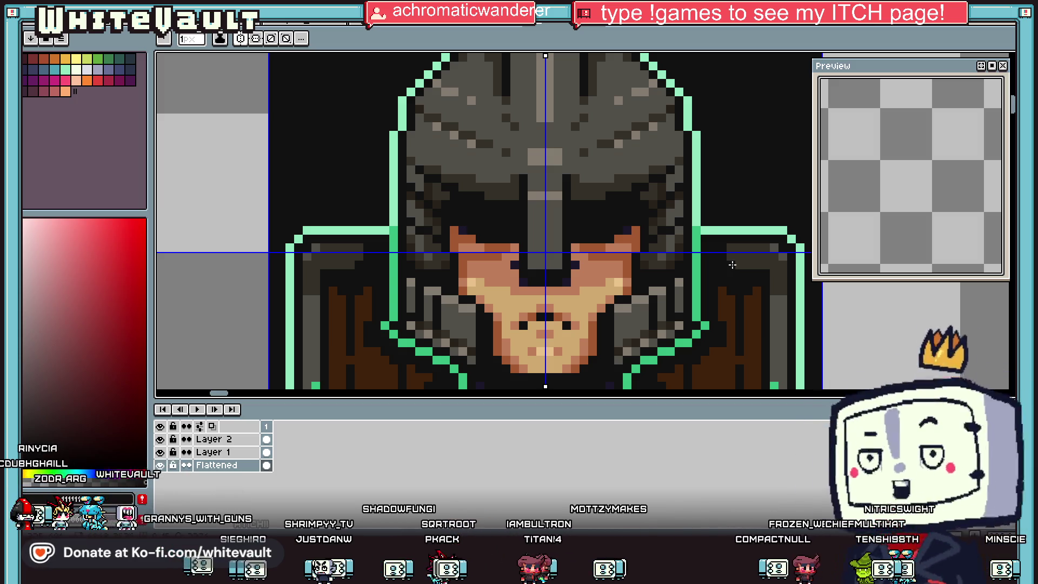
{"action": "scroll", "coordinate": [707, 283], "scroll_direction": "down", "scroll_amount": 2}
{"action": "scroll", "coordinate": [706, 283], "scroll_direction": "up", "scroll_amount": 1}
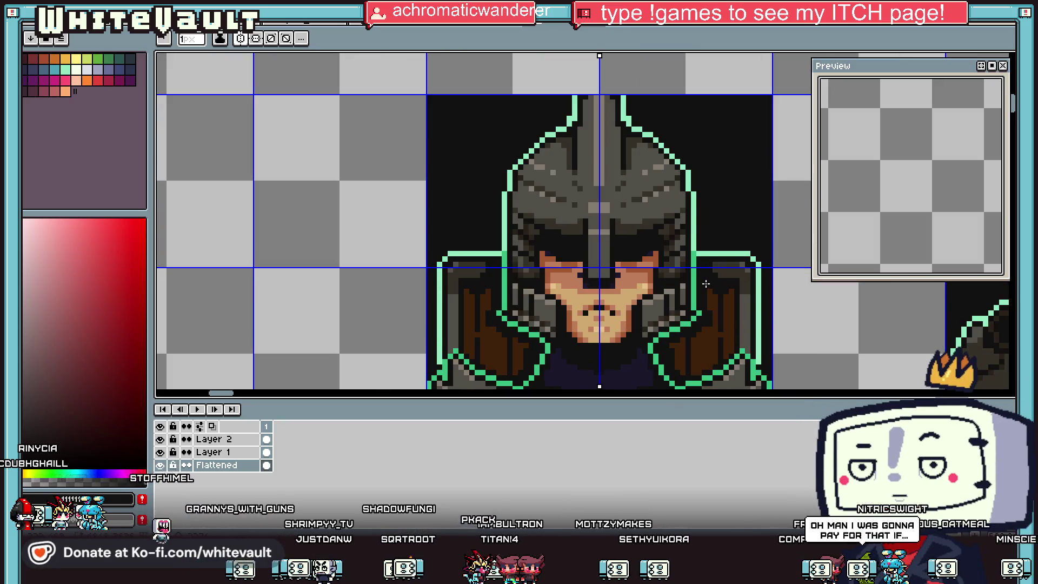
{"action": "key", "text": "alt"}
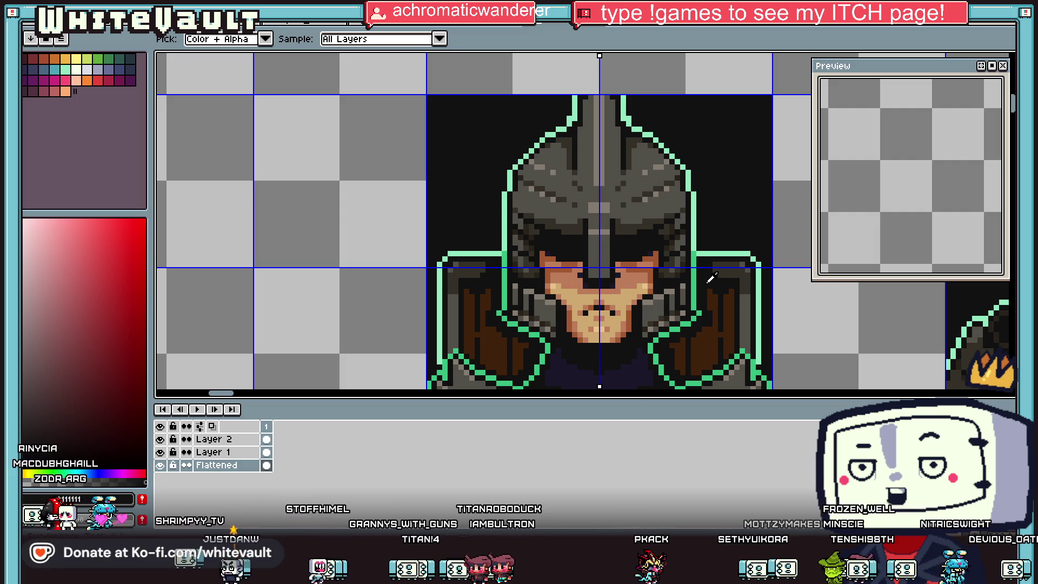
{"action": "scroll", "coordinate": [711, 278], "scroll_direction": "down", "scroll_amount": 5}
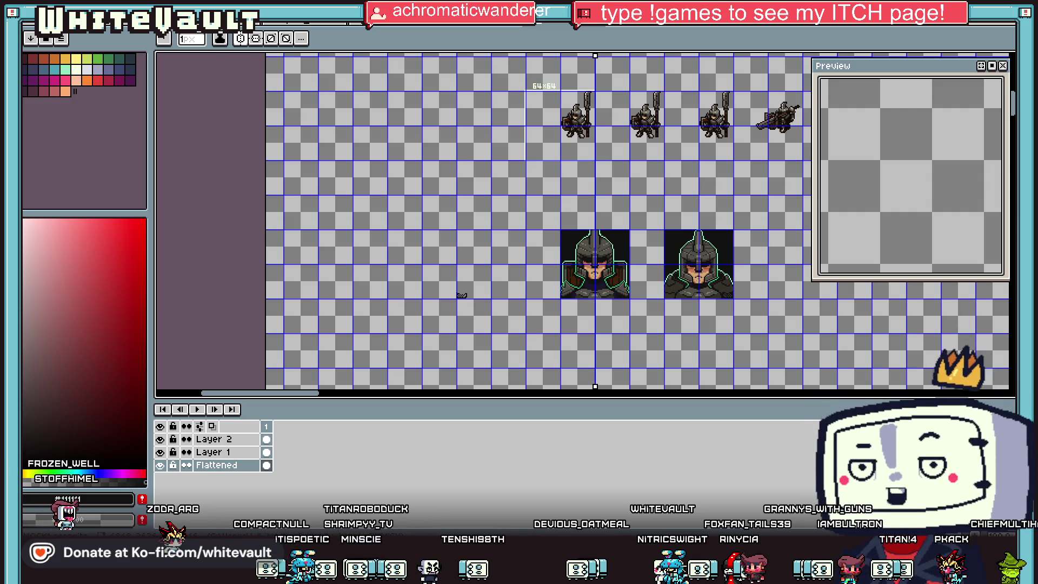
Zoom in and out over the finished knight portrait to review it, then bring up the file commands
{"action": "scroll", "coordinate": [605, 278], "scroll_direction": "up", "scroll_amount": 3}
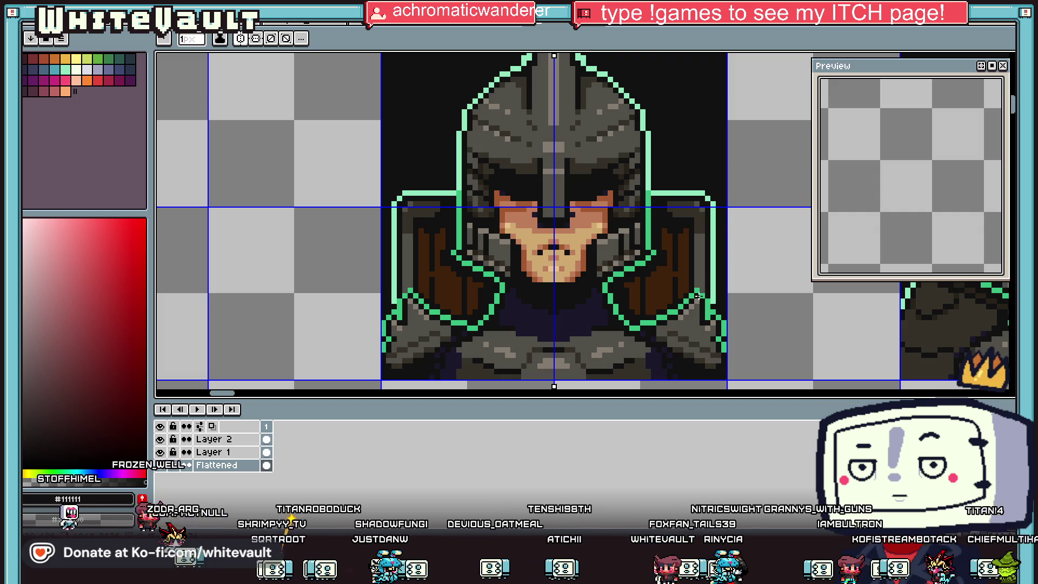
{"action": "scroll", "coordinate": [696, 295], "scroll_direction": "up", "scroll_amount": 2}
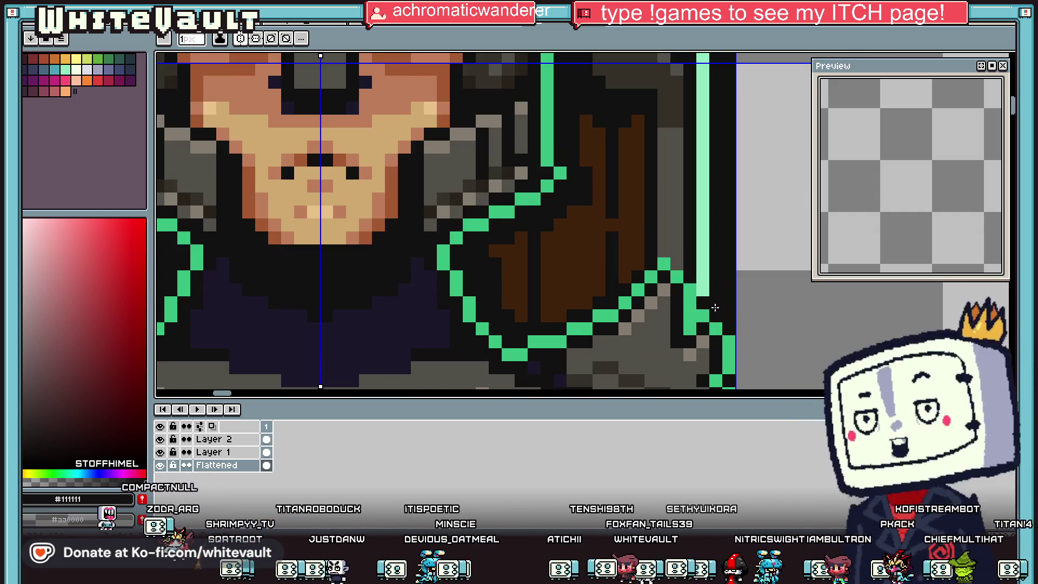
{"action": "scroll", "coordinate": [672, 255], "scroll_direction": "down", "scroll_amount": 3}
{"action": "scroll", "coordinate": [679, 292], "scroll_direction": "up", "scroll_amount": 2}
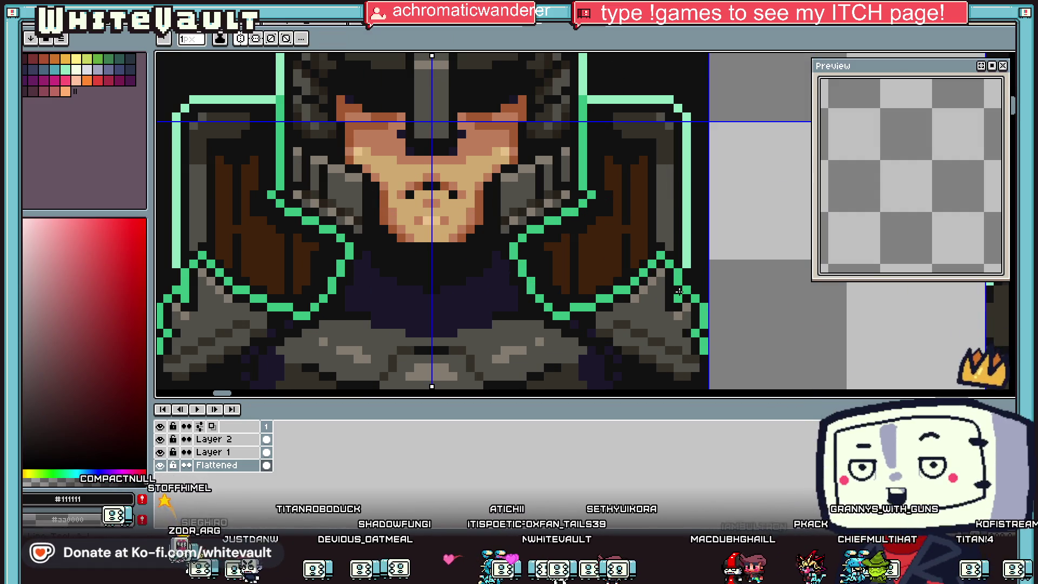
{"action": "key", "text": "alt"}
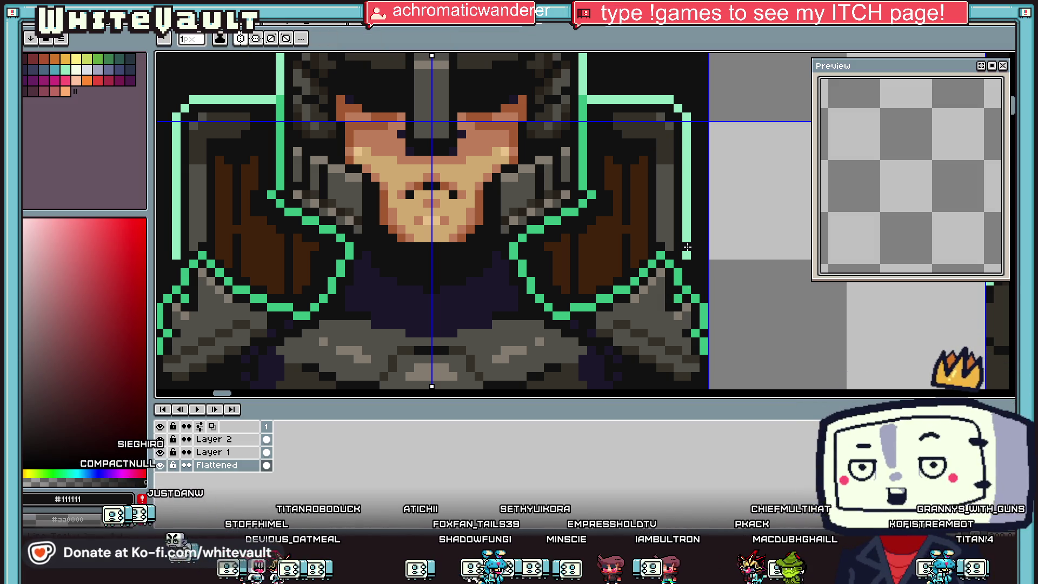
{"action": "scroll", "coordinate": [688, 247], "scroll_direction": "down", "scroll_amount": 4}
{"action": "key", "text": "alt"}
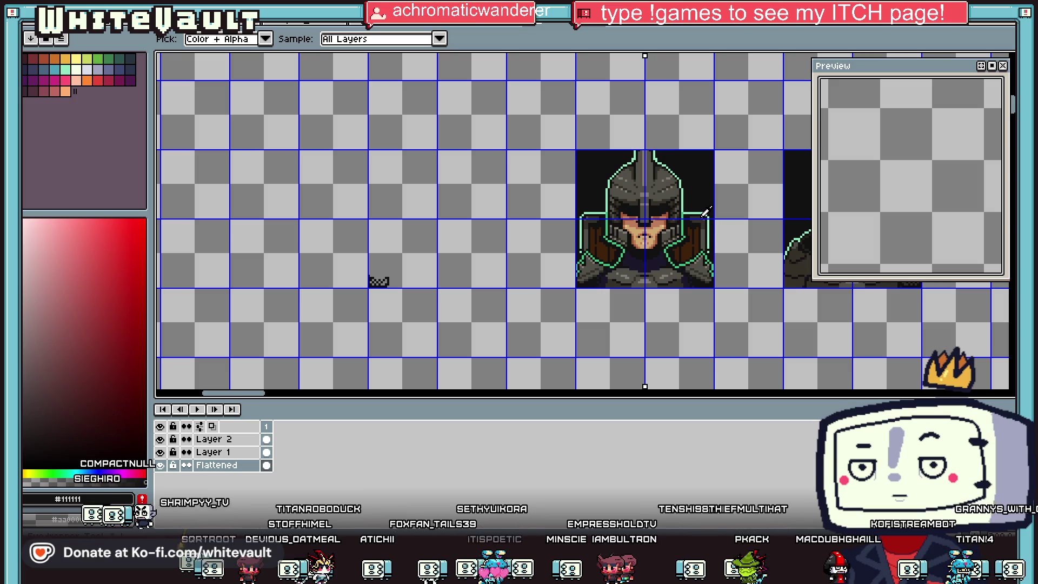
{"action": "scroll", "coordinate": [707, 213], "scroll_direction": "up", "scroll_amount": 3}
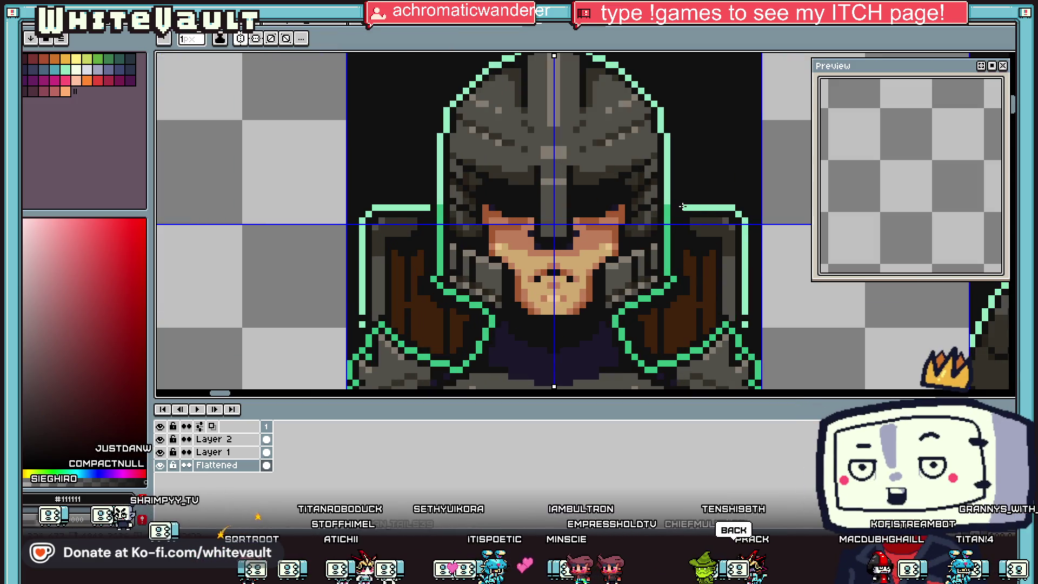
{"action": "scroll", "coordinate": [712, 225], "scroll_direction": "down", "scroll_amount": 3}
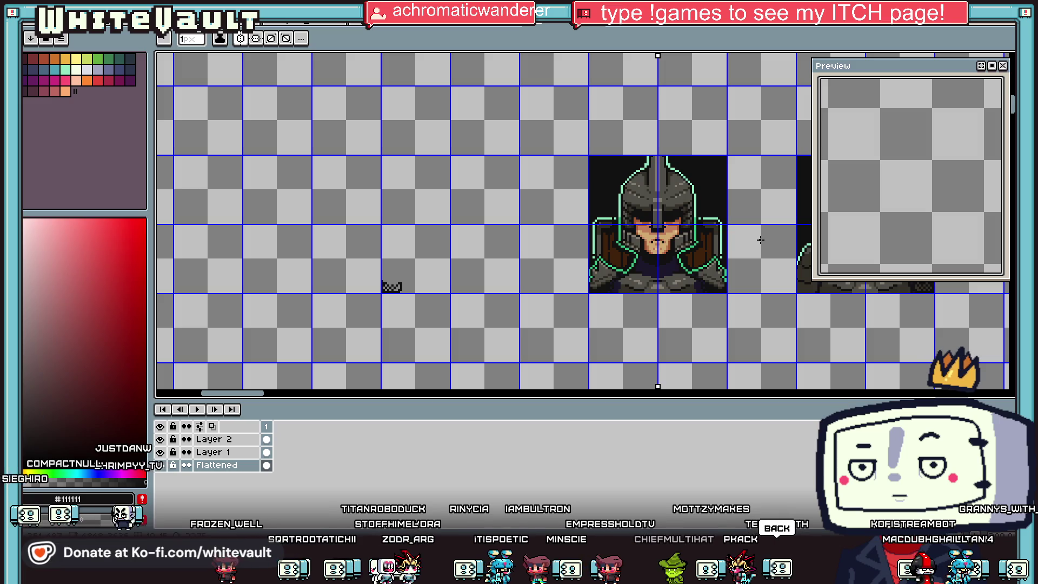
{"action": "scroll", "coordinate": [757, 235], "scroll_direction": "down", "scroll_amount": 3}
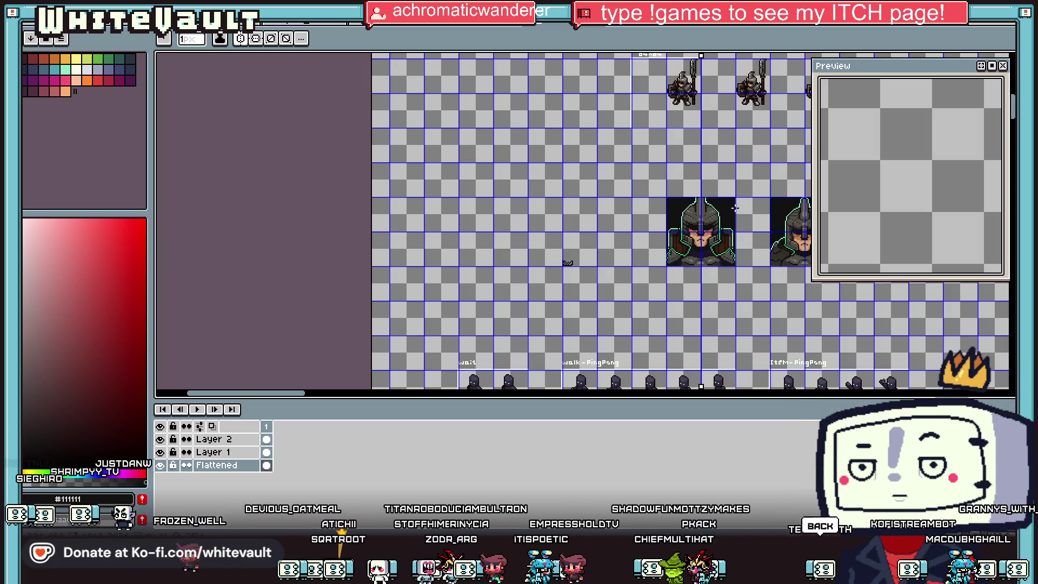
{"action": "scroll", "coordinate": [754, 212], "scroll_direction": "up", "scroll_amount": 3}
{"action": "right_click", "coordinate": [26, 27]}
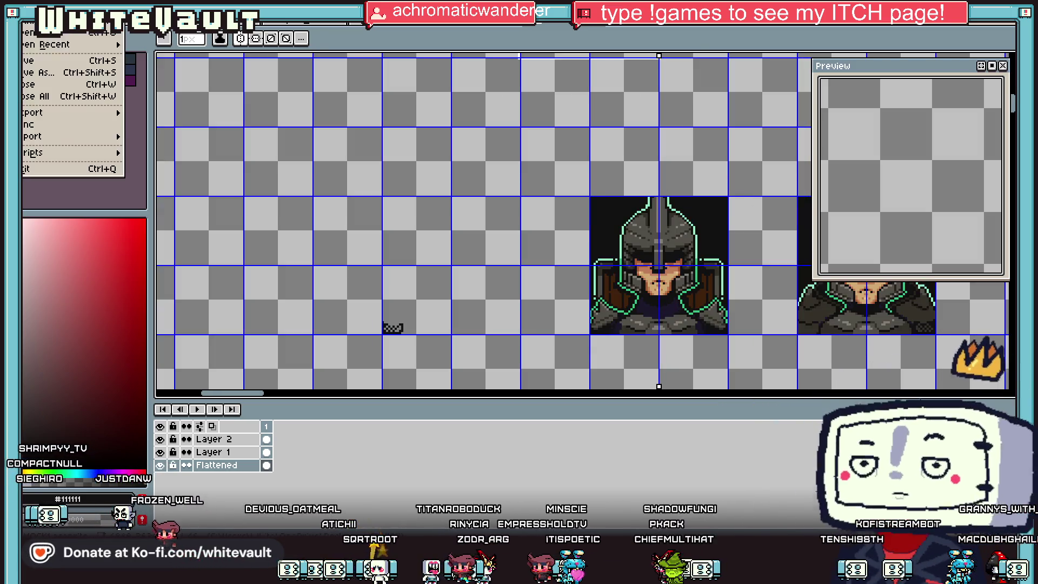
Save the knight portrait sprite sheet
{"action": "left_click", "coordinate": [47, 68]}
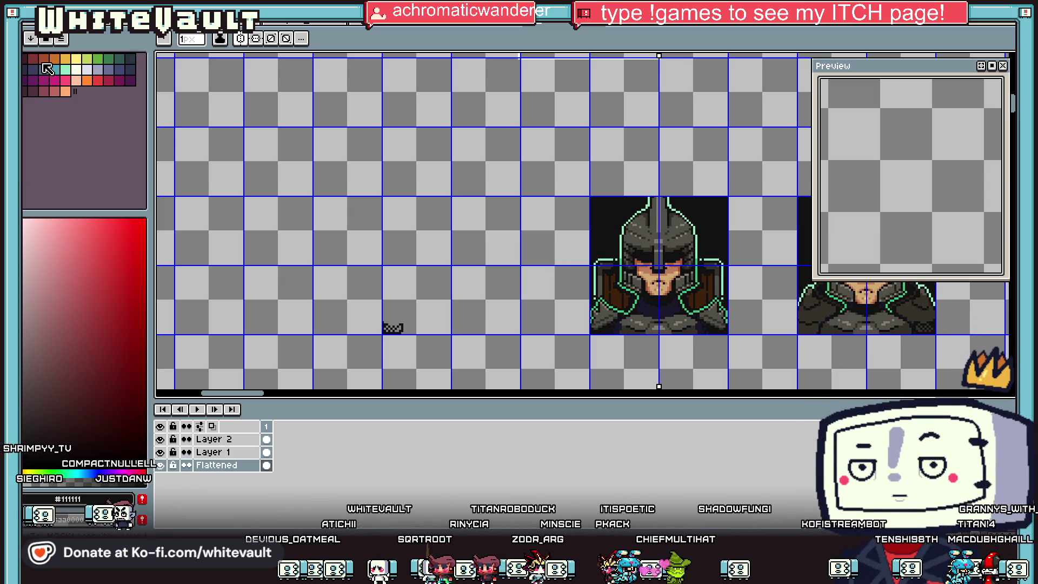
{"action": "scroll", "coordinate": [688, 92], "scroll_direction": "down", "scroll_amount": 5}
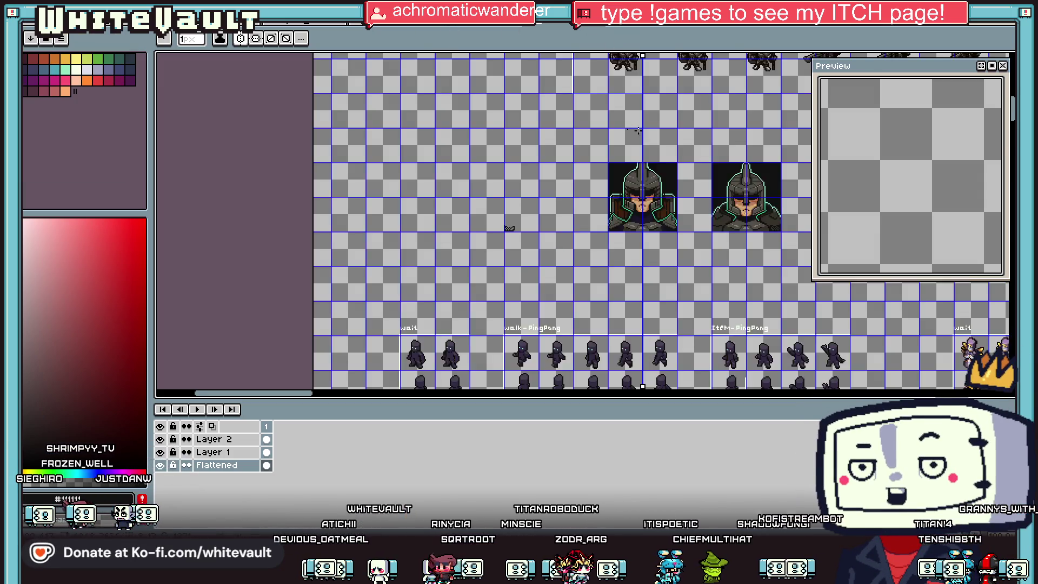
{"action": "scroll", "coordinate": [689, 92], "scroll_direction": "up", "scroll_amount": 3}
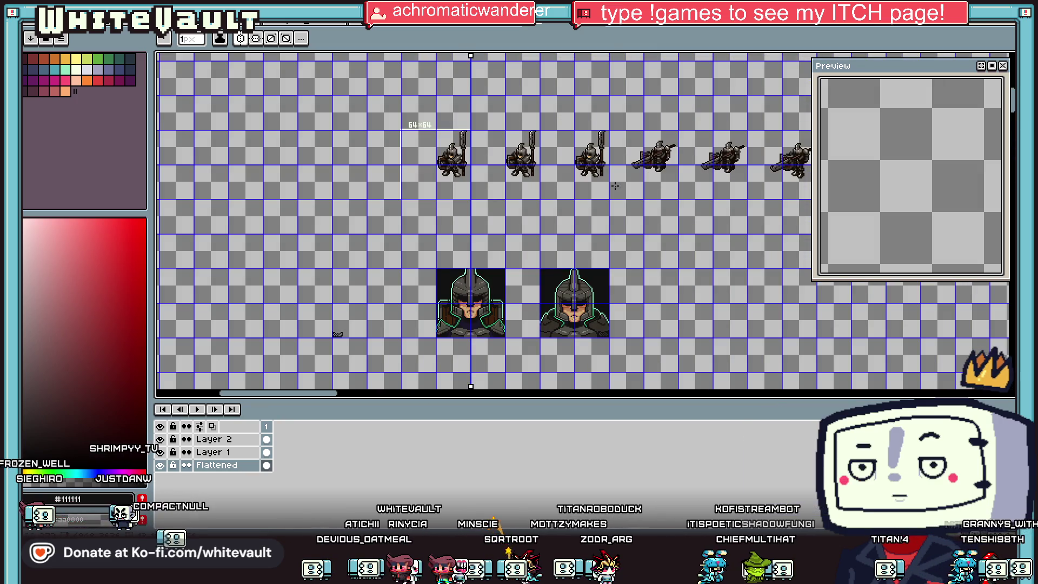
{"action": "mouse_move", "coordinate": [323, 399]}
{"action": "left_mouse_down"}
{"action": "mouse_move", "coordinate": [582, 398]}
{"action": "mouse_move", "coordinate": [565, 399]}
{"action": "left_mouse_up"}
{"action": "scroll", "coordinate": [595, 227], "scroll_direction": "down", "scroll_amount": 1}
{"action": "scroll", "coordinate": [595, 228], "scroll_direction": "up", "scroll_amount": 1}
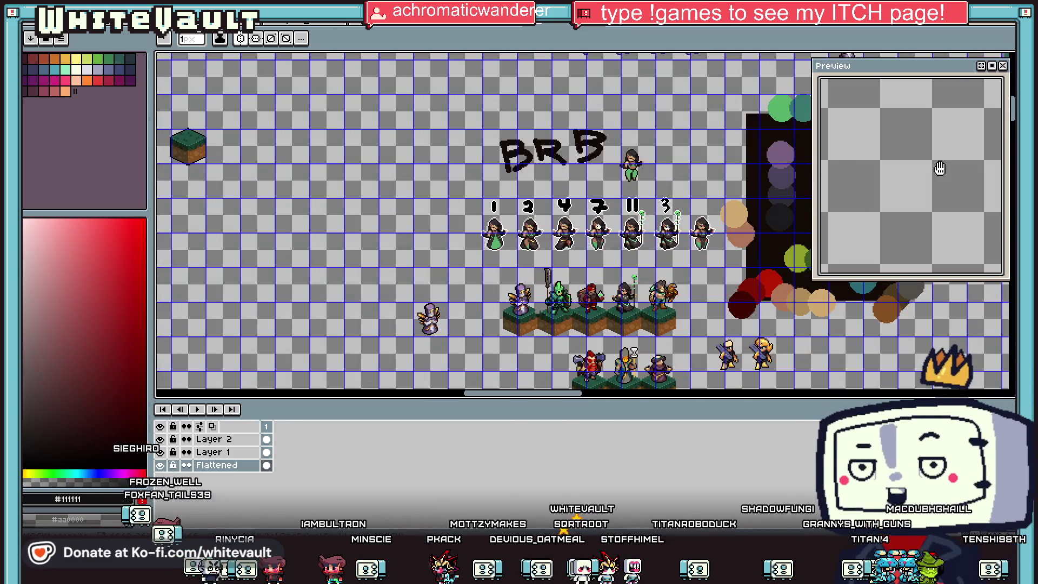
{"action": "mouse_move", "coordinate": [1014, 108]}
{"action": "left_mouse_down"}
{"action": "mouse_move", "coordinate": [1014, 157]}
{"action": "mouse_move", "coordinate": [1010, 106]}
{"action": "mouse_move", "coordinate": [988, 99]}
{"action": "left_mouse_up"}
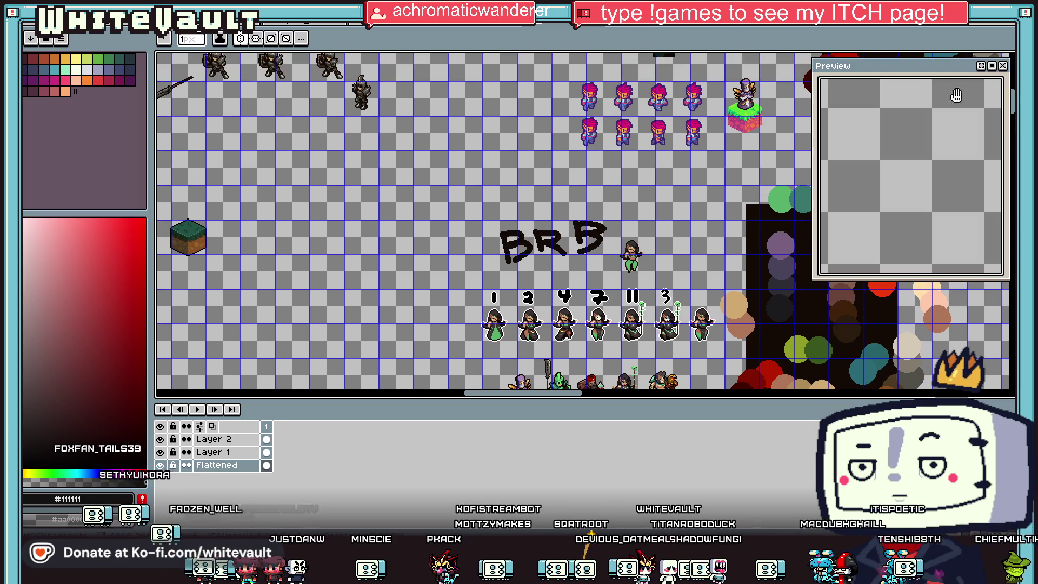
Switch to the halberd knight animation and show its first frame
{"action": "left_click", "coordinate": [643, 33]}
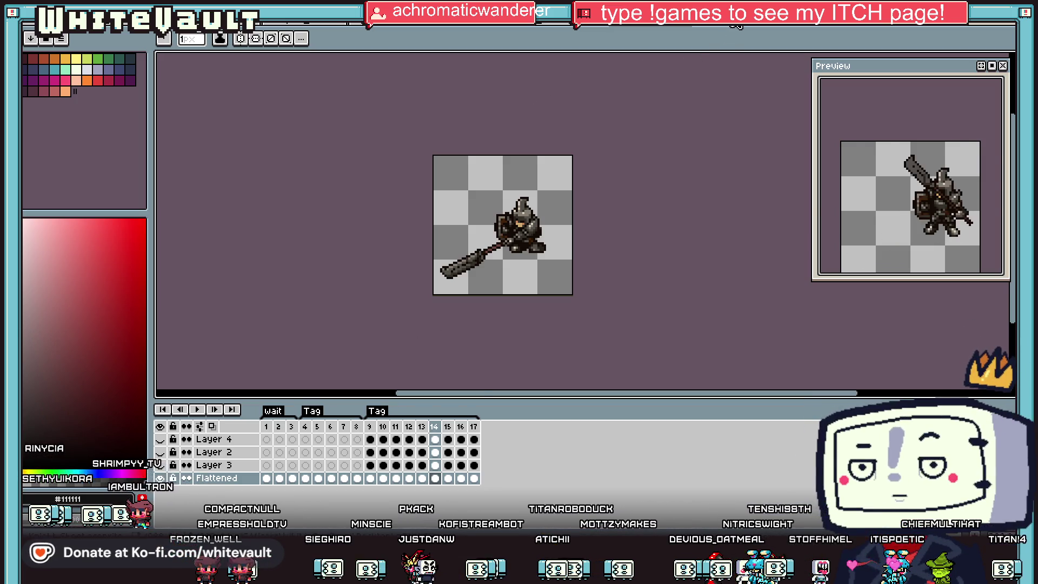
{"action": "left_click", "coordinate": [736, 31]}
{"action": "key", "text": "ctrl+Tab"}
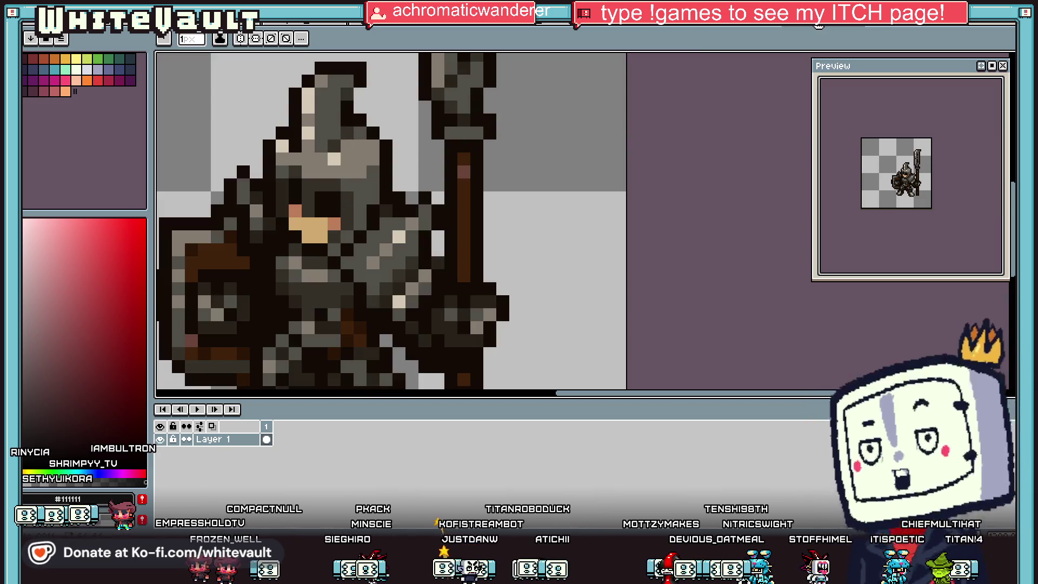
{"action": "left_click", "coordinate": [136, 36]}
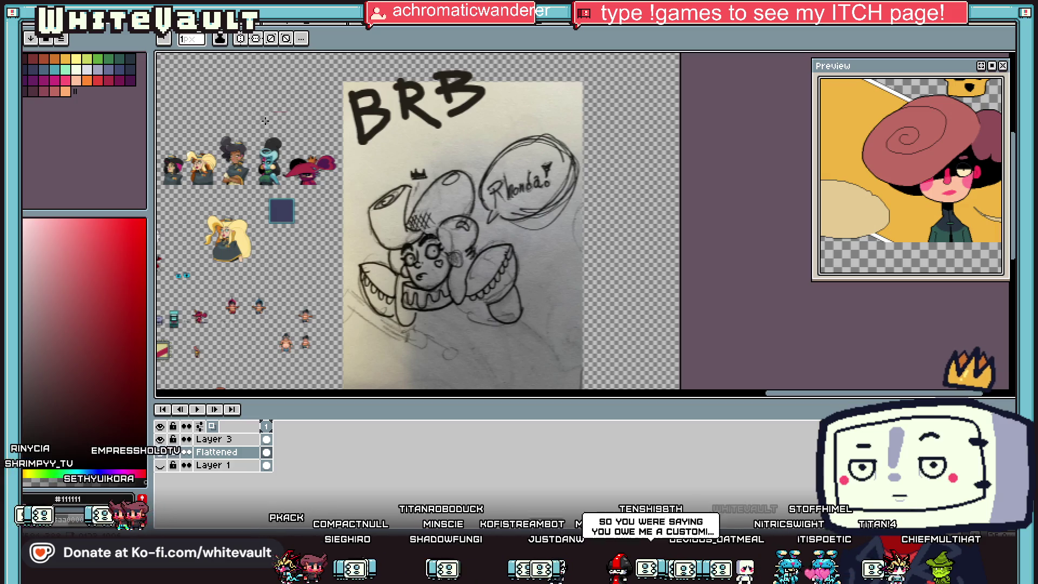
{"action": "key", "text": "ctrl+Tab"}
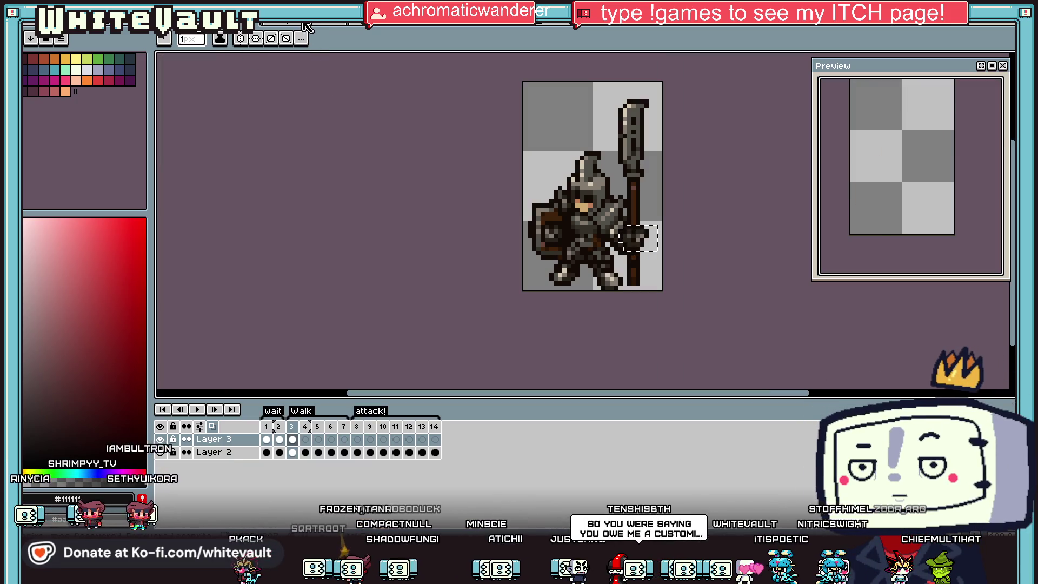
{"action": "left_click", "coordinate": [267, 453]}
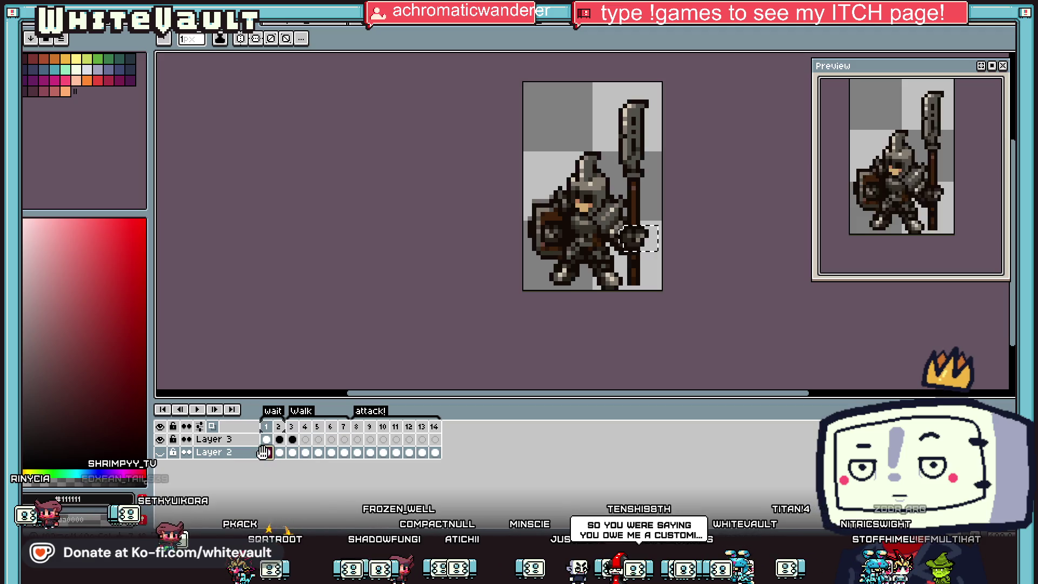
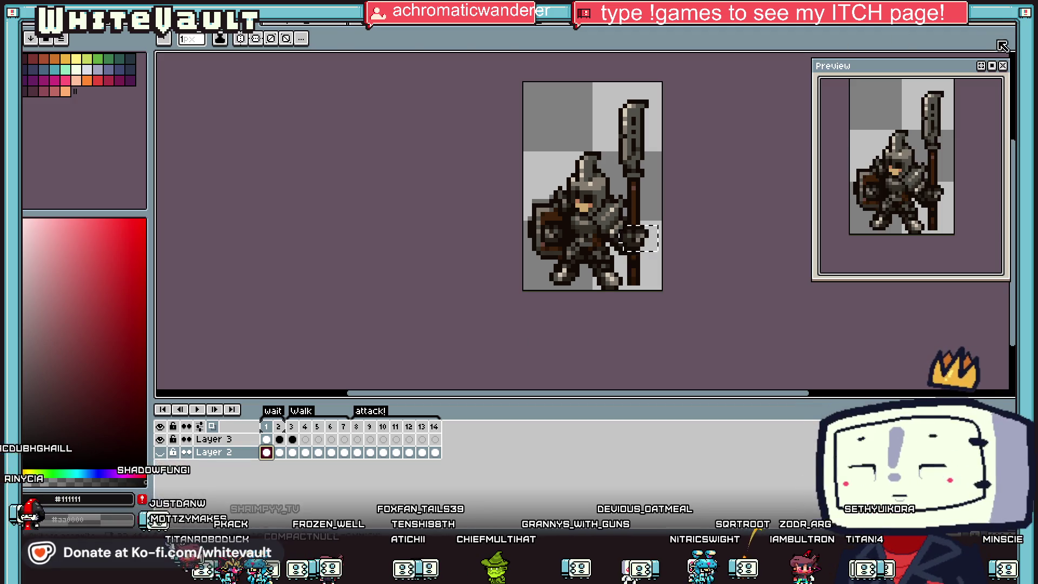
Drop the selection on the knight and pick the Rectangular Marquee tool
{"action": "key", "text": "m"}
{"action": "left_click", "coordinate": [712, 227]}
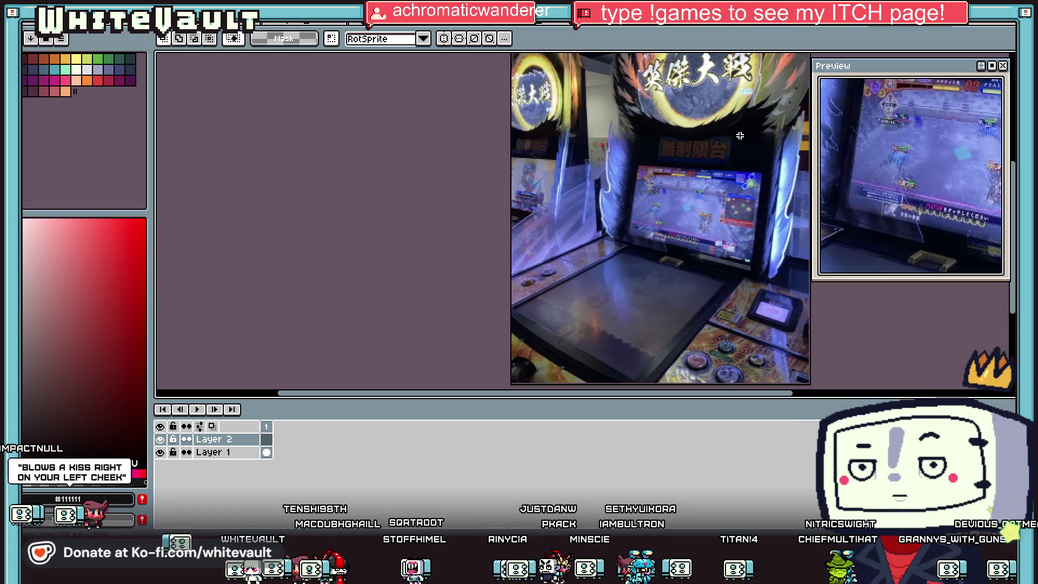
Pan the arcade photo canvas sideways
{"action": "left_click_drag", "start_coordinate": [709, 397], "coordinate": [746, 397]}
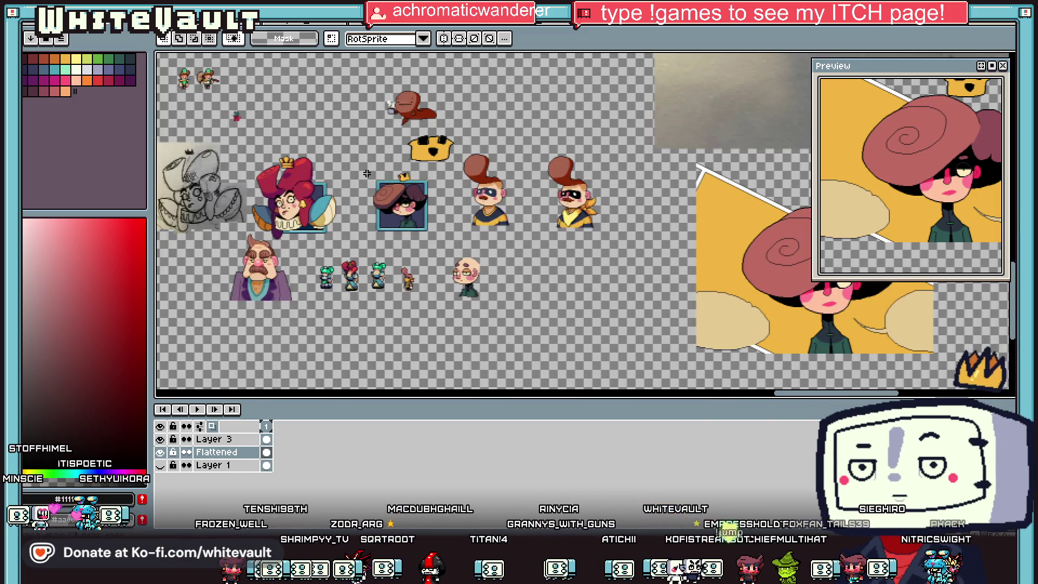
Move the head out of the framed portrait on Layer 3, leaving the frame empty
{"action": "left_click_drag", "start_coordinate": [364, 171], "coordinate": [440, 240]}
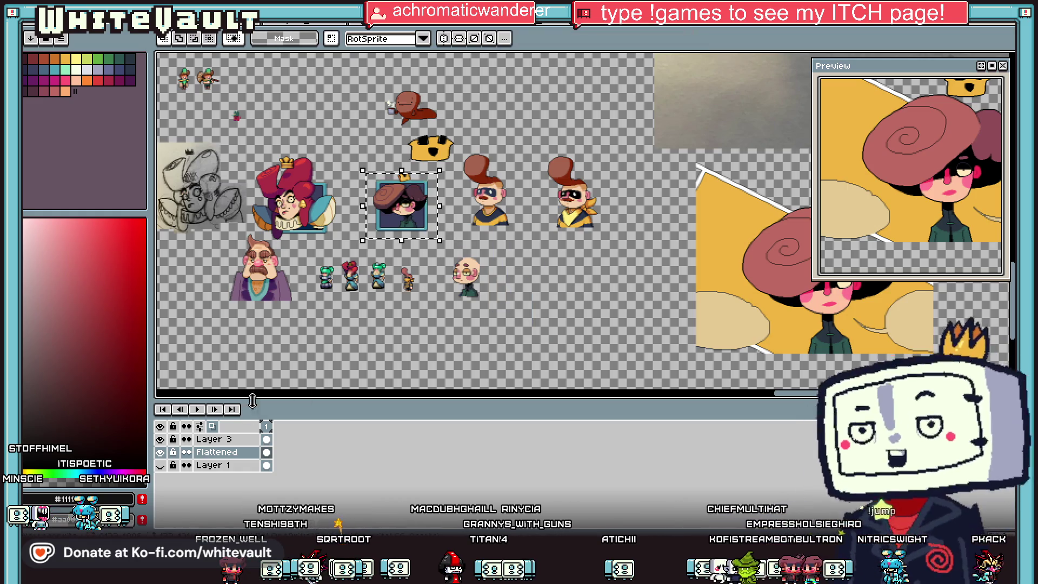
{"action": "key", "text": "Up"}
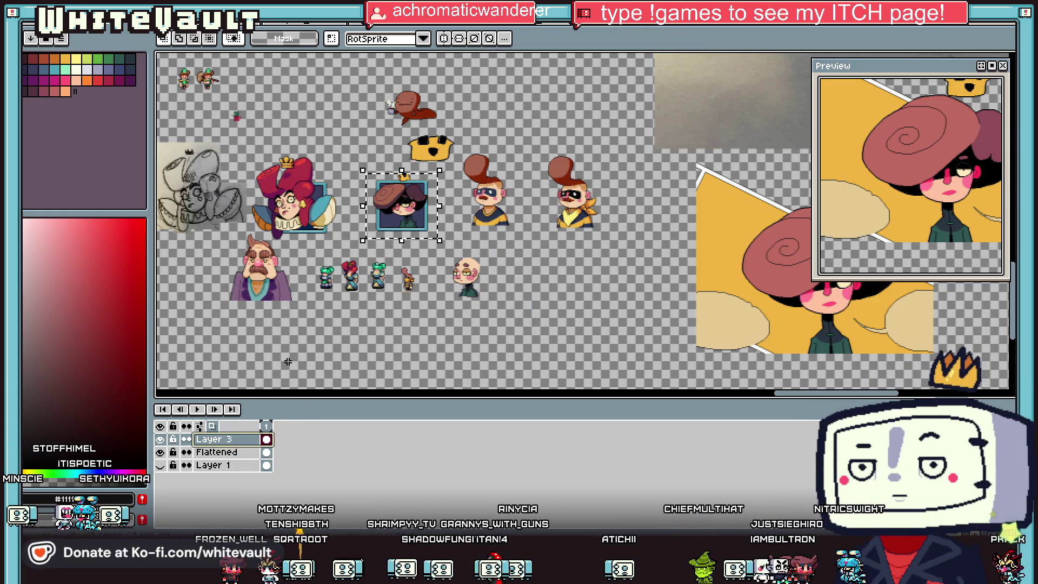
{"action": "scroll", "coordinate": [421, 215], "scroll_direction": "up", "scroll_amount": 1}
{"action": "mouse_move", "coordinate": [411, 211]}
{"action": "left_mouse_down"}
{"action": "mouse_move", "coordinate": [644, 60]}
{"action": "mouse_move", "coordinate": [646, 127]}
{"action": "left_mouse_up"}
{"action": "scroll", "coordinate": [422, 281], "scroll_direction": "down", "scroll_amount": 1}
{"action": "scroll", "coordinate": [452, 329], "scroll_direction": "up", "scroll_amount": 1}
{"action": "key", "text": "Return"}
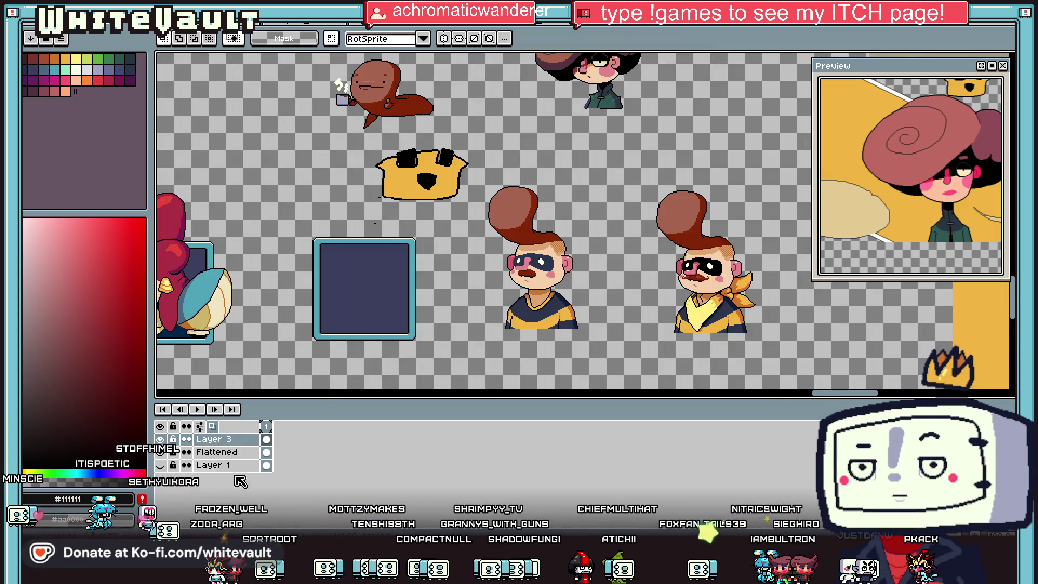
Place a copy of the empty blue frame lower on the sheet on the Flattened layer
{"action": "mouse_move", "coordinate": [297, 234]}
{"action": "left_mouse_down"}
{"action": "mouse_move", "coordinate": [430, 325]}
{"action": "mouse_move", "coordinate": [438, 346]}
{"action": "left_mouse_up"}
{"action": "scroll", "coordinate": [435, 342], "scroll_direction": "down", "scroll_amount": 5}
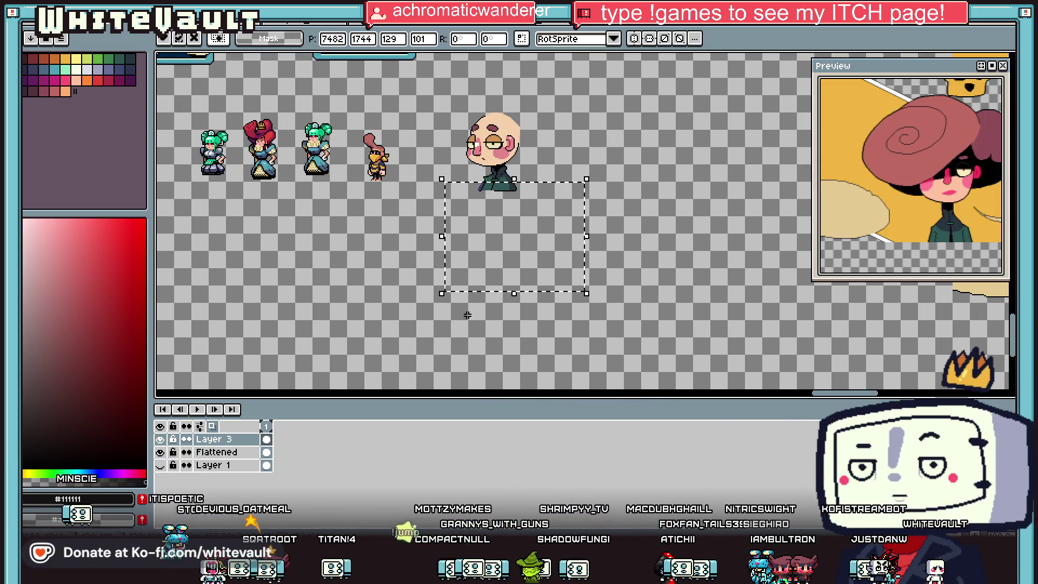
{"action": "key", "text": "alt+Down"}
{"action": "scroll", "coordinate": [390, 164], "scroll_direction": "down", "scroll_amount": 1}
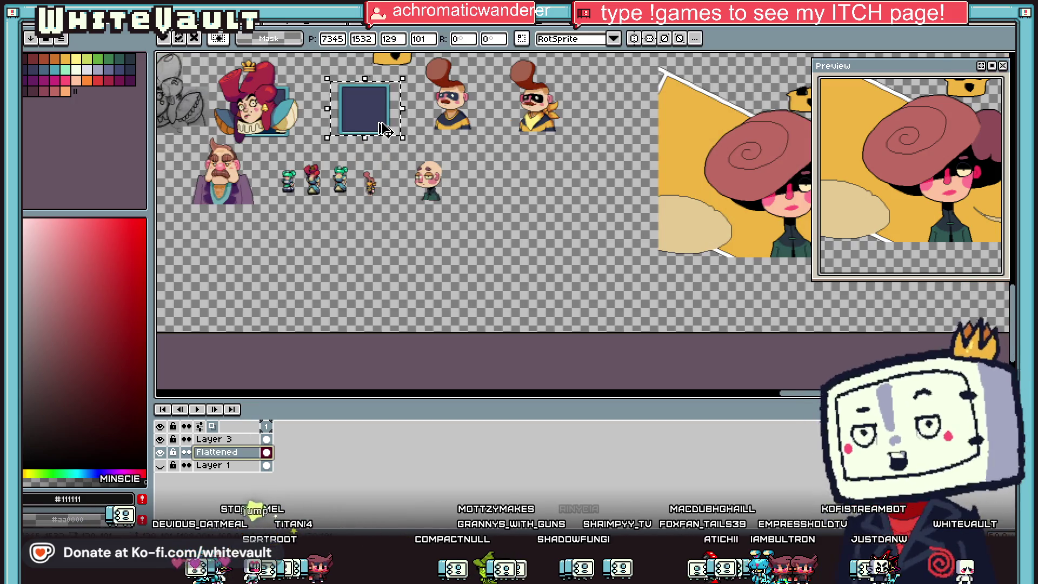
{"action": "mouse_move", "coordinate": [384, 130]}
{"action": "left_mouse_down"}
{"action": "mouse_move", "coordinate": [528, 254]}
{"action": "mouse_move", "coordinate": [529, 273]}
{"action": "left_mouse_up"}
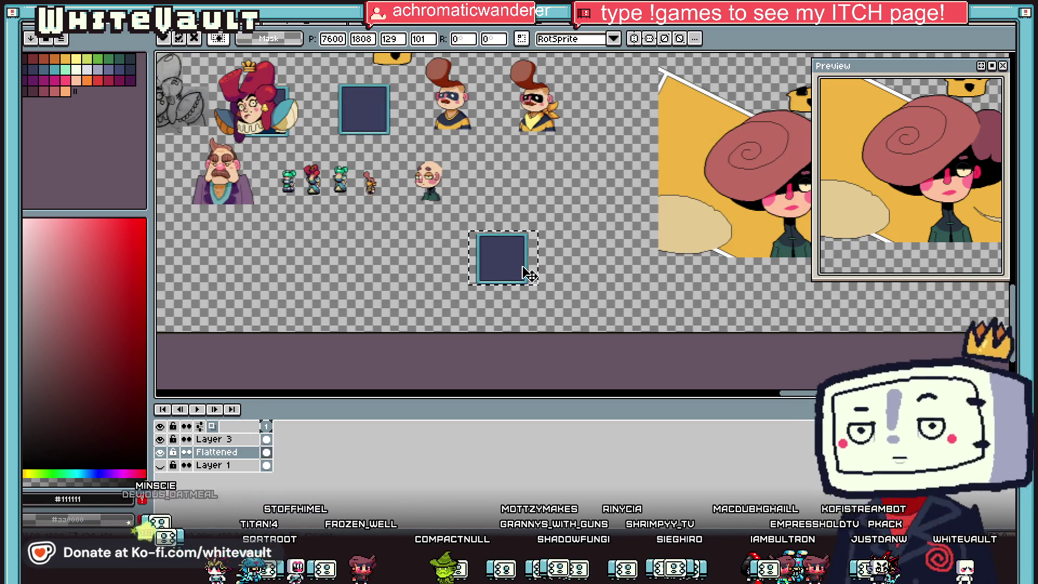
{"action": "left_click", "coordinate": [500, 294]}
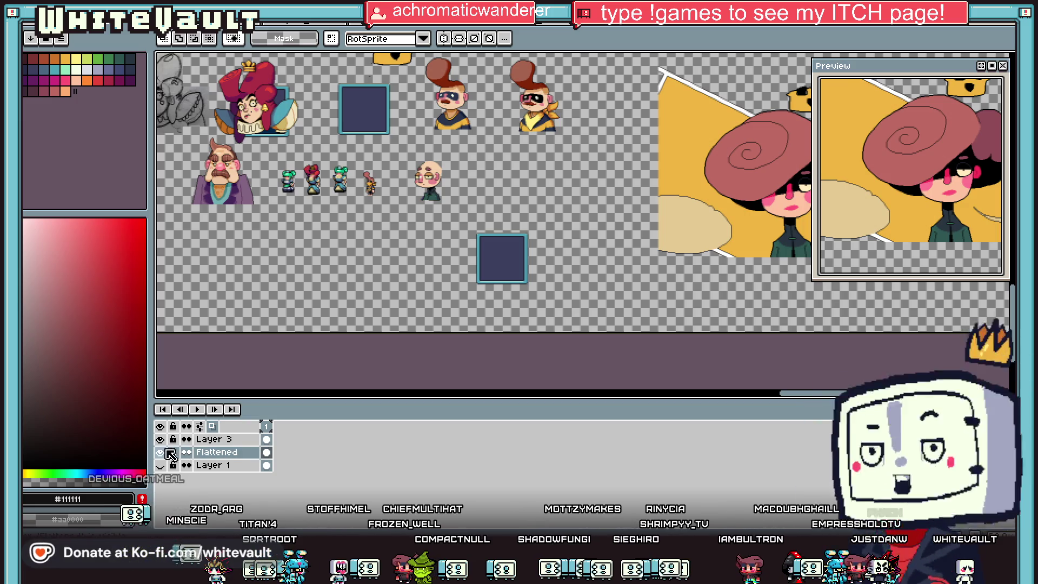
Select the pink-hat character's head and neck with the marquee
{"action": "scroll", "coordinate": [686, 218], "scroll_direction": "down", "scroll_amount": 1}
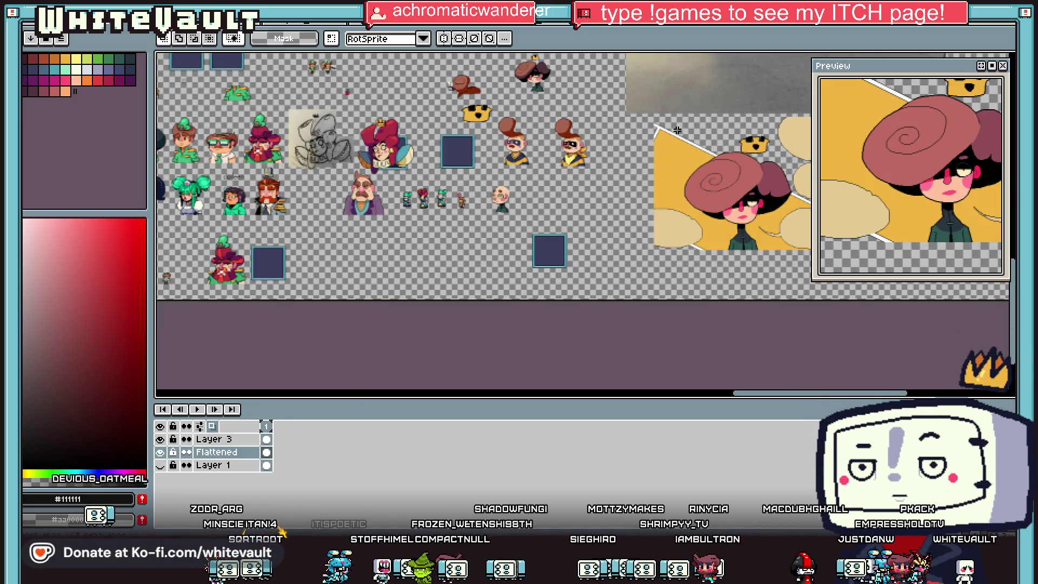
{"action": "left_click_drag", "start_coordinate": [673, 125], "coordinate": [799, 222]}
{"action": "left_click_drag", "start_coordinate": [760, 254], "coordinate": [764, 260]}
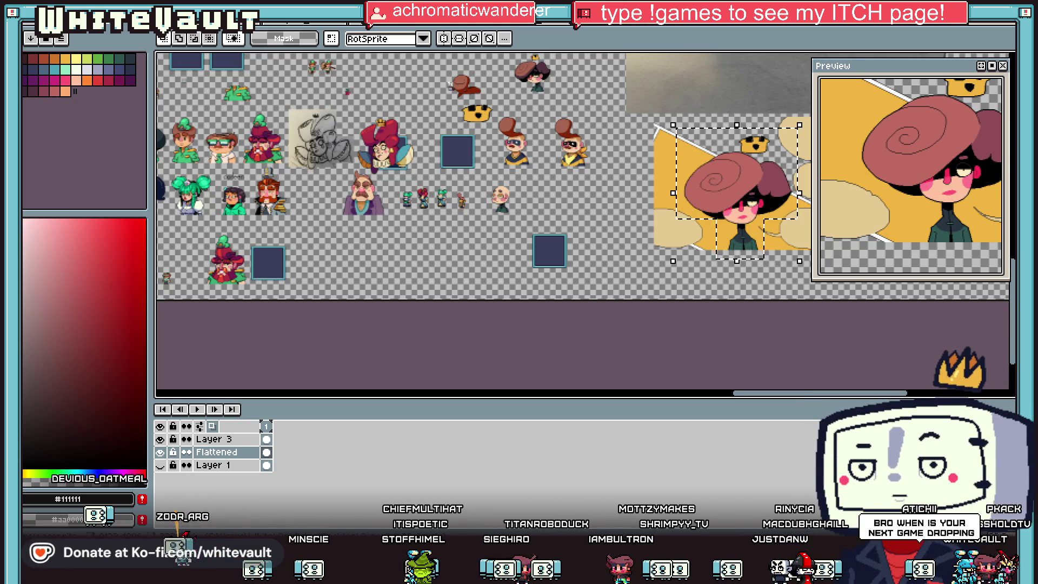
{"action": "key", "text": "ctrl+n"}
Create the new sprite, paste the pink-hat portrait into it and deselect
{"action": "left_click", "coordinate": [484, 373]}
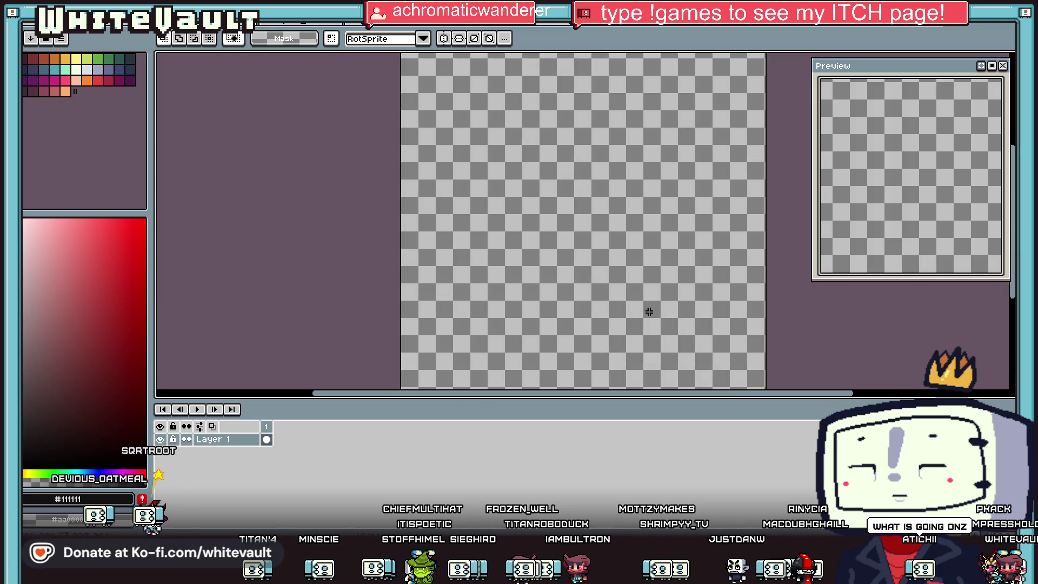
{"action": "key", "text": "ctrl+v"}
{"action": "scroll", "coordinate": [695, 211], "scroll_direction": "down", "scroll_amount": 1}
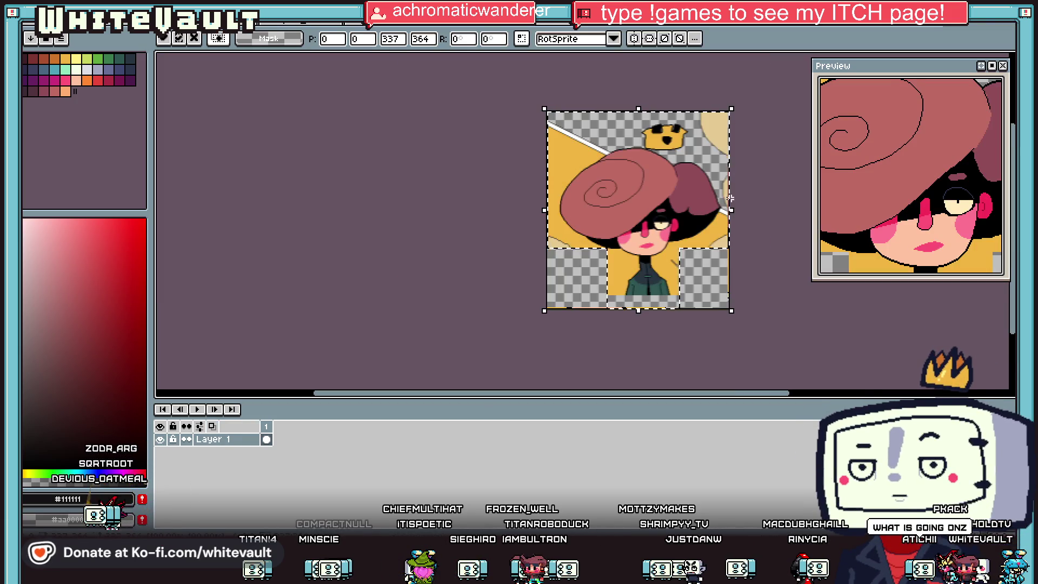
{"action": "scroll", "coordinate": [737, 207], "scroll_direction": "up", "scroll_amount": 1}
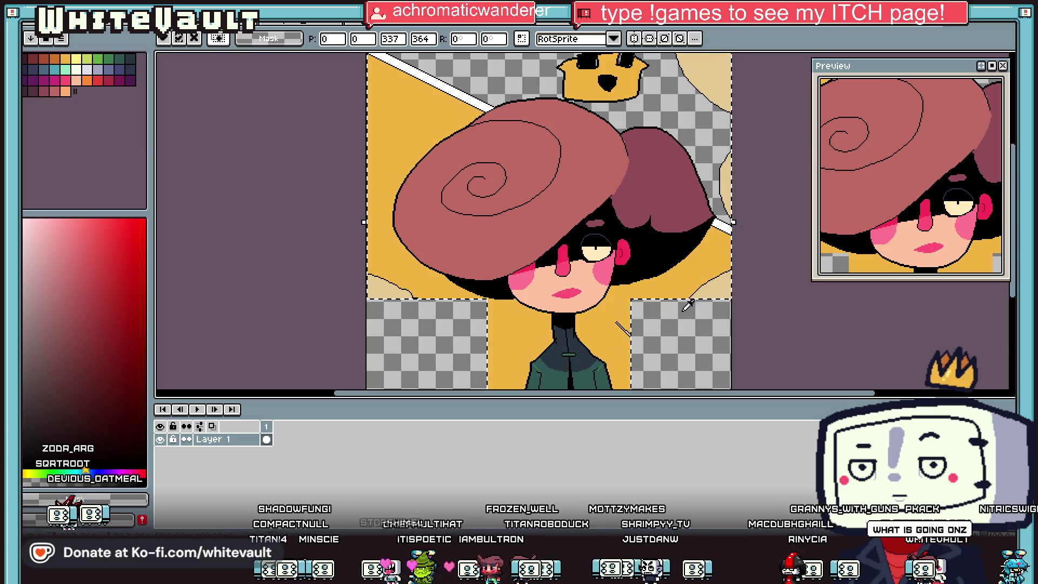
{"action": "key", "text": "Return"}
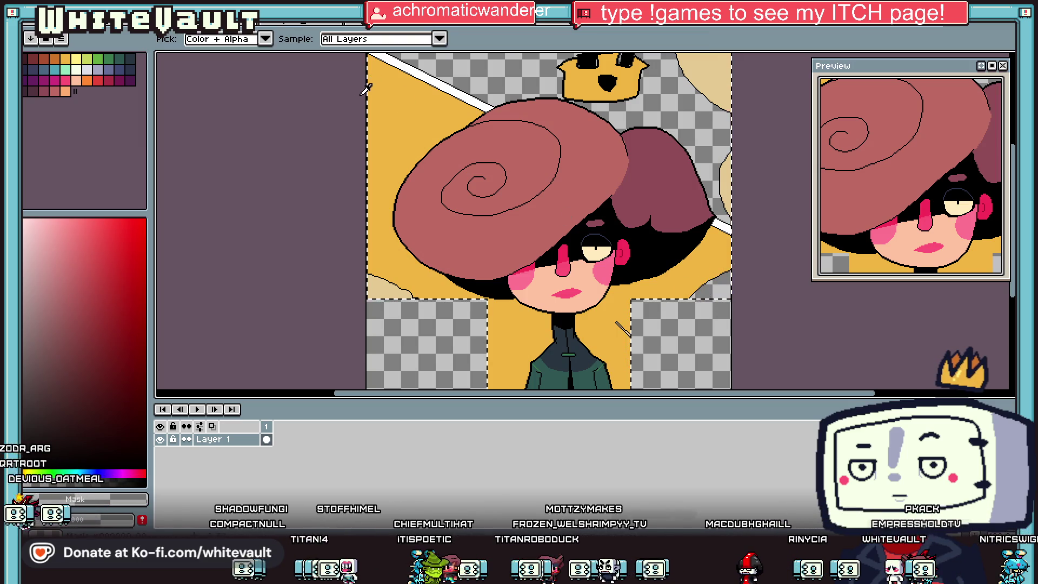
{"action": "key", "text": "ctrl+d"}
Clear the yellow background and beige patches to transparency with a non-contiguous Paint Bucket fill
{"action": "key", "text": "g"}
{"action": "left_click", "coordinate": [270, 39]}
{"action": "left_click", "coordinate": [587, 82]}
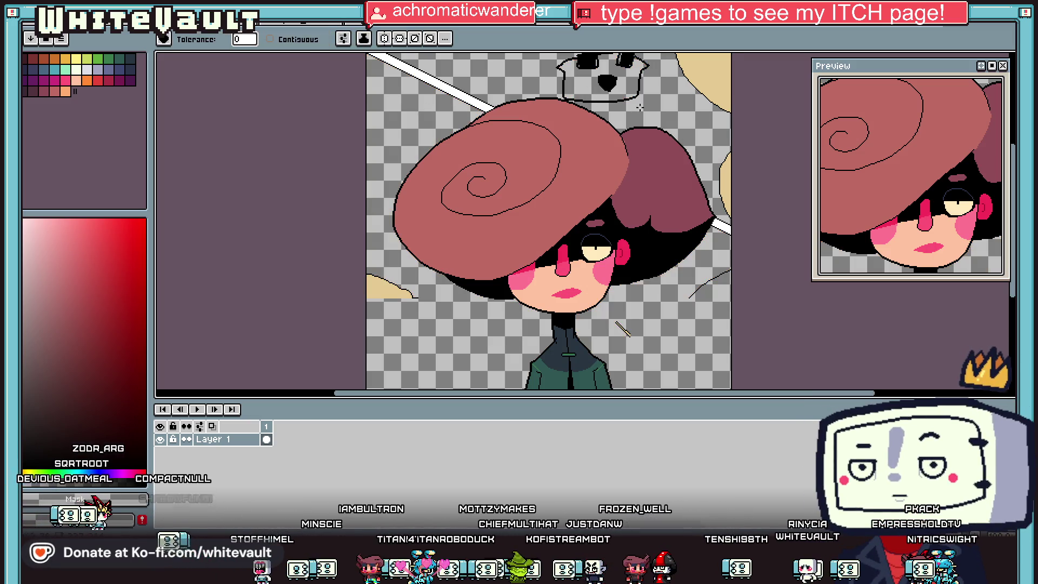
{"action": "key", "text": "ctrl+z"}
{"action": "key", "text": "ctrl+y"}
{"action": "scroll", "coordinate": [630, 337], "scroll_direction": "up", "scroll_amount": 2}
{"action": "scroll", "coordinate": [630, 336], "scroll_direction": "up", "scroll_amount": 2}
{"action": "scroll", "coordinate": [627, 335], "scroll_direction": "down", "scroll_amount": 5}
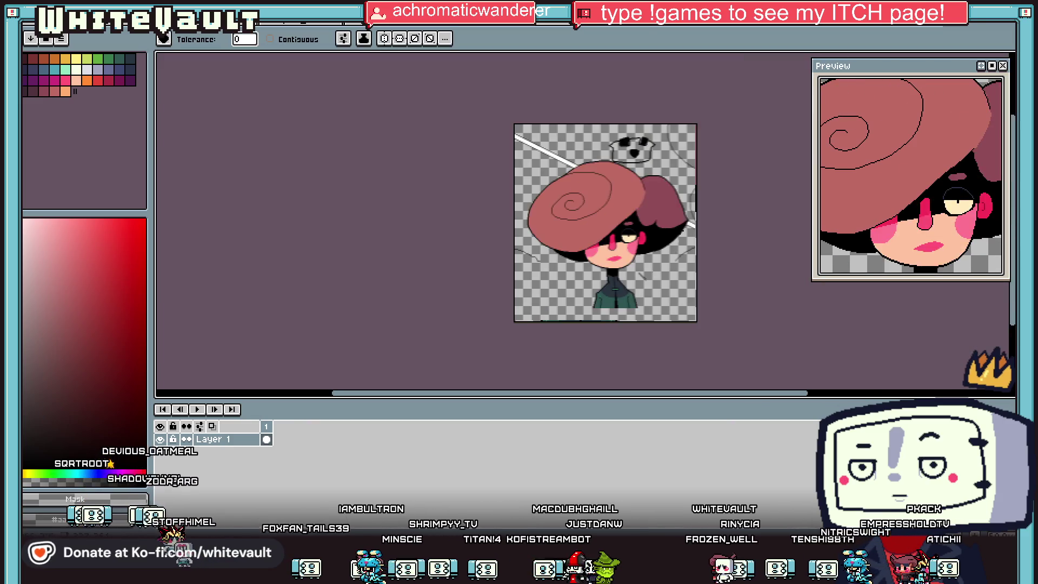
{"action": "scroll", "coordinate": [698, 227], "scroll_direction": "up", "scroll_amount": 2}
{"action": "scroll", "coordinate": [686, 163], "scroll_direction": "down", "scroll_amount": 2}
{"action": "scroll", "coordinate": [683, 153], "scroll_direction": "up", "scroll_amount": 1}
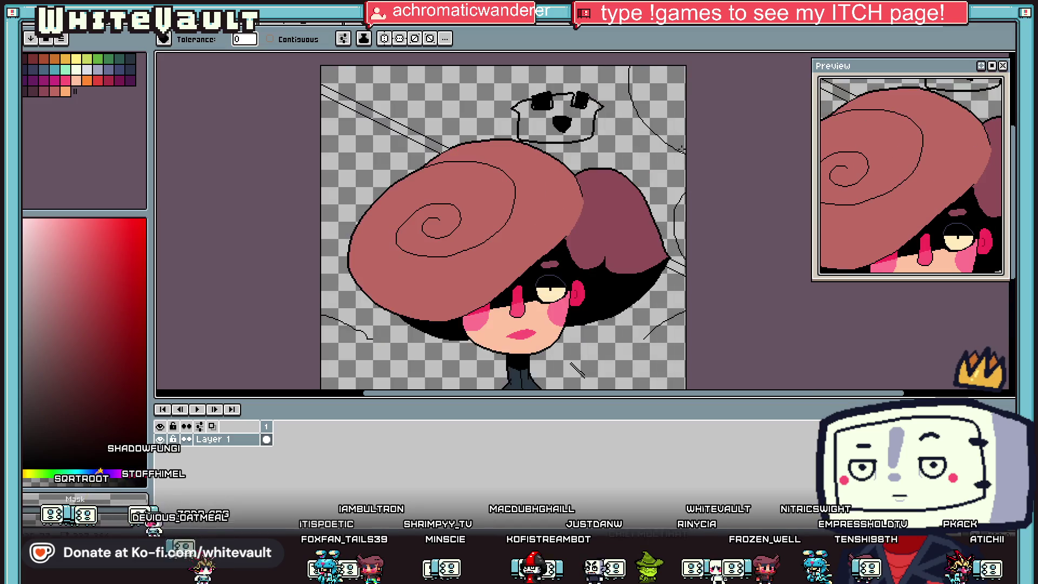
{"action": "key", "text": "ctrl+y"}
{"action": "key", "text": "ctrl+y"}
{"action": "key", "text": "ctrl+y"}
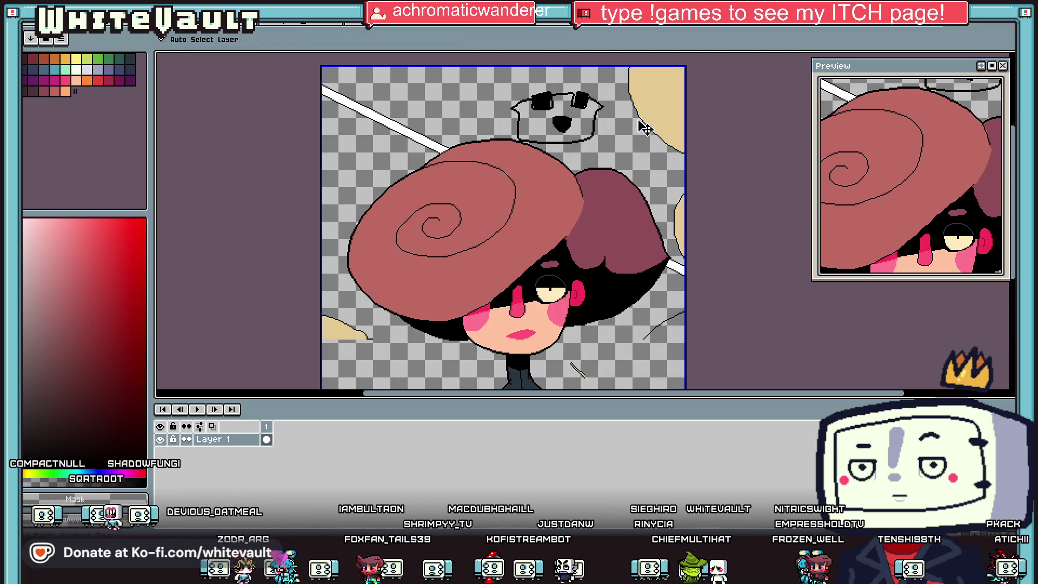
{"action": "key", "text": "ctrl+z"}
{"action": "key", "text": "ctrl+z"}
{"action": "key", "text": "ctrl+z"}
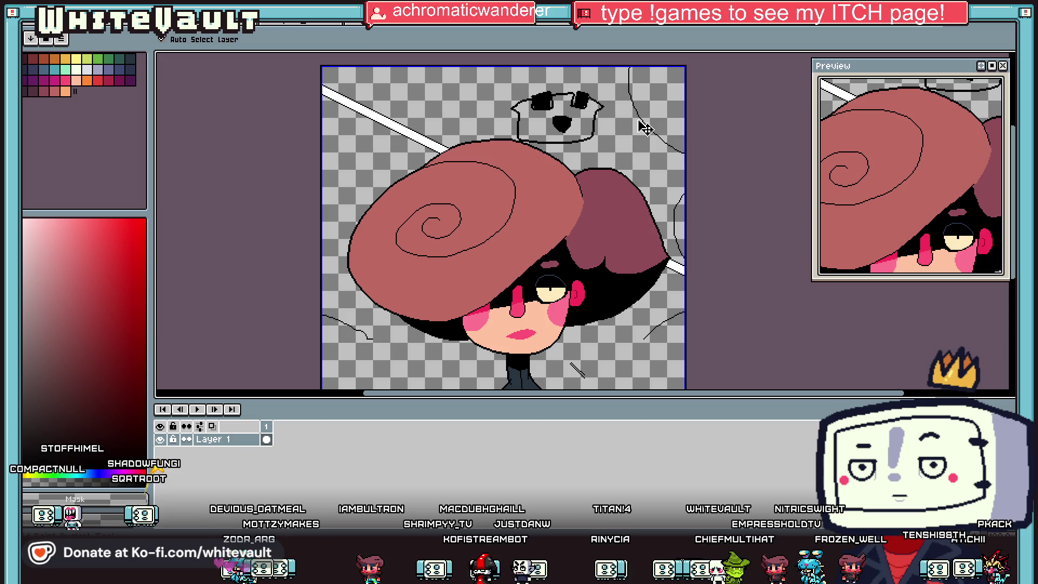
Recolour the crown above the hat gold with a contiguous Paint Bucket fill
{"action": "left_click", "coordinate": [64, 60]}
{"action": "left_click", "coordinate": [55, 58]}
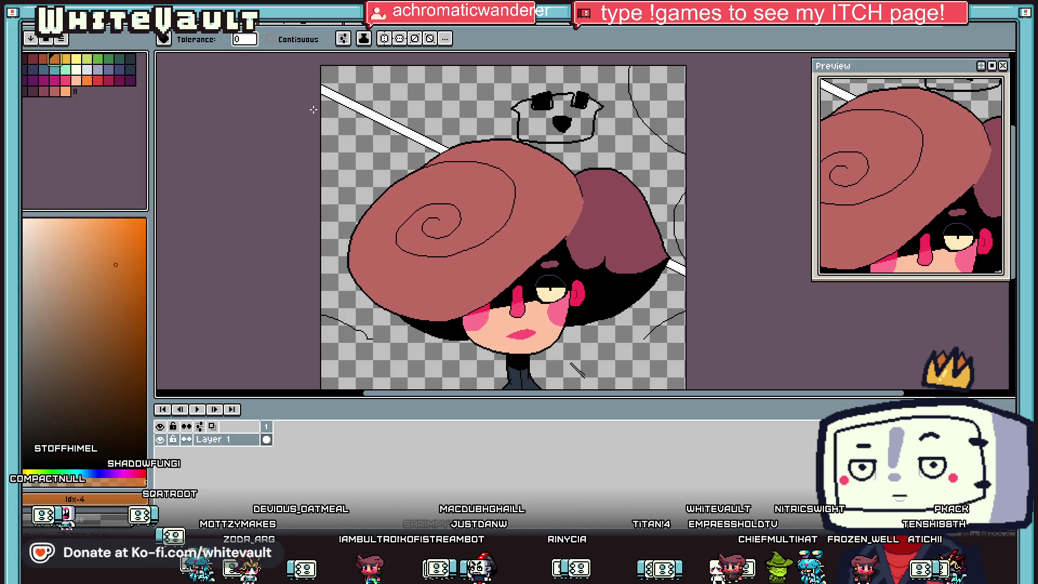
{"action": "left_click", "coordinate": [270, 39]}
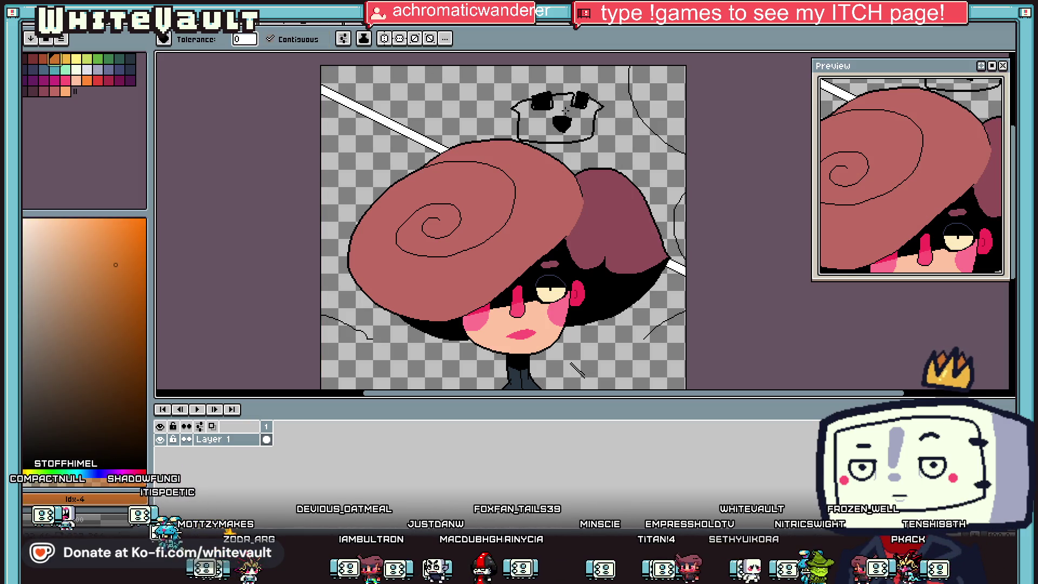
{"action": "left_click", "coordinate": [582, 119]}
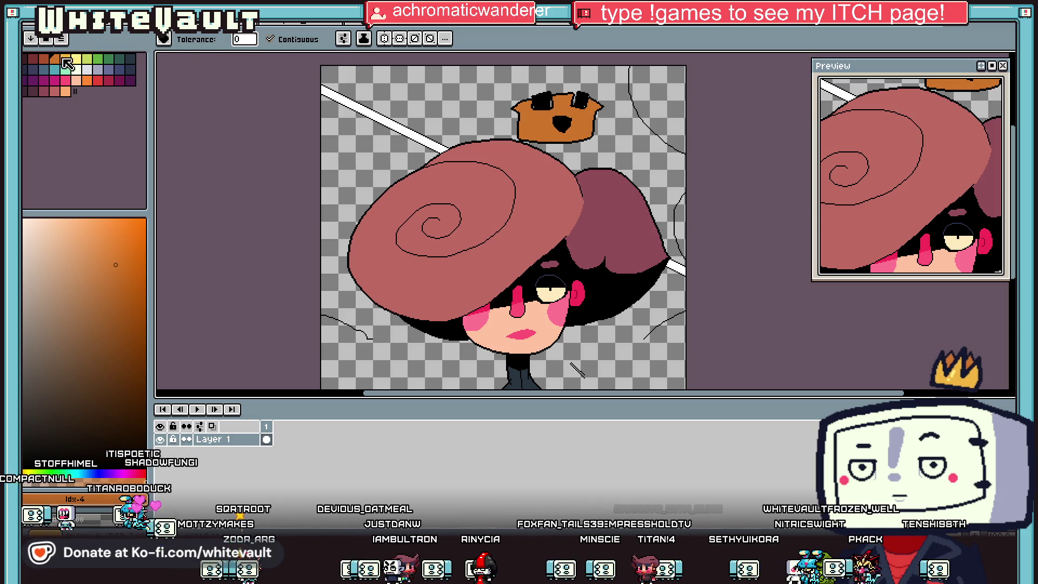
{"action": "left_click", "coordinate": [65, 56]}
{"action": "left_click", "coordinate": [580, 122]}
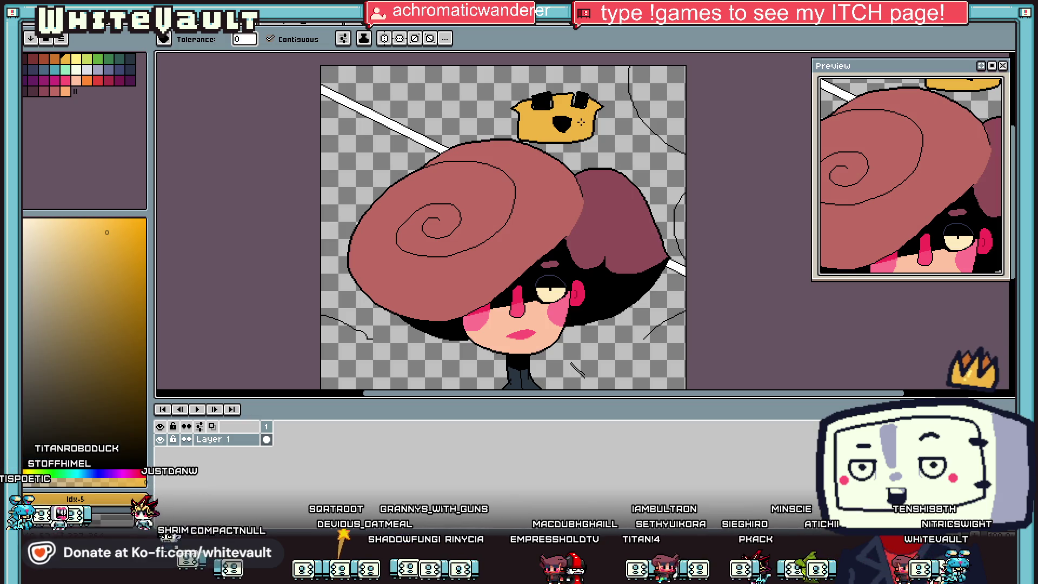
Erase the thin sketch line along the right edge and resize the eraser for fine cleanup
{"action": "key", "text": "b"}
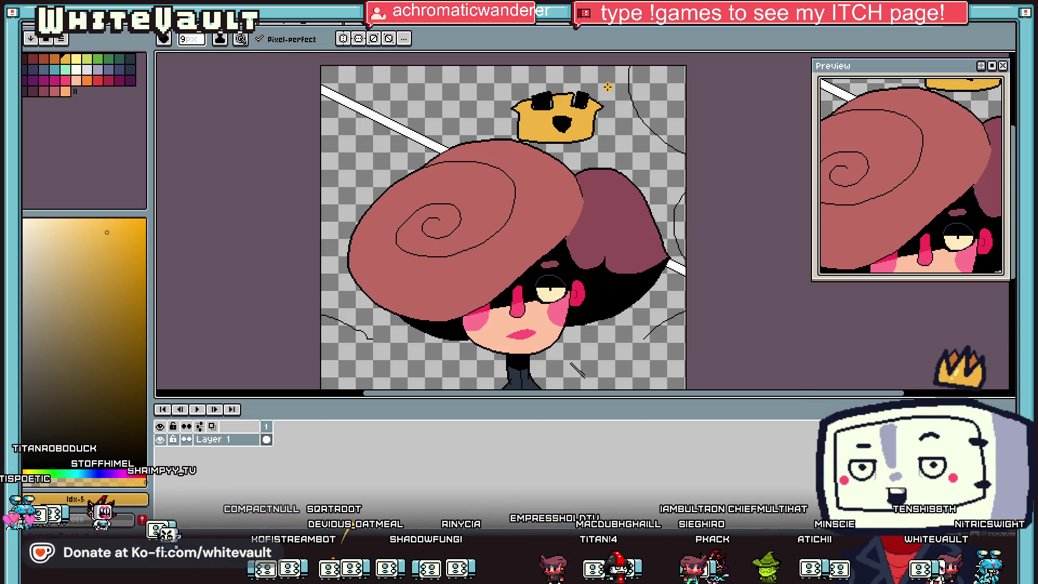
{"action": "key", "text": "e"}
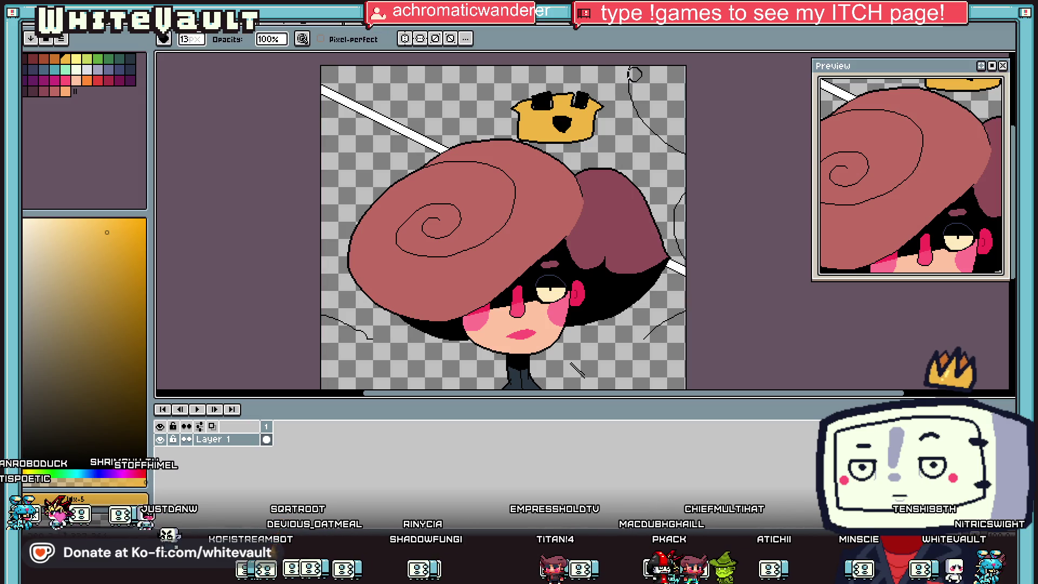
{"action": "mouse_move", "coordinate": [632, 72]}
{"action": "left_mouse_down"}
{"action": "mouse_move", "coordinate": [683, 167]}
{"action": "mouse_move", "coordinate": [680, 216]}
{"action": "left_mouse_up"}
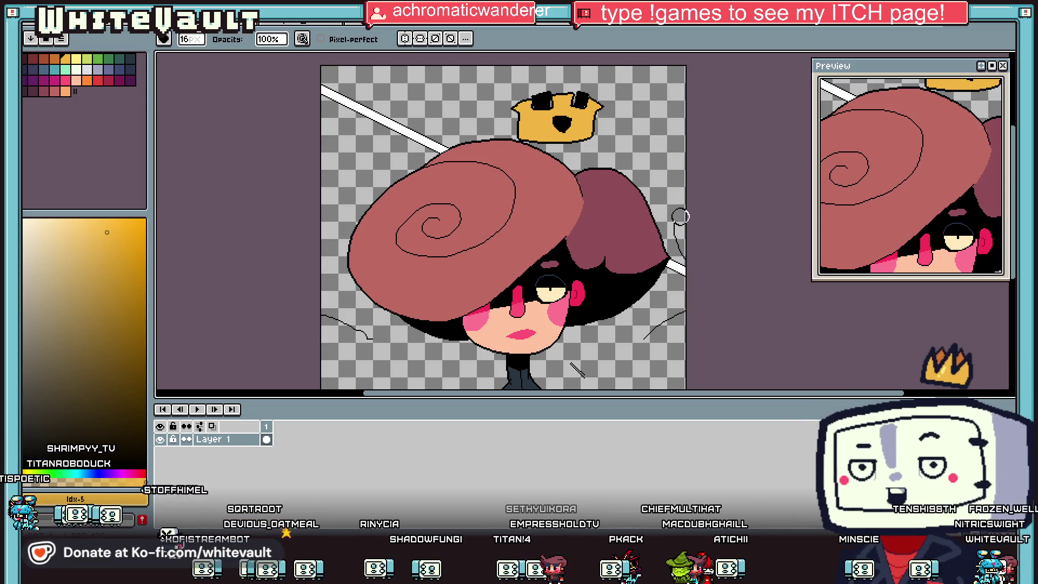
{"action": "scroll", "coordinate": [679, 269], "scroll_direction": "up", "scroll_amount": 2}
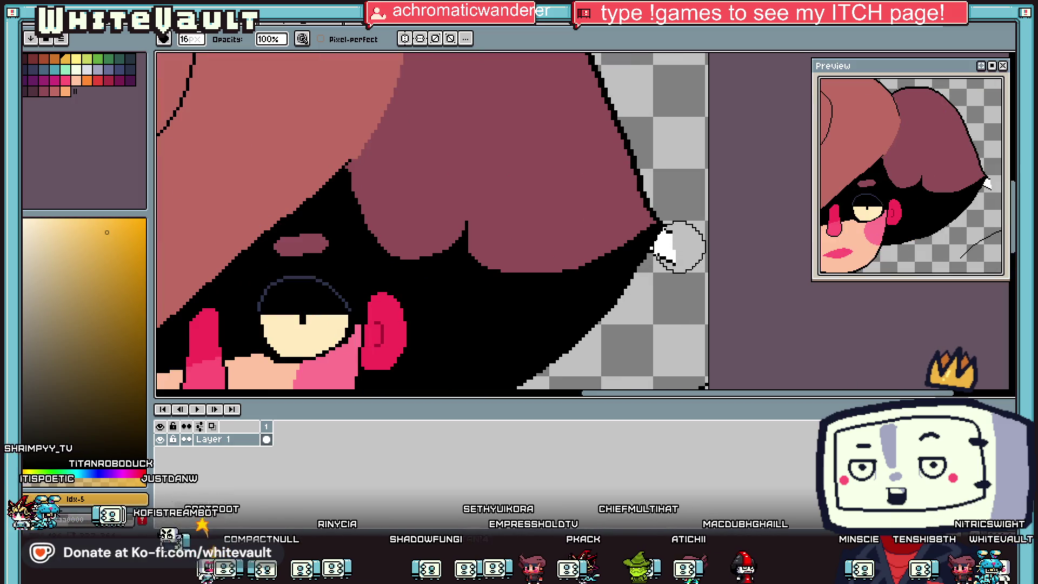
{"action": "key", "text": "minus"}
{"action": "key", "text": "minus"}
{"action": "key", "text": "minus"}
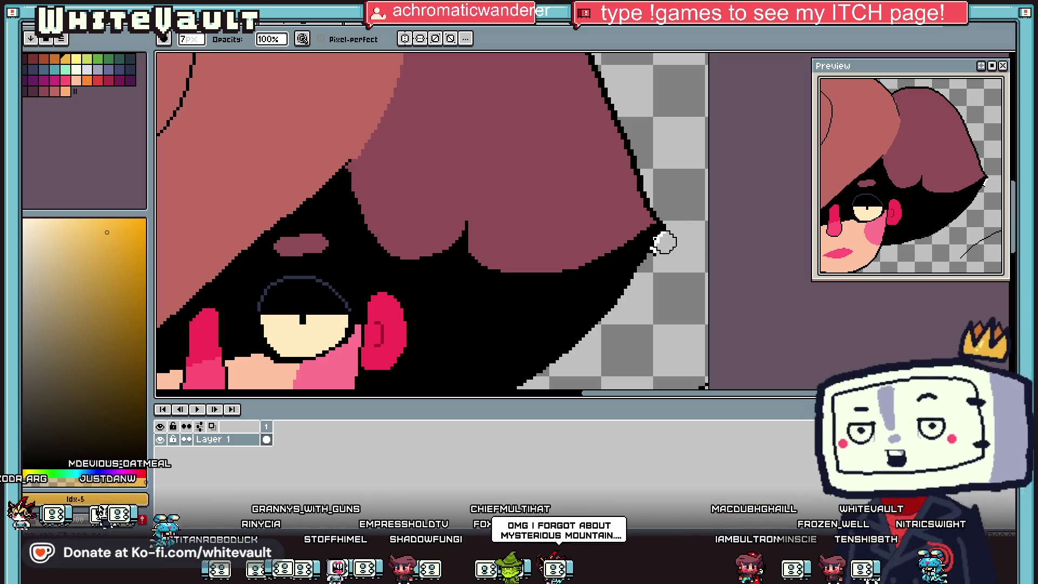
{"action": "key", "text": "minus"}
{"action": "key", "text": "minus"}
{"action": "scroll", "coordinate": [668, 255], "scroll_direction": "down", "scroll_amount": 5}
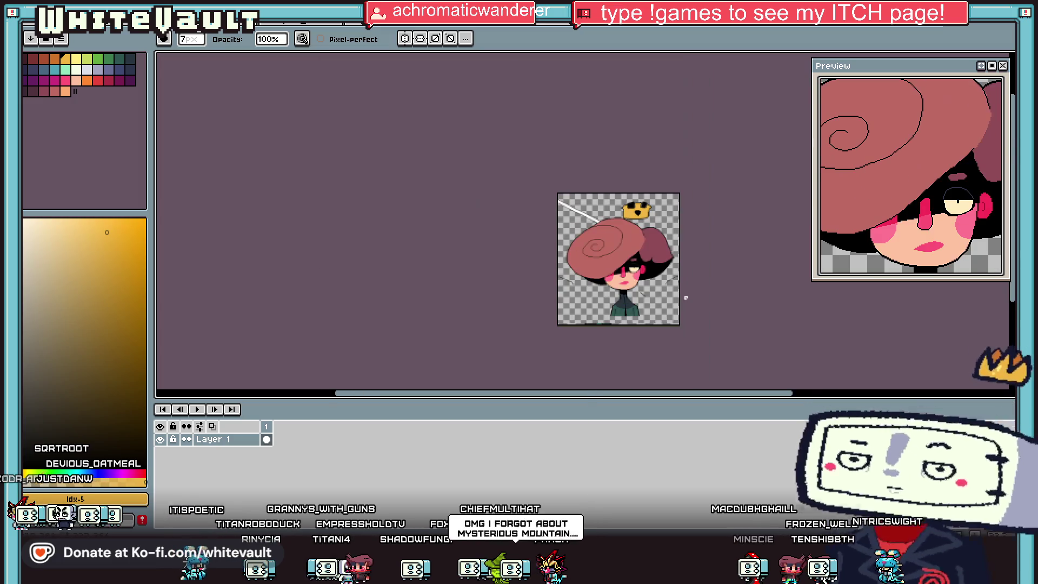
{"action": "scroll", "coordinate": [580, 331], "scroll_direction": "up", "scroll_amount": 4}
{"action": "key", "text": "plus"}
{"action": "key", "text": "plus"}
{"action": "key", "text": "plus"}
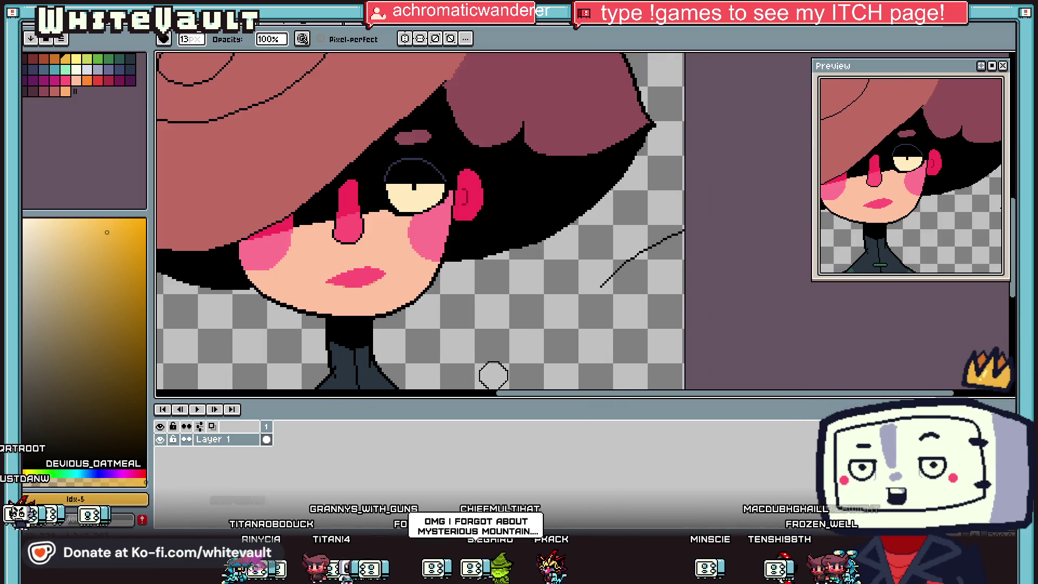
{"action": "scroll", "coordinate": [727, 218], "scroll_direction": "down", "scroll_amount": 4}
{"action": "scroll", "coordinate": [621, 169], "scroll_direction": "up", "scroll_amount": 5}
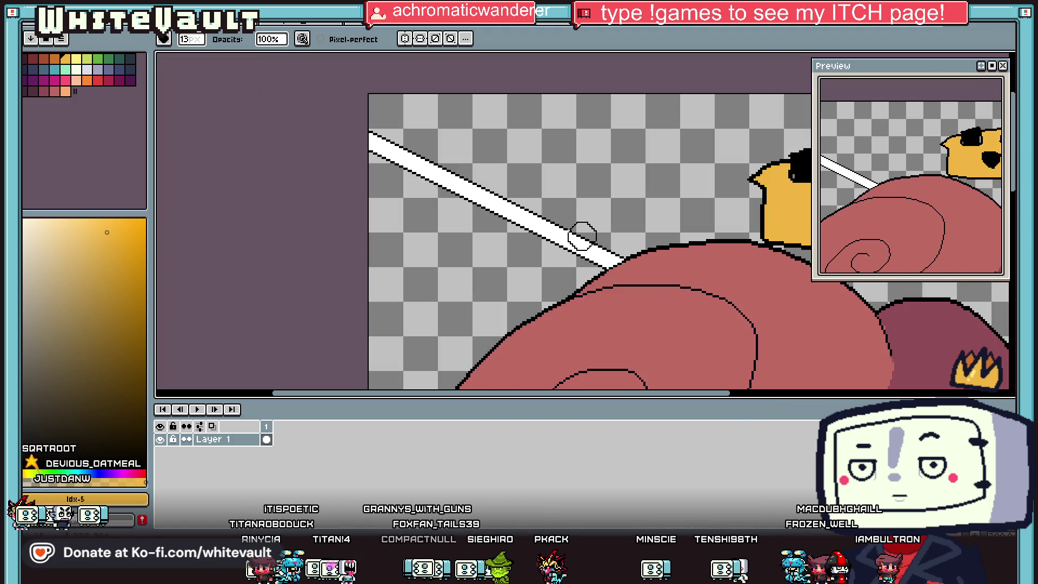
Erase the white diagonal line above the hat and its leftover stub on the outline
{"action": "mouse_move", "coordinate": [582, 236]}
{"action": "left_mouse_down"}
{"action": "mouse_move", "coordinate": [452, 169]}
{"action": "mouse_move", "coordinate": [411, 179]}
{"action": "mouse_move", "coordinate": [591, 249]}
{"action": "left_mouse_up"}
{"action": "scroll", "coordinate": [590, 249], "scroll_direction": "up", "scroll_amount": 2}
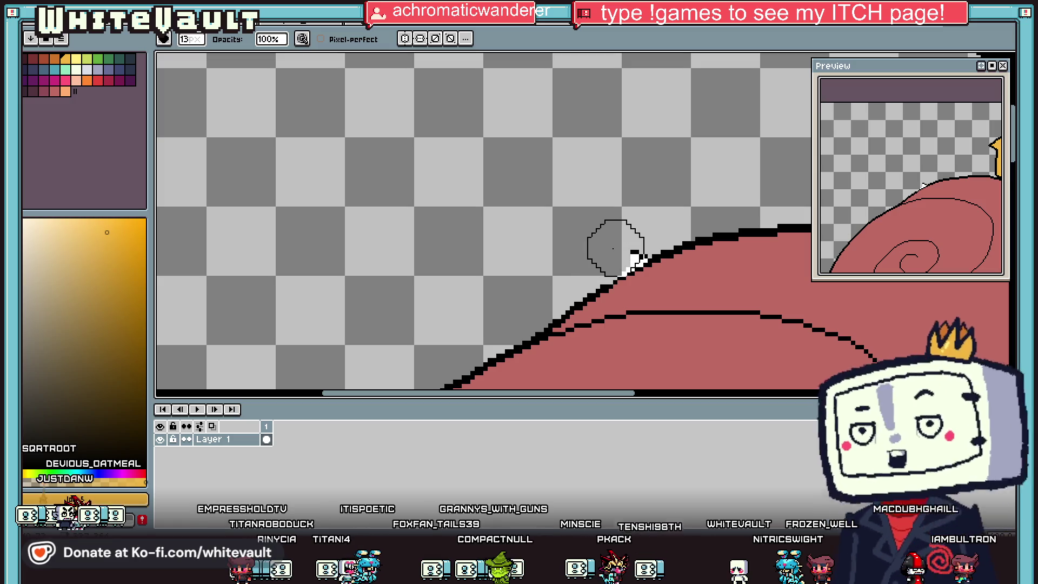
{"action": "left_click", "coordinate": [631, 238]}
{"action": "scroll", "coordinate": [632, 238], "scroll_direction": "down", "scroll_amount": 5}
{"action": "scroll", "coordinate": [573, 287], "scroll_direction": "up", "scroll_amount": 3}
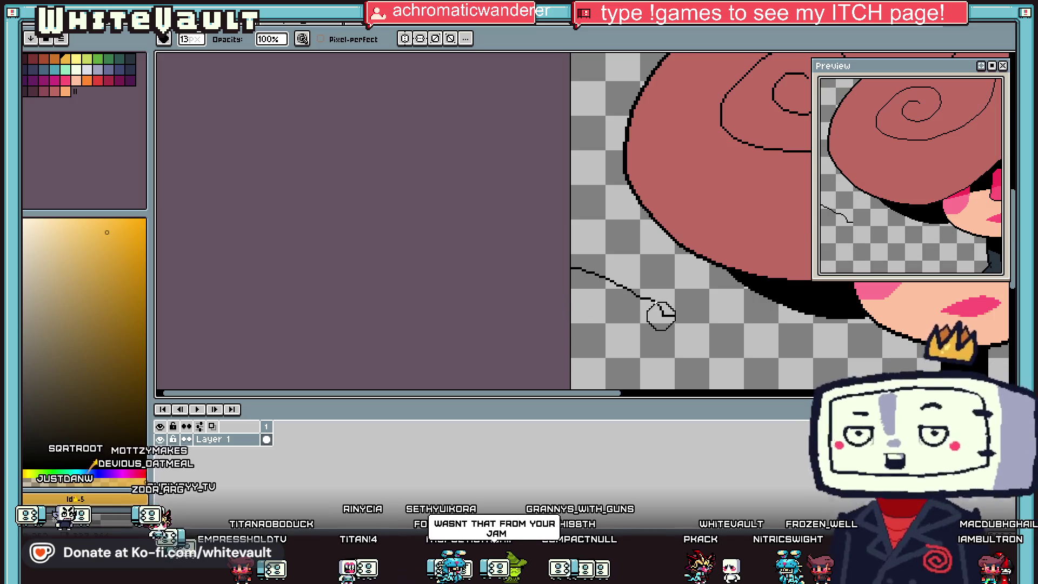
{"action": "scroll", "coordinate": [540, 269], "scroll_direction": "down", "scroll_amount": 5}
{"action": "scroll", "coordinate": [787, 239], "scroll_direction": "up", "scroll_amount": 1}
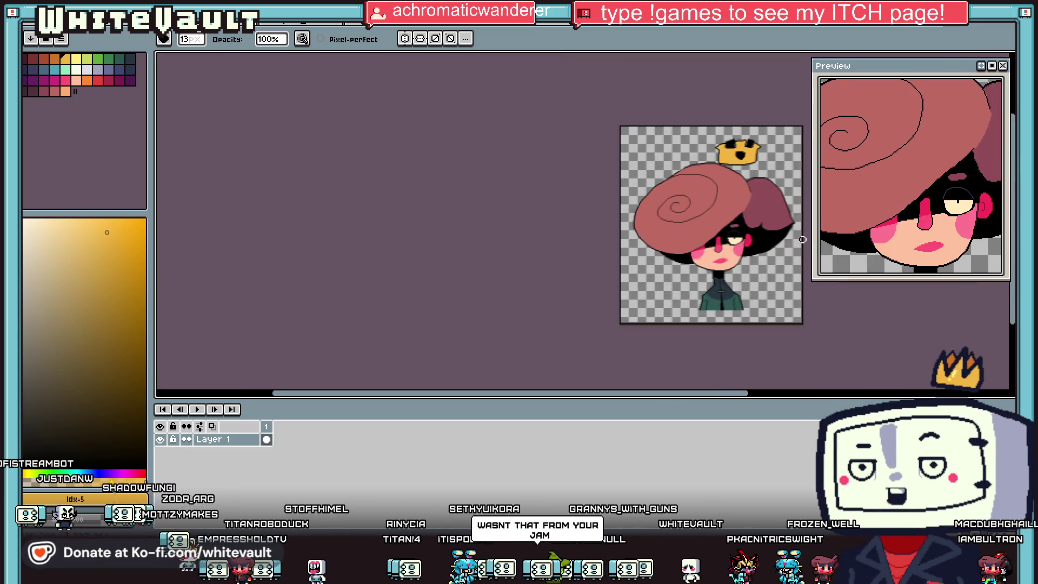
Select the entire cleaned portrait sprite and cycle through document tabs to the character sheet
{"action": "key", "text": "r"}
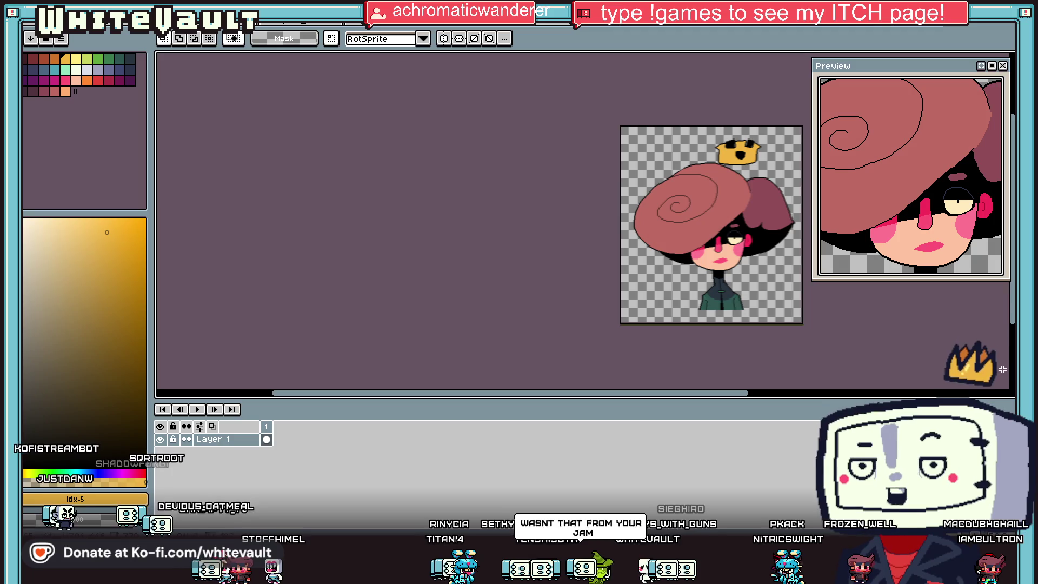
{"action": "key", "text": "ctrl+a"}
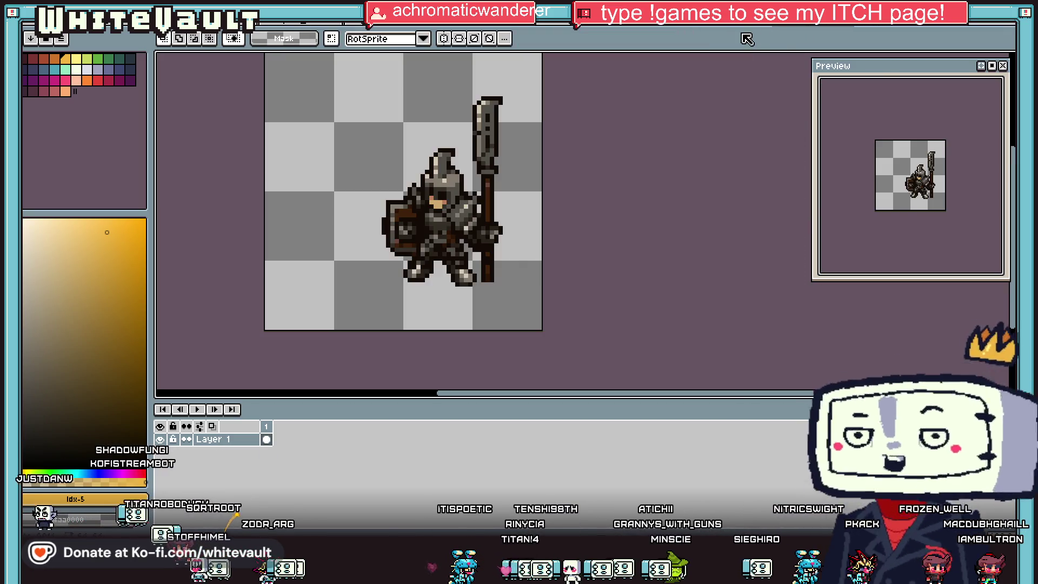
{"action": "left_click", "coordinate": [722, 29]}
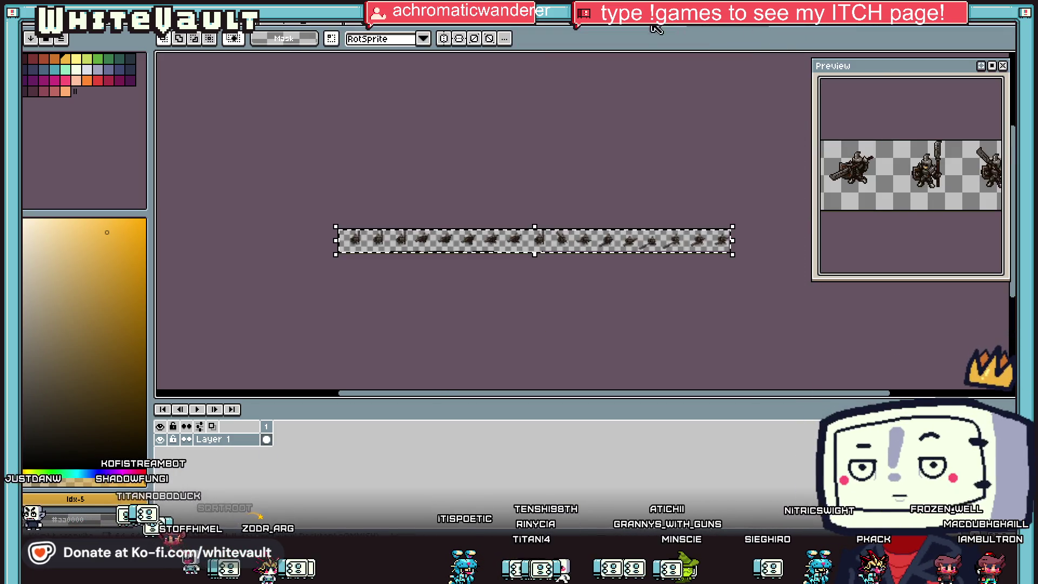
{"action": "left_click", "coordinate": [641, 31]}
{"action": "left_click", "coordinate": [474, 28]}
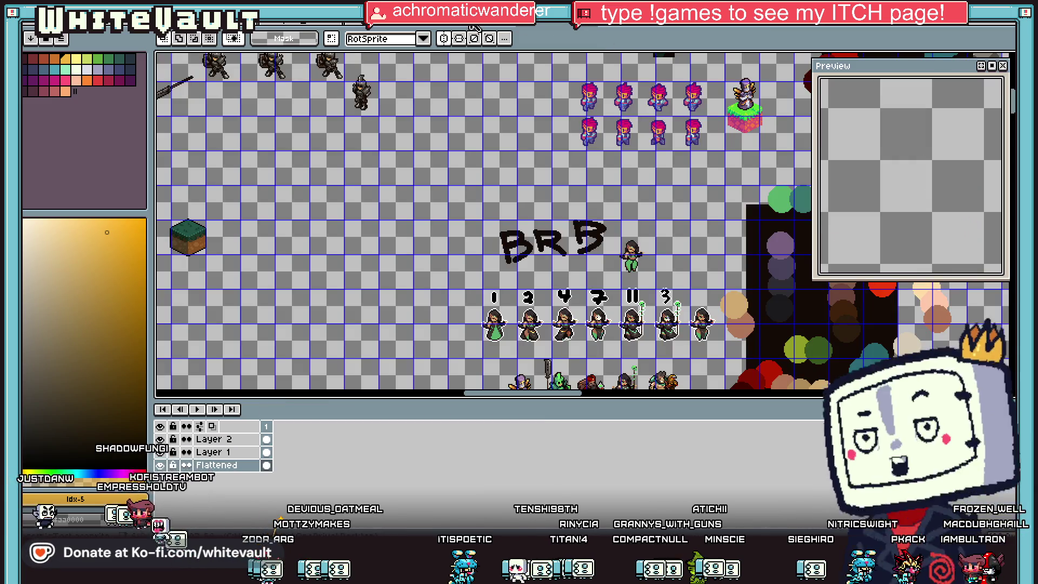
{"action": "left_click", "coordinate": [473, 28]}
{"action": "left_click", "coordinate": [363, 28]}
{"action": "left_click", "coordinate": [273, 27]}
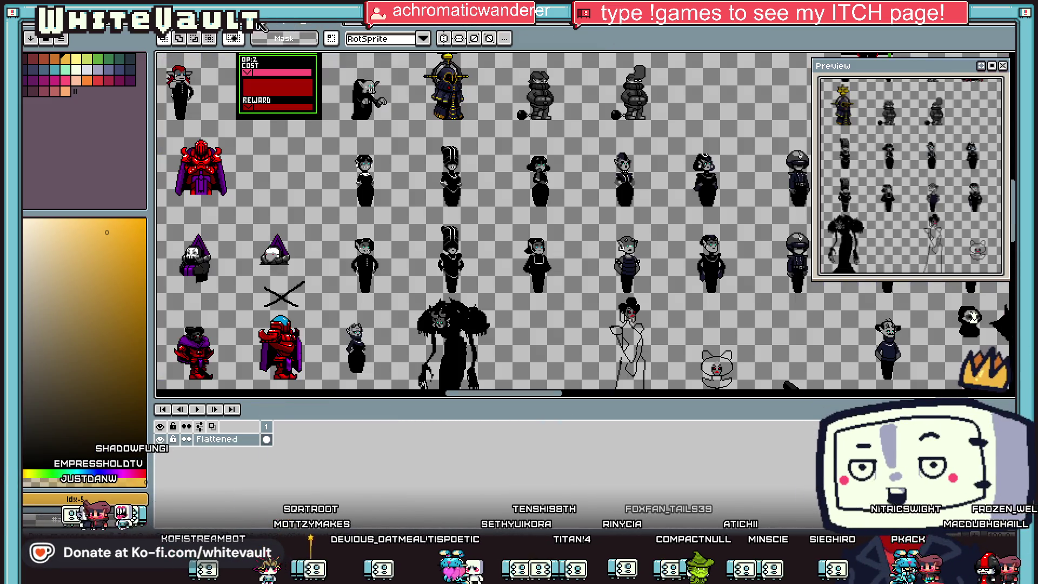
{"action": "left_click", "coordinate": [179, 28]}
{"action": "key", "text": "ctrl+Tab"}
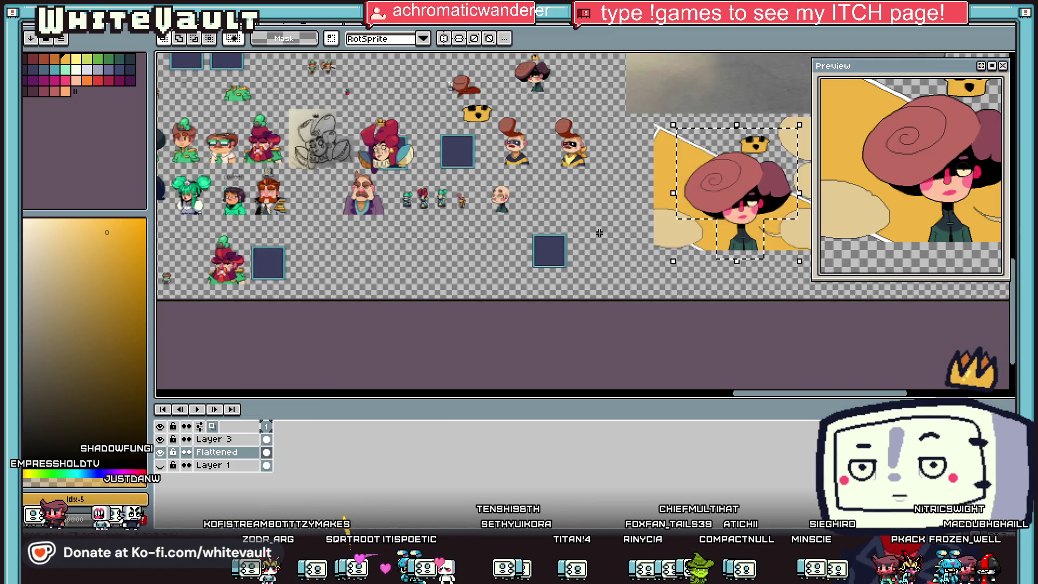
{"action": "key", "text": "plus"}
Paste the portrait onto Layer 3 and shrink it to about 144x156
{"action": "left_click", "coordinate": [216, 439]}
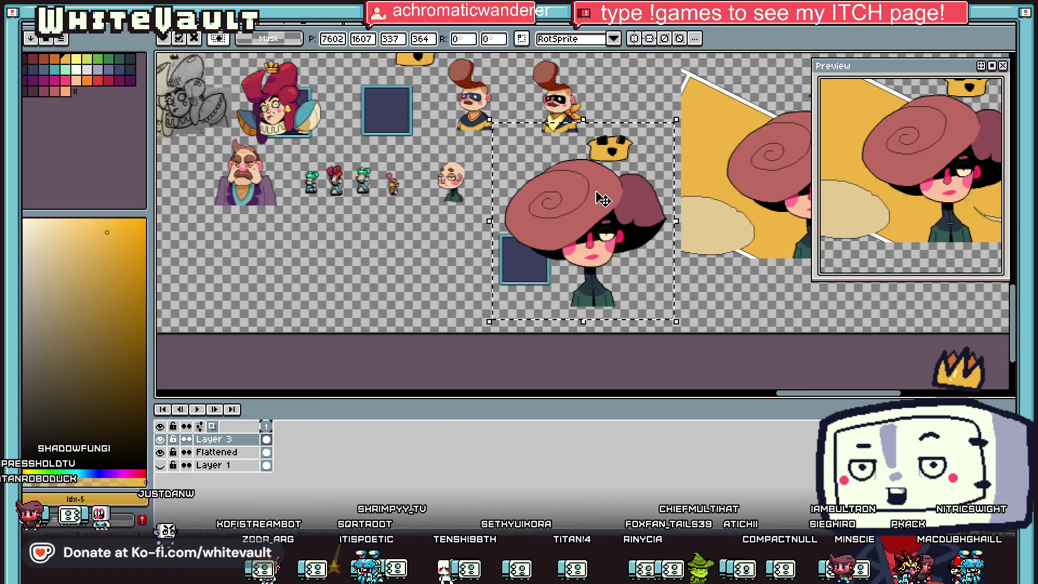
{"action": "key", "text": "ctrl+v"}
{"action": "mouse_move", "coordinate": [680, 115]}
{"action": "left_mouse_down"}
{"action": "mouse_move", "coordinate": [595, 216]}
{"action": "mouse_move", "coordinate": [415, 107]}
{"action": "mouse_move", "coordinate": [385, 101]}
{"action": "left_mouse_up"}
{"action": "scroll", "coordinate": [385, 102], "scroll_direction": "up", "scroll_amount": 3}
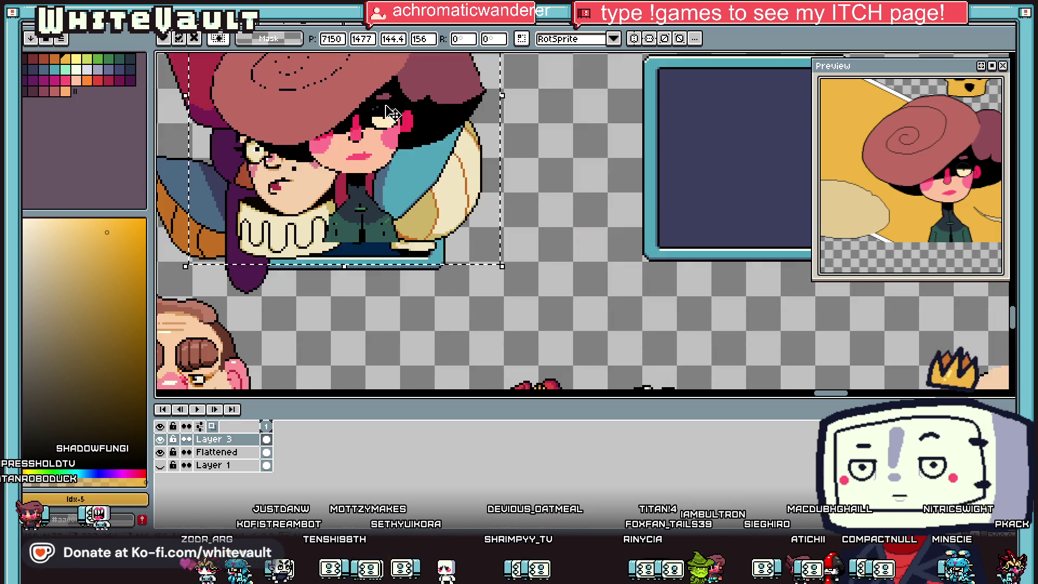
{"action": "scroll", "coordinate": [419, 136], "scroll_direction": "down", "scroll_amount": 3}
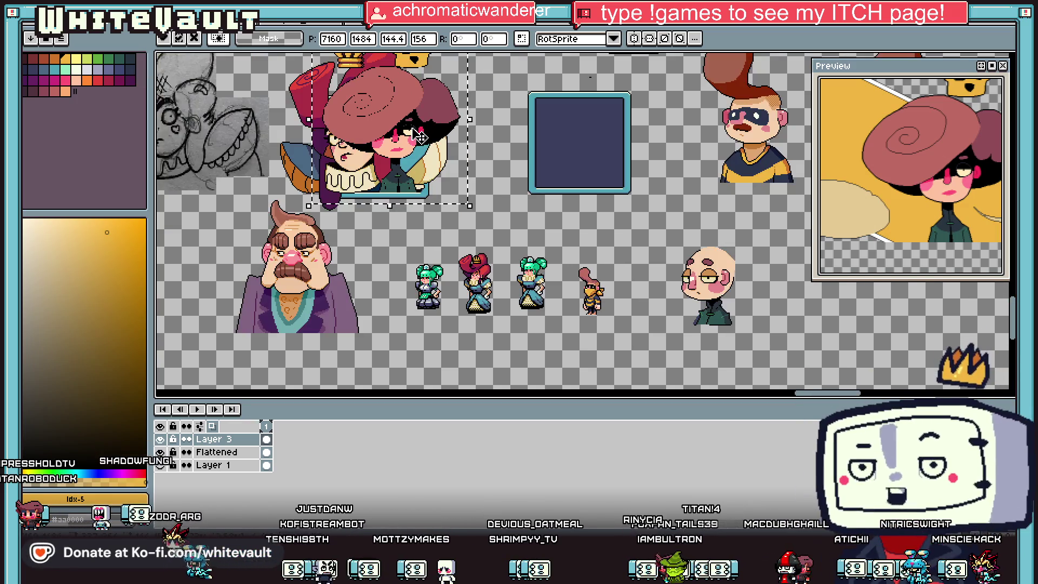
Position the shrunken portrait inside the empty blue frame and commit it
{"action": "left_click_drag", "start_coordinate": [392, 124], "coordinate": [668, 257]}
{"action": "scroll", "coordinate": [1010, 395], "scroll_direction": "up", "scroll_amount": 3}
{"action": "scroll", "coordinate": [1011, 395], "scroll_direction": "down", "scroll_amount": 3}
{"action": "left_click_drag", "start_coordinate": [254, 60], "coordinate": [405, 116]}
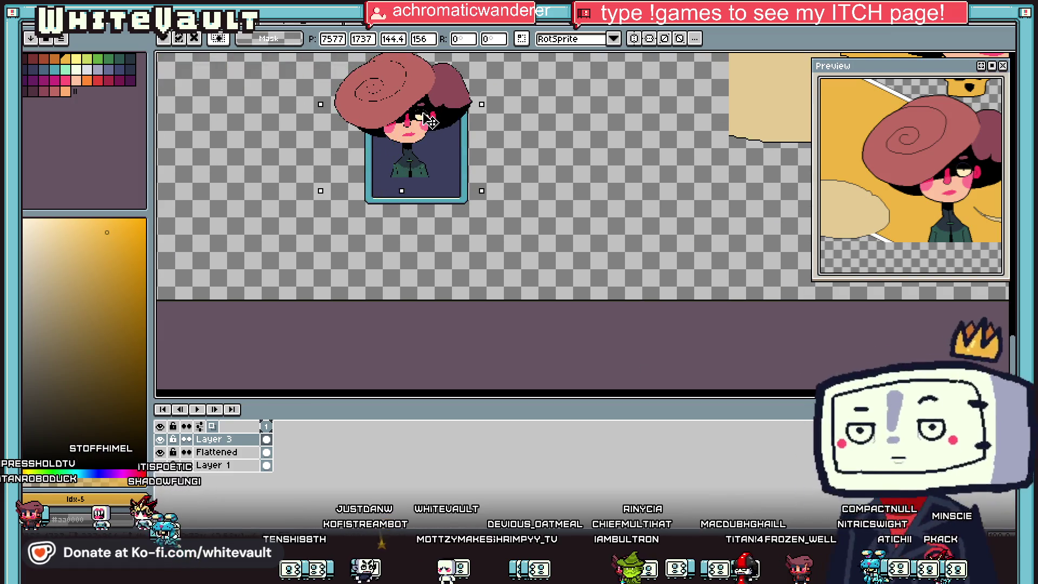
{"action": "scroll", "coordinate": [448, 190], "scroll_direction": "up", "scroll_amount": 3}
{"action": "left_click_drag", "start_coordinate": [447, 190], "coordinate": [447, 187]}
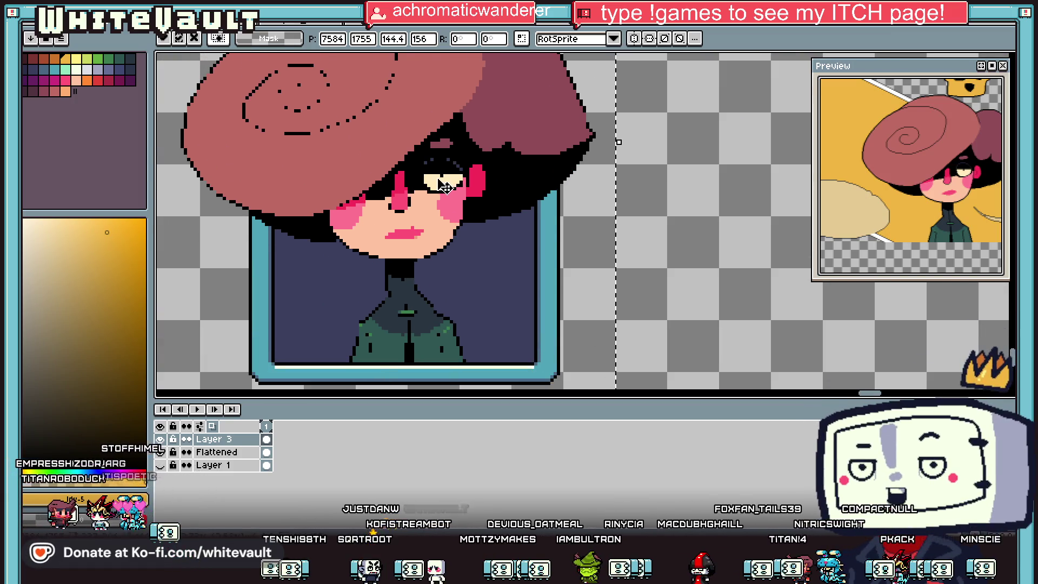
{"action": "scroll", "coordinate": [442, 185], "scroll_direction": "down", "scroll_amount": 2}
{"action": "key", "text": "Return"}
{"action": "scroll", "coordinate": [464, 177], "scroll_direction": "down", "scroll_amount": 2}
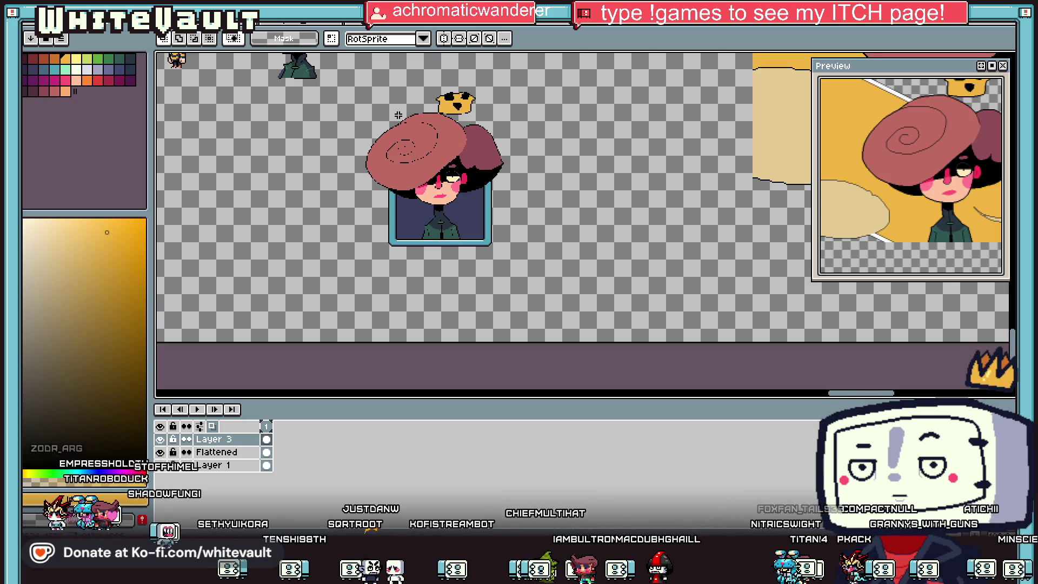
{"action": "scroll", "coordinate": [398, 115], "scroll_direction": "up", "scroll_amount": 2}
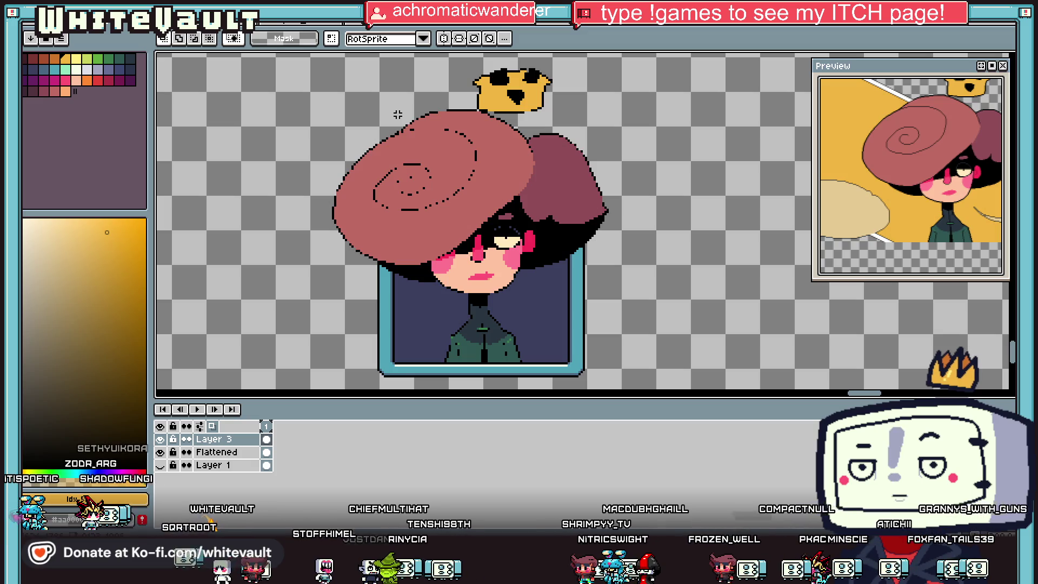
With the Pencil, paint the black hair-edge pixels under the brim in the hat pink
{"action": "scroll", "coordinate": [508, 236], "scroll_direction": "up", "scroll_amount": 3}
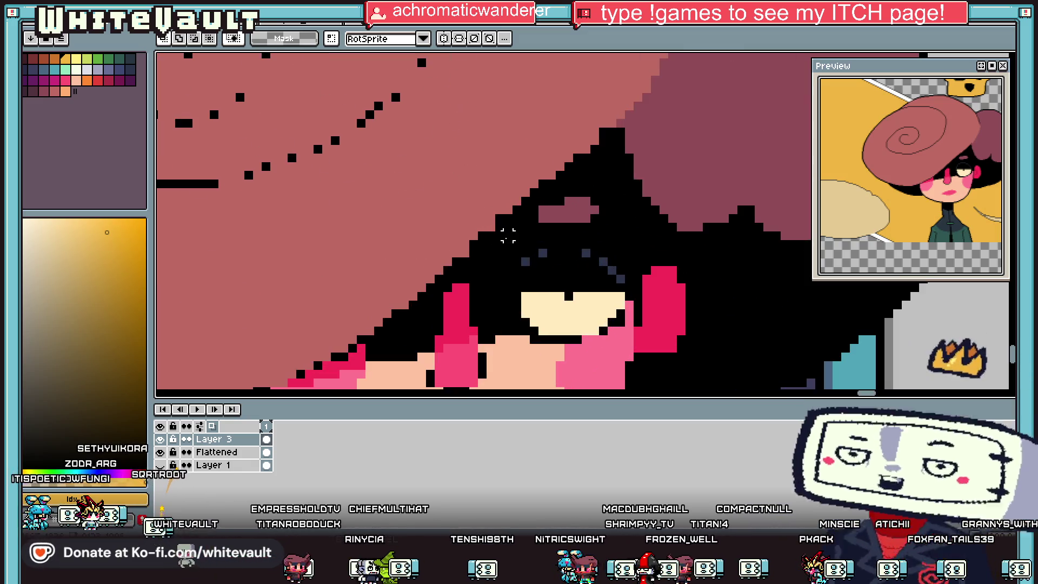
{"action": "key", "text": "b"}
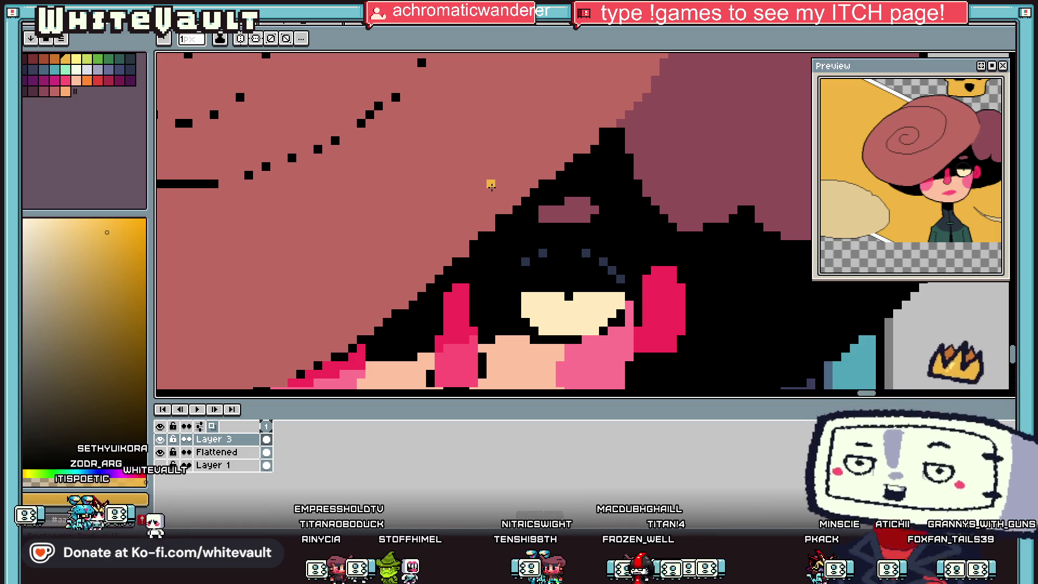
{"action": "left_click", "coordinate": [504, 214], "text": "alt"}
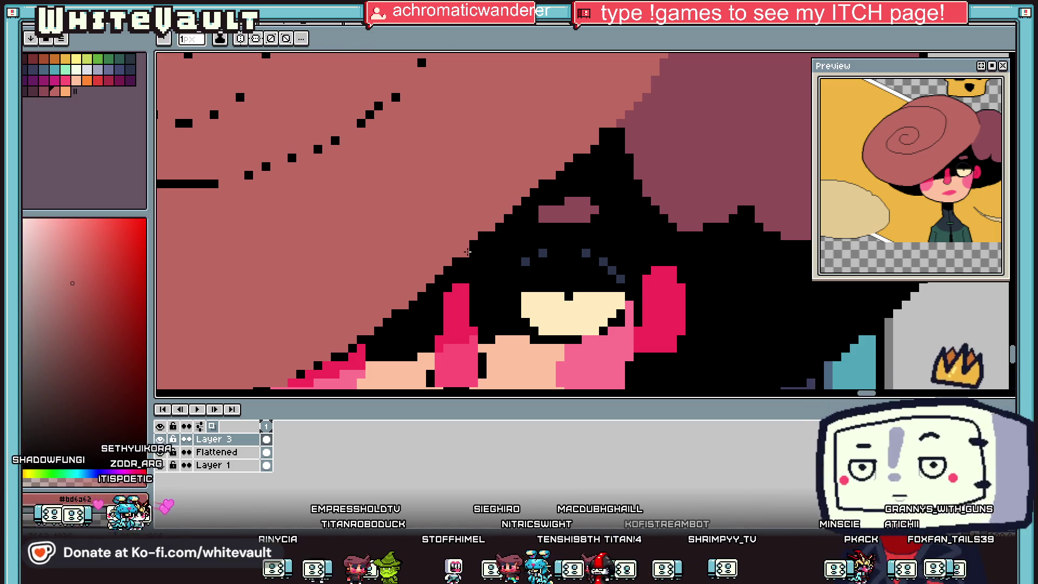
{"action": "left_click", "coordinate": [464, 255], "text": "alt"}
{"action": "left_click", "coordinate": [473, 243], "text": "alt"}
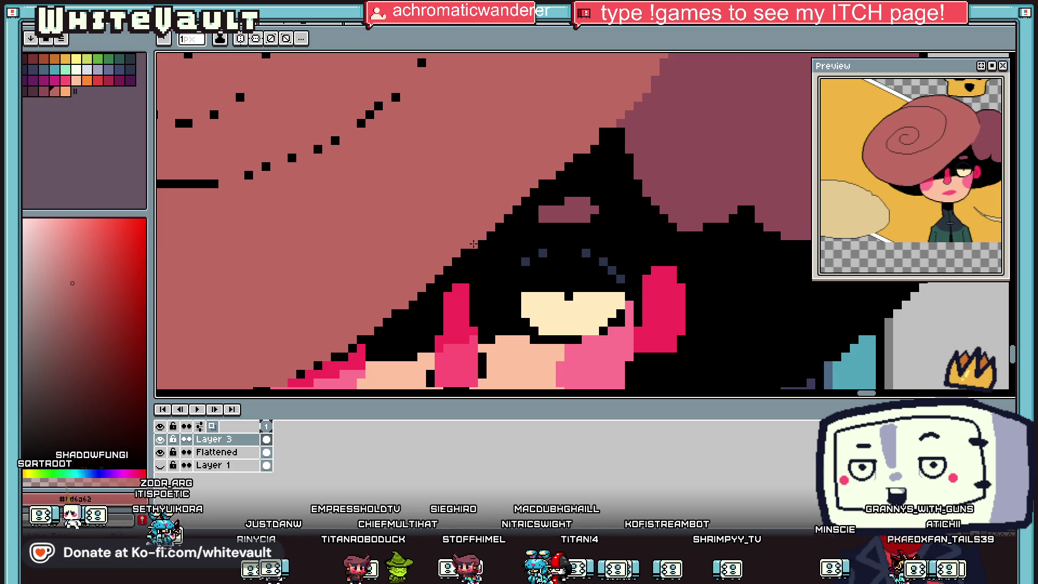
{"action": "left_click_drag", "start_coordinate": [464, 255], "coordinate": [449, 266]}
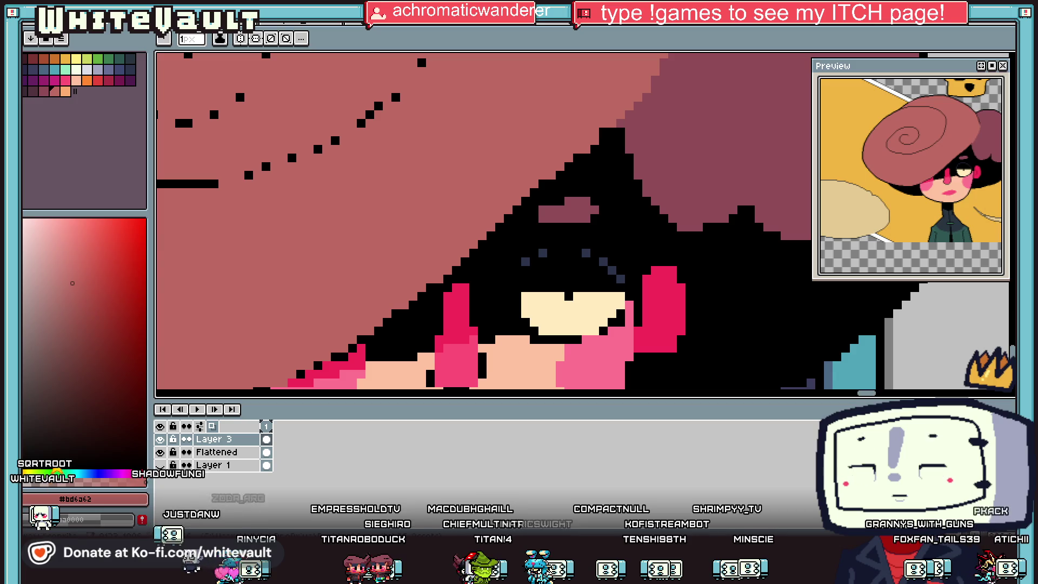
Touch up more stray black pixels along the hair edge, sampling black and hat pink as needed
{"action": "key", "text": "alt"}
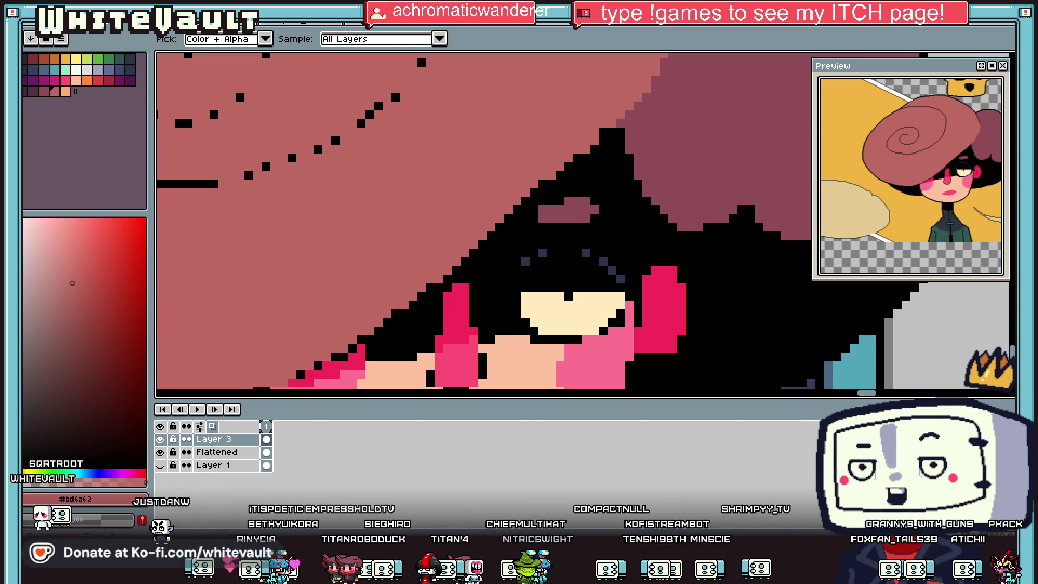
{"action": "scroll", "coordinate": [739, 246], "scroll_direction": "down", "scroll_amount": 3}
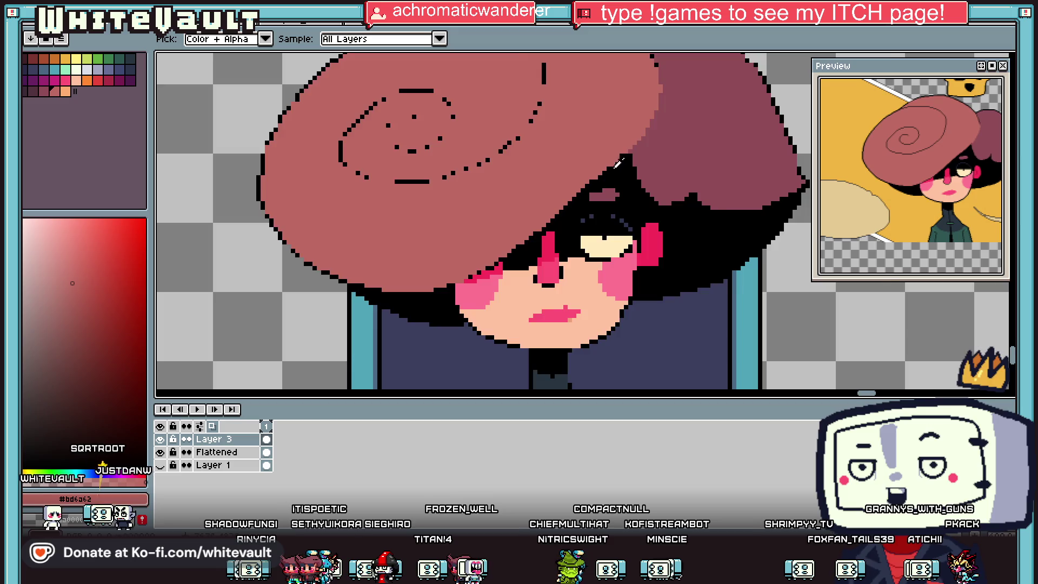
{"action": "scroll", "coordinate": [621, 162], "scroll_direction": "up", "scroll_amount": 4}
{"action": "left_click", "coordinate": [583, 180], "text": "alt"}
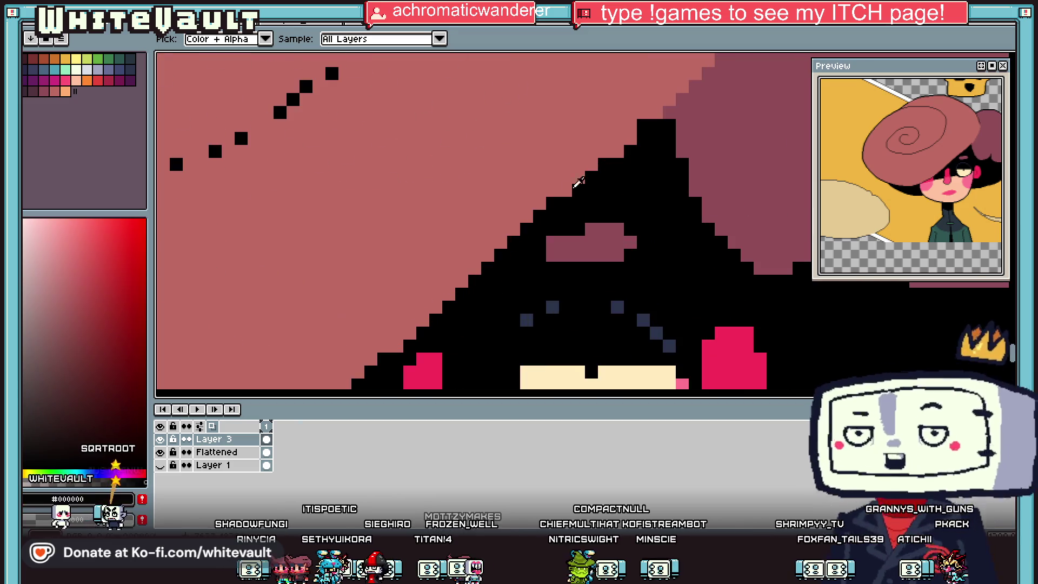
{"action": "left_click", "coordinate": [631, 125], "text": "alt"}
{"action": "left_click", "coordinate": [641, 126]}
{"action": "scroll", "coordinate": [648, 131], "scroll_direction": "down", "scroll_amount": 3}
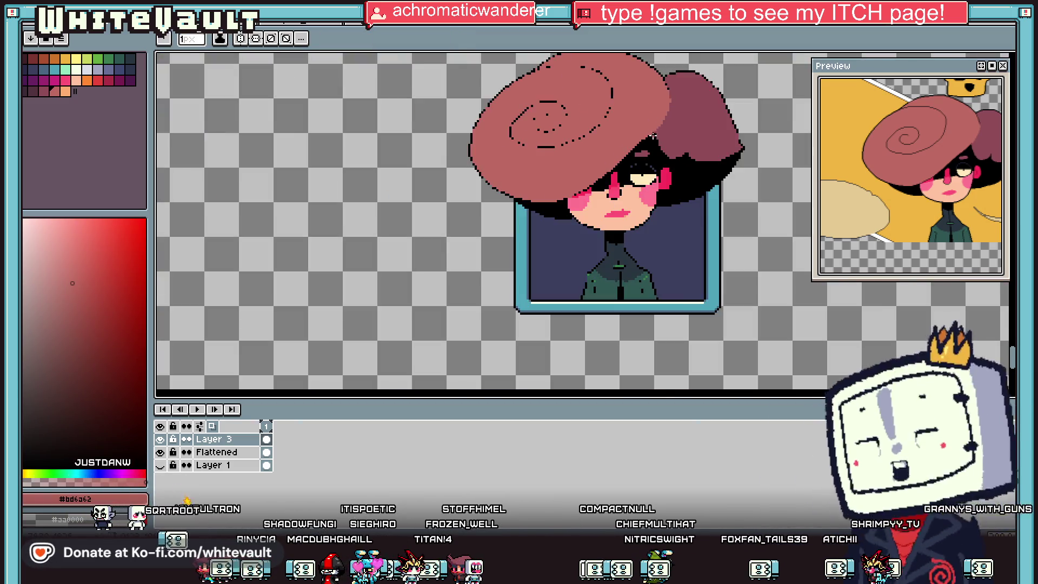
{"action": "scroll", "coordinate": [634, 141], "scroll_direction": "up", "scroll_amount": 3}
{"action": "left_click", "coordinate": [635, 141], "text": "alt"}
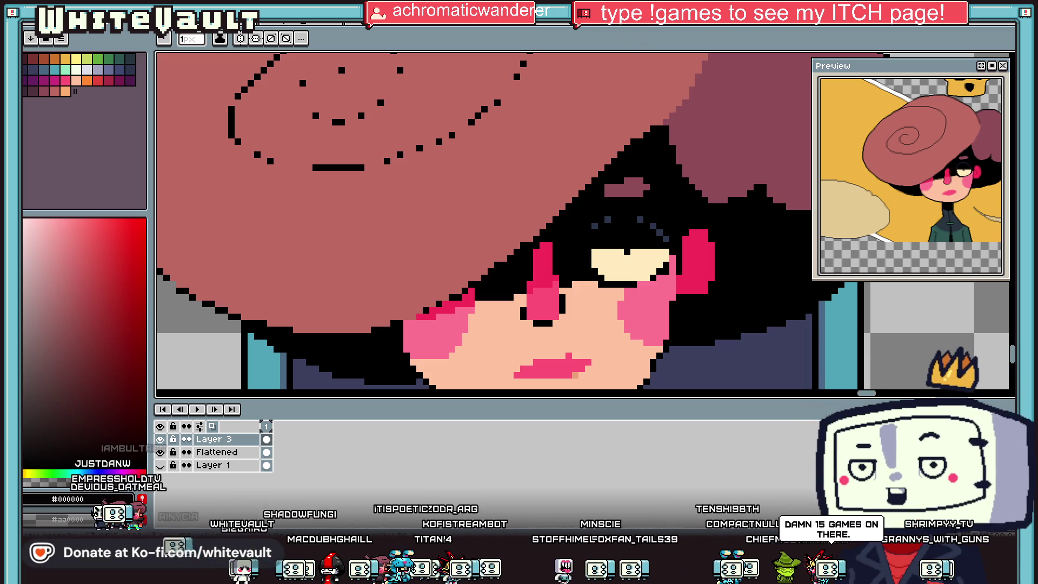
{"action": "scroll", "coordinate": [651, 106], "scroll_direction": "down", "scroll_amount": 3}
{"action": "scroll", "coordinate": [651, 106], "scroll_direction": "up", "scroll_amount": 3}
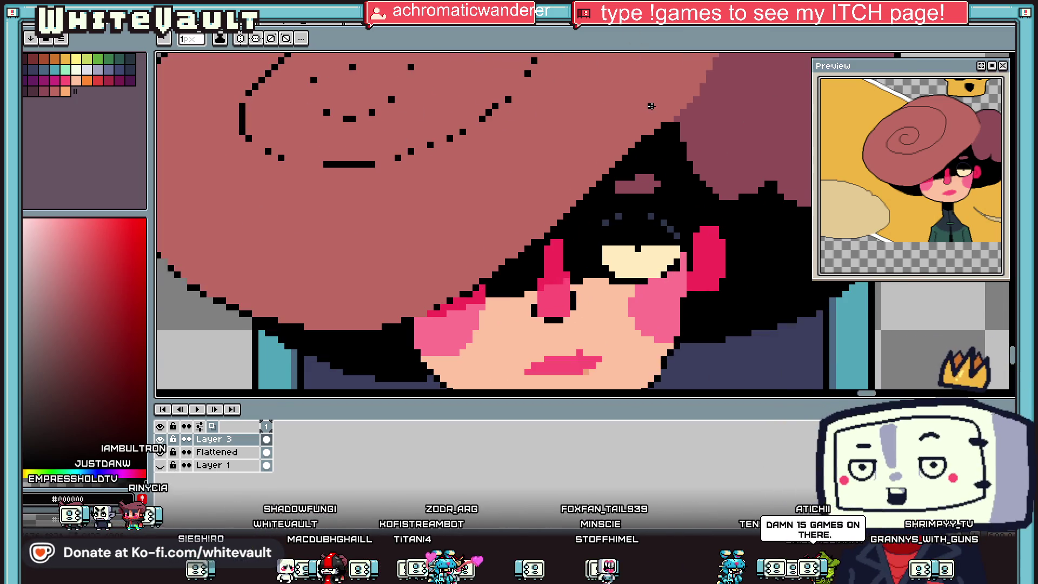
{"action": "scroll", "coordinate": [669, 106], "scroll_direction": "up", "scroll_amount": 3}
{"action": "left_click", "coordinate": [626, 162], "text": "alt"}
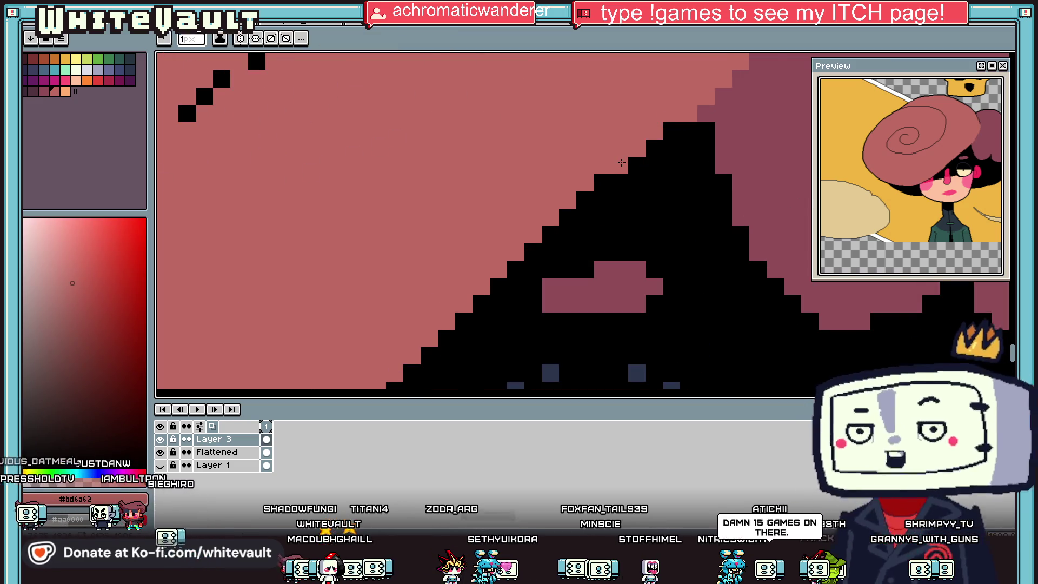
{"action": "scroll", "coordinate": [622, 162], "scroll_direction": "down", "scroll_amount": 3}
{"action": "scroll", "coordinate": [616, 169], "scroll_direction": "up", "scroll_amount": 2}
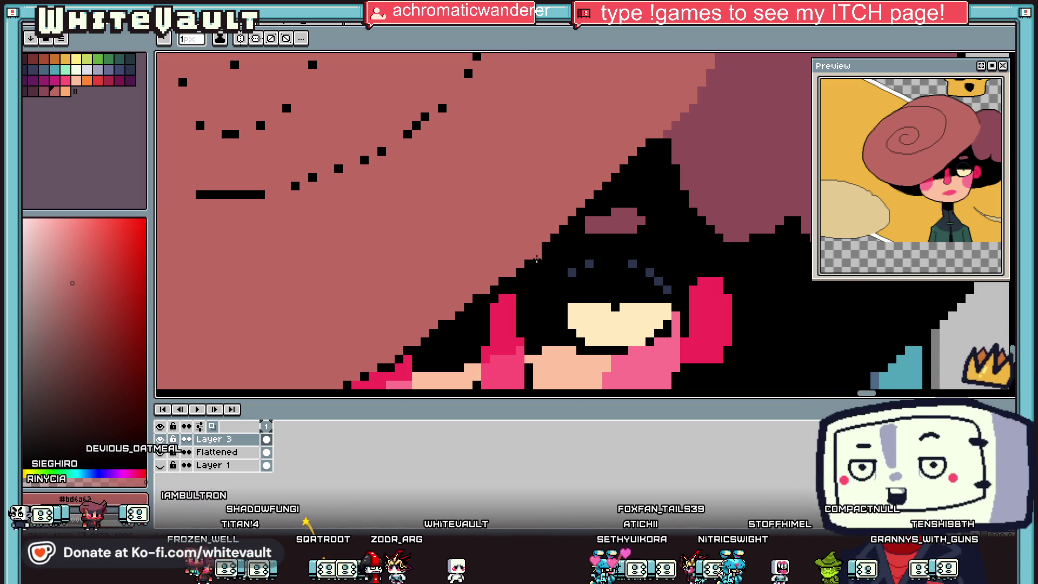
{"action": "scroll", "coordinate": [610, 245], "scroll_direction": "down", "scroll_amount": 3}
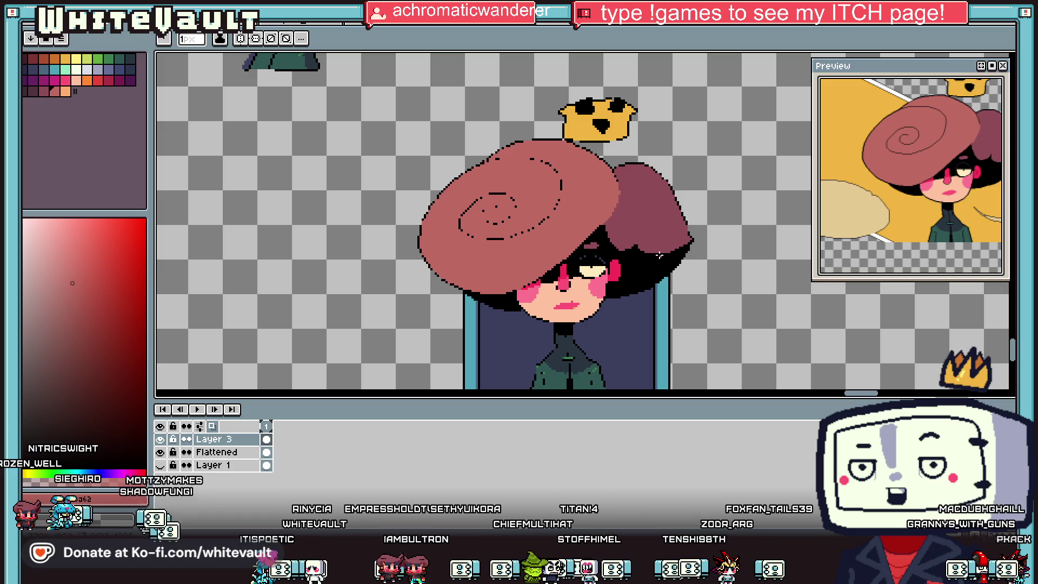
Sample black from the canvas and add a black pixel to the hair
{"action": "key", "text": "i"}
{"action": "scroll", "coordinate": [630, 244], "scroll_direction": "up", "scroll_amount": 2}
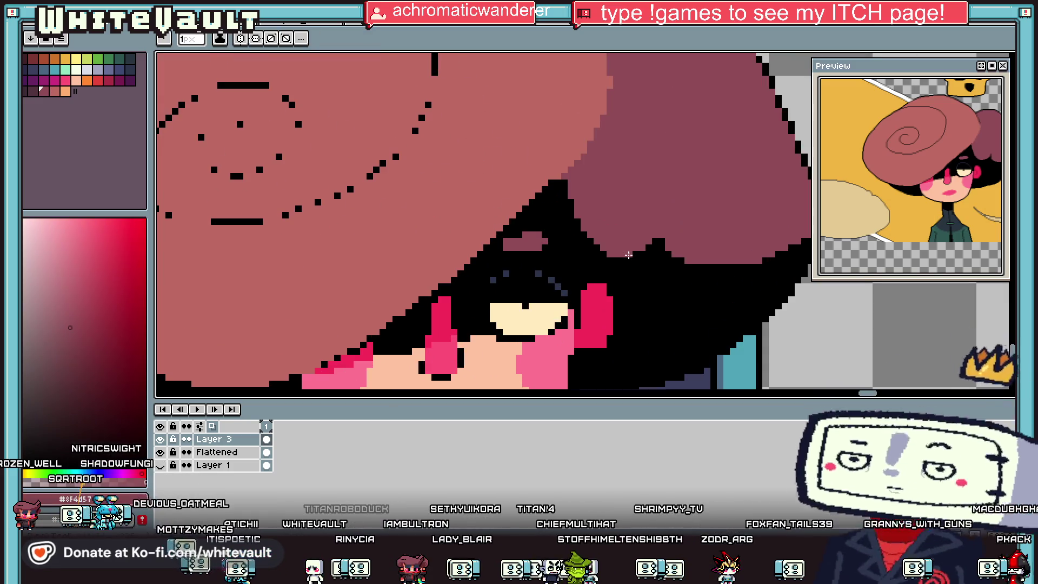
{"action": "scroll", "coordinate": [644, 250], "scroll_direction": "up", "scroll_amount": 1}
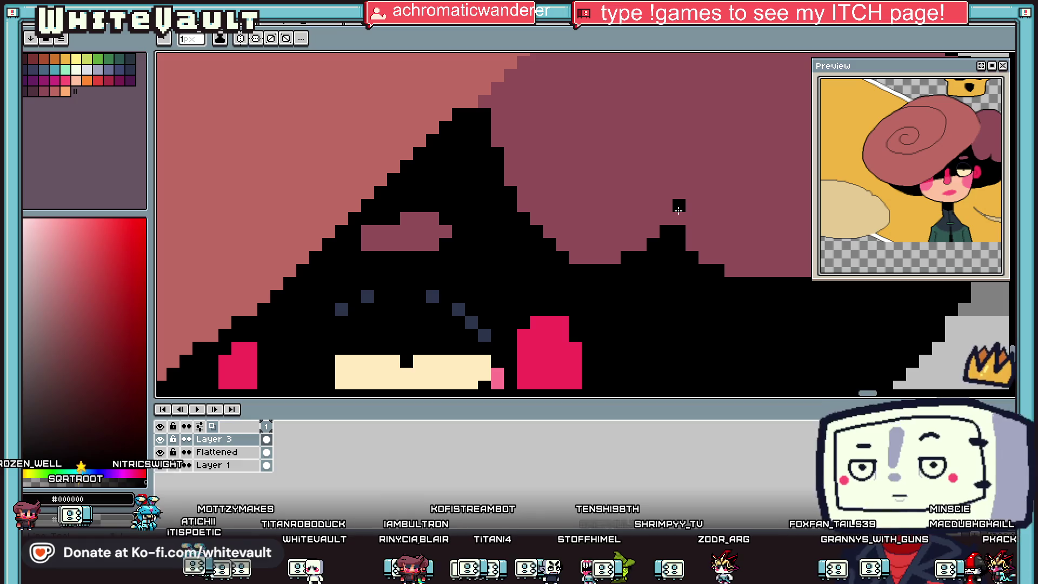
{"action": "scroll", "coordinate": [714, 261], "scroll_direction": "down", "scroll_amount": 2}
{"action": "scroll", "coordinate": [714, 261], "scroll_direction": "down", "scroll_amount": 1}
{"action": "scroll", "coordinate": [703, 254], "scroll_direction": "up", "scroll_amount": 3}
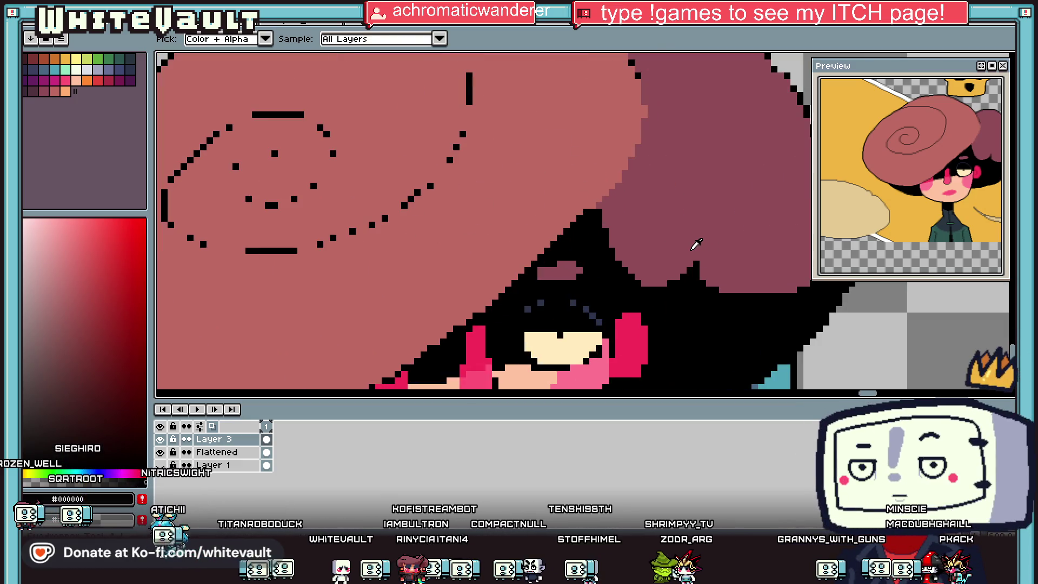
{"action": "key", "text": "b"}
{"action": "left_click", "coordinate": [696, 251]}
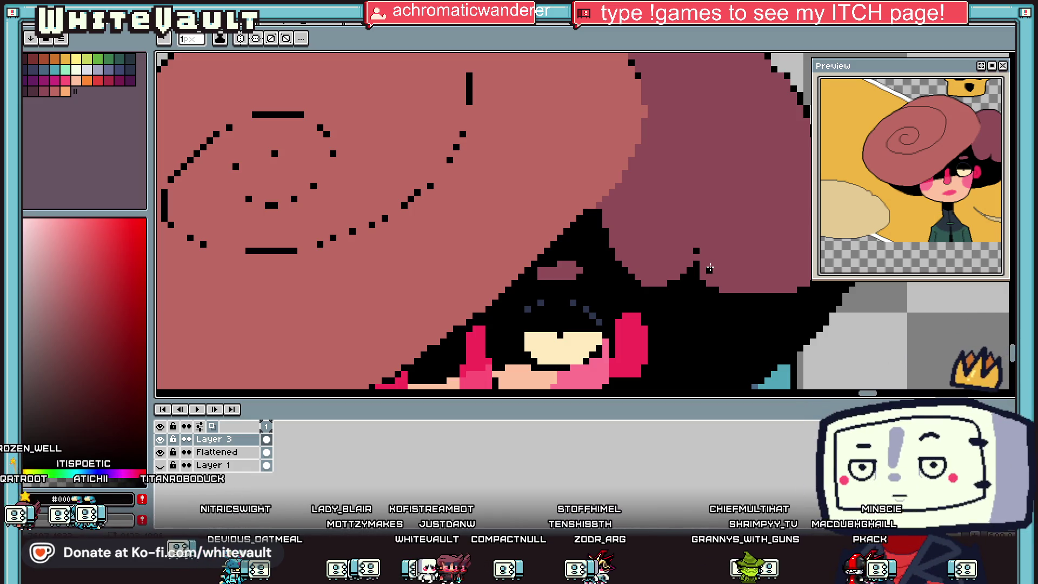
Draw a 1px black line down the hair beneath the hat, extending its end by two pixels
{"action": "key", "text": "i"}
{"action": "scroll", "coordinate": [435, 271], "scroll_direction": "down", "scroll_amount": 3}
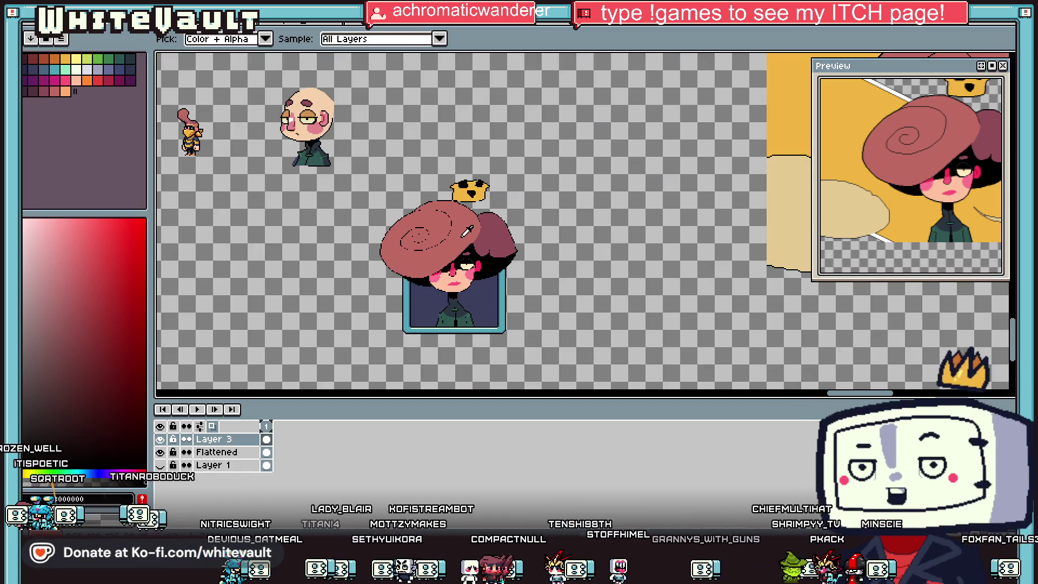
{"action": "scroll", "coordinate": [483, 193], "scroll_direction": "up", "scroll_amount": 2}
{"action": "scroll", "coordinate": [483, 189], "scroll_direction": "up", "scroll_amount": 1}
{"action": "key", "text": "b"}
{"action": "scroll", "coordinate": [482, 173], "scroll_direction": "up", "scroll_amount": 1}
{"action": "left_click", "coordinate": [473, 161]}
{"action": "mouse_move", "coordinate": [472, 161]}
{"action": "left_mouse_down"}
{"action": "mouse_move", "coordinate": [482, 245]}
{"action": "mouse_move", "coordinate": [424, 336]}
{"action": "left_mouse_up"}
{"action": "scroll", "coordinate": [450, 315], "scroll_direction": "up", "scroll_amount": 1}
{"action": "left_click", "coordinate": [444, 302]}
{"action": "scroll", "coordinate": [424, 336], "scroll_direction": "down", "scroll_amount": 3}
{"action": "scroll", "coordinate": [411, 352], "scroll_direction": "up", "scroll_amount": 2}
{"action": "left_click", "coordinate": [407, 357]}
Paint stray black pixels near the stroke end back to the hat pink
{"action": "left_click", "coordinate": [400, 349], "text": "alt"}
{"action": "left_click_drag", "start_coordinate": [401, 347], "coordinate": [413, 360]}
{"action": "scroll", "coordinate": [390, 358], "scroll_direction": "down", "scroll_amount": 4}
{"action": "scroll", "coordinate": [415, 334], "scroll_direction": "up", "scroll_amount": 1}
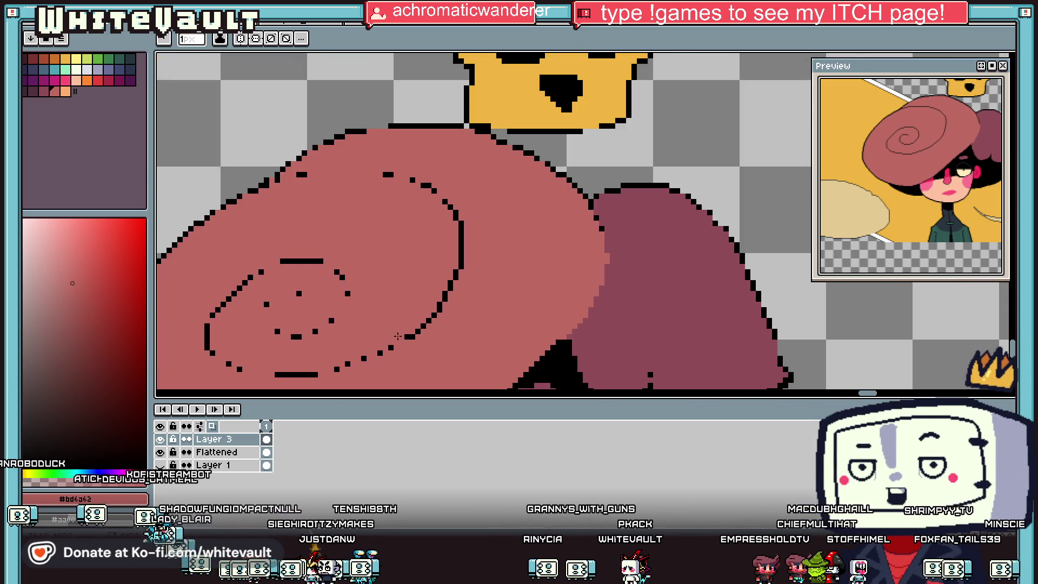
{"action": "key", "text": "alt"}
{"action": "scroll", "coordinate": [415, 334], "scroll_direction": "up", "scroll_amount": 2}
{"action": "left_click", "coordinate": [400, 343], "text": "alt"}
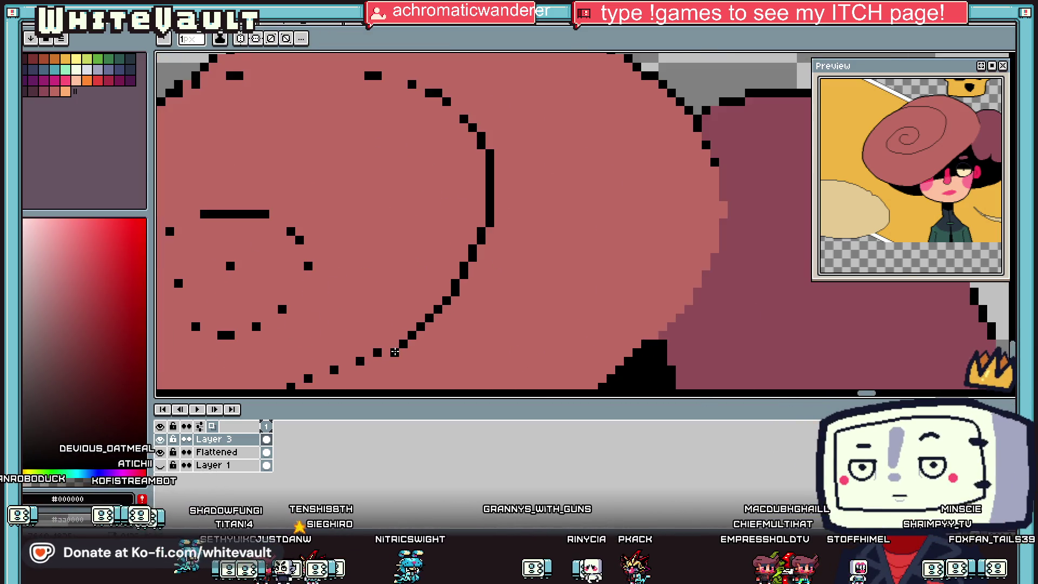
{"action": "key", "text": "alt"}
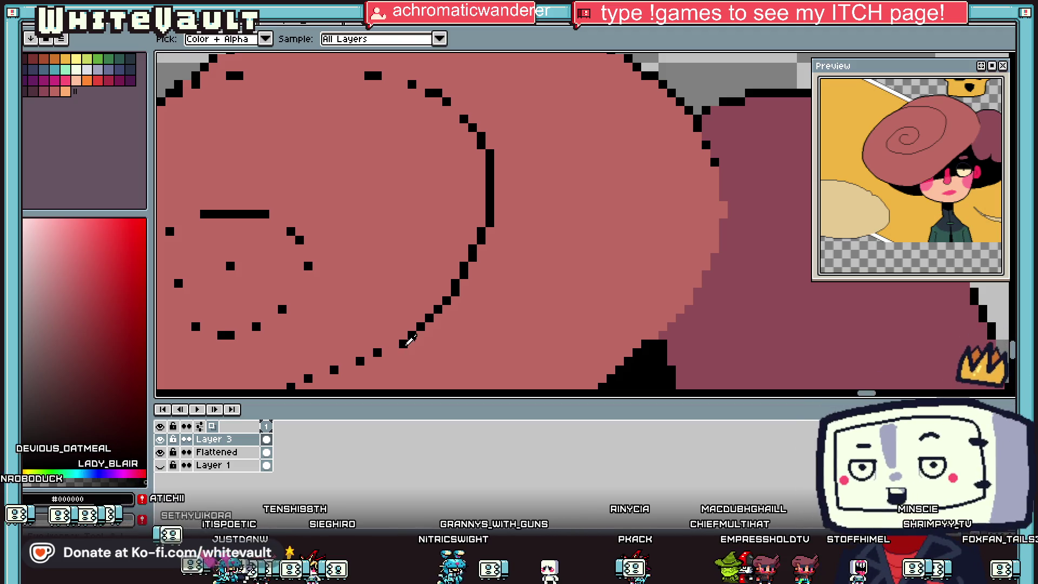